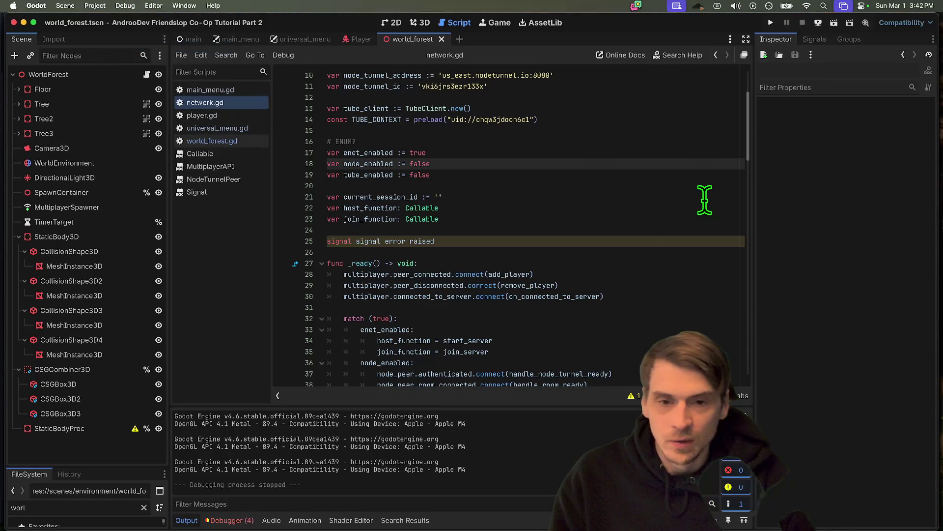
# Step: Run the project, create a session in the first game instance, then stop all instances
pyautogui.click(770, 23)
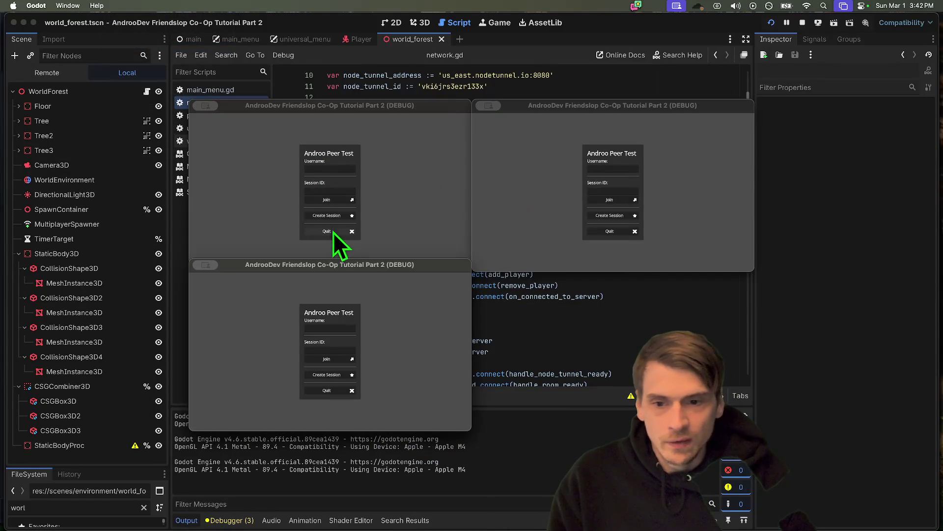
pyautogui.click(335, 216)
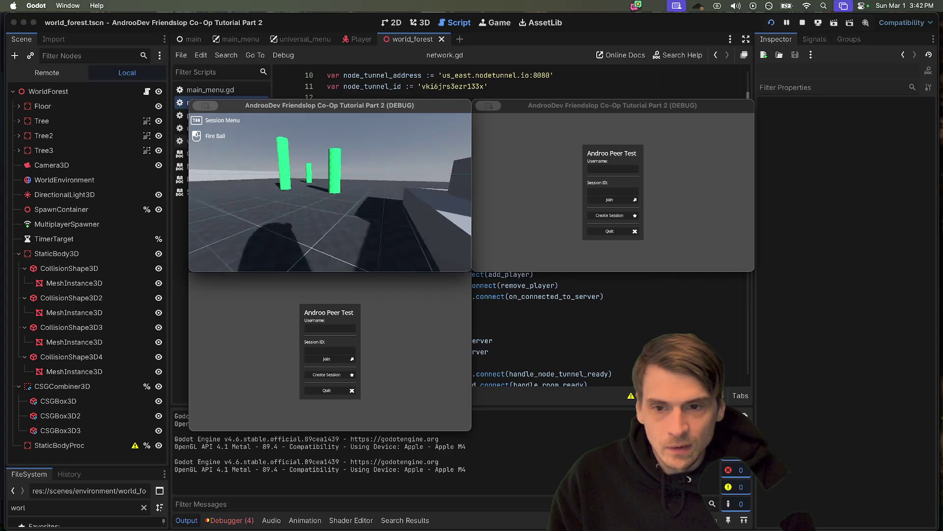
pyautogui.press('super+Tab')
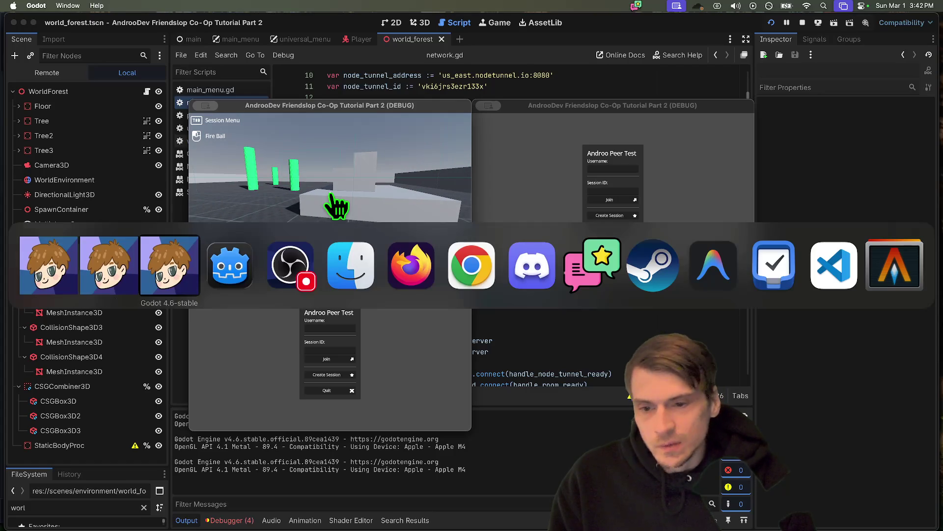
pyautogui.click(804, 23)
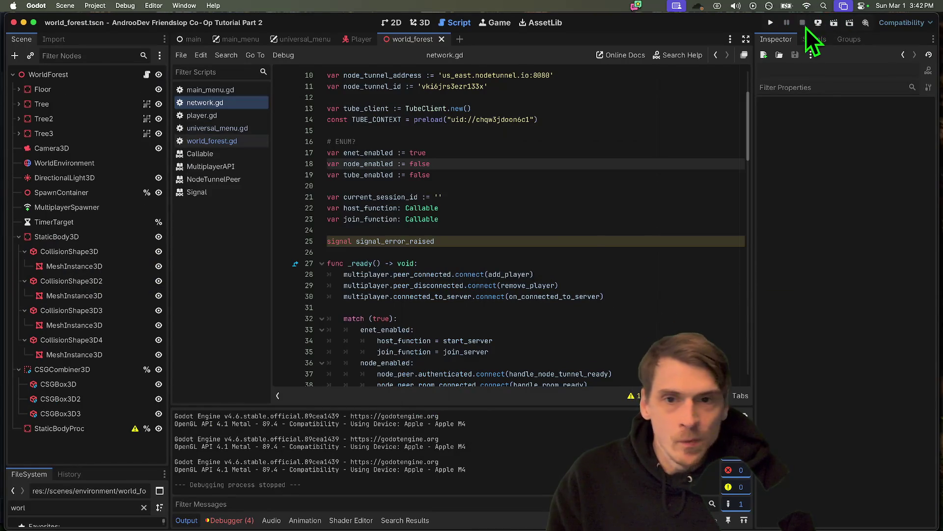
# Step: Select StaticBodyProc in the 3D world_forest view, then open world_forest.gd from the script list
pyautogui.click(421, 22)
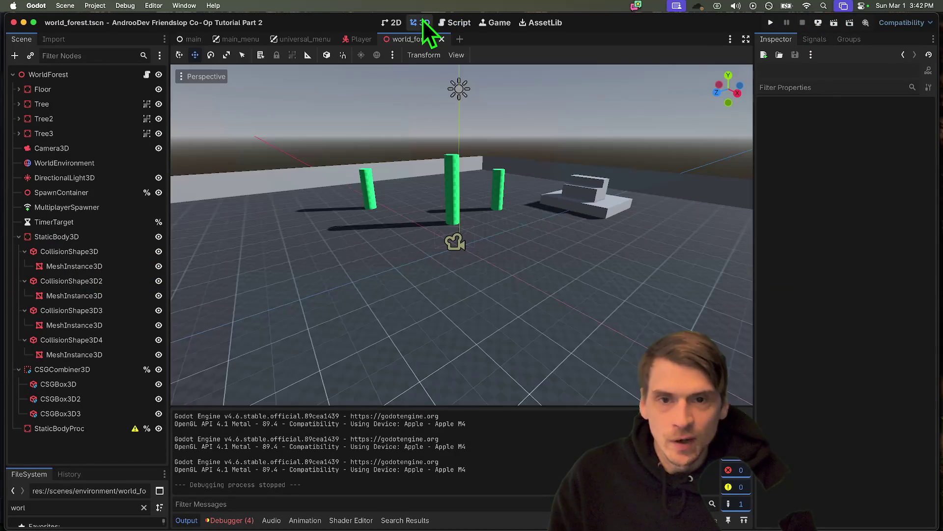
pyautogui.click(64, 430)
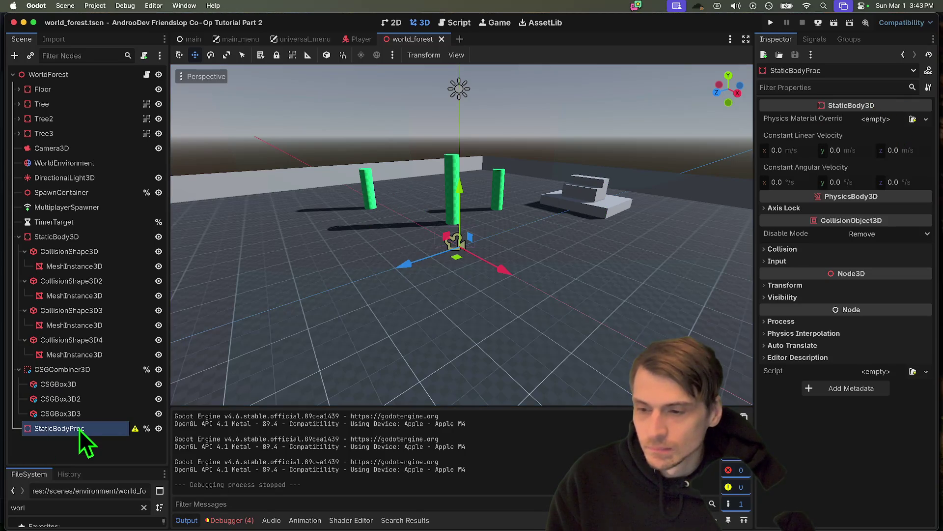
pyautogui.click(454, 23)
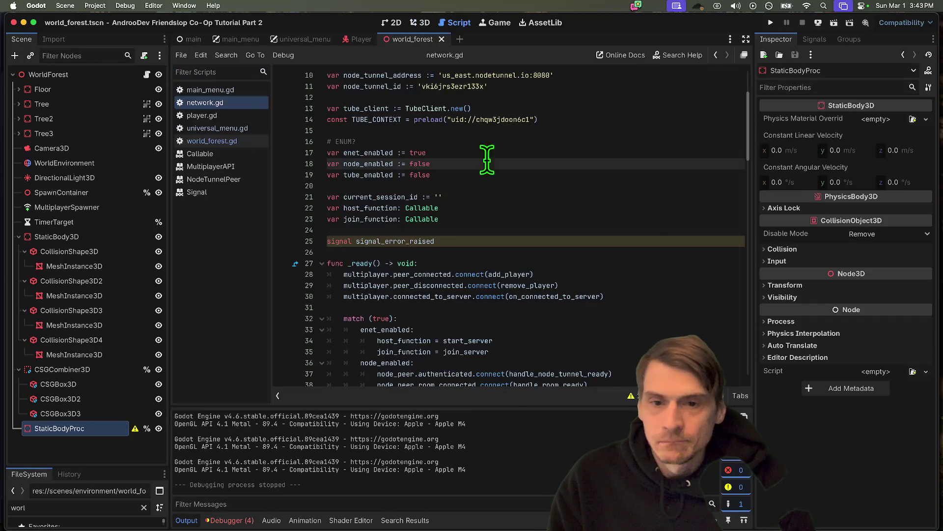
pyautogui.scroll(-2, 474, 247)
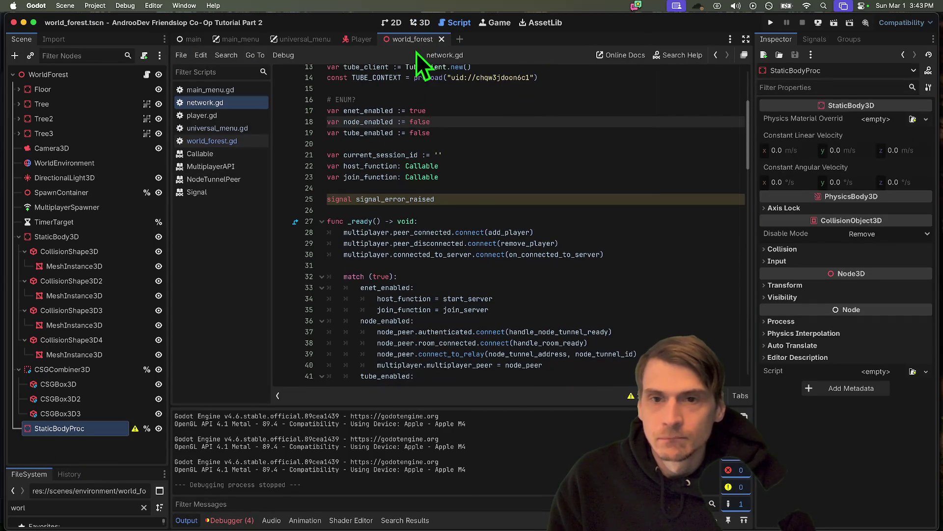
pyautogui.scroll(5, 399, 99)
pyautogui.click(241, 140)
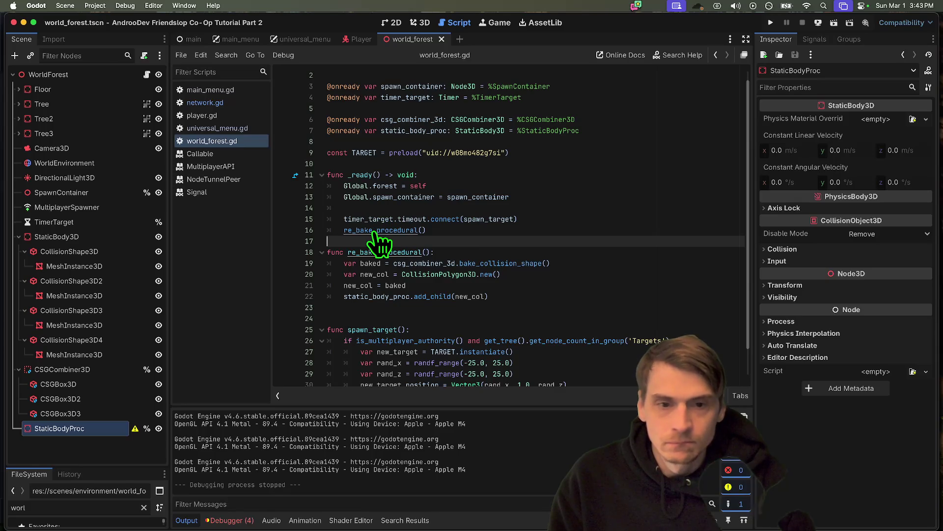
# Step: Inspect re_bake_procedural's CollisionPolygon3D, static_body_proc, add_child and new_col references
pyautogui.scroll(-1, 537, 238)
pyautogui.doubleClick(421, 269)
pyautogui.scroll(-1, 645, 290)
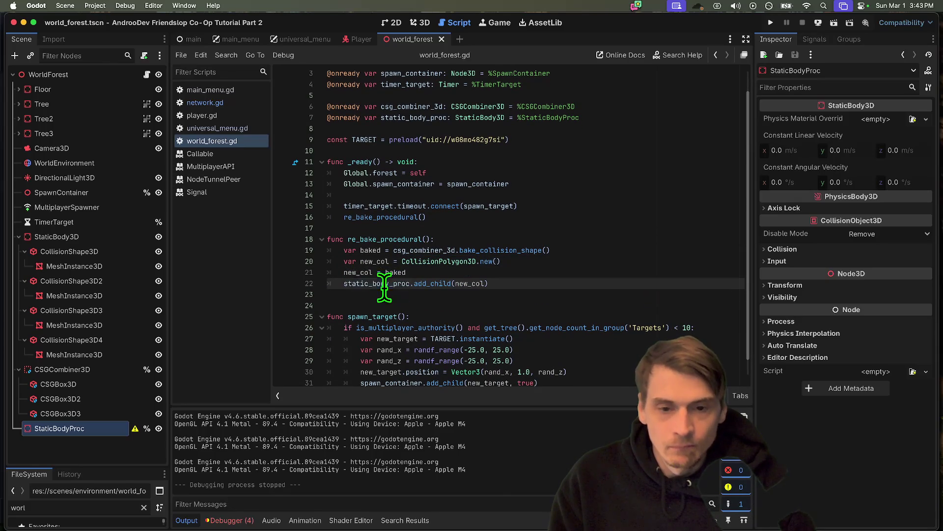
pyautogui.doubleClick(378, 283)
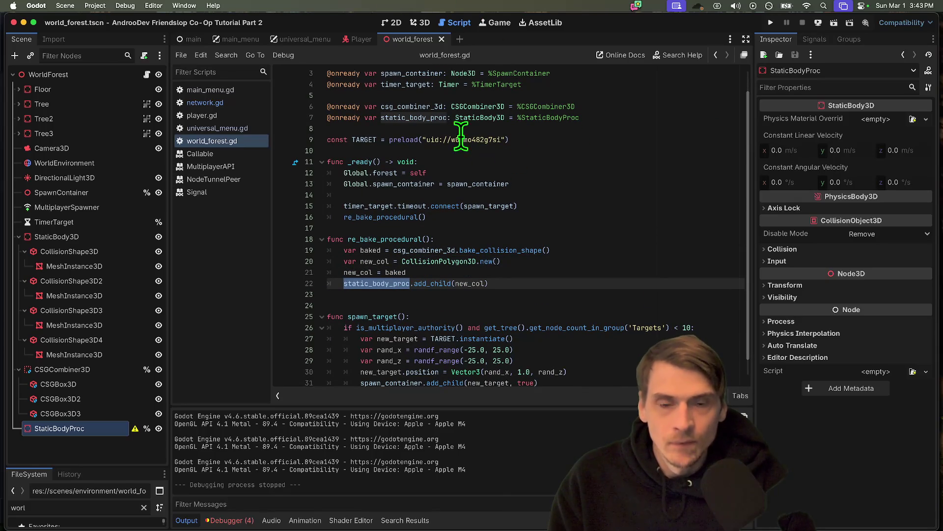
pyautogui.doubleClick(435, 283)
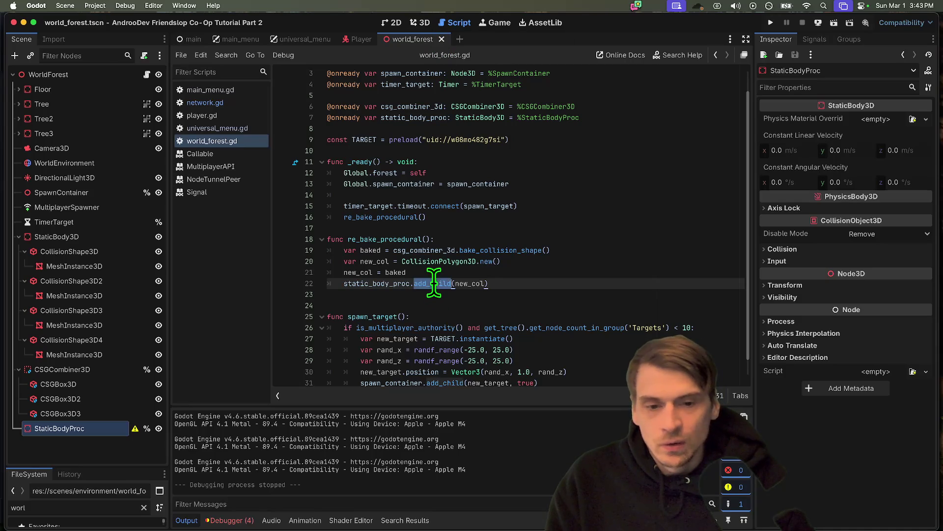
pyautogui.doubleClick(383, 261)
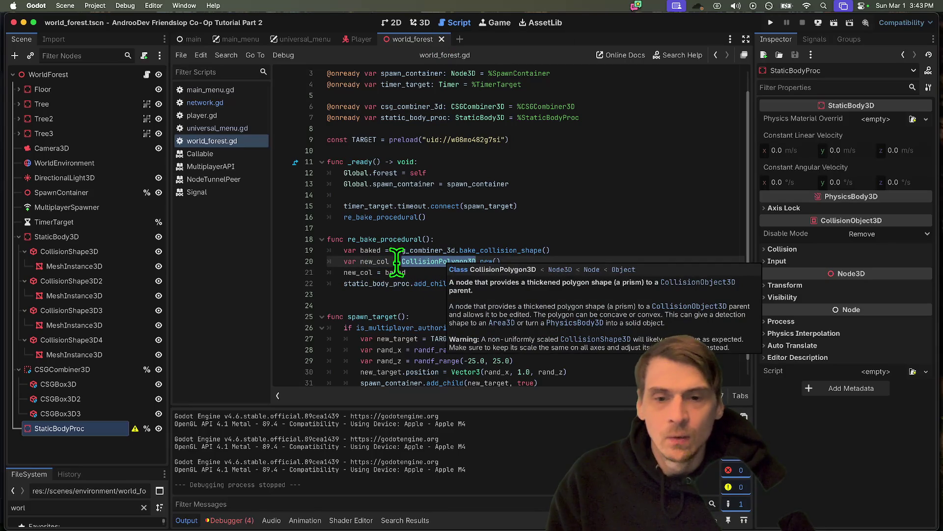
# Step: Save world_forest.gd and jump to the bake_collision_shape documentation from line 19
pyautogui.click(372, 273)
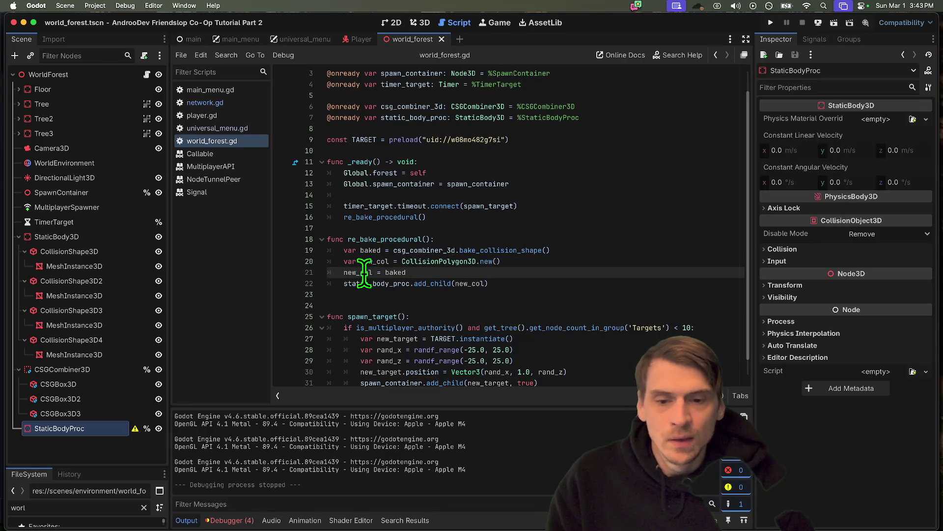
pyautogui.write('.shape')
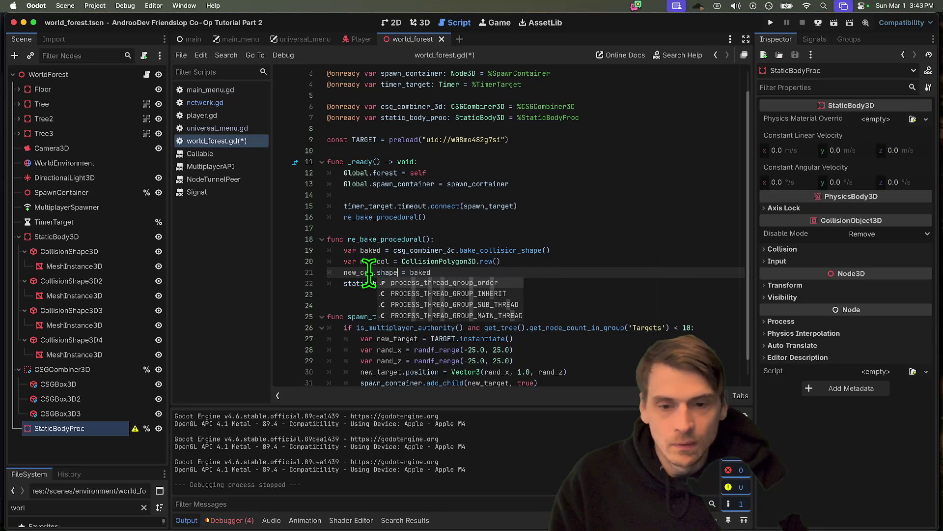
pyautogui.press('BackSpace')
pyautogui.press('super+s')
pyautogui.doubleClick(370, 250)
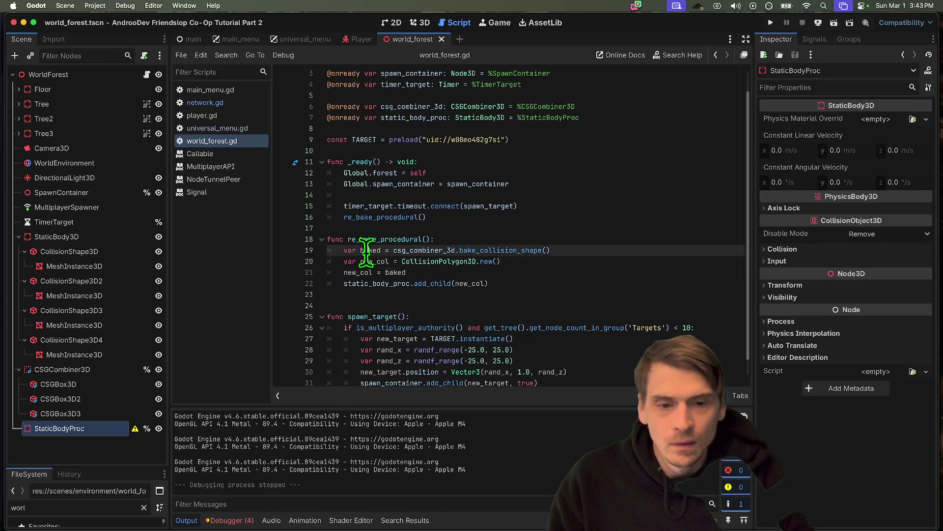
pyautogui.keyDown('super'); pyautogui.click(507, 251); pyautogui.keyUp('super')
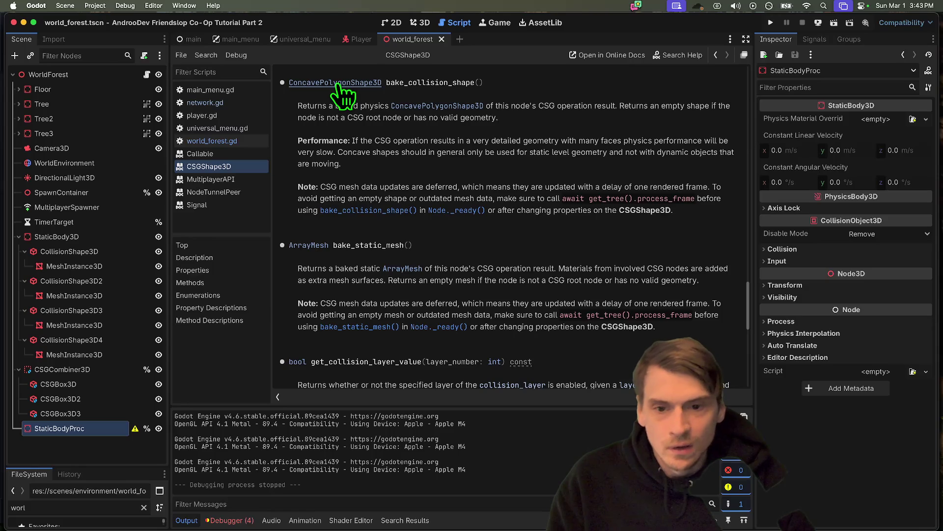
# Step: Go back from the CSGShape3D docs to world_forest.gd, caret after baked on line 19
pyautogui.press('alt+super+Left')
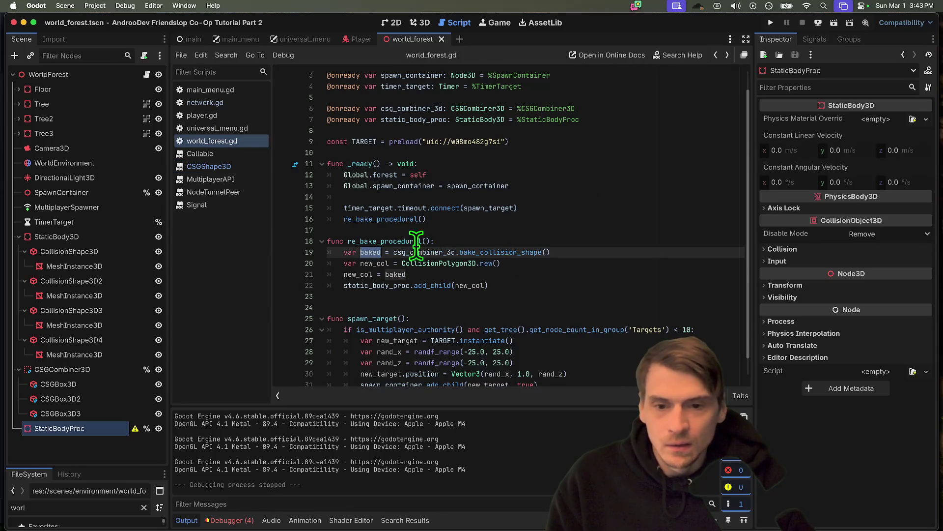
pyautogui.click(381, 251)
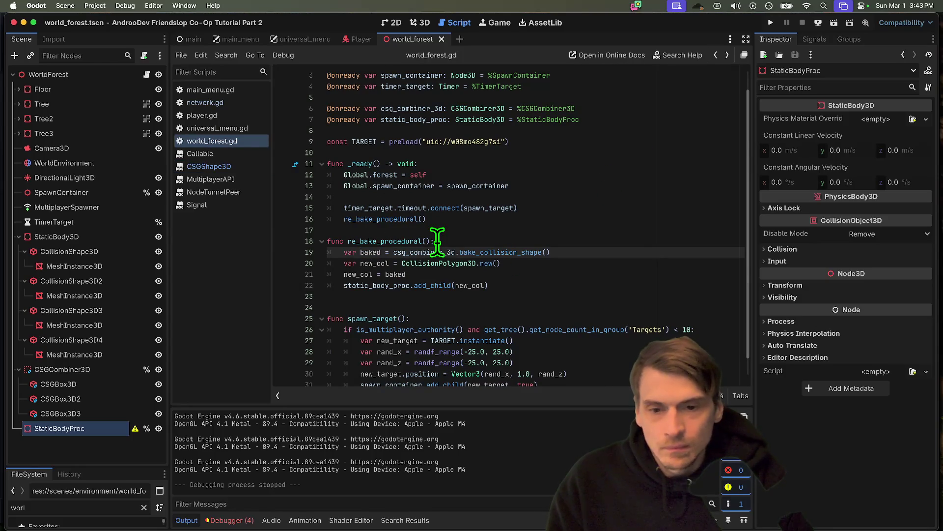
# Step: Try out a property after new_col on line 21 and check CollisionShape3D2's node type
pyautogui.press('Down')
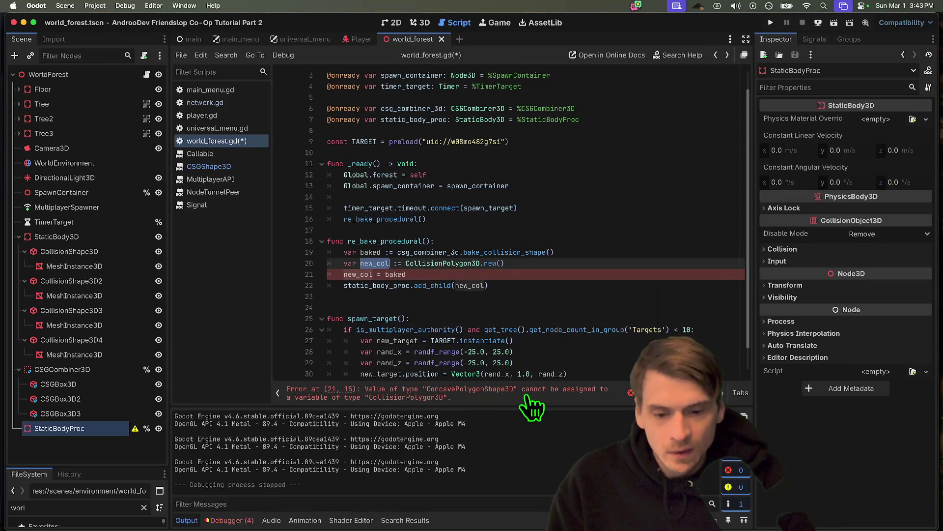
pyautogui.click(434, 275)
pyautogui.write('new_col.')
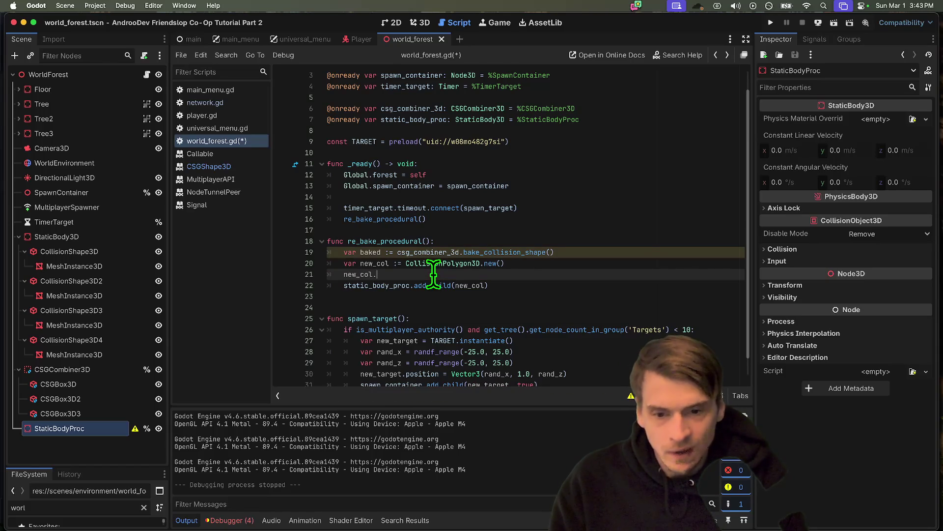
pyautogui.write('shape')
pyautogui.press('BackSpace')
pyautogui.press('BackSpace')
pyautogui.press('BackSpace')
pyautogui.press('BackSpace')
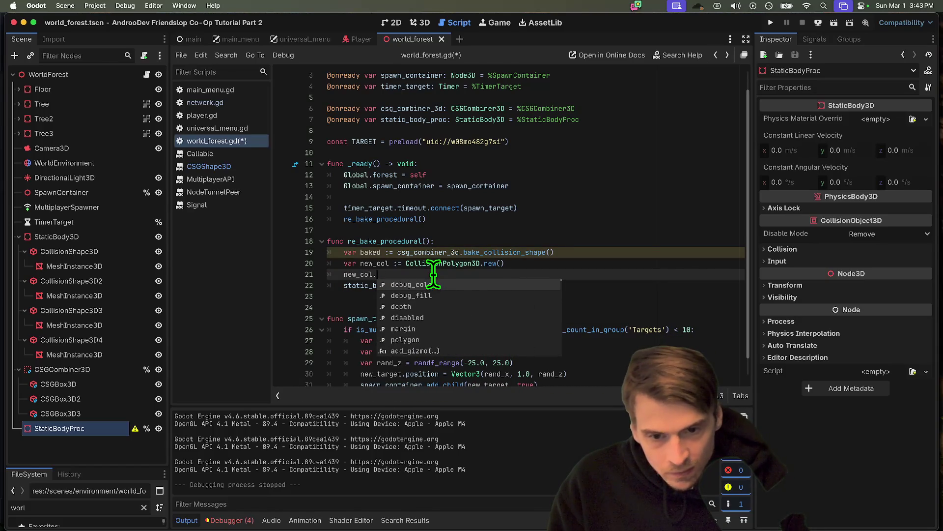
pyautogui.write('co')
pyautogui.press('BackSpace')
pyautogui.press('BackSpace')
pyautogui.press('BackSpace')
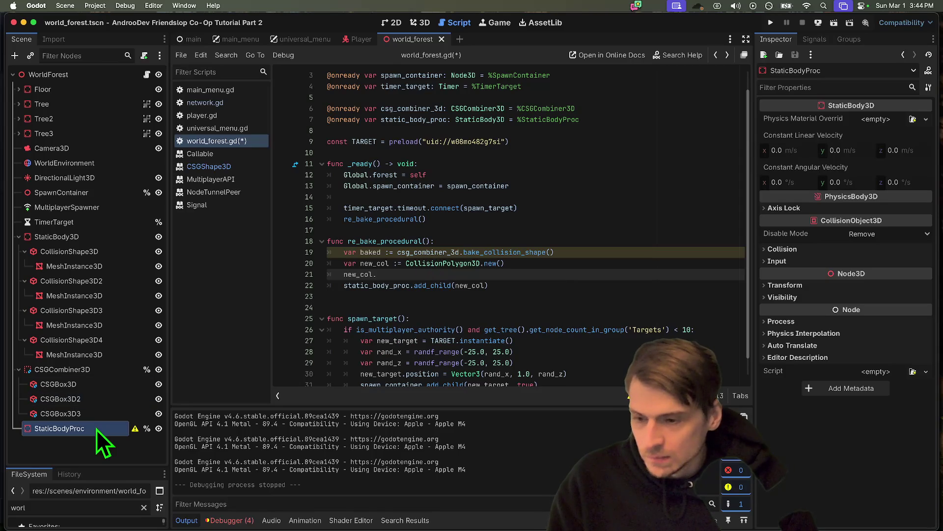
pyautogui.click(91, 283)
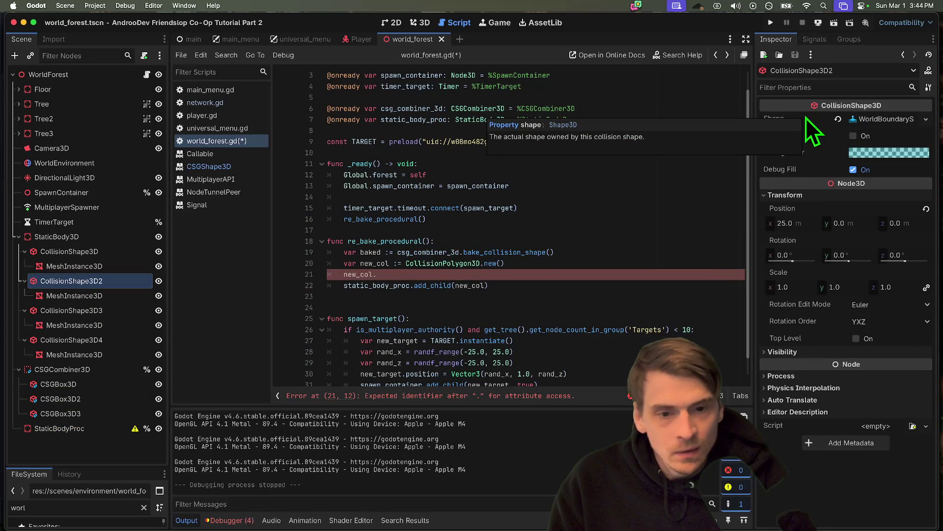
# Step: Replace CollisionPolygon3D.new() on line 20 with CollisionShape3D.new()
pyautogui.moveTo(471, 263)
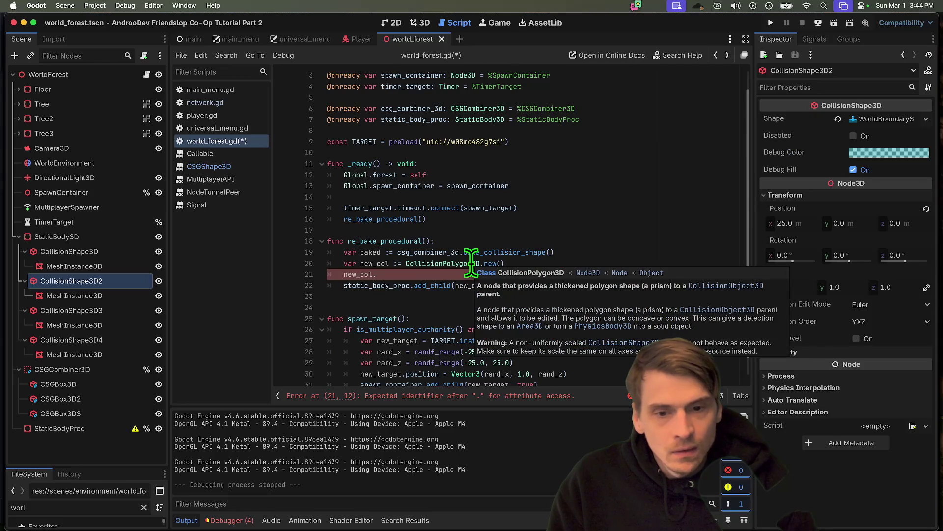
pyautogui.moveTo(405, 263); pyautogui.dragTo(547, 260)
pyautogui.write('Col')
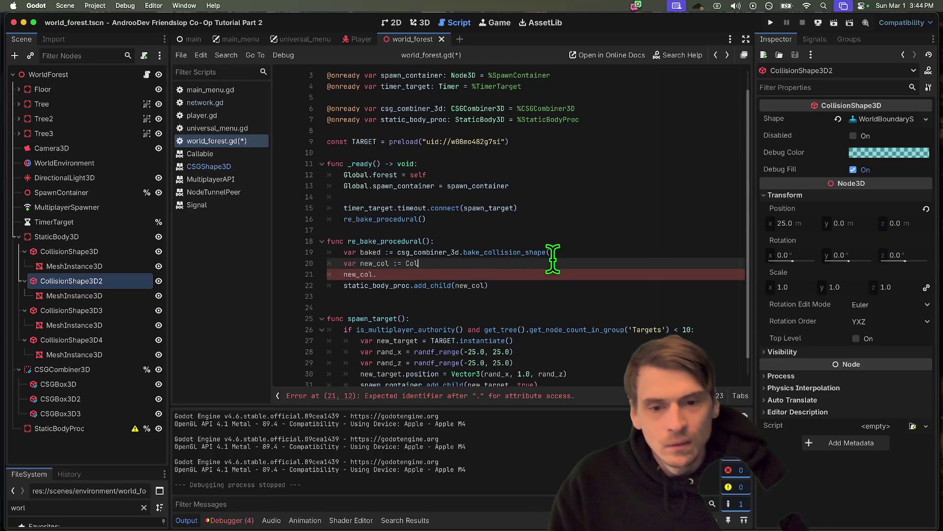
pyautogui.write('lisionSh')
pyautogui.press('Return')
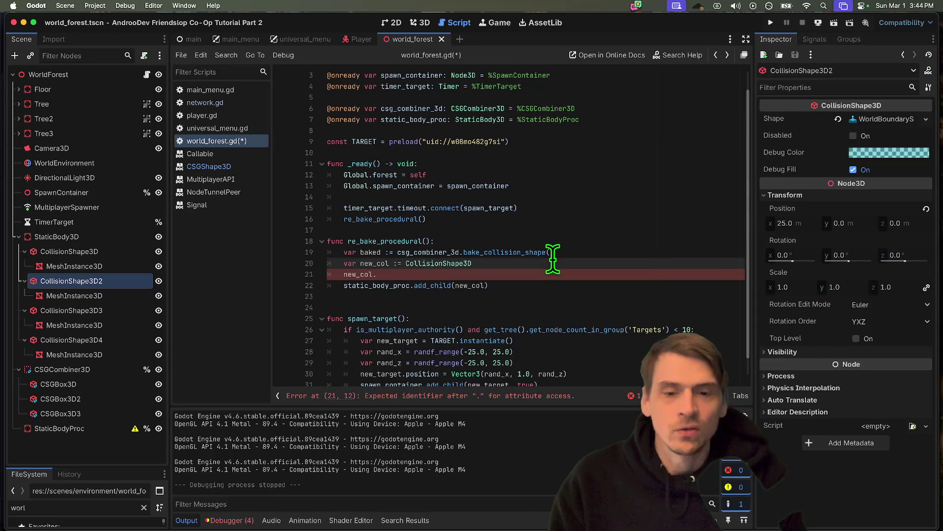
pyautogui.write('.n')
pyautogui.press('Return')
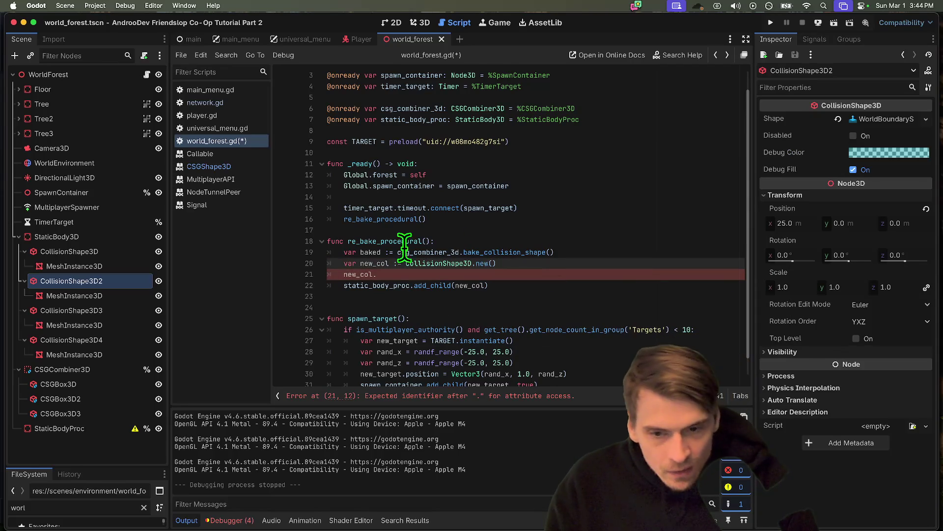
# Step: Assign new_col.shape = baked on line 21 and save world_forest.gd
pyautogui.hotkey('ctrl', 'space')
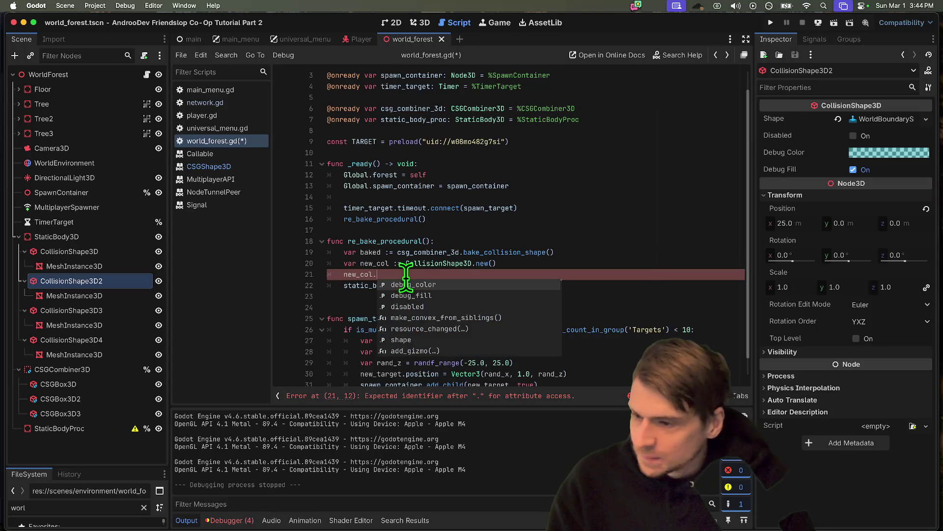
pyautogui.write('sha')
pyautogui.press('Return')
pyautogui.write('bakedf')
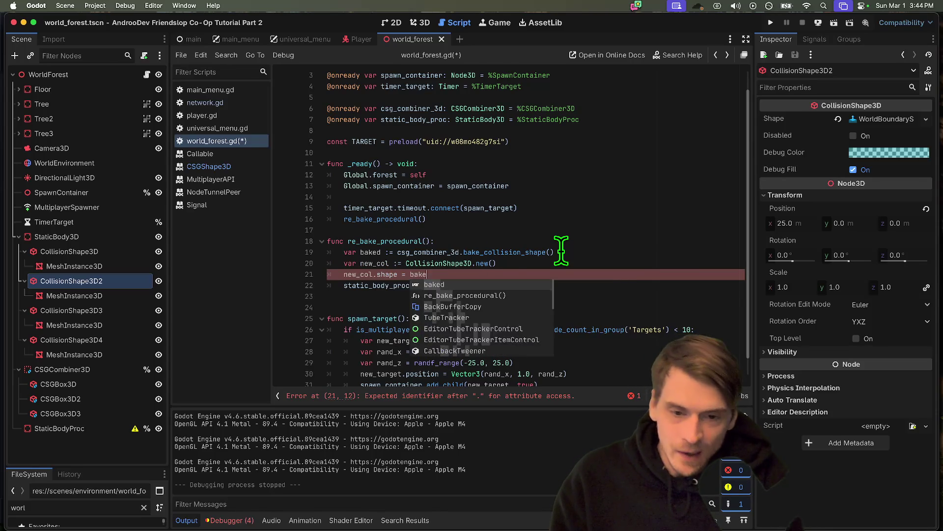
pyautogui.press('Down')
pyautogui.press('Down')
pyautogui.press('Delete')
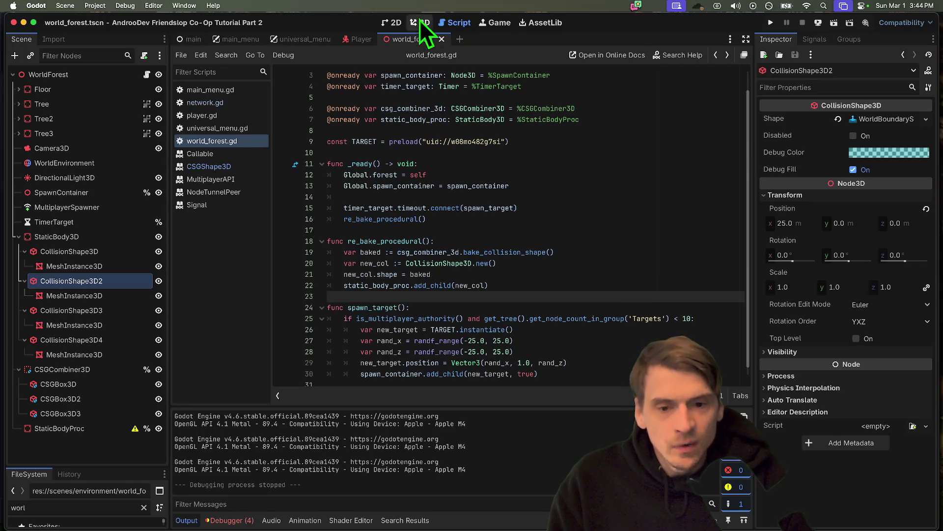
pyautogui.click(419, 23)
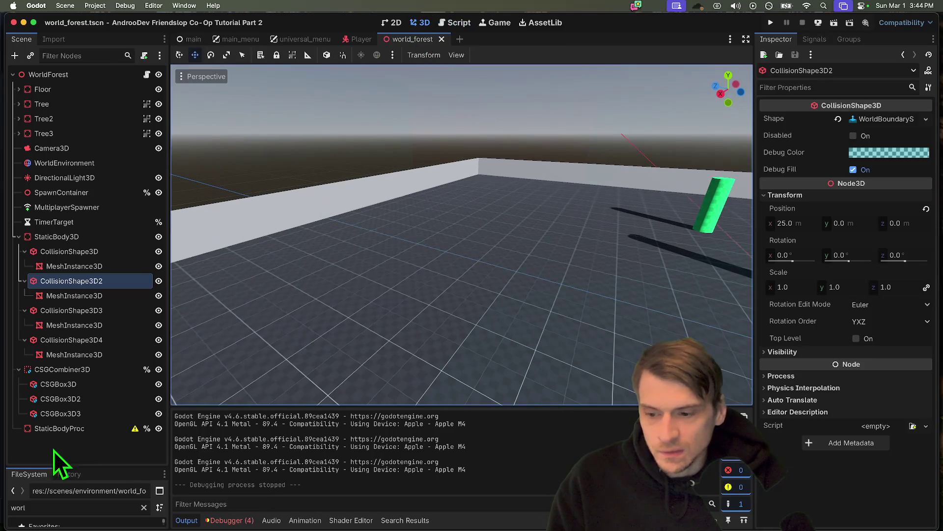
# Step: Drag StaticBodyProc right along the X axis and run the project in three debug instances
pyautogui.doubleClick(94, 428)
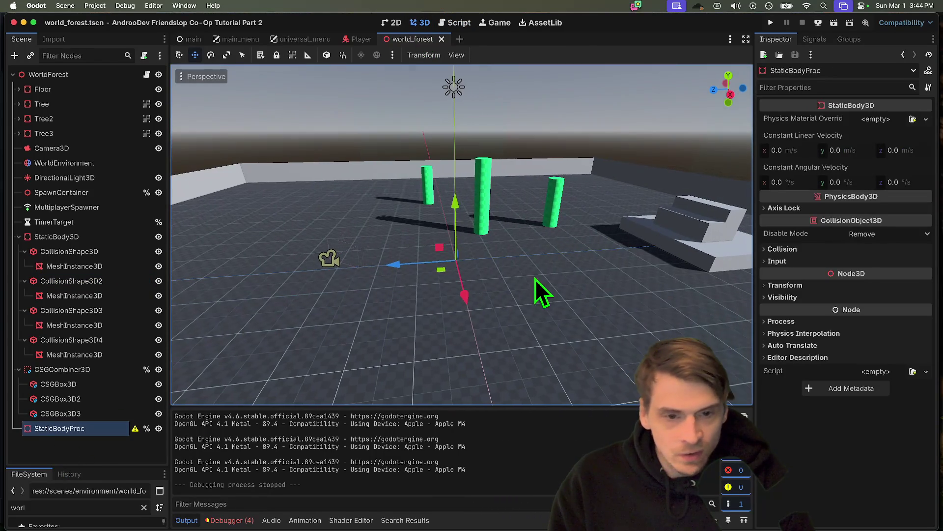
pyautogui.moveTo(403, 271)
pyautogui.mouseDown()
pyautogui.moveTo(702, 257)
pyautogui.moveTo(665, 248)
pyautogui.mouseUp()
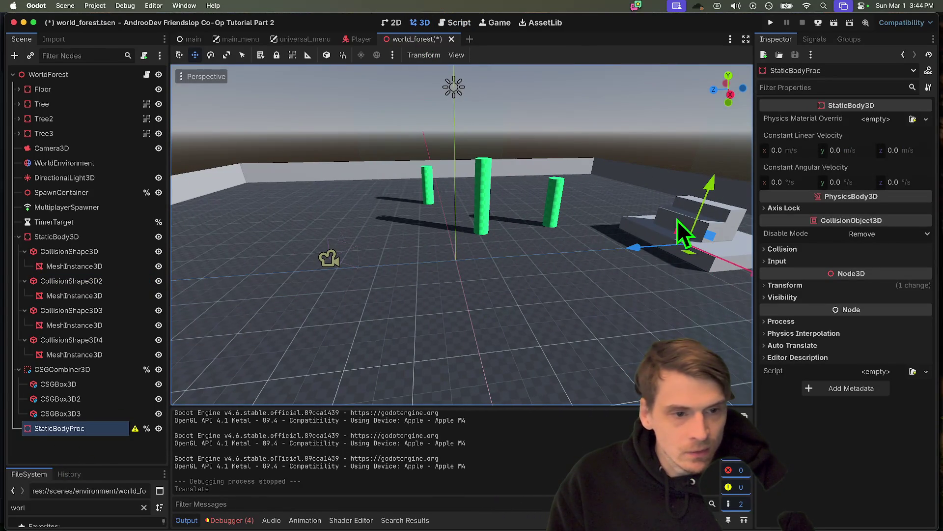
pyautogui.press('super+b')
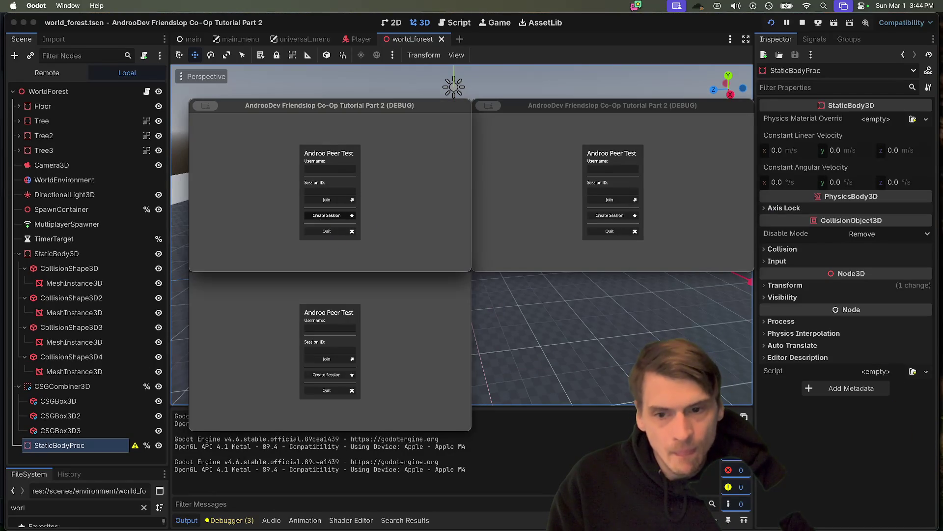
# Step: In the first debug window, walk along the grey box and shoot a green fireball
pyautogui.click(324, 216)
pyautogui.press('w')
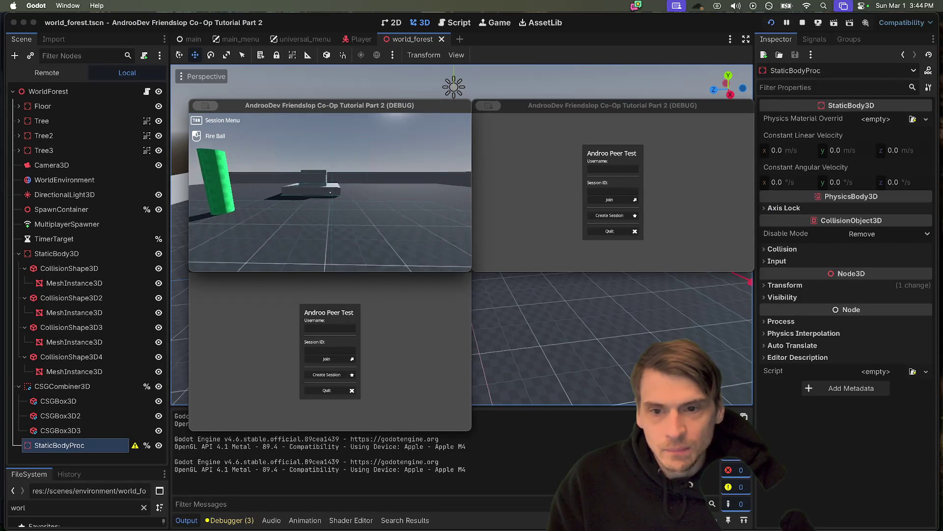
pyautogui.press('w')
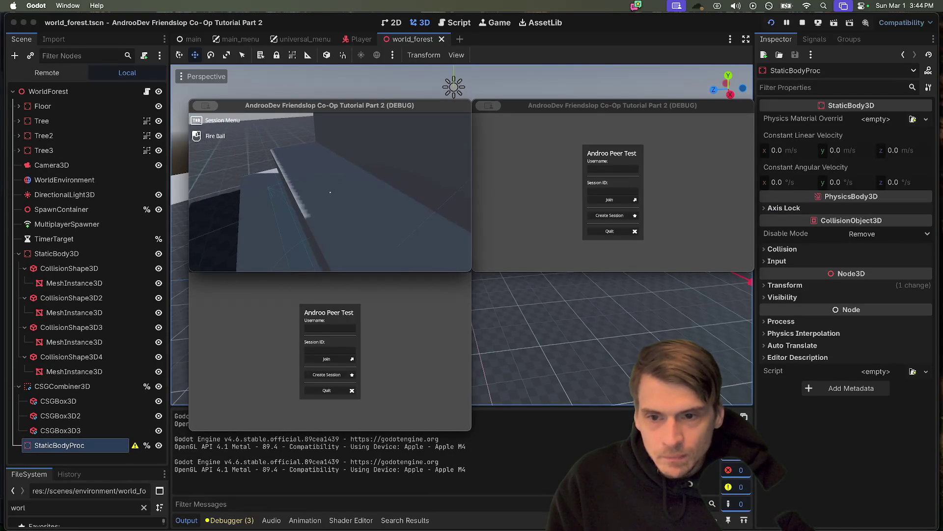
pyautogui.click(330, 192)
pyautogui.press('w')
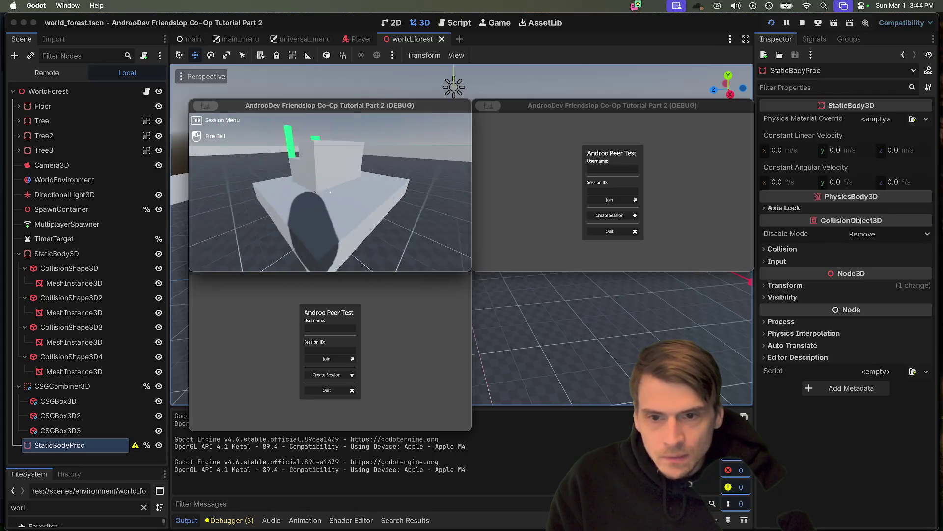
pyautogui.press('Escape')
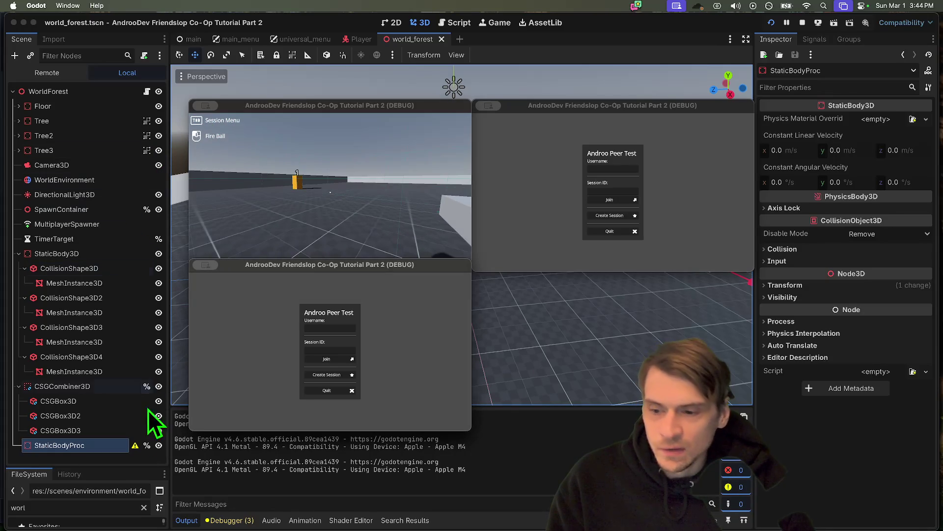
# Step: Hide CSGCombiner3D, shoot a red fireball, then stop the debug session
pyautogui.click(158, 386)
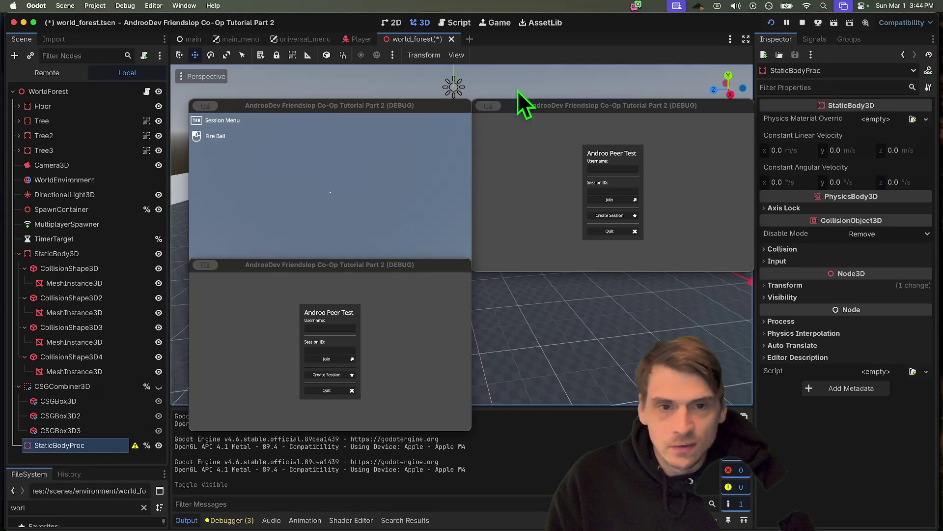
pyautogui.click(368, 248)
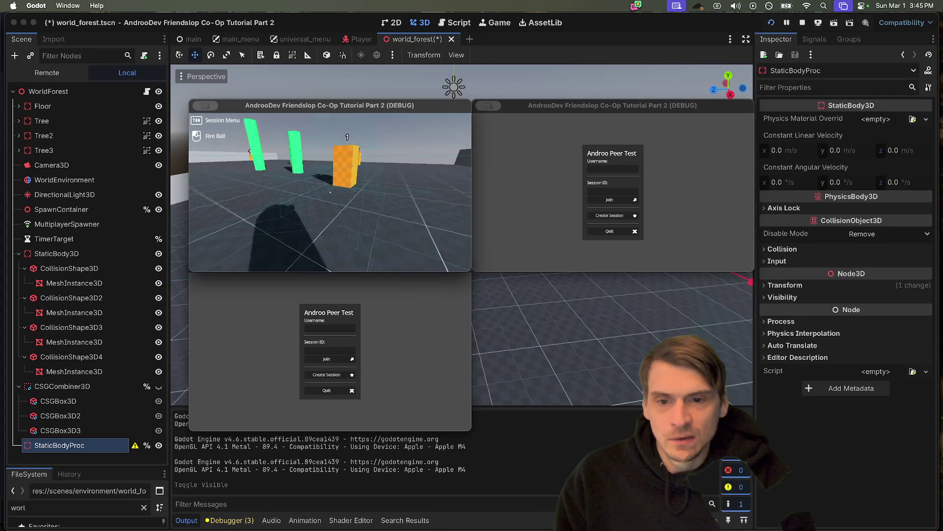
pyautogui.click(330, 192)
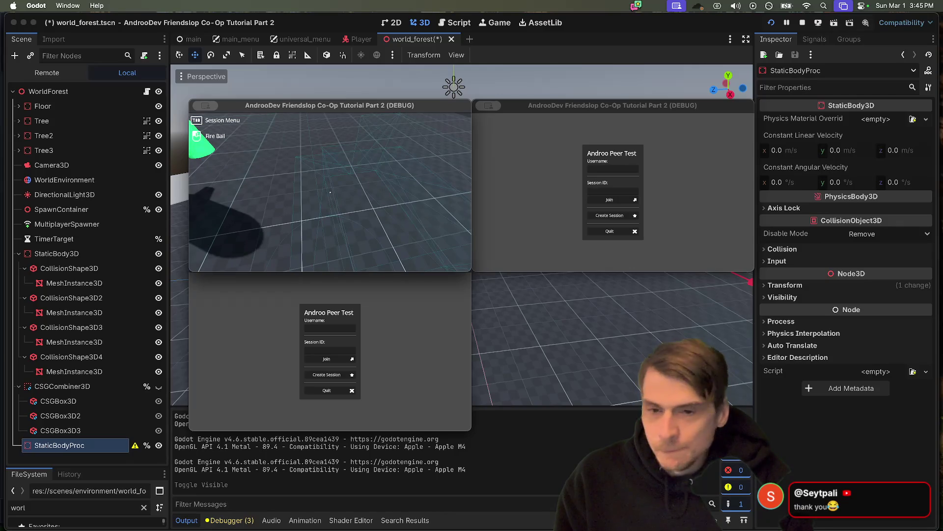
pyautogui.press('super+q')
pyautogui.press('super+q')
pyautogui.press('super+q')
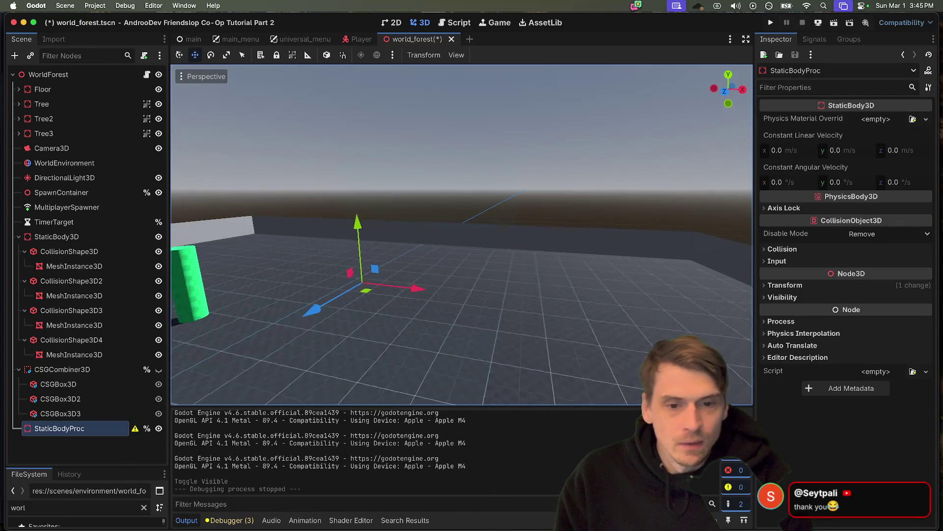
# Step: Open and dismiss the StaticBodyProc context menu in the Scene dock
pyautogui.scroll(2, 333, 258)
pyautogui.rightClick(98, 428)
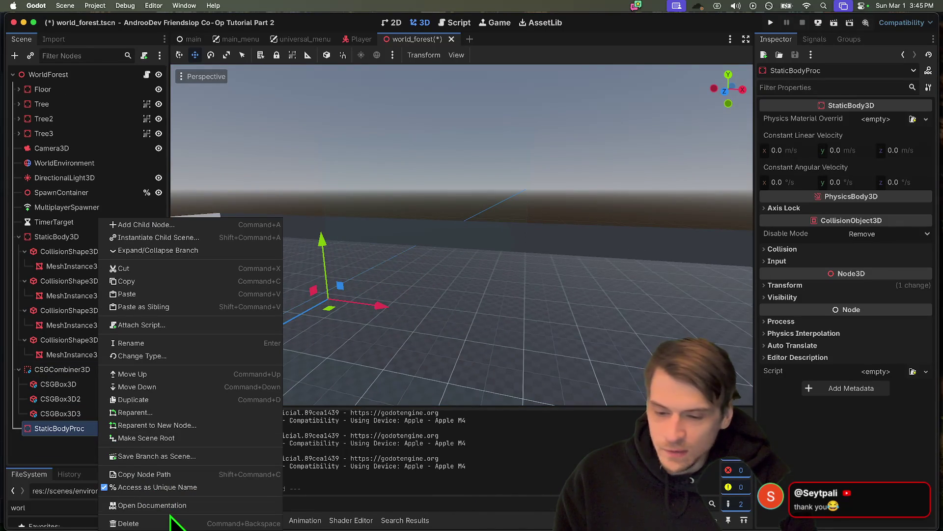
pyautogui.click(74, 452)
pyautogui.rightClick(76, 425)
pyautogui.press('Escape')
# Step: Select CSGCombiner3D through StaticBodyProc, then open and dismiss their context menu
pyautogui.click(54, 369)
pyautogui.keyDown('shift'); pyautogui.click(75, 430); pyautogui.keyUp('shift')
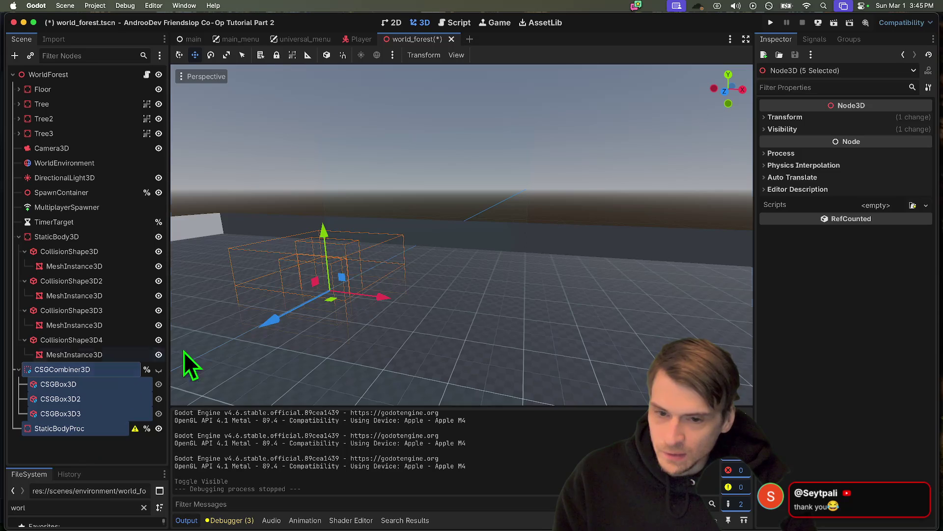
pyautogui.rightClick(116, 429)
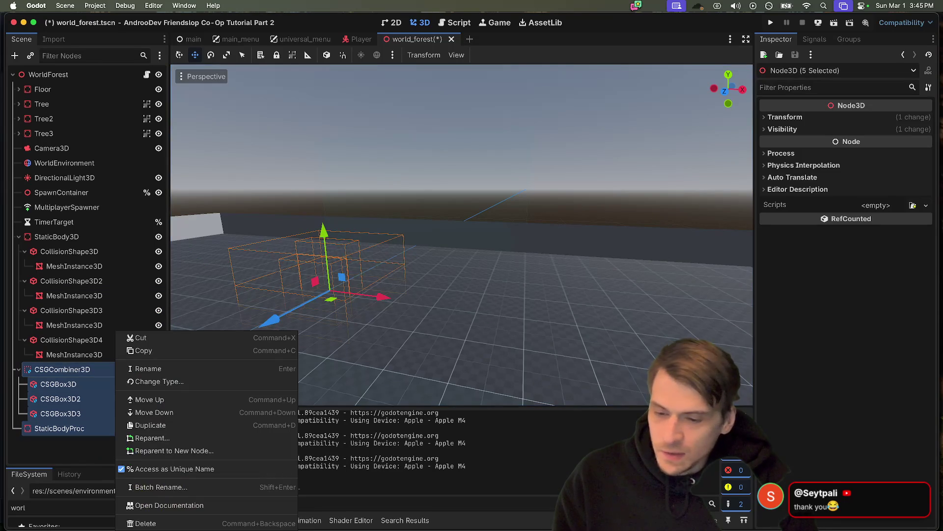
pyautogui.click(43, 441)
pyautogui.click(83, 448)
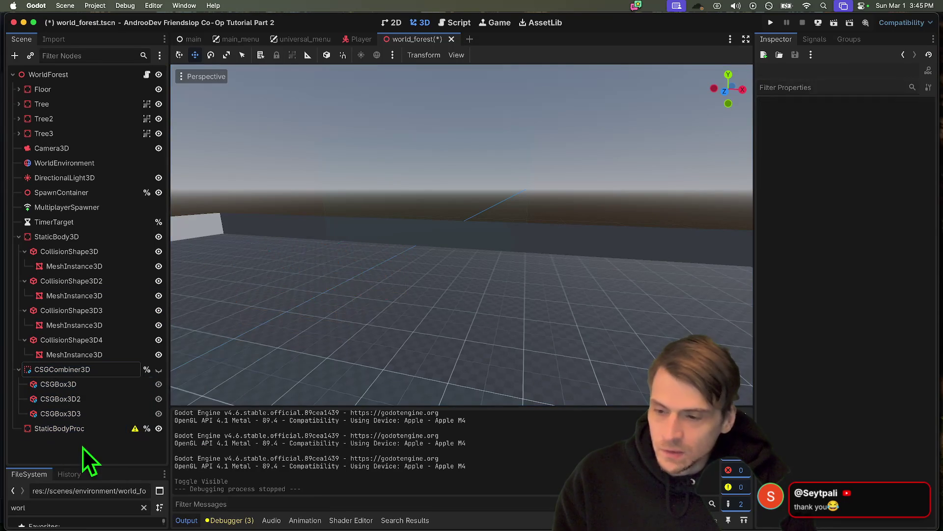
# Step: Reselect StaticBodyProc through CSGCombiner3D and open the context menu for all five nodes
pyautogui.click(108, 430)
pyautogui.keyDown('shift'); pyautogui.click(101, 369); pyautogui.keyUp('shift')
pyautogui.rightClick(102, 368)
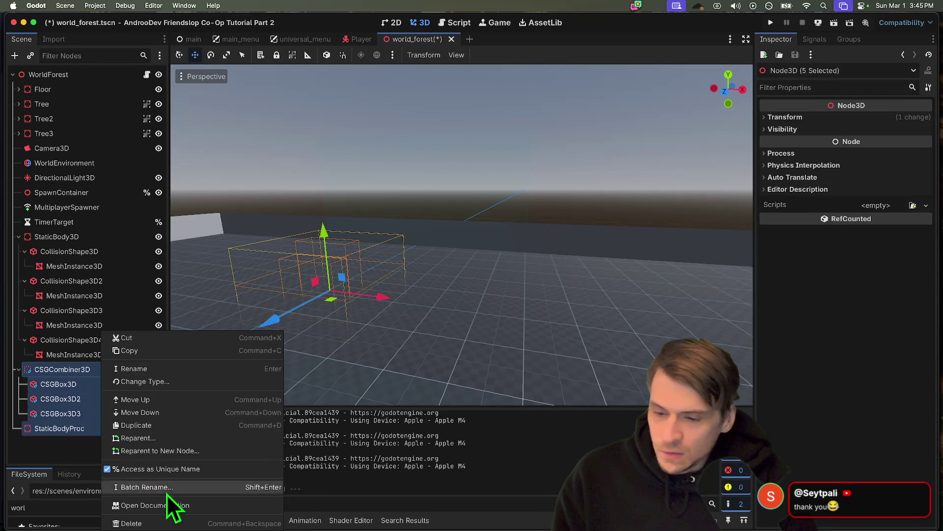
# Step: Delete the five selected nodes and add a GridMap node to the scene
pyautogui.click(131, 523)
pyautogui.click(516, 279)
pyautogui.press('super+a')
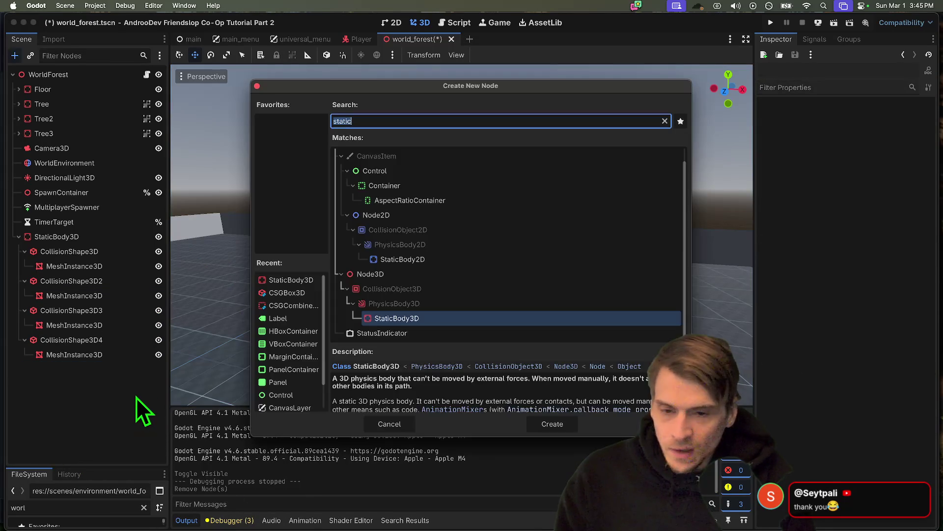
pyautogui.write('csg')
pyautogui.scroll(-3, 554, 186)
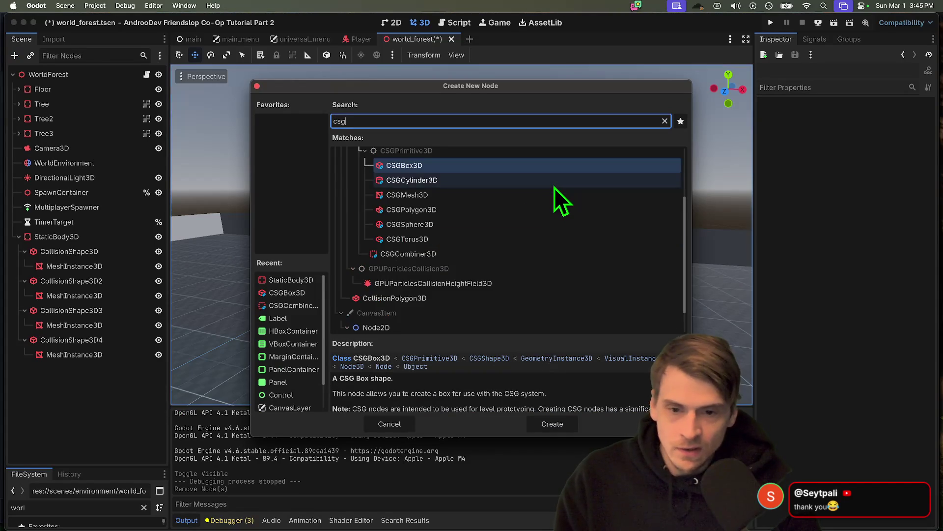
pyautogui.scroll(3, 600, 293)
pyautogui.scroll(-3, 600, 292)
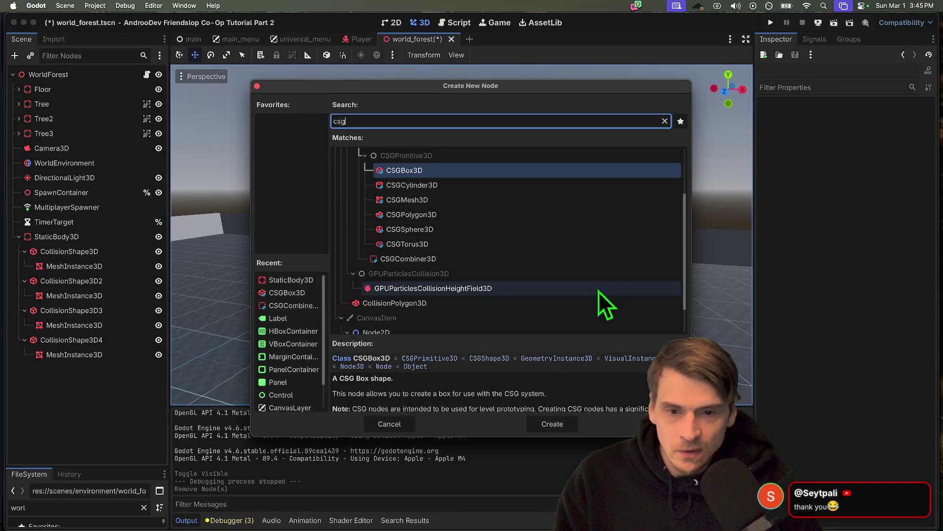
pyautogui.scroll(3, 599, 291)
pyautogui.write('map')
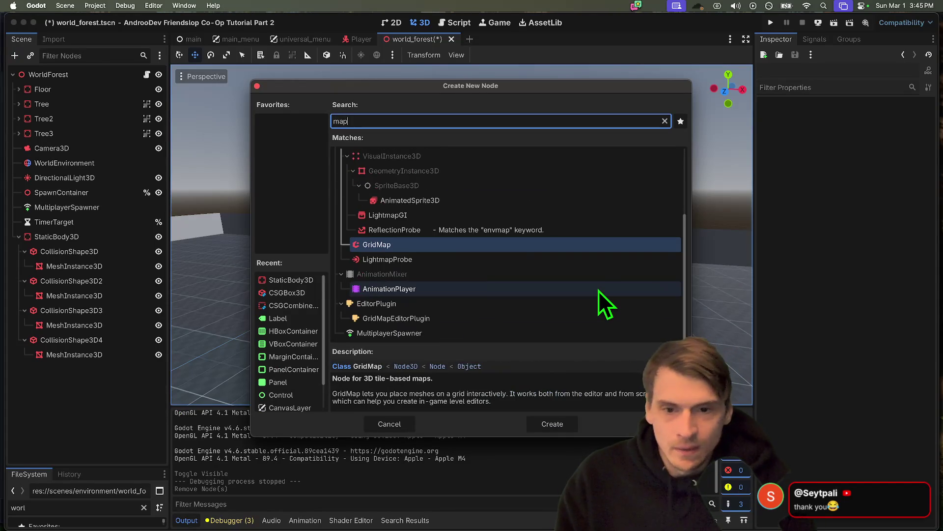
pyautogui.doubleClick(525, 243)
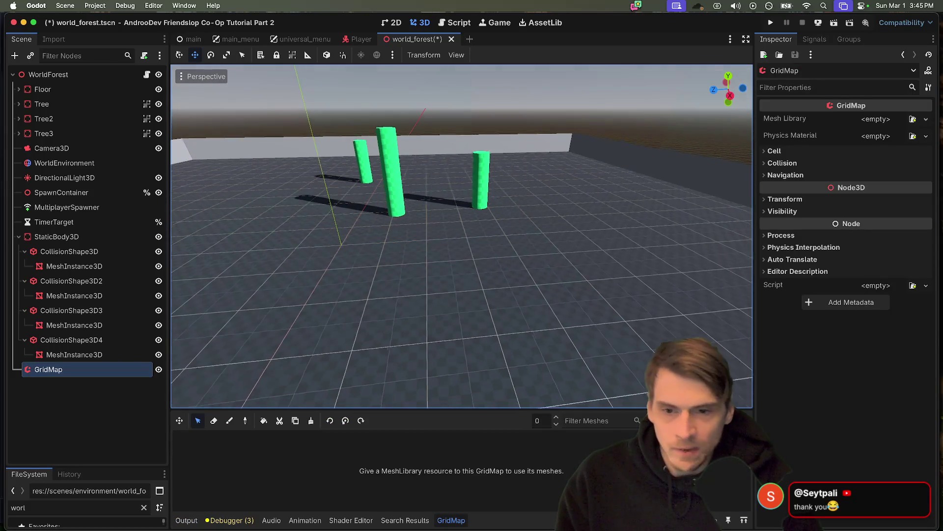
# Step: Give the GridMap a new MeshLibrary resource and open it for editing
pyautogui.rightClick(95, 370)
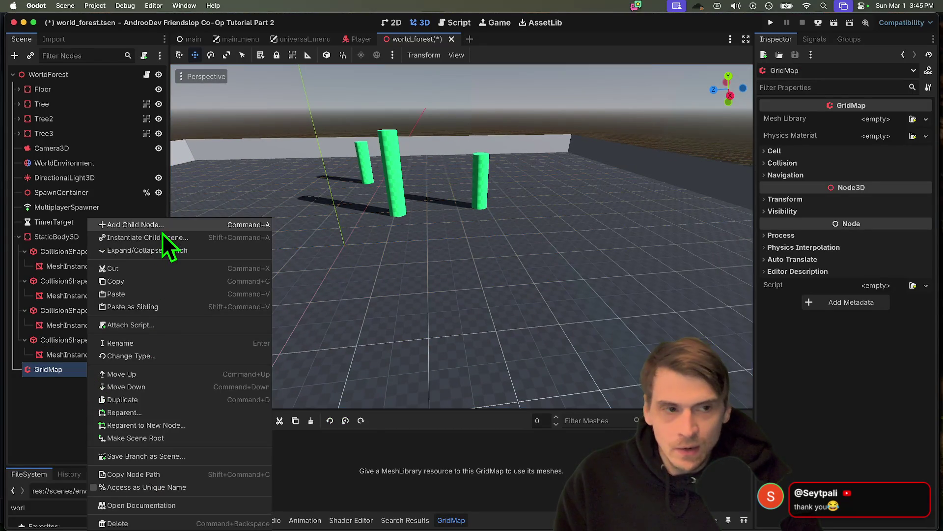
pyautogui.click(401, 211)
pyautogui.click(898, 120)
pyautogui.click(838, 131)
pyautogui.click(872, 121)
pyautogui.click(892, 151)
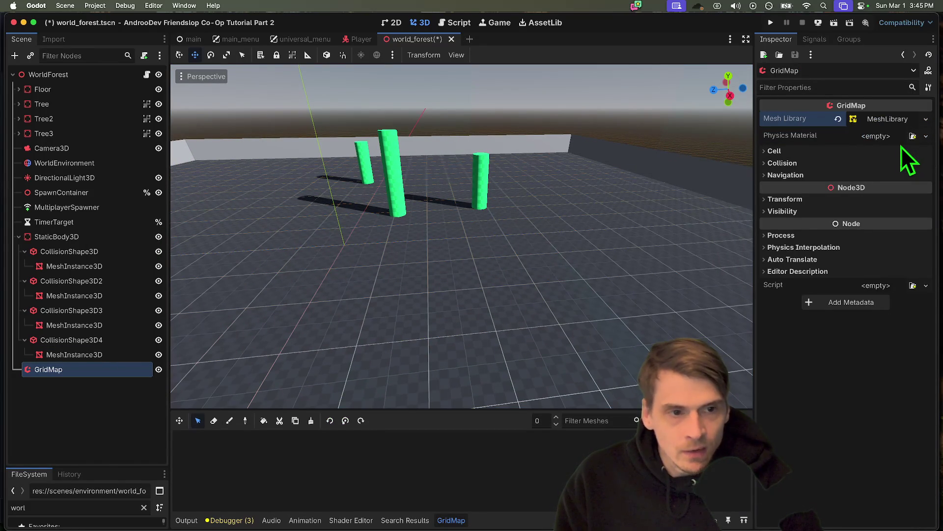
pyautogui.click(884, 122)
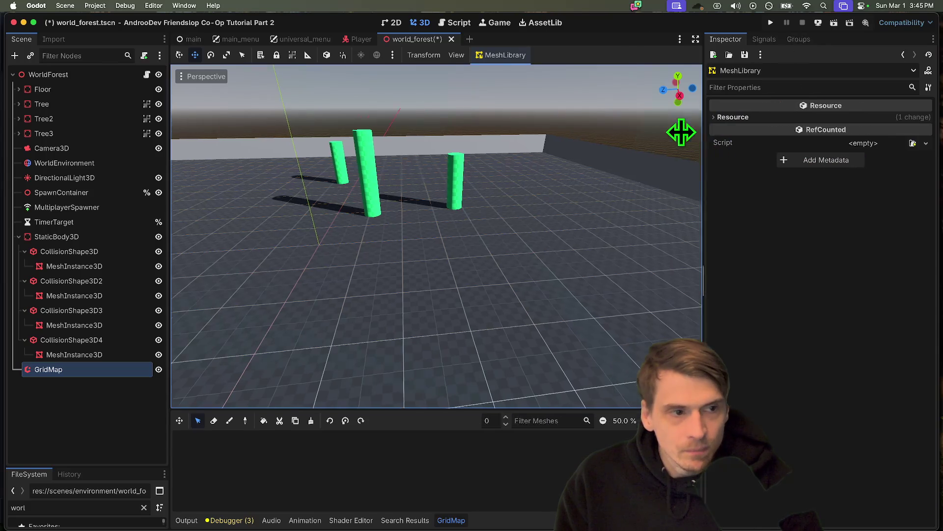
pyautogui.click(811, 118)
pyautogui.click(810, 119)
# Step: Add item 0 with a box mesh to the MeshLibrary and paint GridMap cells on the floor
pyautogui.click(53, 371)
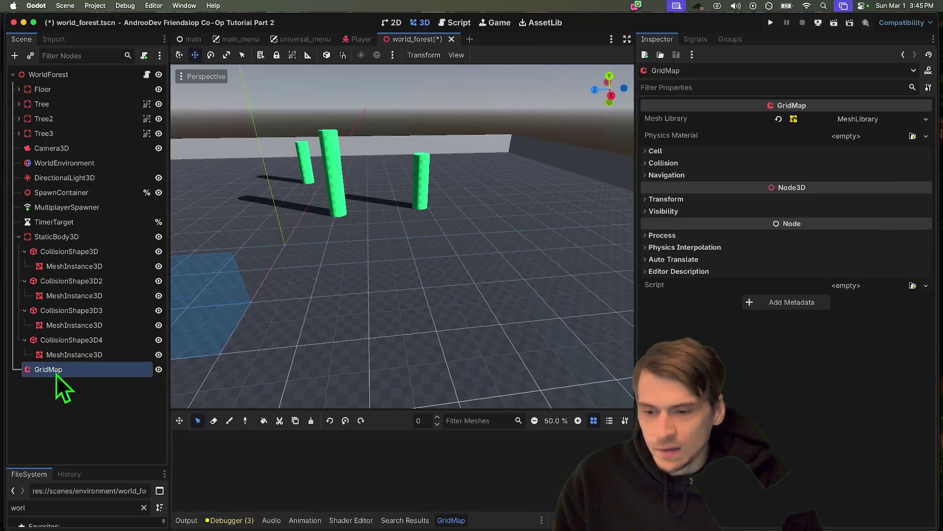
pyautogui.click(854, 125)
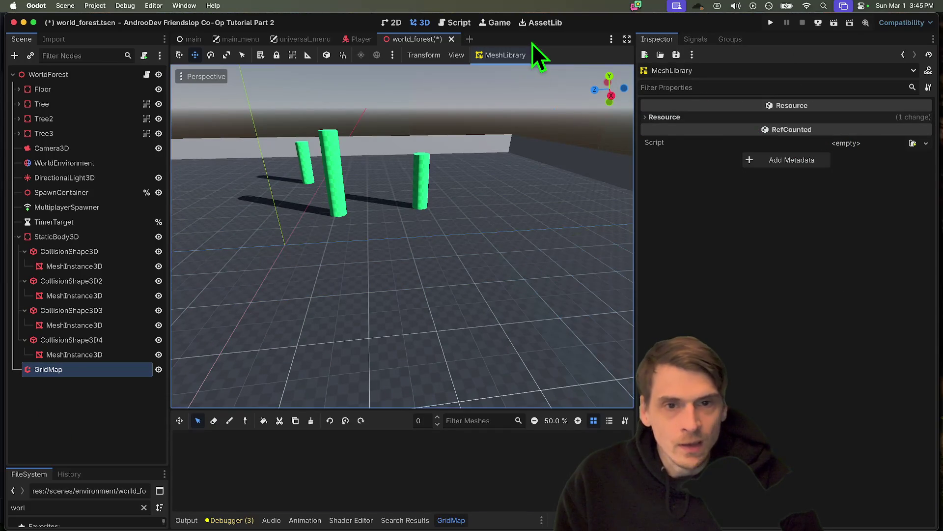
pyautogui.click(503, 55)
pyautogui.click(585, 71)
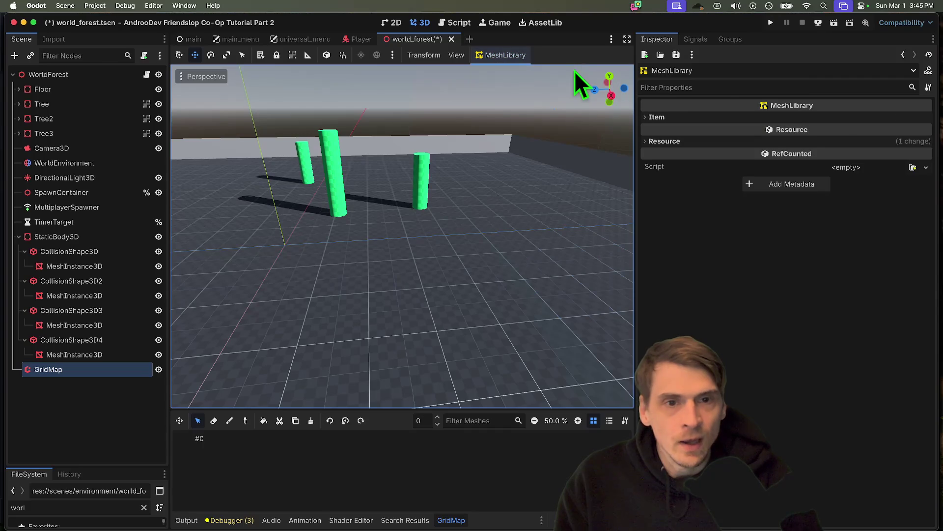
pyautogui.click(801, 118)
pyautogui.click(826, 130)
pyautogui.click(869, 160)
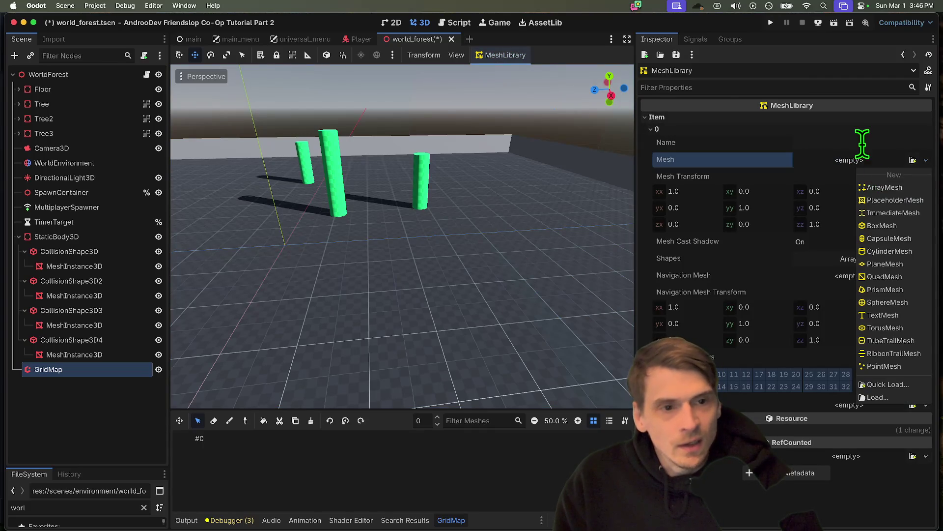
pyautogui.click(903, 227)
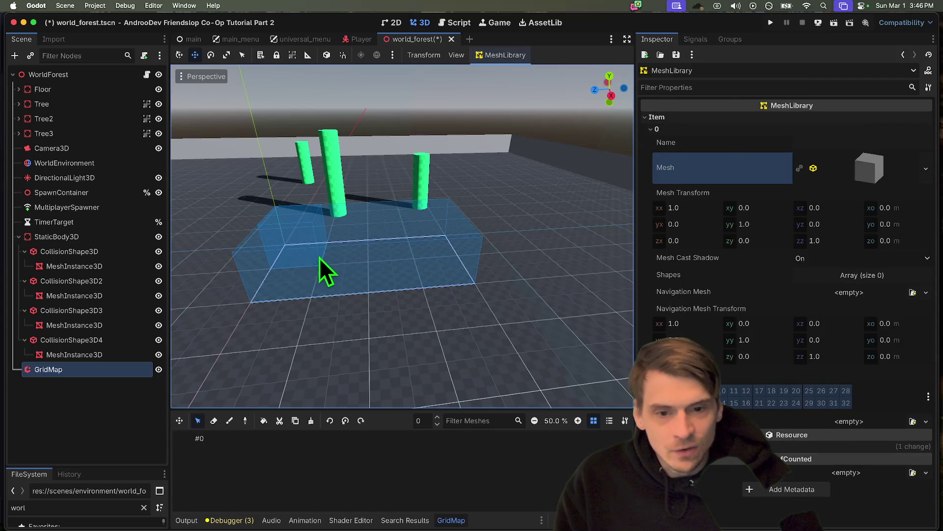
pyautogui.moveTo(477, 263)
pyautogui.mouseDown()
pyautogui.moveTo(342, 279)
pyautogui.moveTo(401, 341)
pyautogui.moveTo(323, 305)
pyautogui.moveTo(393, 311)
pyautogui.moveTo(394, 228)
pyautogui.moveTo(513, 345)
pyautogui.moveTo(368, 245)
pyautogui.mouseUp()
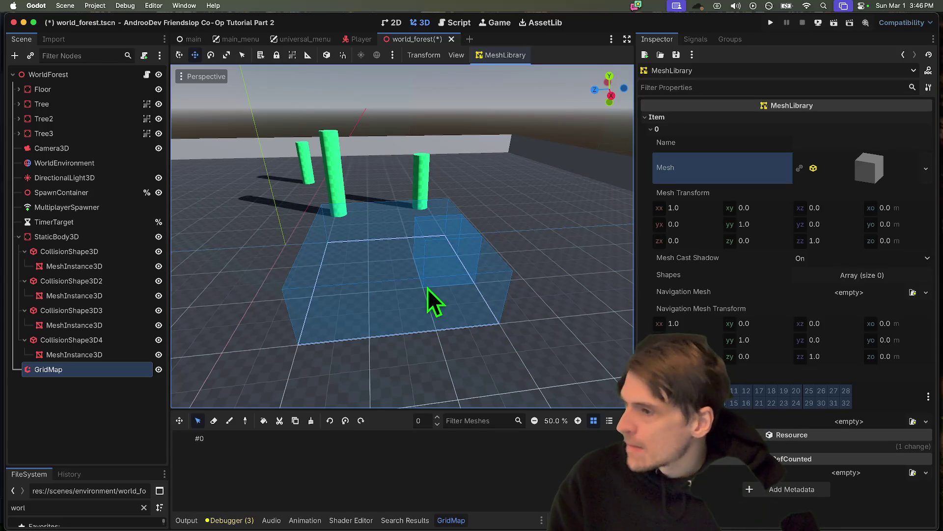
pyautogui.moveTo(428, 289)
pyautogui.mouseDown()
pyautogui.moveTo(524, 279)
pyautogui.moveTo(351, 258)
pyautogui.moveTo(496, 232)
pyautogui.moveTo(369, 284)
pyautogui.mouseUp()
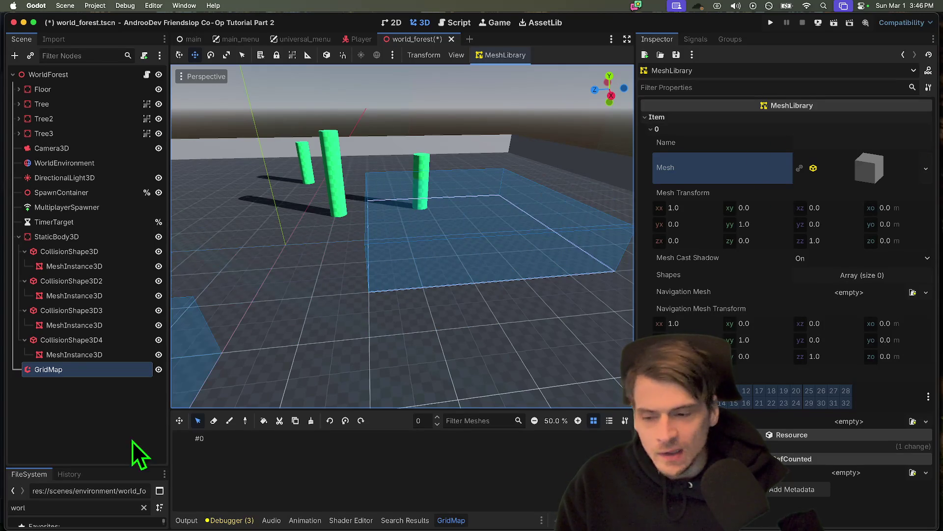
# Step: Delete the GridMap node and save the world_forest scene
pyautogui.click(54, 428)
pyautogui.click(105, 369)
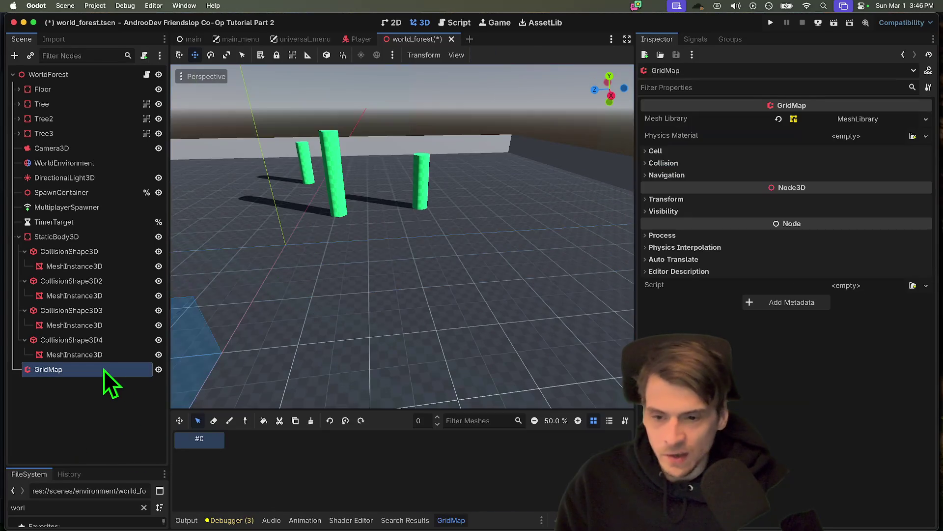
pyautogui.rightClick(66, 373)
pyautogui.click(134, 525)
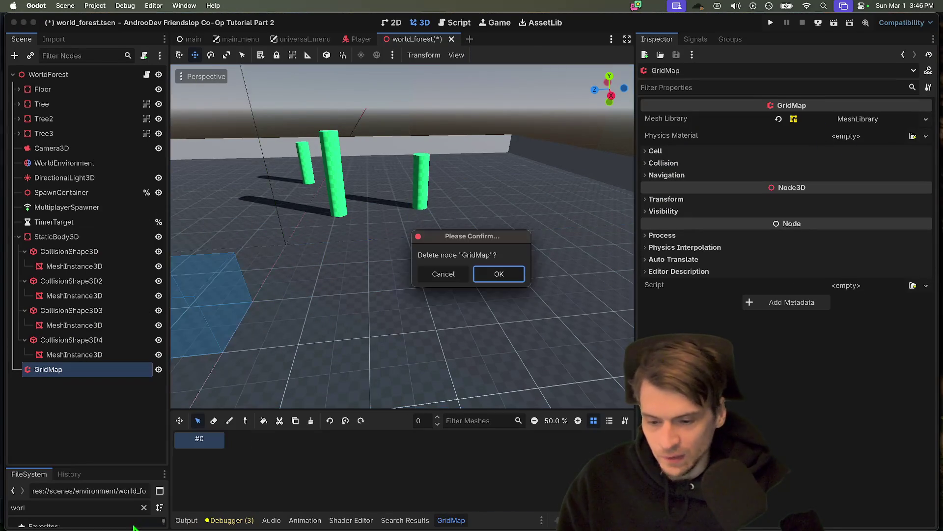
pyautogui.click(493, 270)
pyautogui.press('super+s')
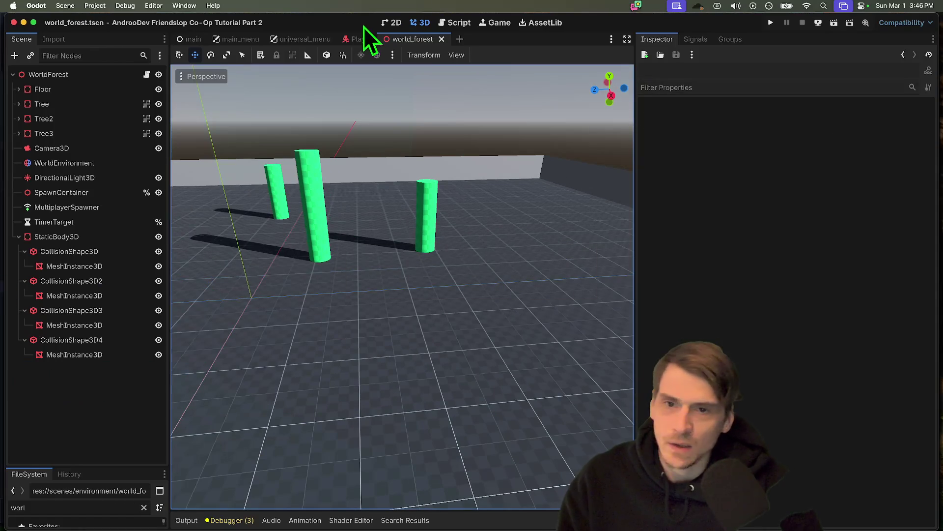
pyautogui.click(459, 24)
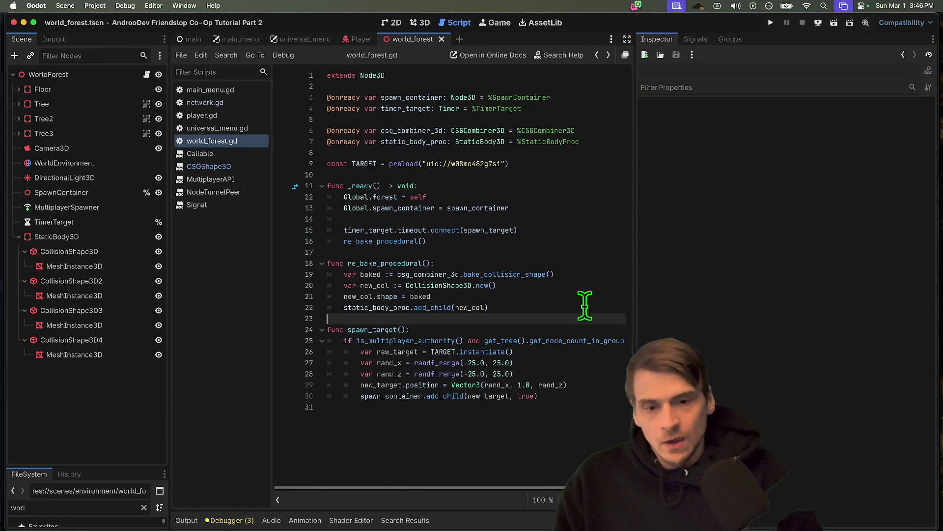
# Step: Remove re_bake_procedural, its call, and the csg_combiner and static_body_proc variables from world_forest.gd
pyautogui.moveTo(492, 308); pyautogui.dragTo(327, 241)
pyautogui.press('BackSpace')
pyautogui.click(578, 339)
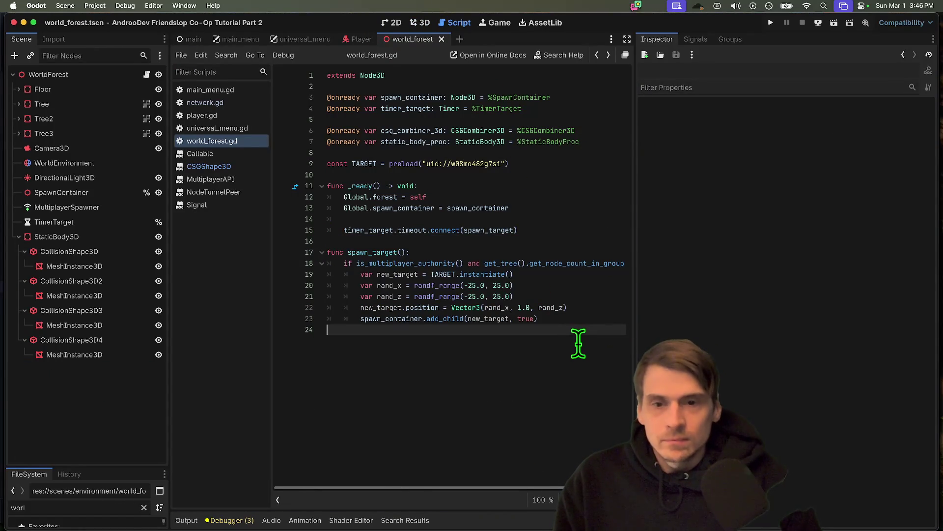
pyautogui.moveTo(580, 148); pyautogui.dragTo(578, 120)
pyautogui.press('BackSpace')
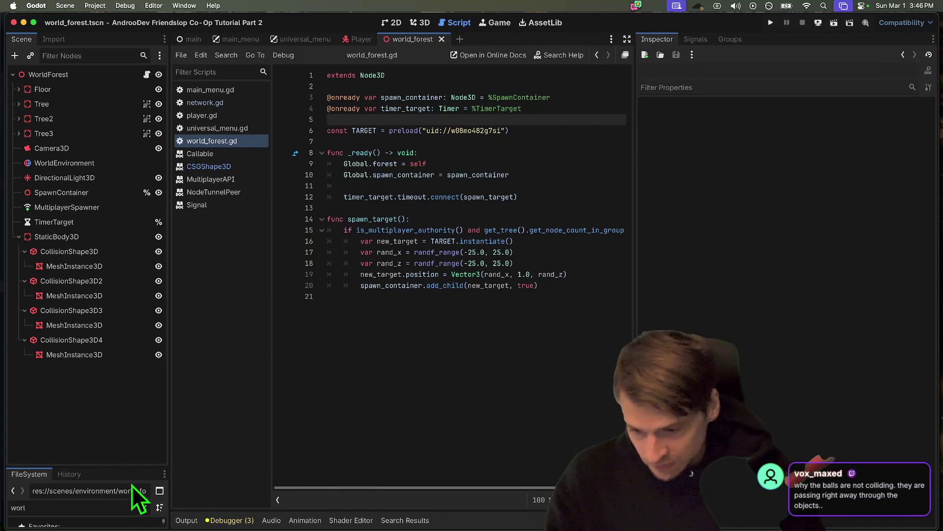
# Step: Open ball.gd, comment out queue_free() in on_ball_hit, and run three game instances
pyautogui.moveTo(114, 465); pyautogui.dragTo(117, 315)
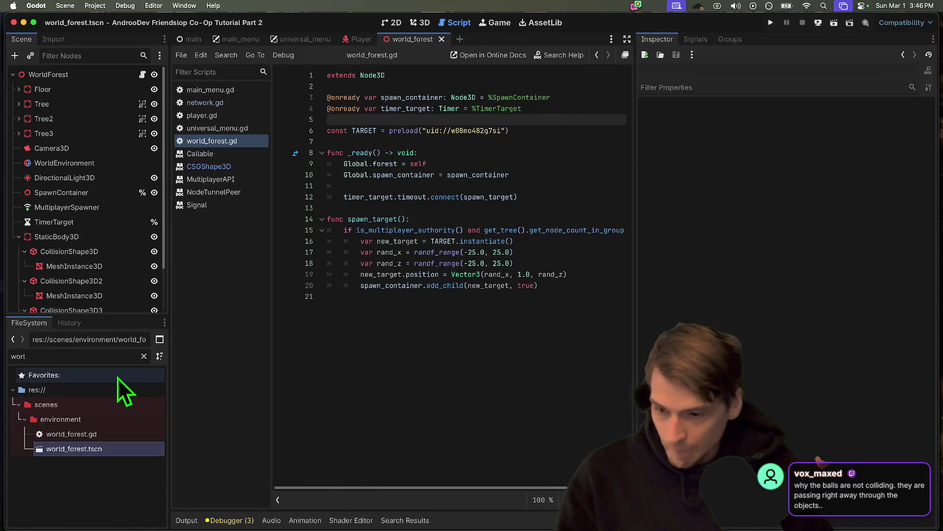
pyautogui.write('ball')
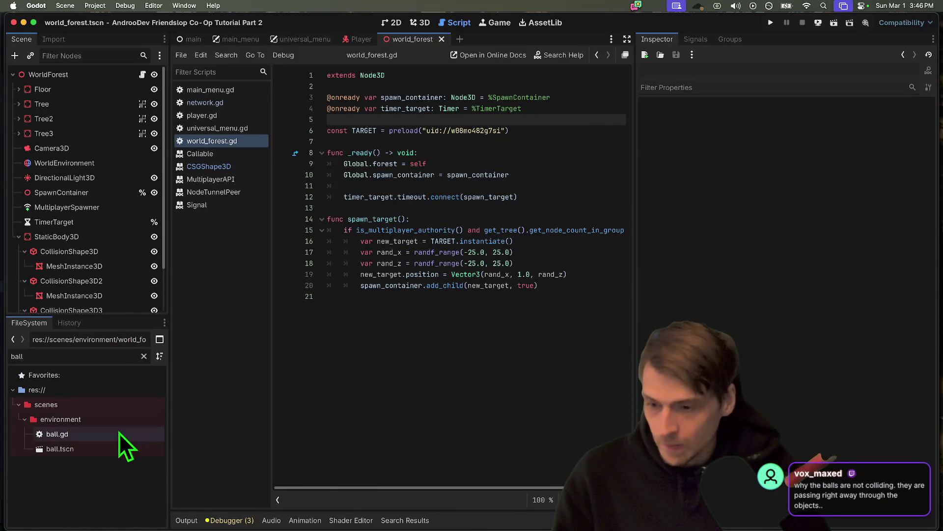
pyautogui.doubleClick(119, 432)
pyautogui.click(571, 185)
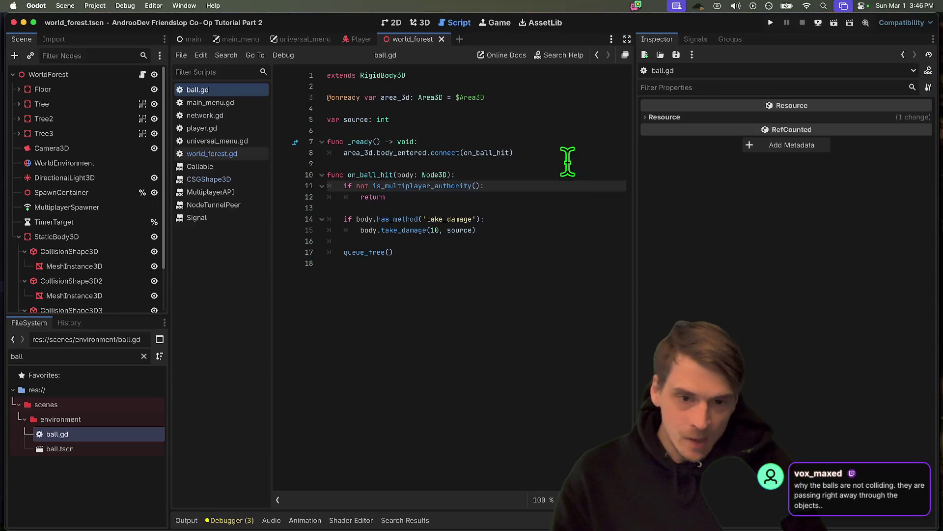
pyautogui.press('Up')
pyautogui.press('Home')
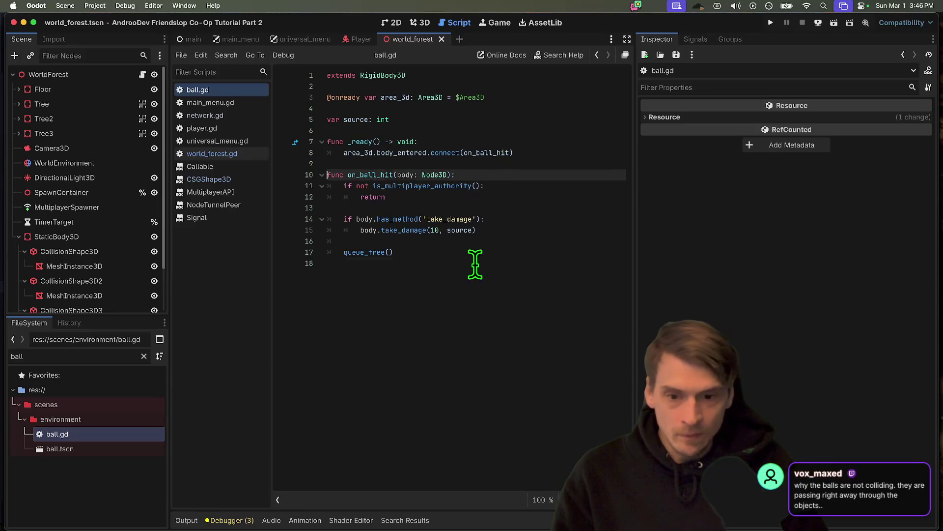
pyautogui.click(391, 252)
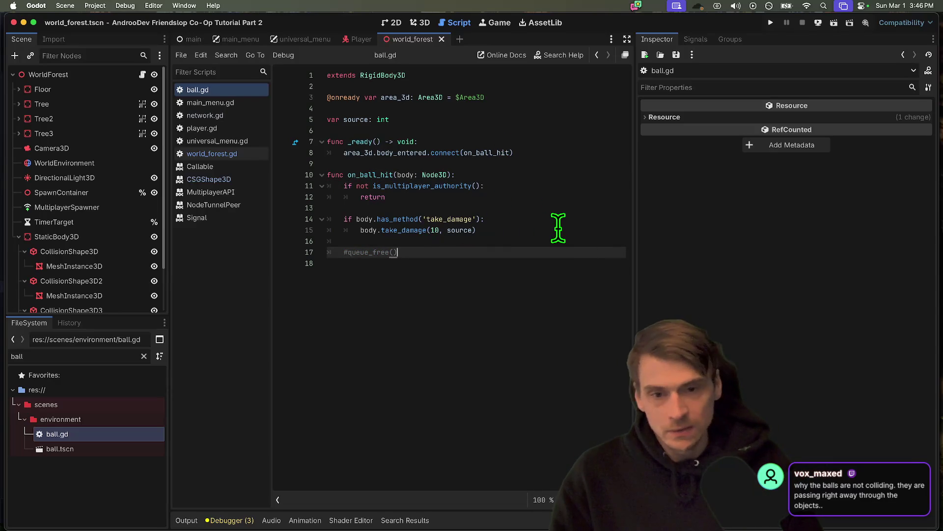
pyautogui.press('super+b')
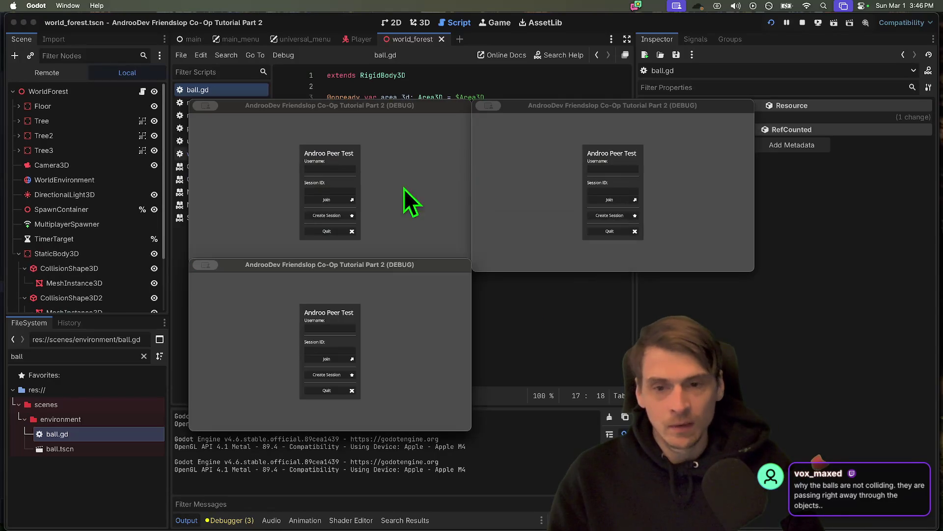
# Step: Host a new session in the first game window and fire a ball
pyautogui.click(327, 215)
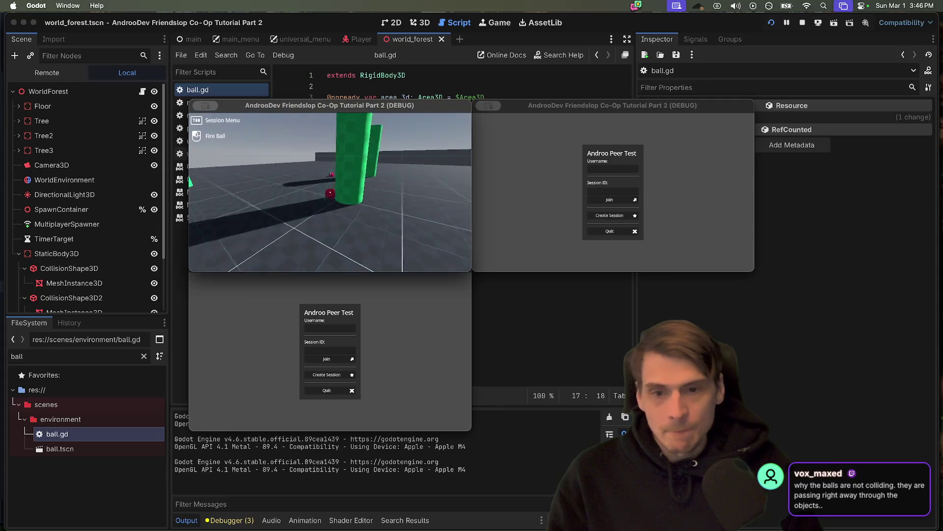
pyautogui.click(330, 192)
pyautogui.click(331, 192)
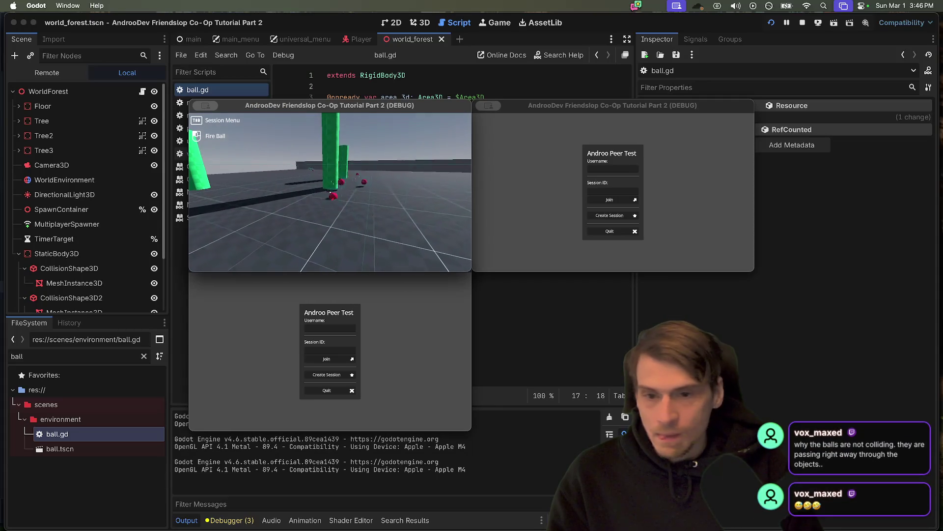
pyautogui.press('Tab')
# Step: Join from the second window, fire balls at the orange box, and approach the other player
pyautogui.click(496, 212)
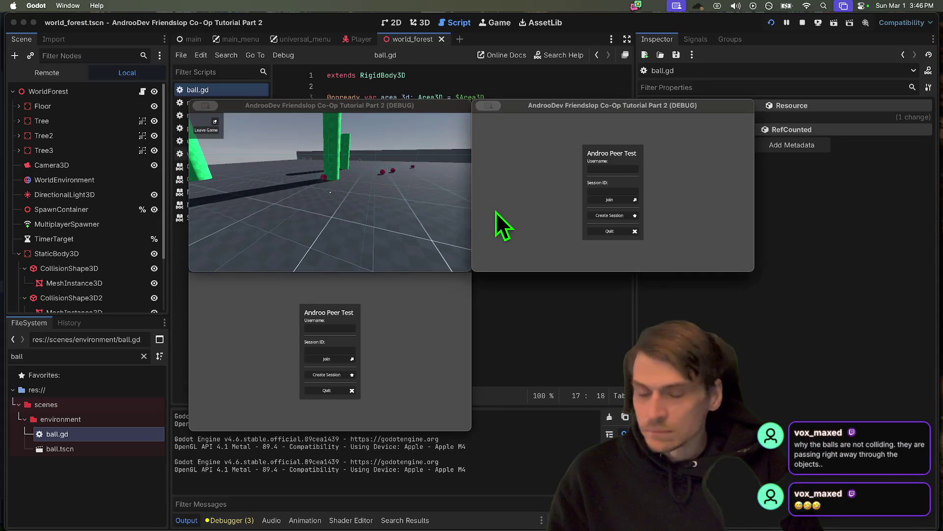
pyautogui.click(609, 199)
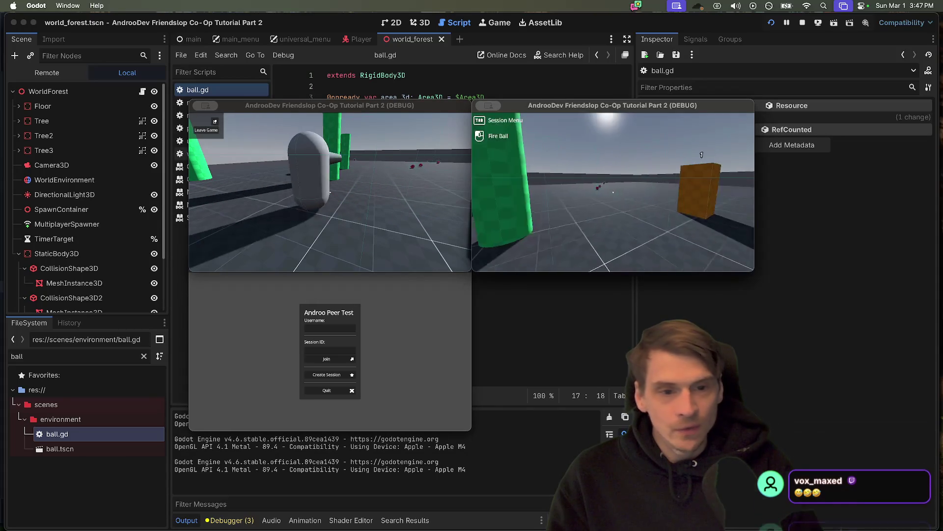
pyautogui.press('w')
pyautogui.click(613, 192)
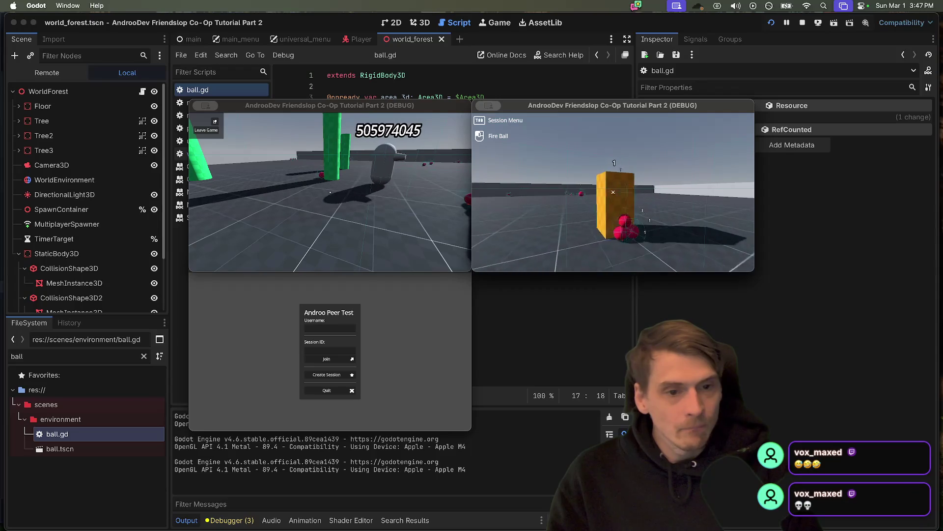
pyautogui.click(614, 192)
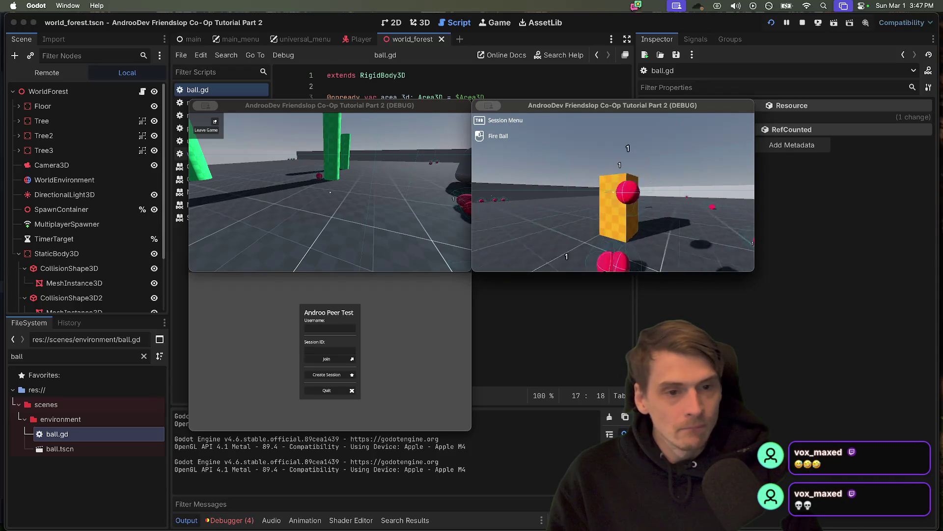
pyautogui.press('Tab')
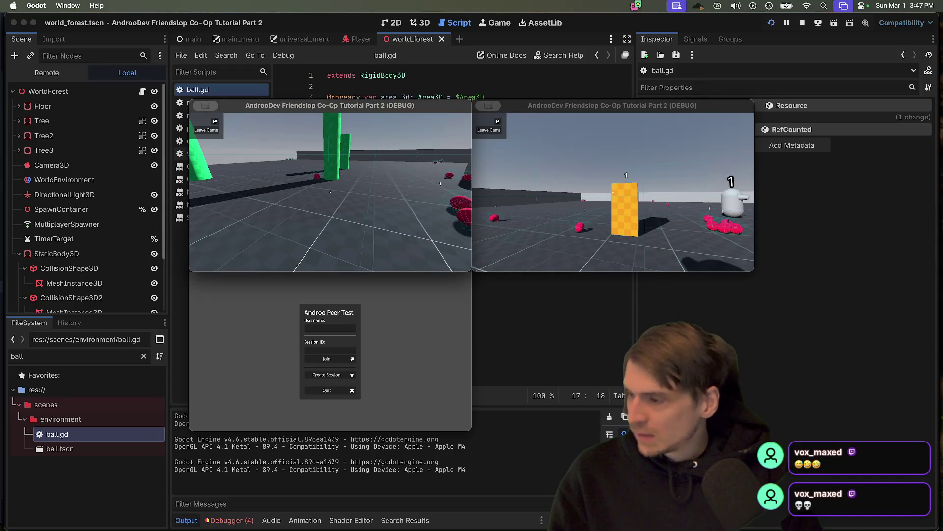
pyautogui.click(617, 176)
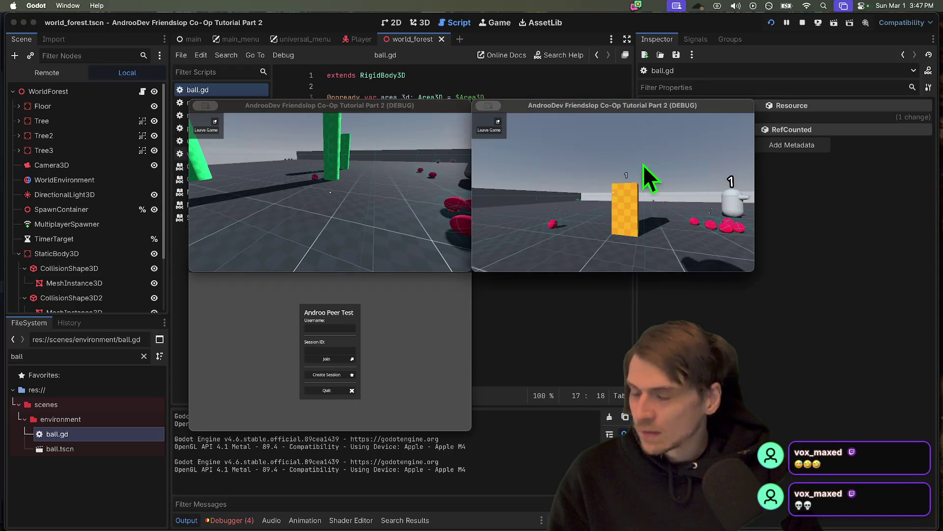
pyautogui.click(613, 192)
pyautogui.click(613, 192)
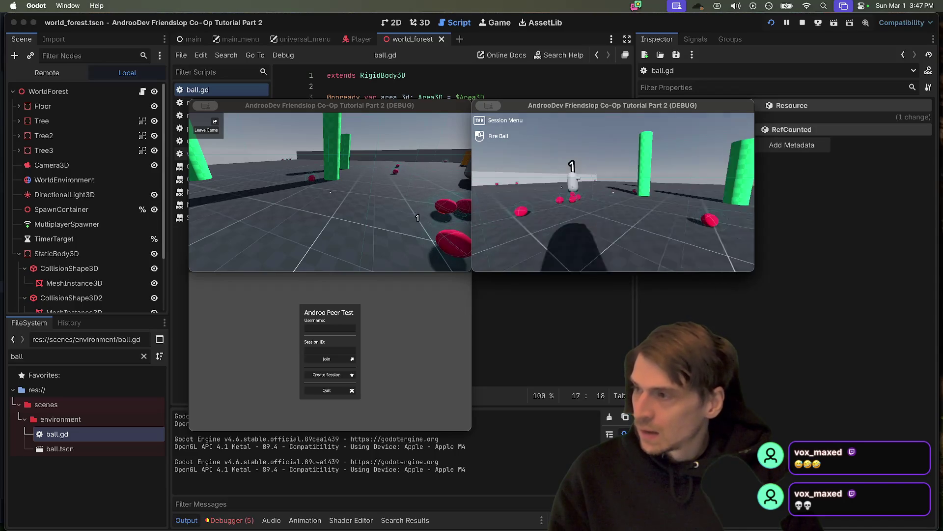
pyautogui.press('space')
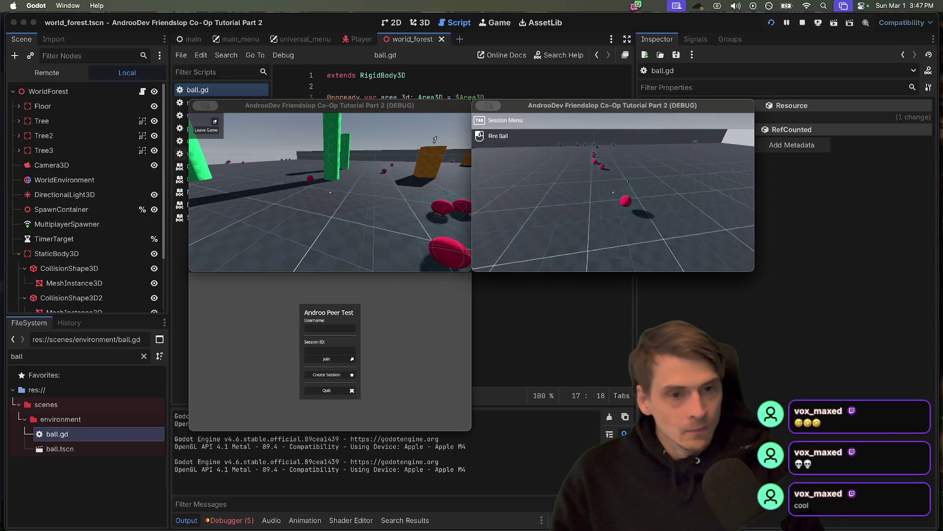
pyautogui.press('w')
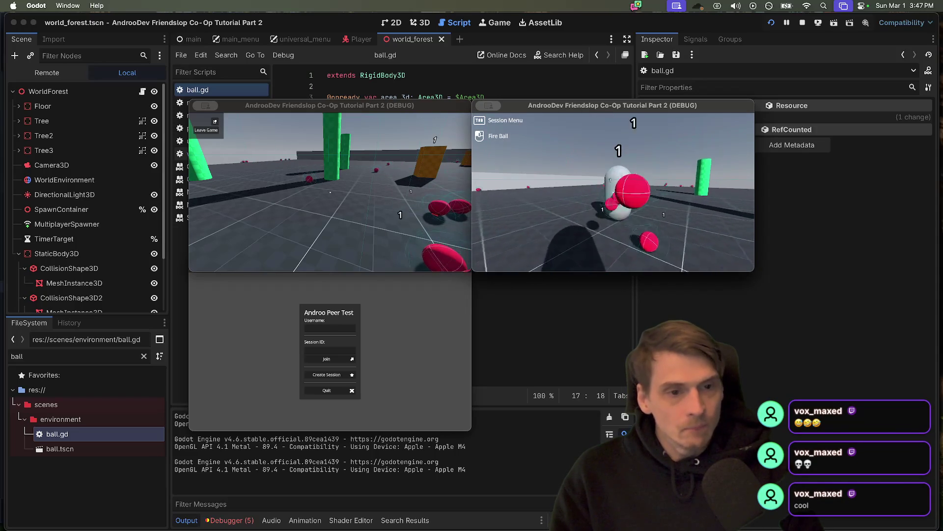
pyautogui.press('s')
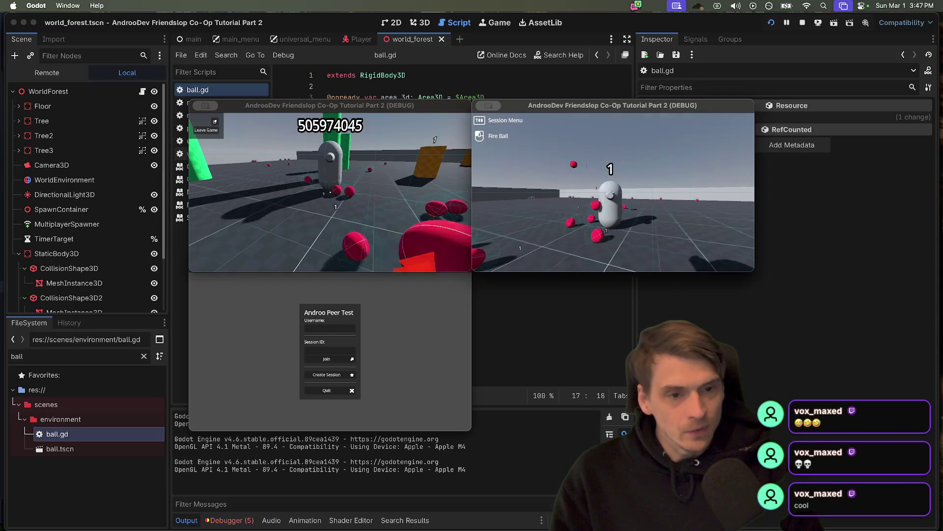
pyautogui.press('Tab')
# Step: Join the session from the third window and walk toward the other players
pyautogui.click(377, 325)
pyautogui.click(327, 360)
pyautogui.moveTo(330, 352)
pyautogui.press('w')
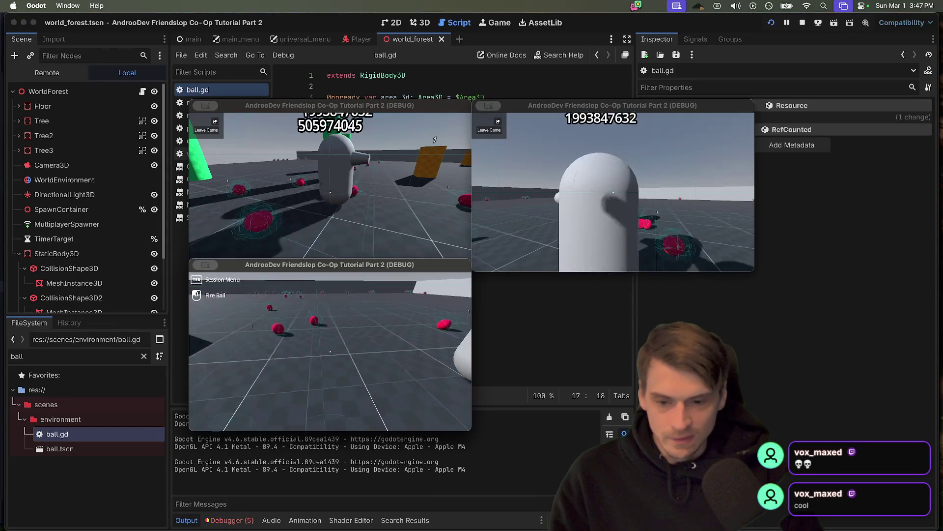
# Step: Fire balls at the other capsule, the wall and the yellow block while moving around
pyautogui.click(330, 351)
pyautogui.press('w')
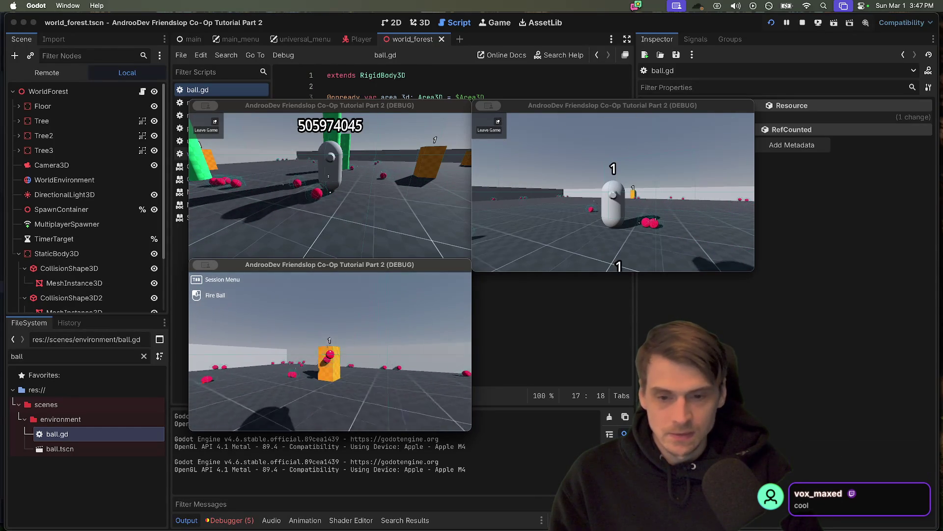
pyautogui.click(330, 351)
pyautogui.moveTo(331, 352)
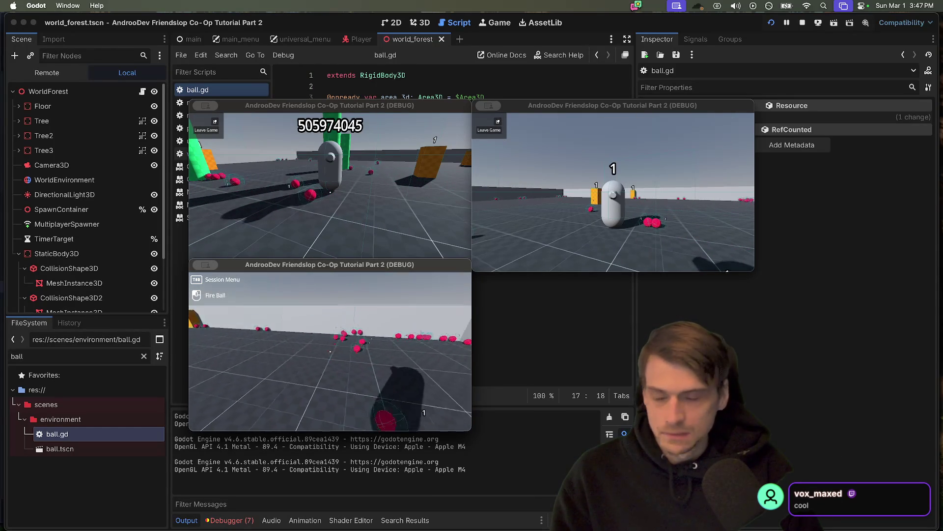
pyautogui.click(330, 351)
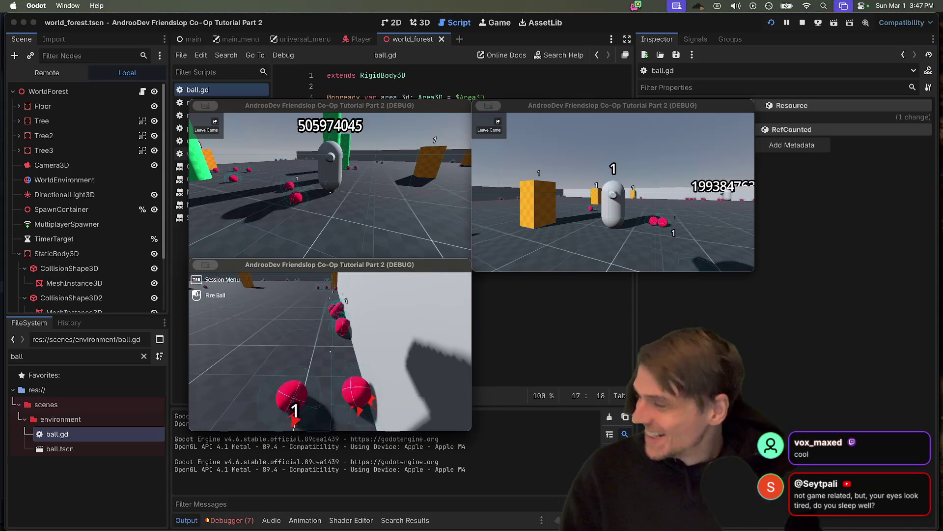
pyautogui.moveTo(330, 351)
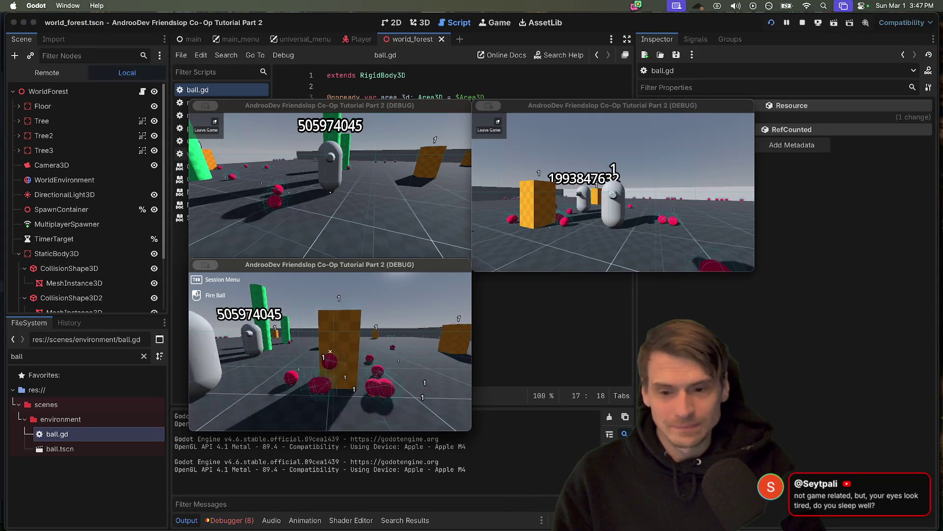
pyautogui.click(331, 352)
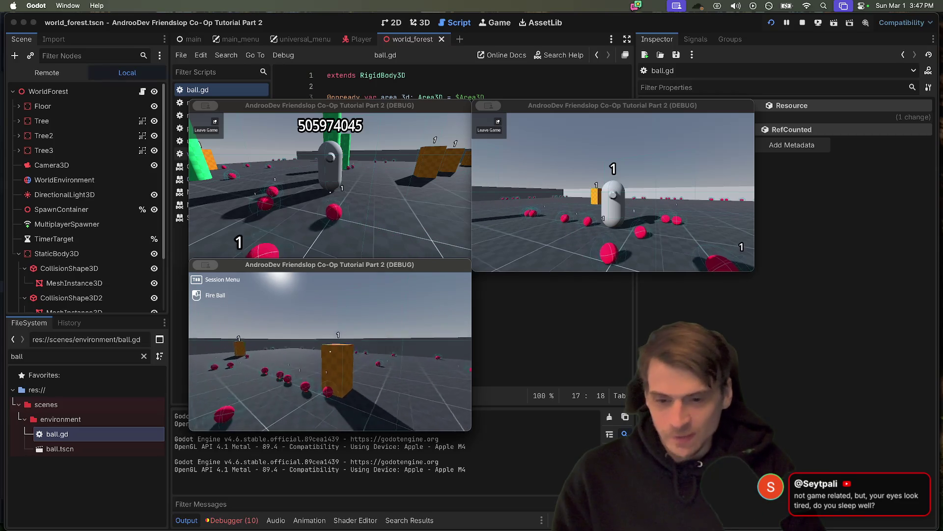
pyautogui.press('w')
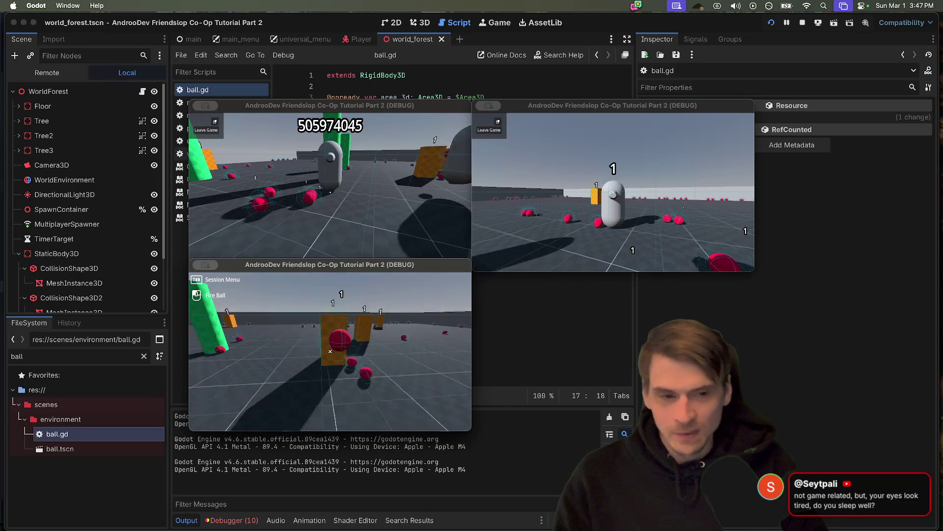
pyautogui.press('s')
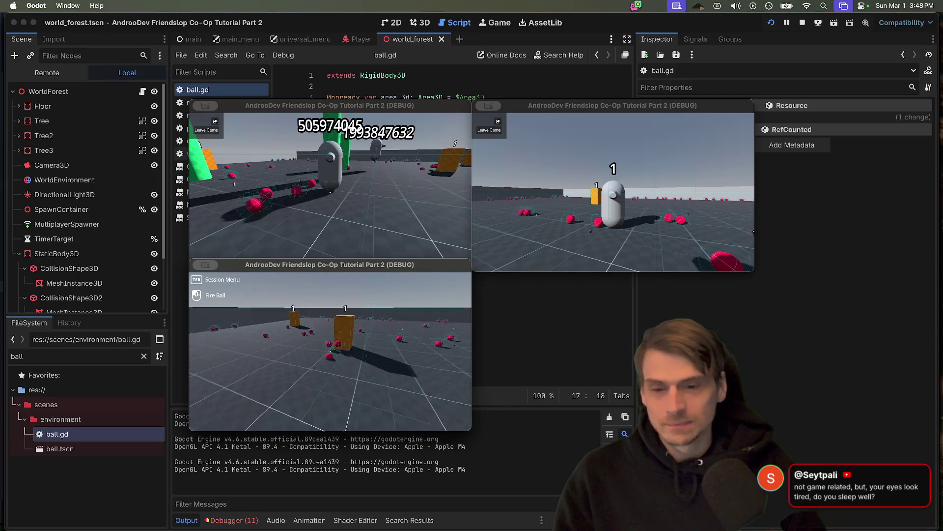
# Step: Fire toward the green pillars and red balls, then close two debug game windows
pyautogui.click(330, 352)
pyautogui.press('w')
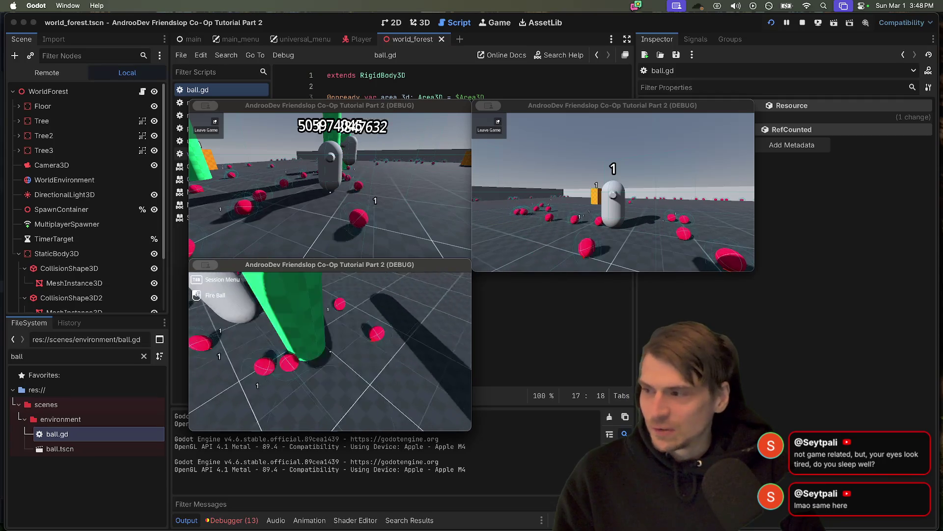
pyautogui.press('a')
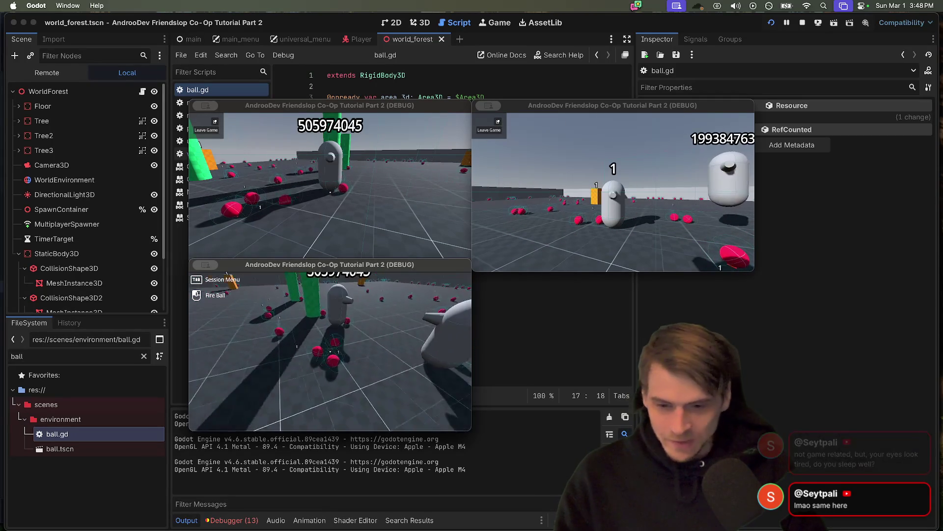
pyautogui.click(330, 351)
pyautogui.press('w')
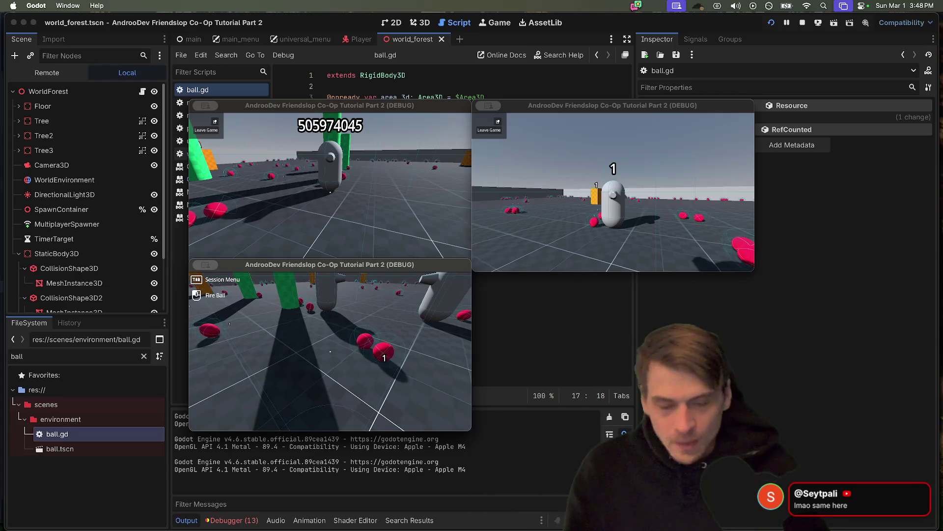
pyautogui.press('super+q')
pyautogui.press('super+q')
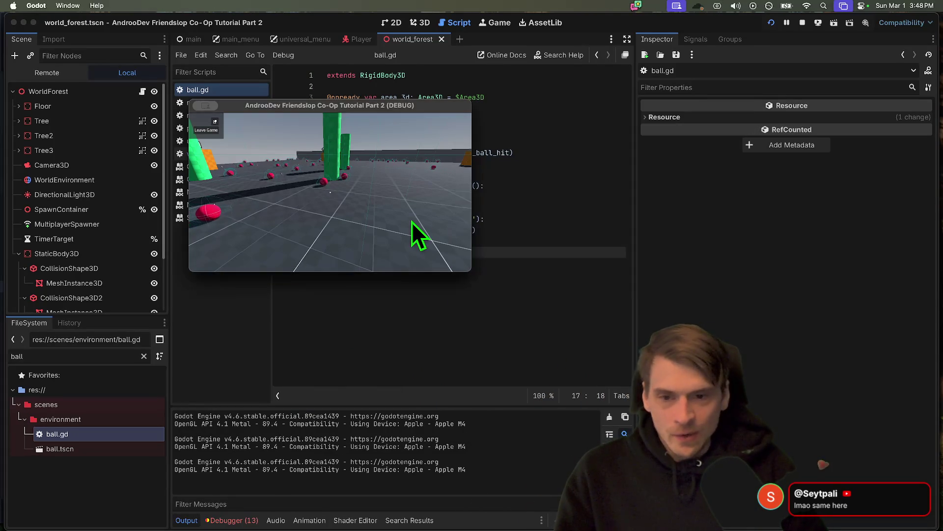
pyautogui.press('super+q')
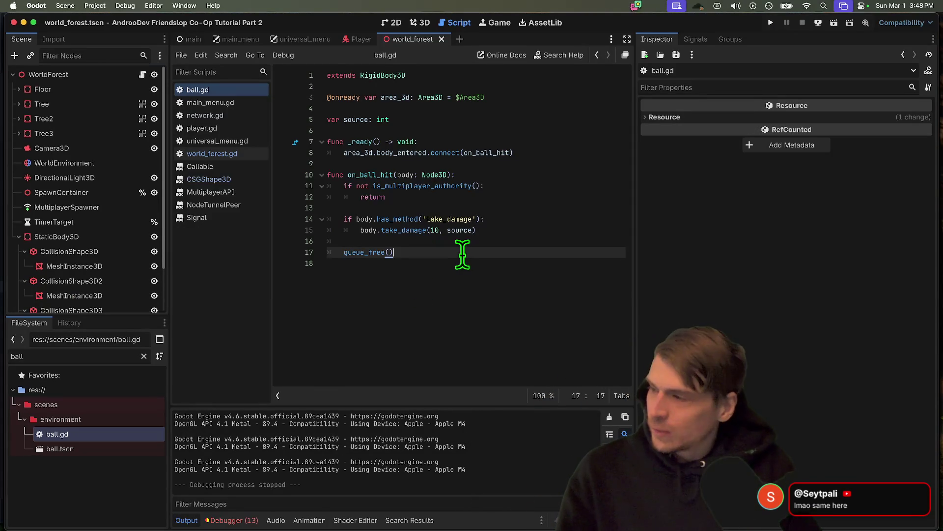
# Step: Undo so ball.gd calls queue_free() on hit, and review the debugger's Errors list per session
pyautogui.press('super+z')
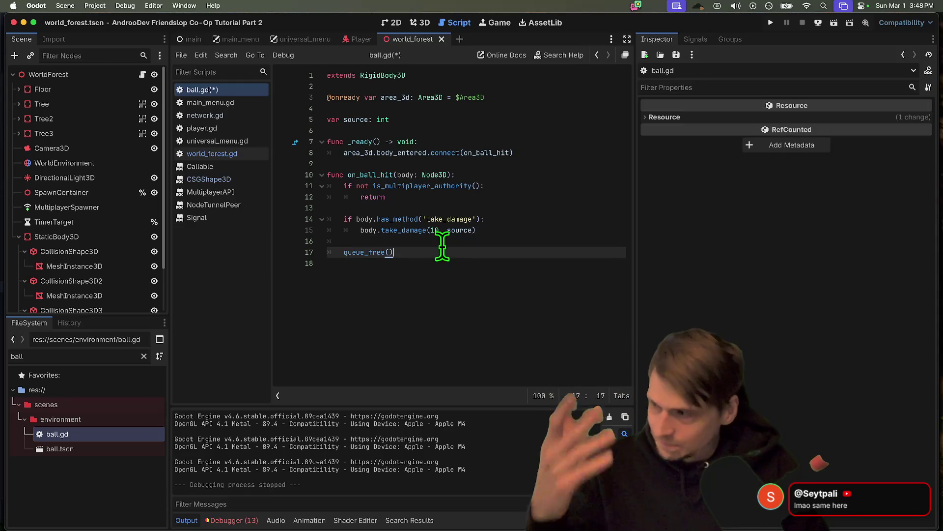
pyautogui.click(248, 519)
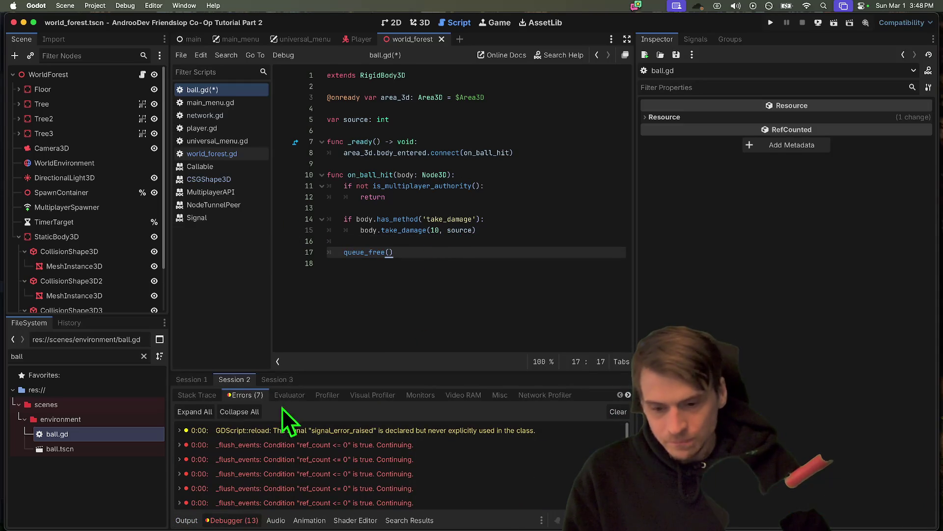
pyautogui.scroll(1, 326, 464)
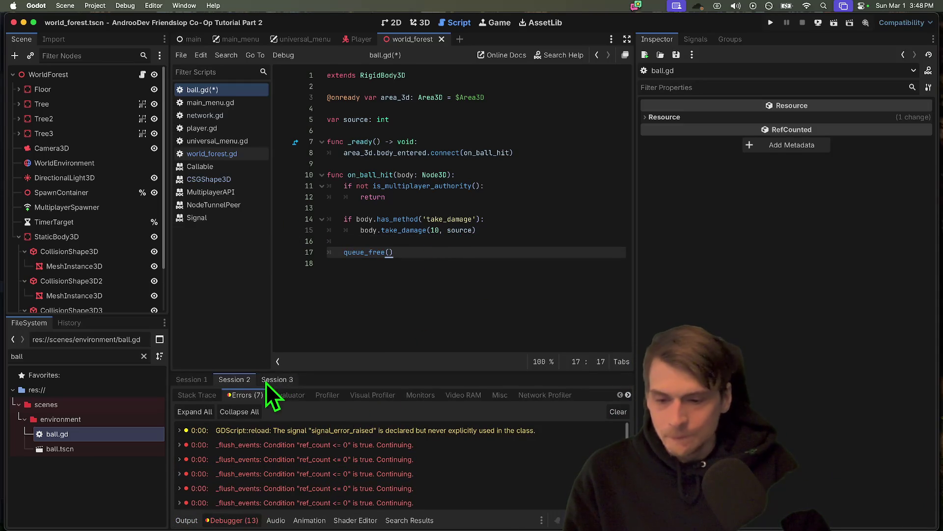
pyautogui.click(191, 379)
pyautogui.click(442, 285)
# Step: Save ball.gd, launch the project's three debug instances, then stop them
pyautogui.press('super+s')
pyautogui.press('super+b')
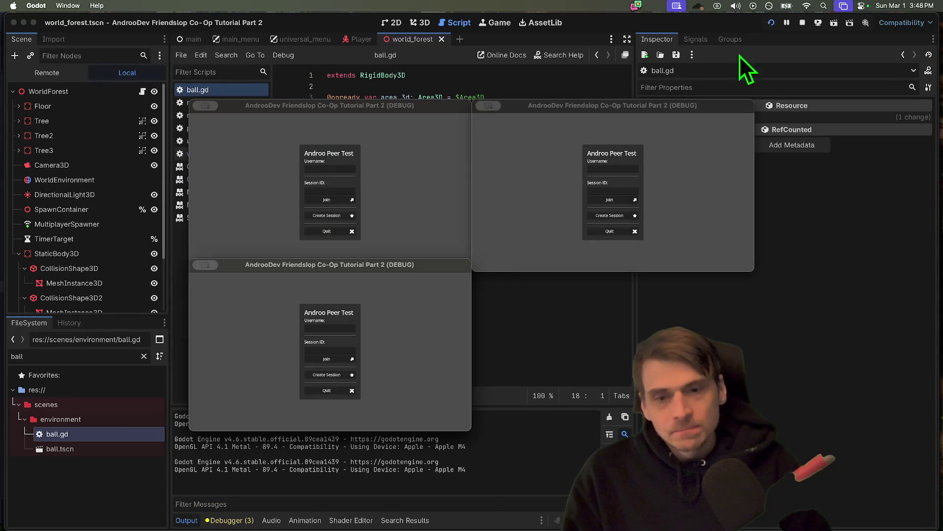
pyautogui.click(809, 23)
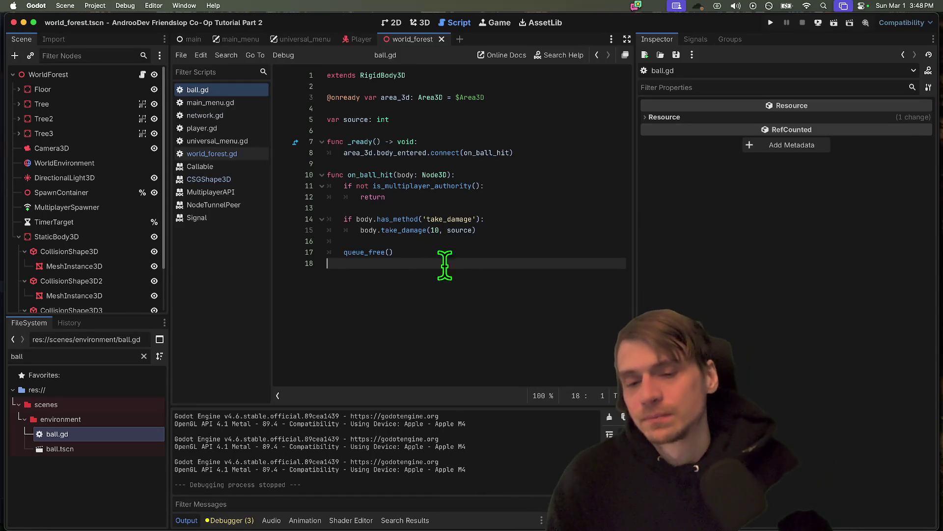
# Step: Save the scene and show universal_menu.gd from the top, where _ready hides label_error
pyautogui.press('BackSpace')
pyautogui.press('super+s')
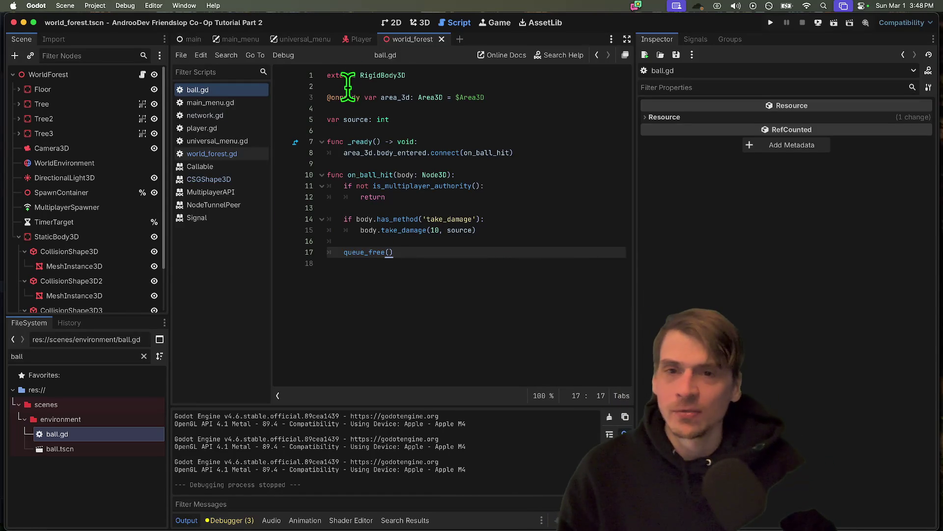
pyautogui.click(314, 39)
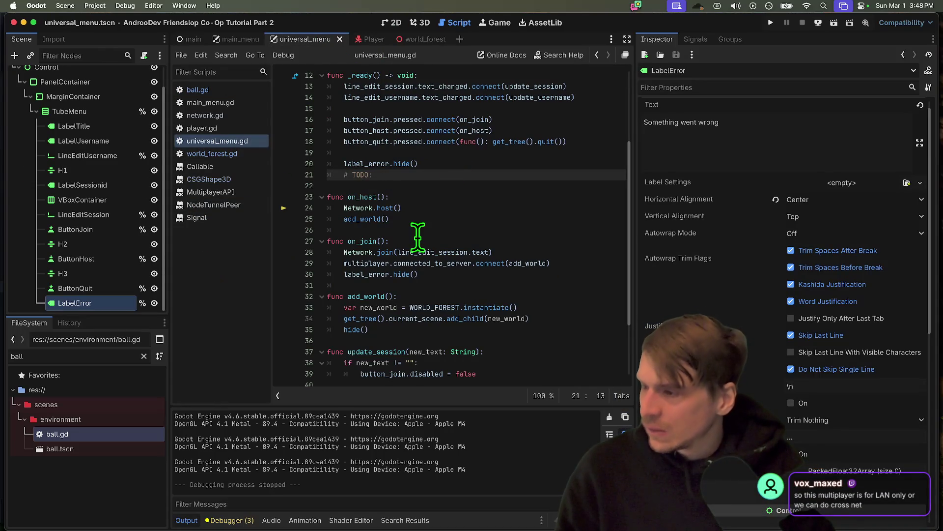
pyautogui.scroll(4, 450, 241)
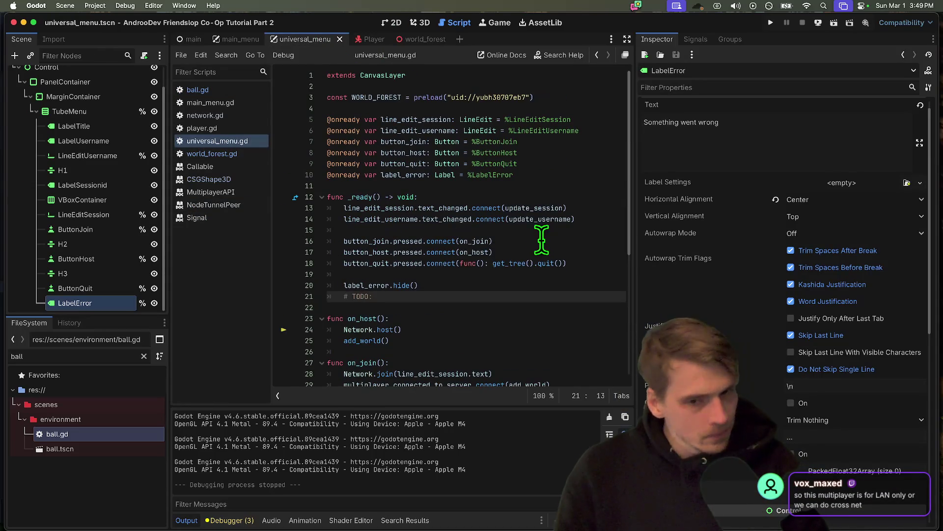
# Step: Go from the AndrooDev itch.io page in Chrome to the Friendslop Co-Op Sample game
pyautogui.moveTo(421, 524)
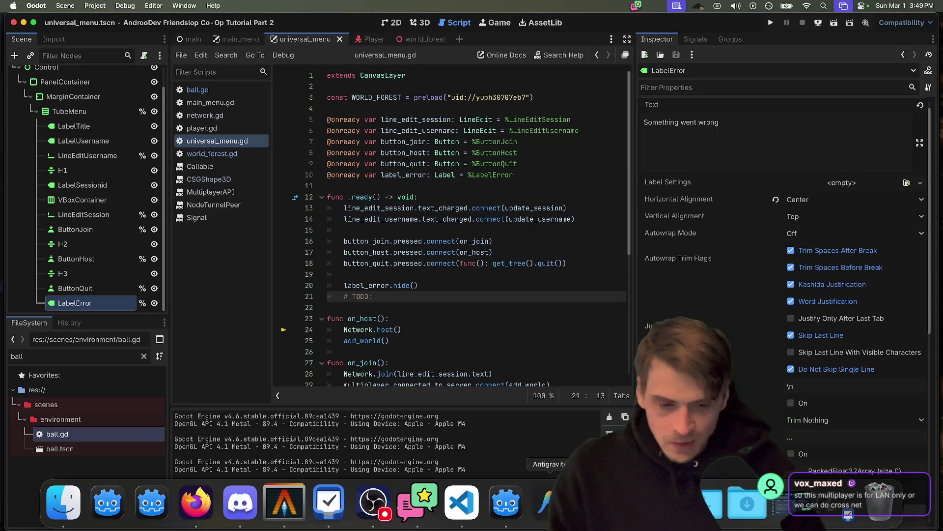
pyautogui.click(590, 501)
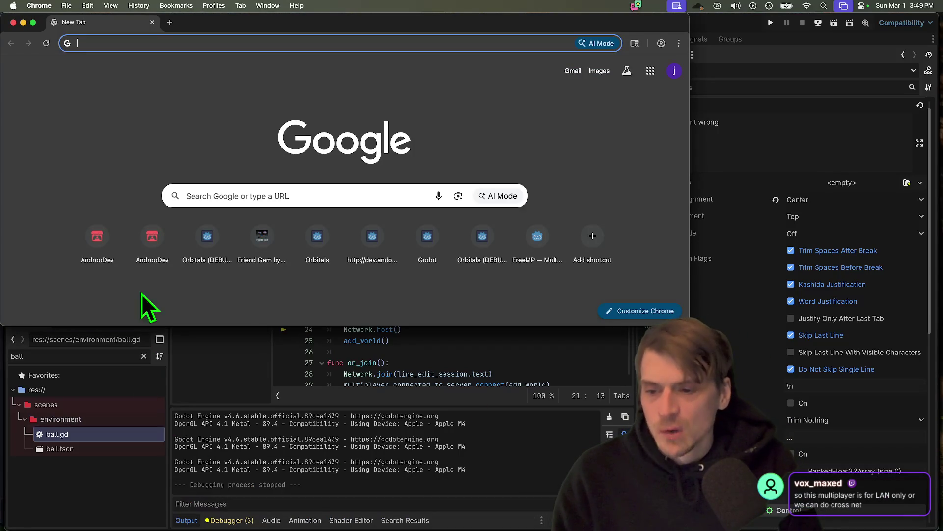
pyautogui.click(96, 243)
pyautogui.scroll(-5, 154, 160)
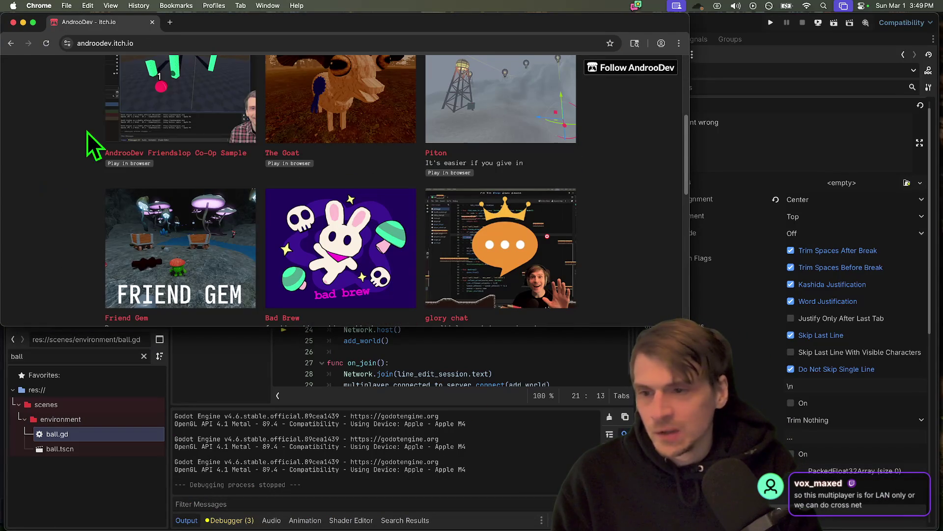
pyautogui.click(157, 166)
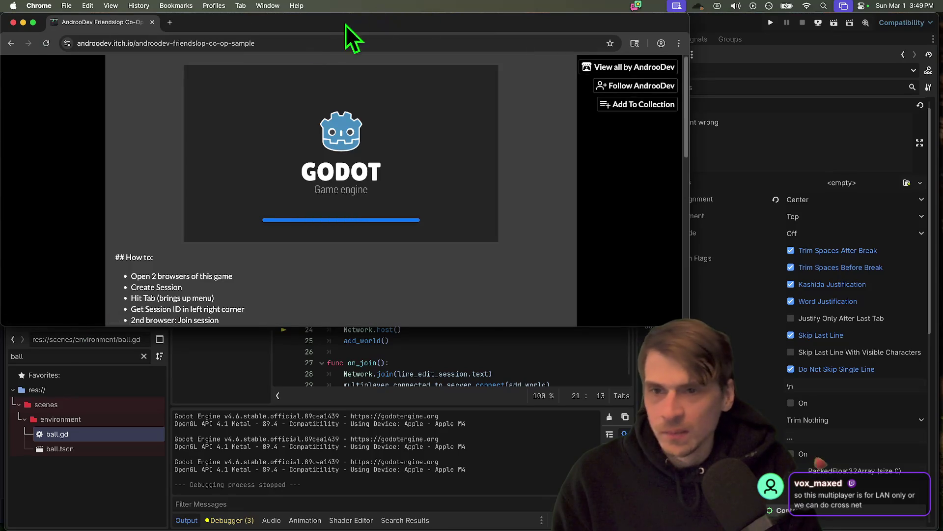
# Step: Load the same game page URL in a second Chrome window
pyautogui.press('super+n')
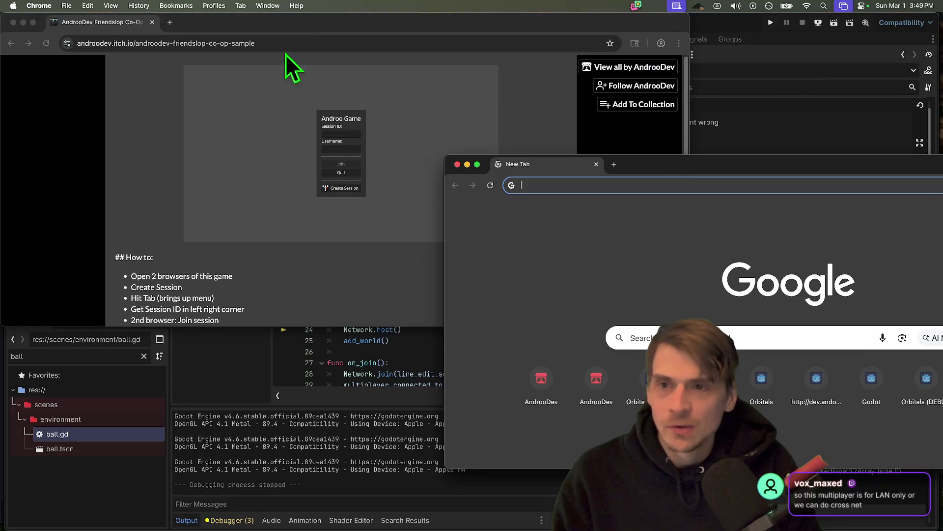
pyautogui.click(290, 44)
pyautogui.press('super+c')
pyautogui.click(791, 185)
pyautogui.press('super+v')
pyautogui.press('Return')
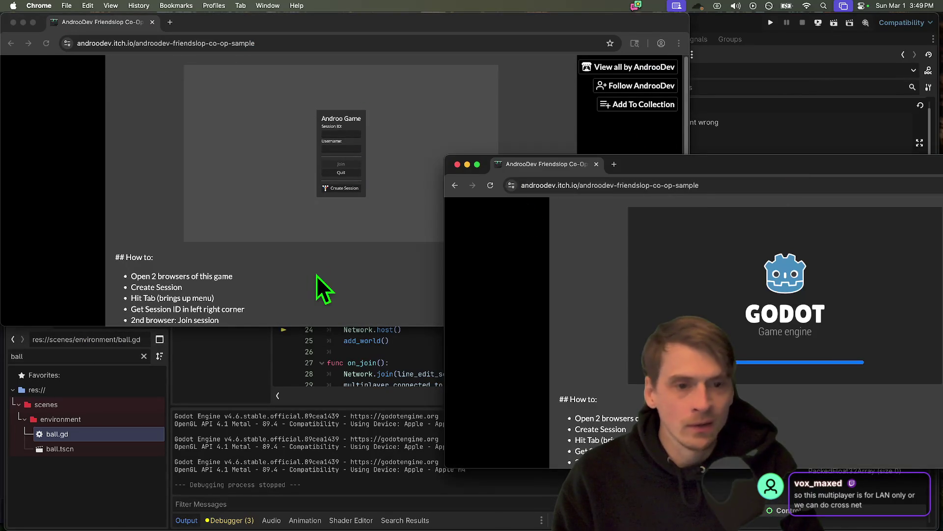
# Step: Create a session in the first window and enter its session ID and username in the second
pyautogui.click(327, 188)
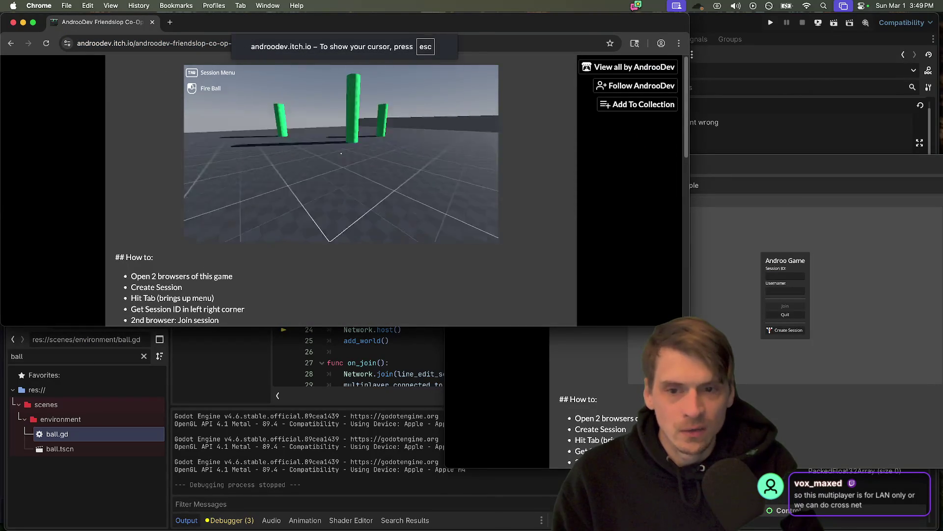
pyautogui.press('Tab')
pyautogui.click(791, 258)
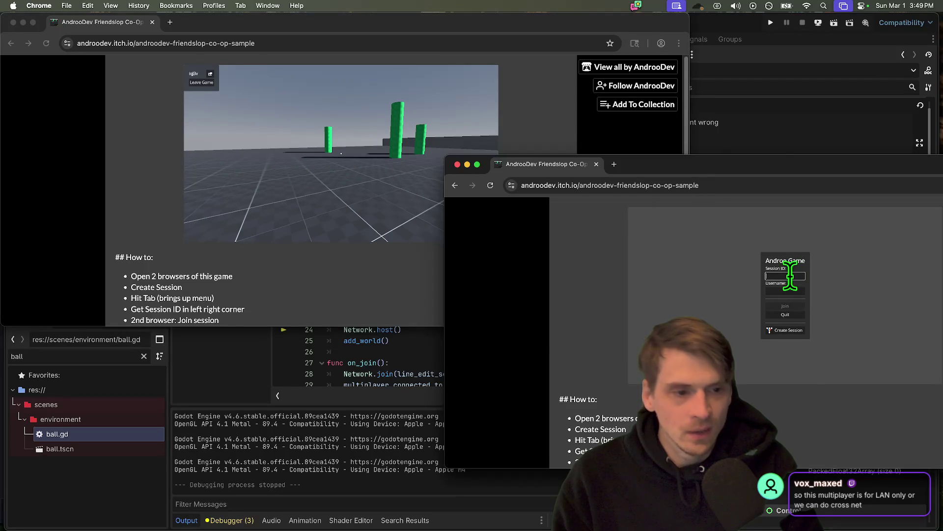
pyautogui.moveTo(791, 163); pyautogui.dragTo(791, 163)
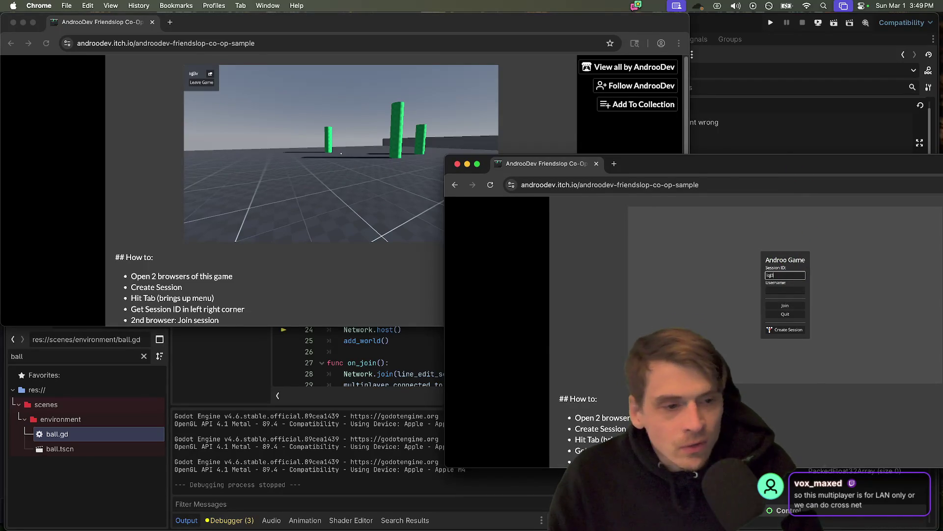
pyautogui.write('ANDOOOWEB')
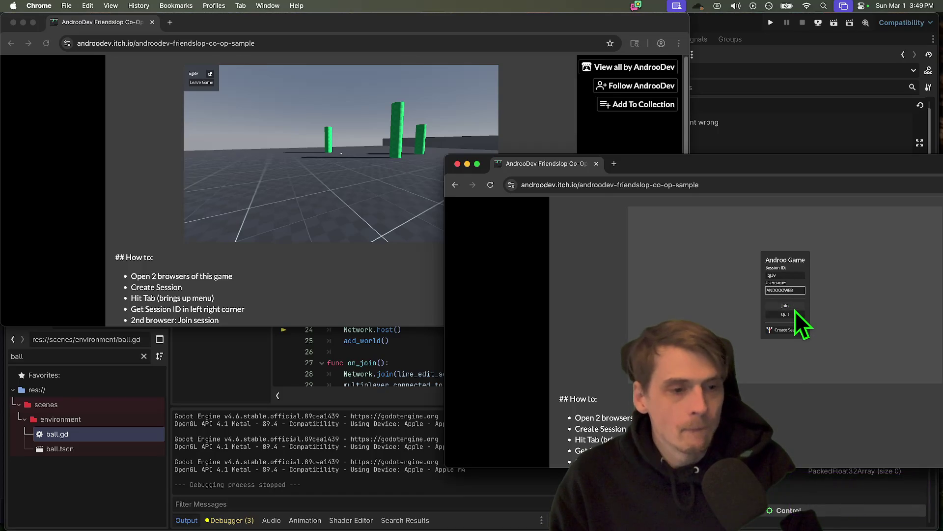
# Step: Join the hosted session from the second window and fire balls at the orange player
pyautogui.click(795, 309)
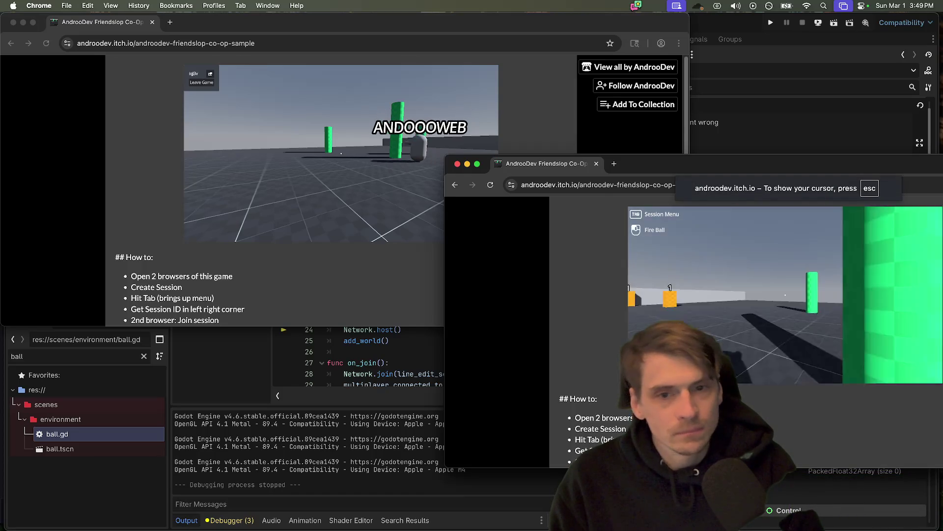
pyautogui.click(785, 295)
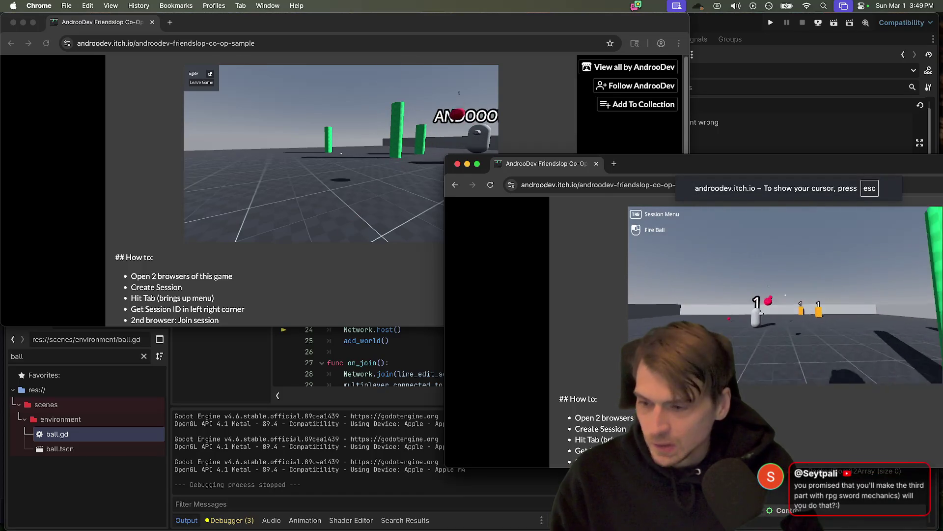
pyautogui.press('w')
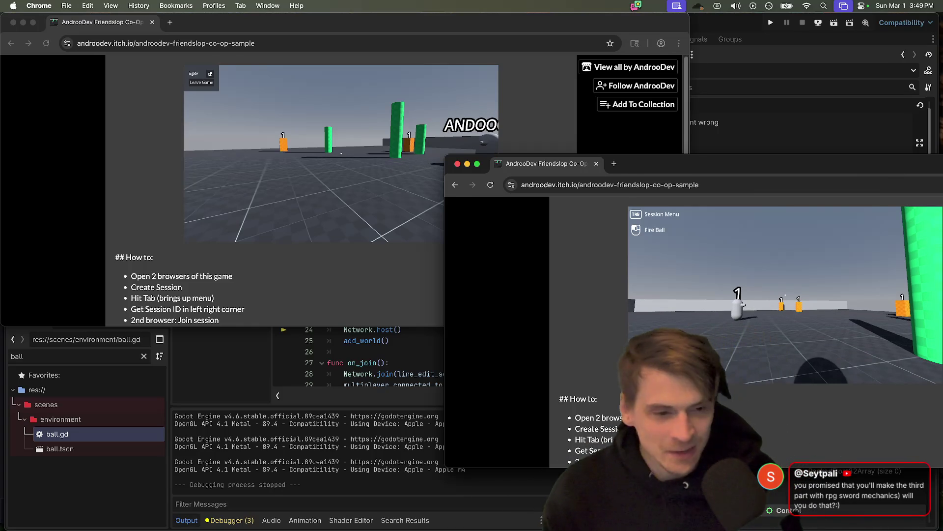
pyautogui.click(786, 295)
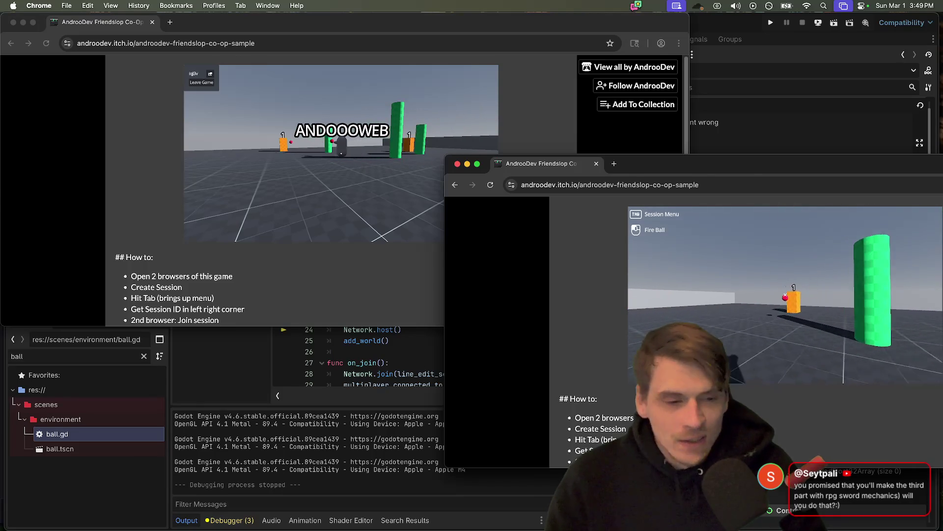
pyautogui.press('w')
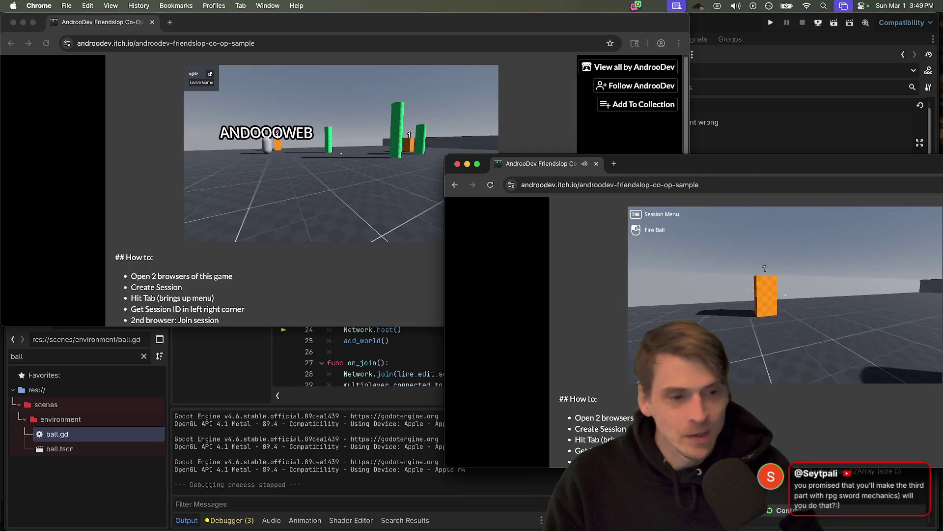
pyautogui.click(785, 295)
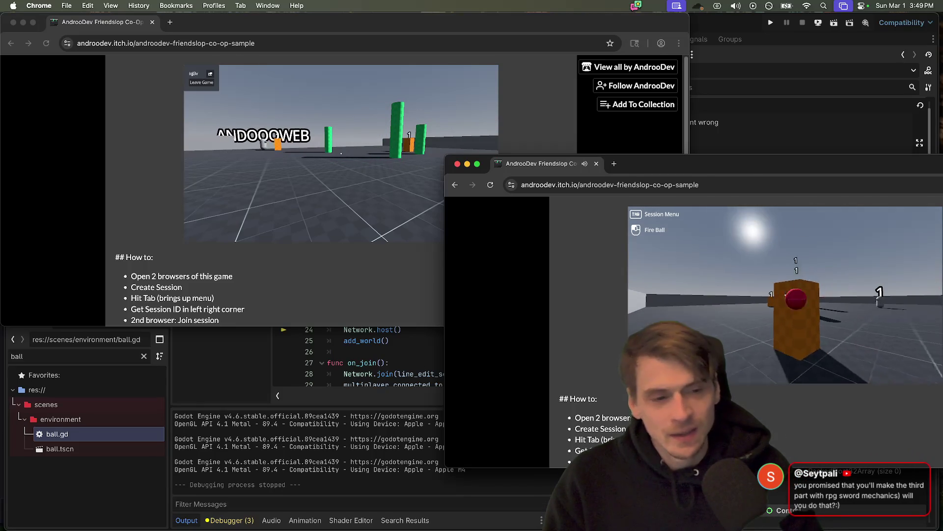
pyautogui.press('w')
pyautogui.press('w')
pyautogui.press('w')
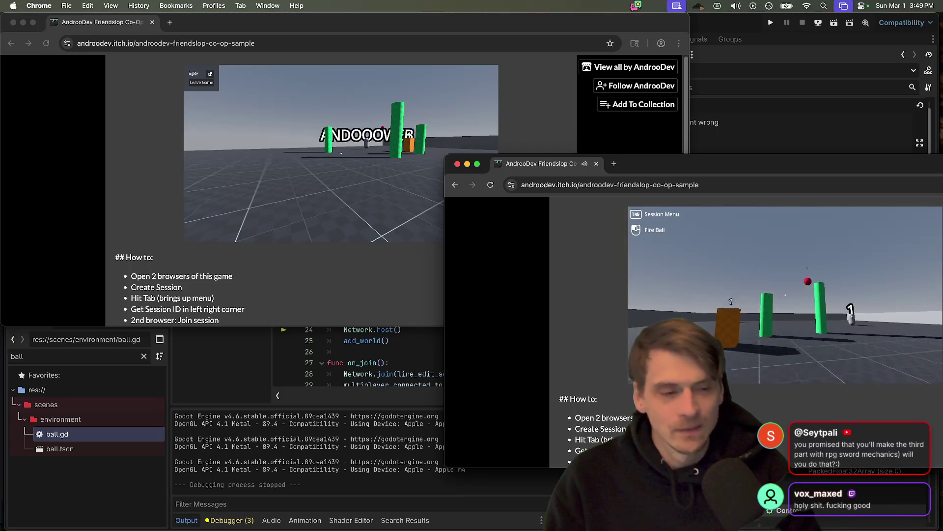
# Step: Roam the arena past the green pillar, firing more balls from both players
pyautogui.press('w')
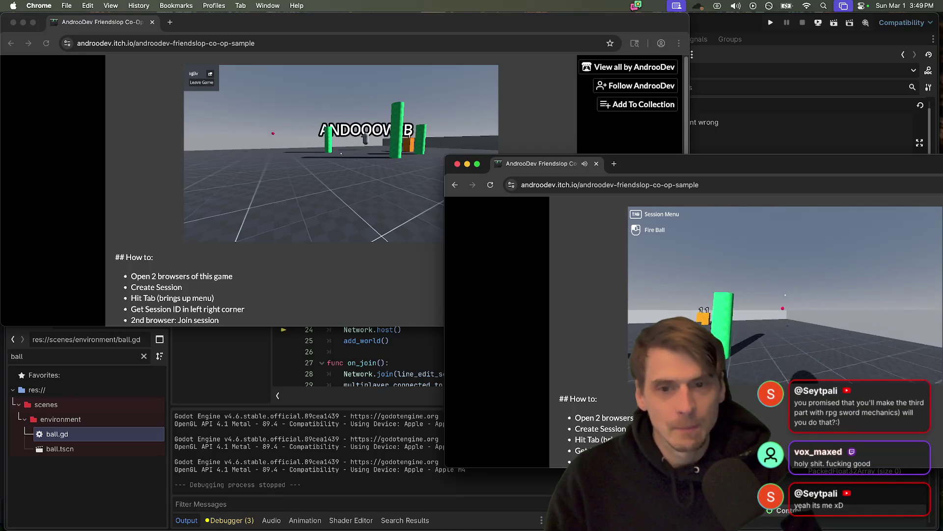
pyautogui.press('w')
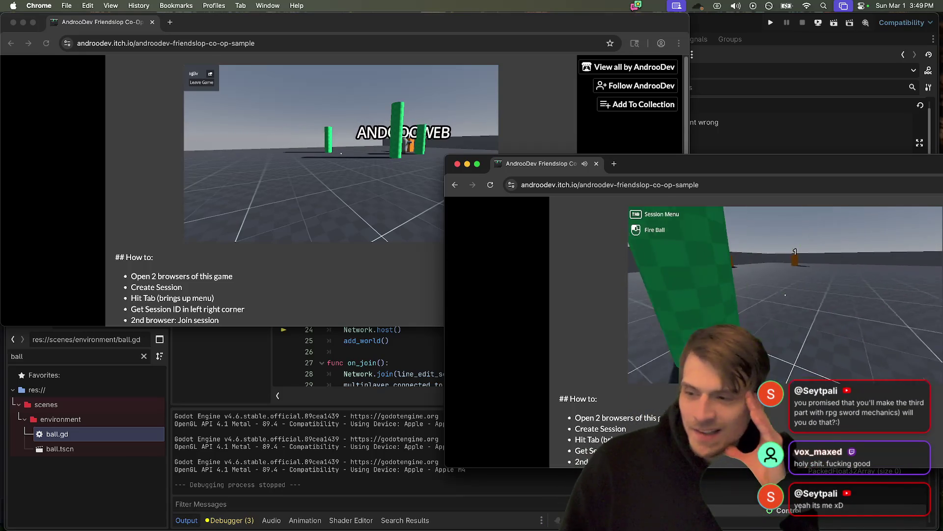
pyautogui.press('w')
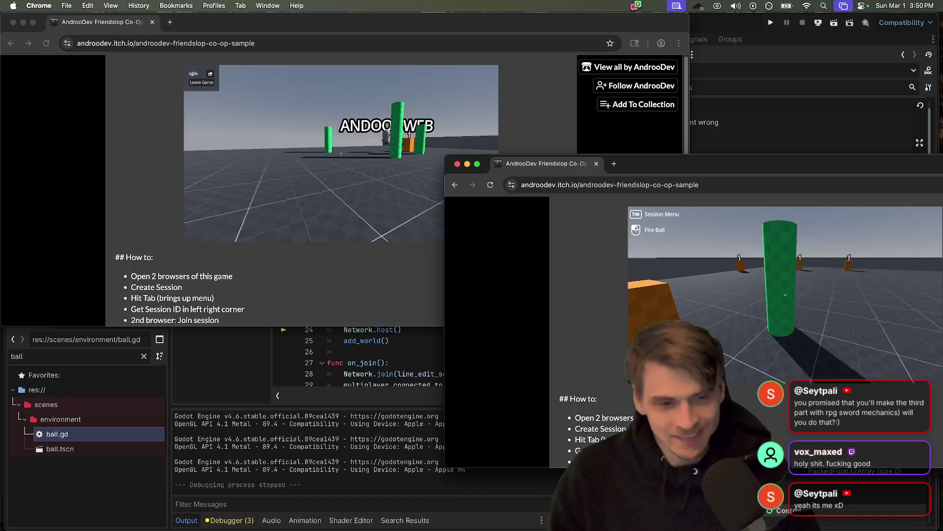
pyautogui.press('w')
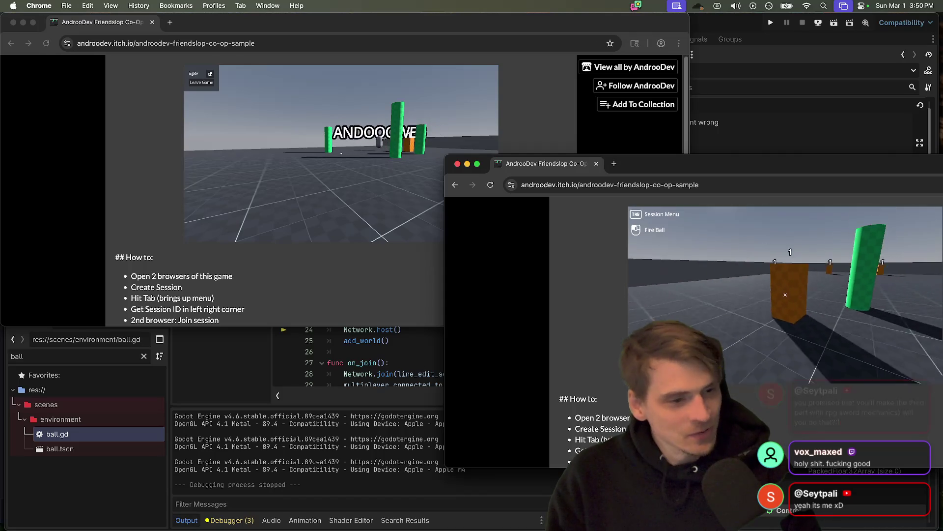
pyautogui.click(785, 295)
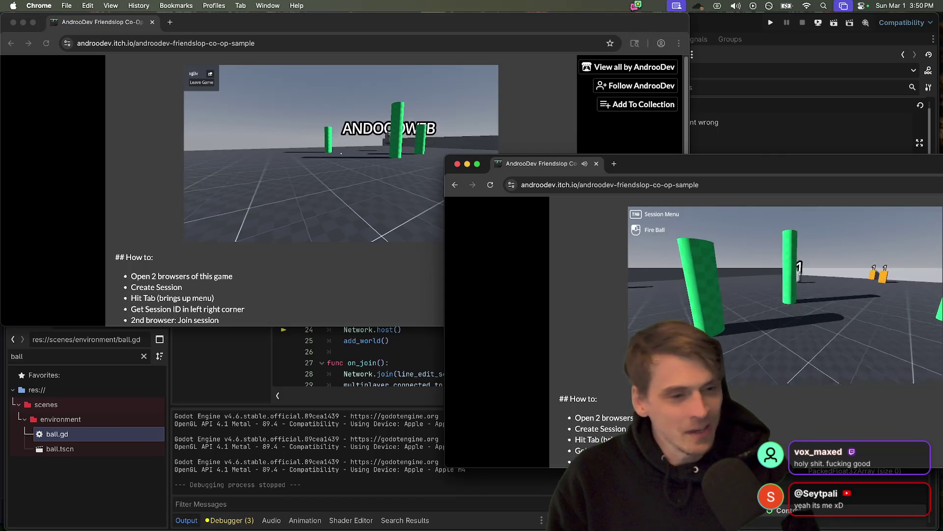
pyautogui.click(786, 295)
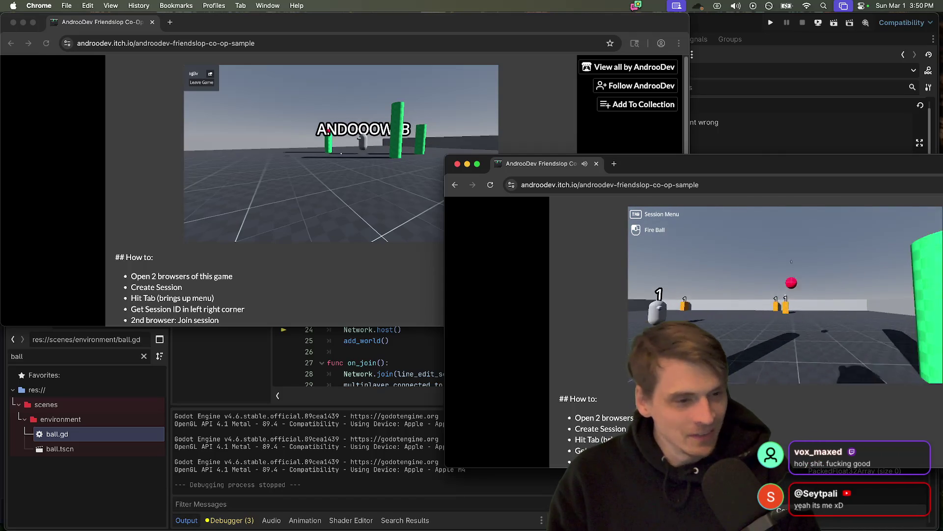
pyautogui.click(785, 295)
pyautogui.press('Tab')
pyautogui.click(351, 232)
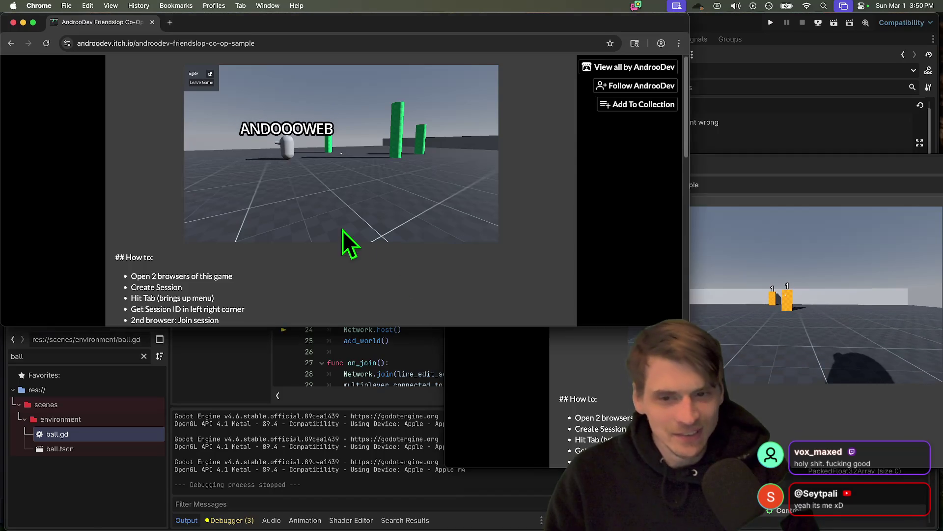
pyautogui.click(351, 231)
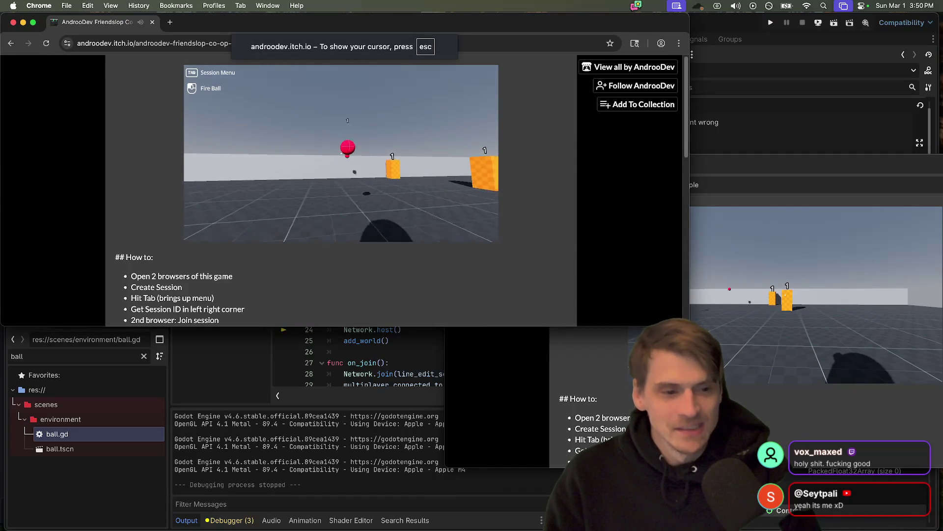
pyautogui.press('w')
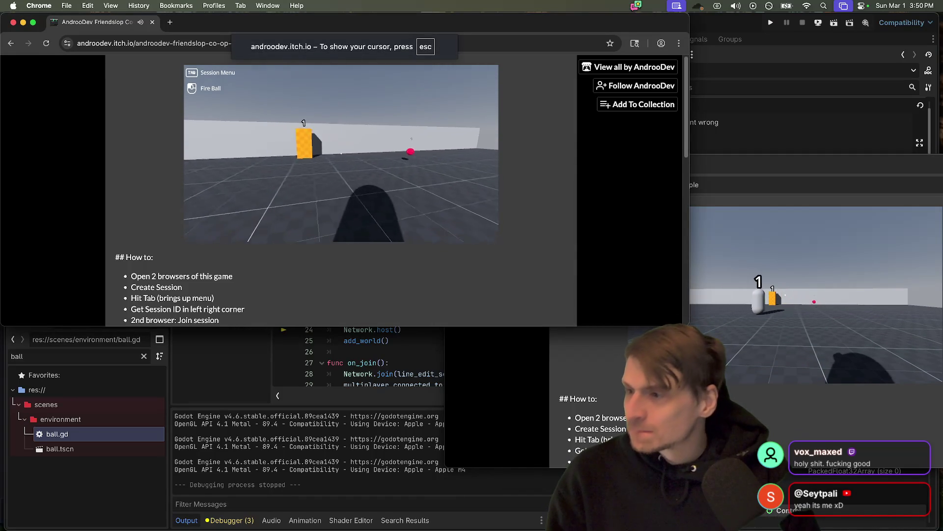
# Step: Open youtube.com in a new Firefox tab
pyautogui.press('super+Tab')
pyautogui.press('super+Tab')
pyautogui.press('super+Tab')
pyautogui.press('super+Tab')
pyautogui.press('super+Tab')
pyautogui.press('super+t')
pyautogui.write('youtube.com')
pyautogui.press('Return')
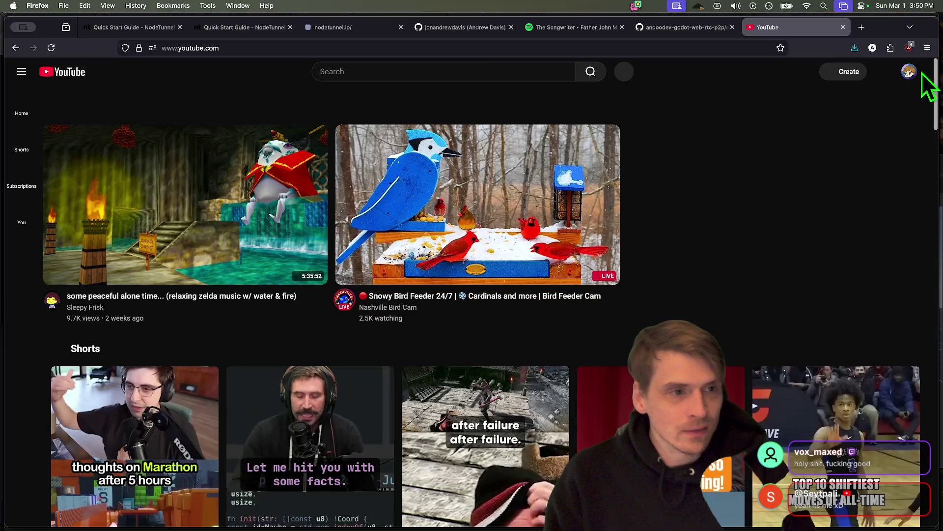
# Step: Go to your own YouTube channel via the account menu and select its address
pyautogui.click(909, 72)
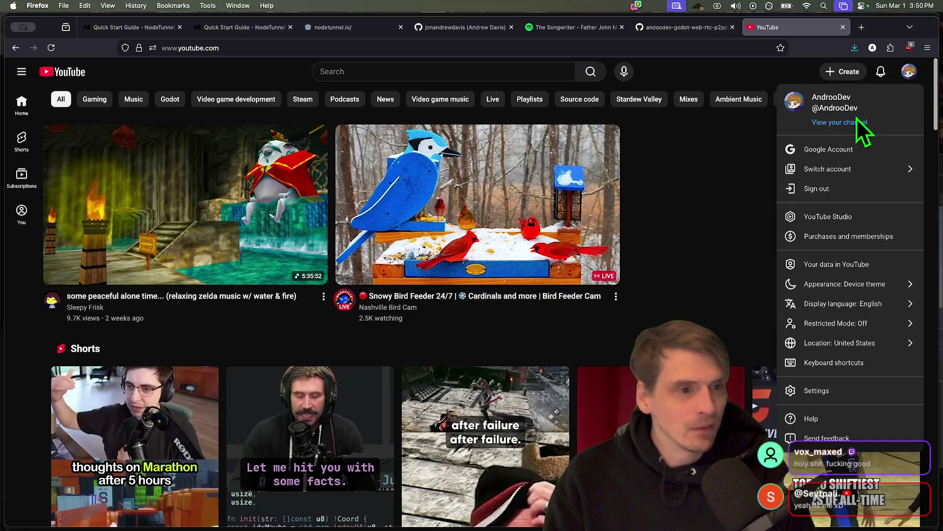
pyautogui.click(857, 123)
pyautogui.click(383, 44)
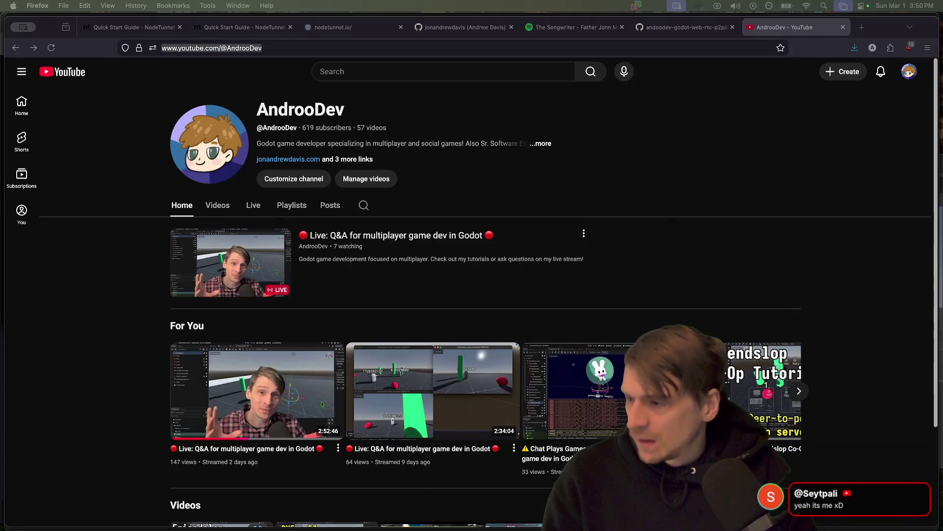
pyautogui.click(742, 53)
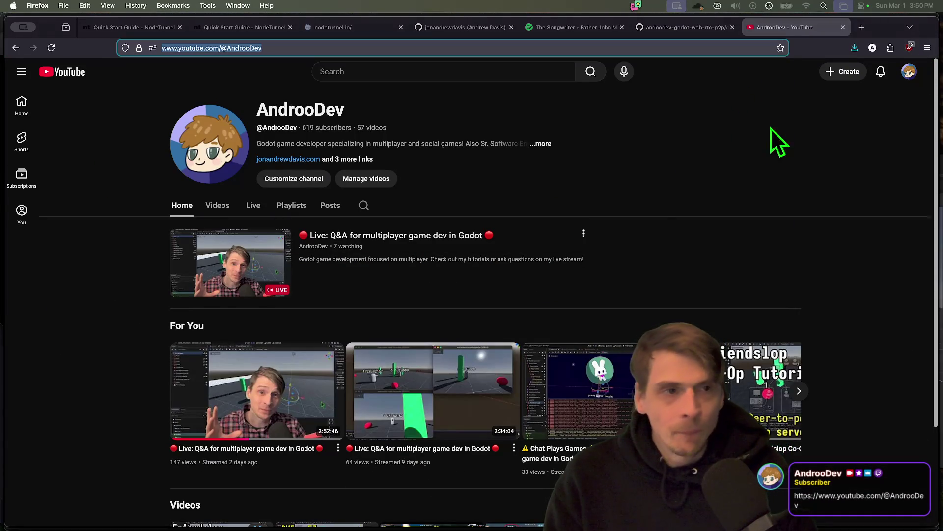
# Step: Close the YouTube and GitHub tabs and return to Godot
pyautogui.press('super+w')
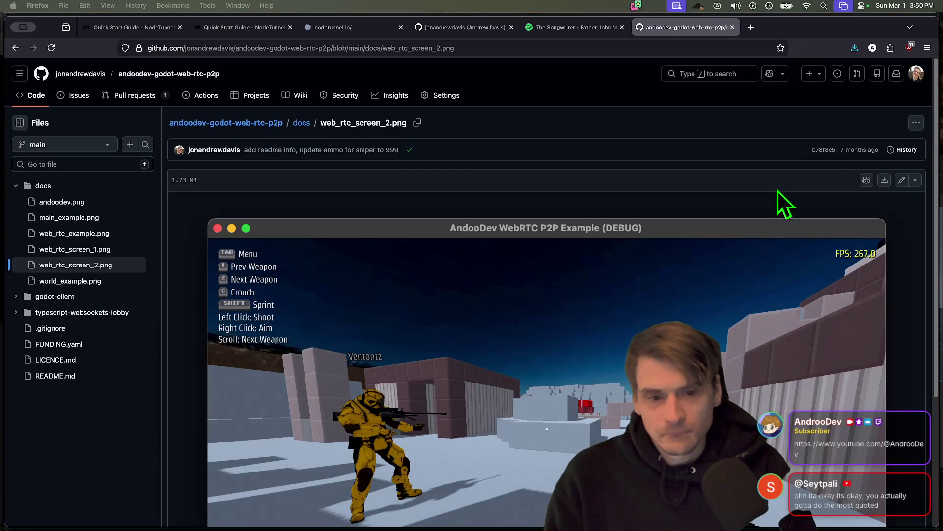
pyautogui.press('super+w')
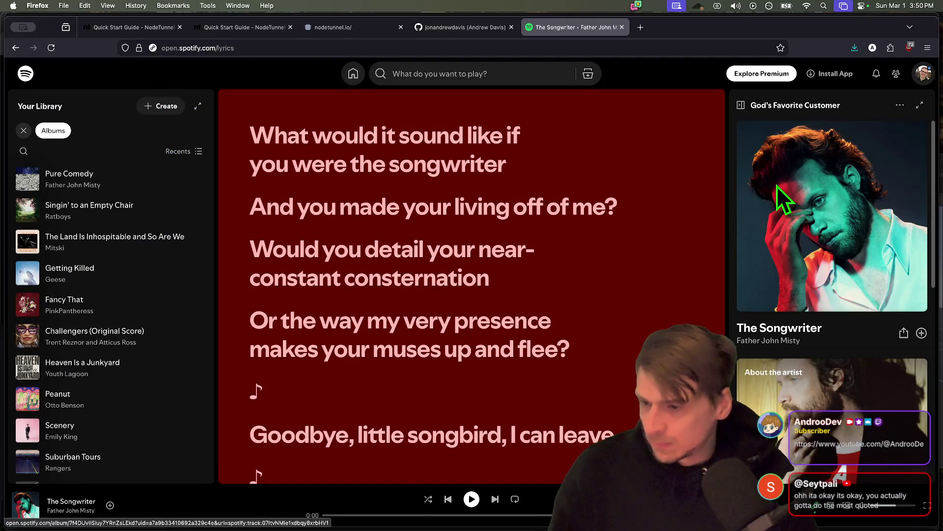
pyautogui.press('super+Tab')
pyautogui.press('super+Tab')
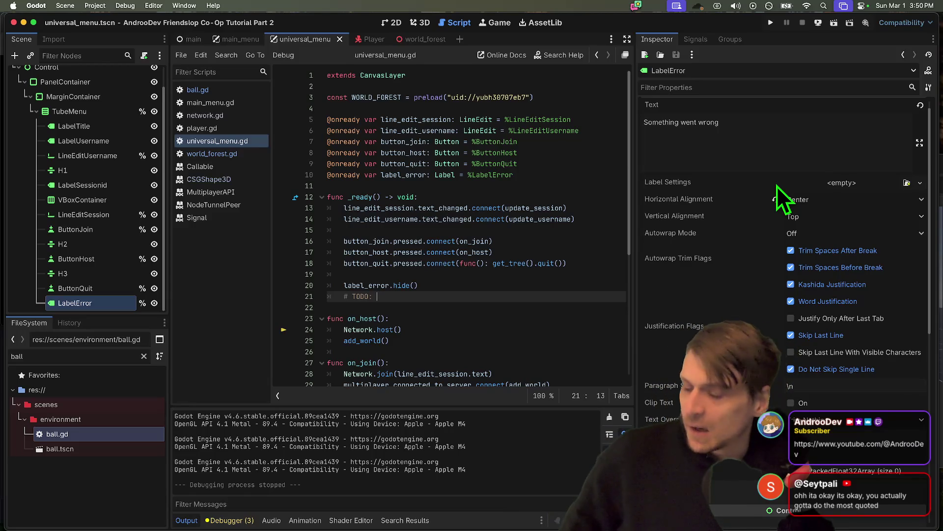
# Step: Place the caret on the TODO line below label_error.hide() in universal_menu.gd
pyautogui.scroll(-1, 543, 236)
pyautogui.click(541, 276)
pyautogui.press('Down')
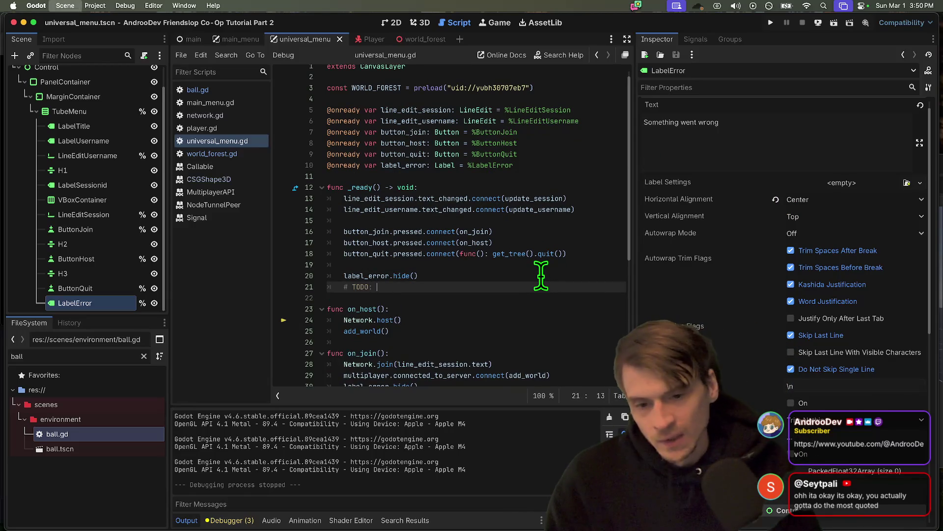
pyautogui.scroll(1, 533, 254)
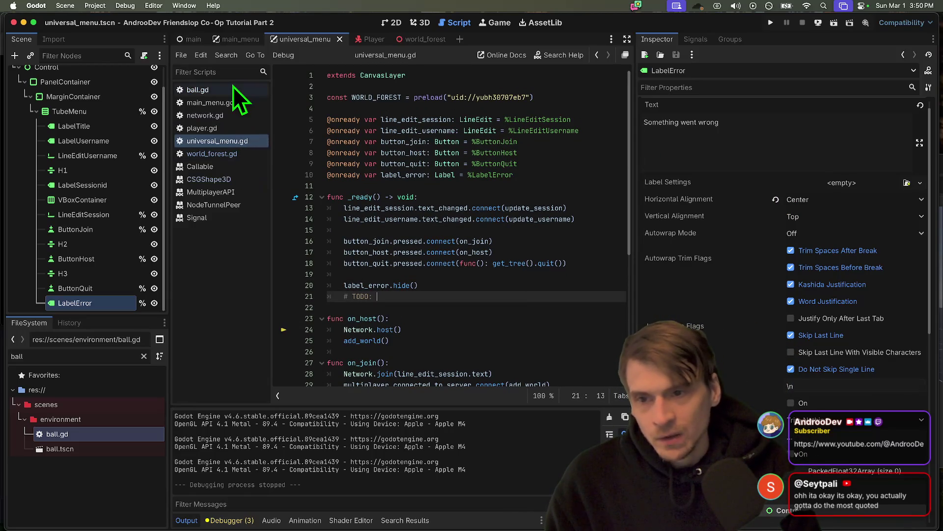
# Step: In network.gd, complete line 46 as tube_client.error_raised.connect(handle_error_raised)
pyautogui.click(218, 115)
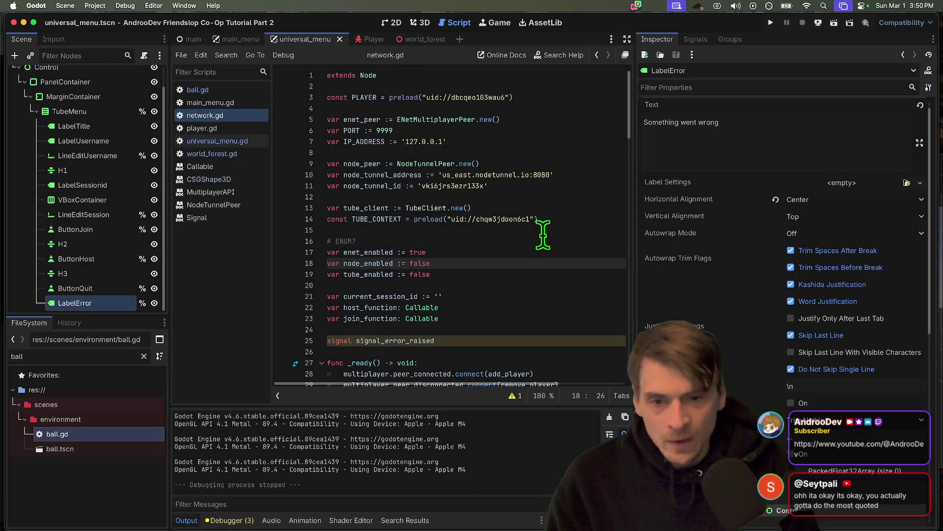
pyautogui.scroll(-5, 553, 170)
pyautogui.click(466, 177)
pyautogui.doubleClick(466, 175)
pyautogui.scroll(-2, 496, 231)
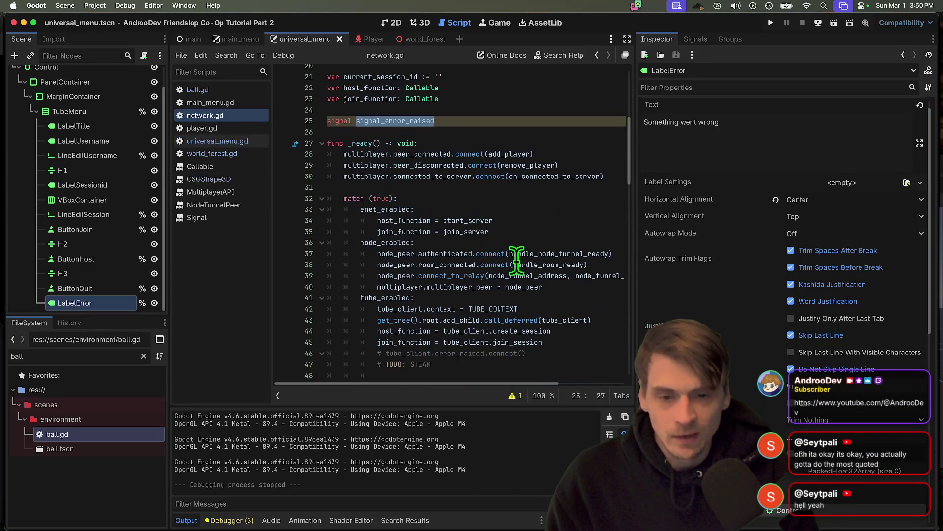
pyautogui.click(569, 353)
pyautogui.scroll(-19, 573, 334)
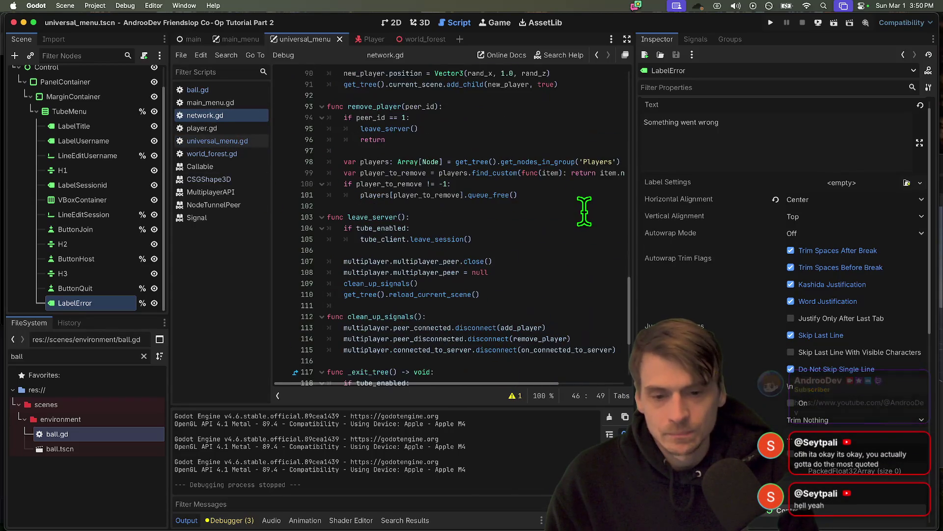
pyautogui.scroll(20, 584, 211)
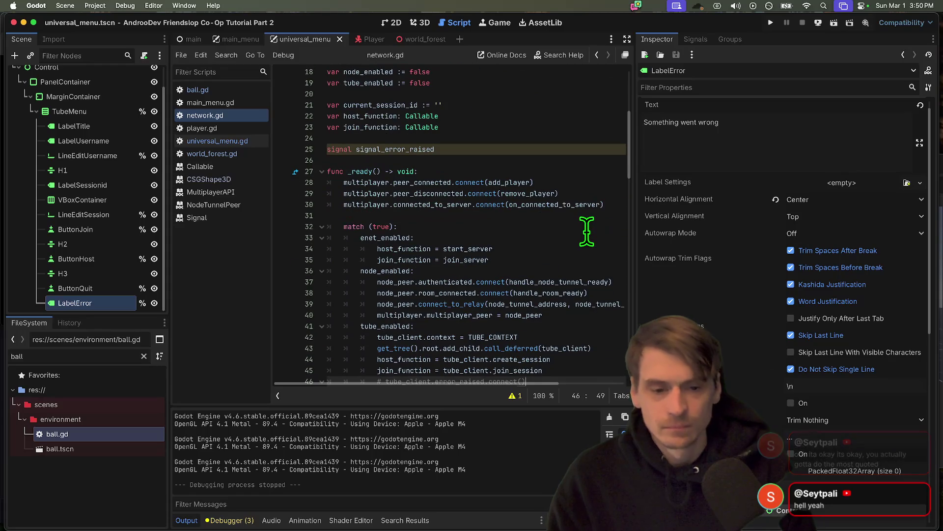
pyautogui.scroll(-3, 585, 227)
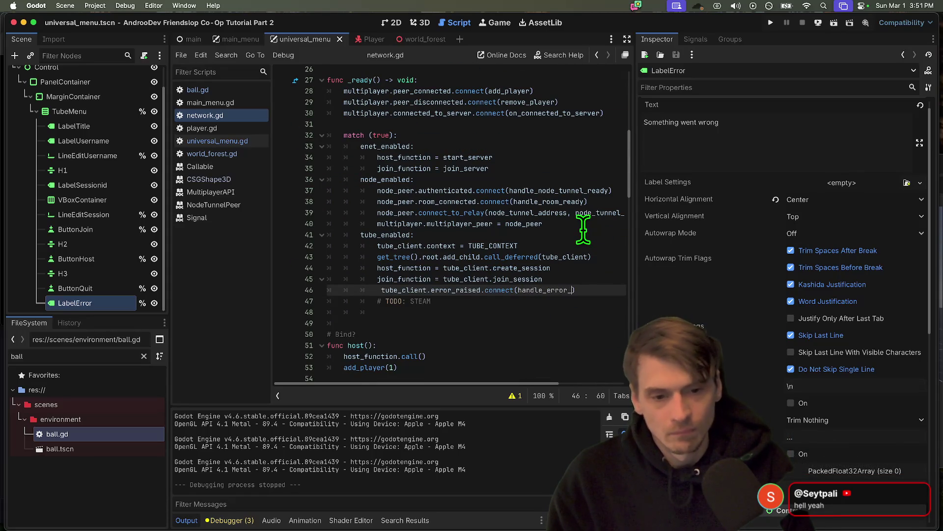
pyautogui.write(')')
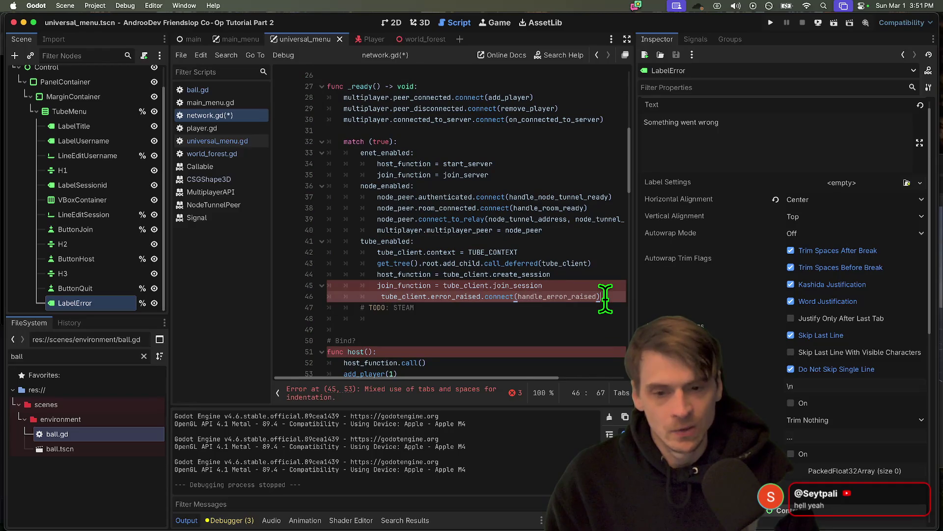
# Step: Fix the connect line's indentation, indent the STEAM todo and remove the extra blank line
pyautogui.tripleClick(605, 298)
pyautogui.hotkey('shift', 'Tab')
pyautogui.hotkey('shift', 'Tab')
pyautogui.hotkey('shift', 'Tab')
pyautogui.press('Tab')
pyautogui.press('Tab')
pyautogui.press('Tab')
pyautogui.click(592, 317)
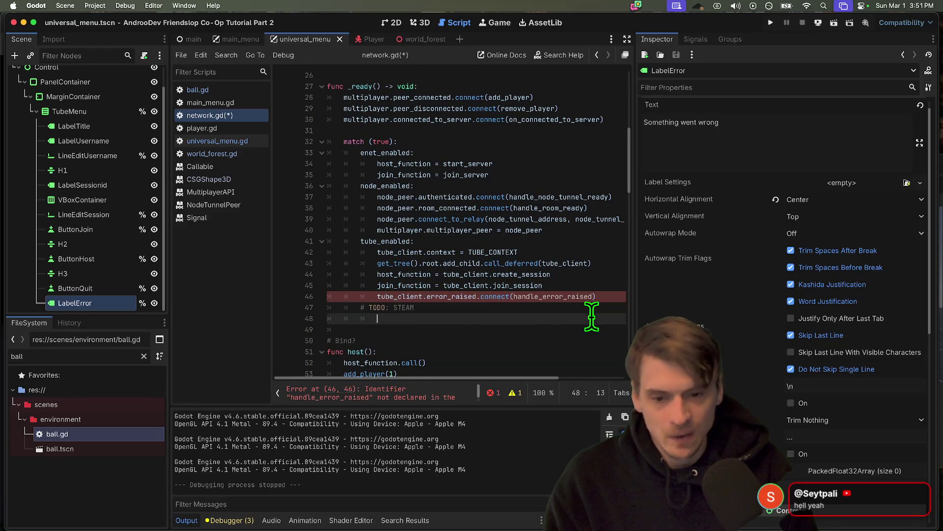
pyautogui.press('Up')
pyautogui.press('Home')
pyautogui.press('Tab')
pyautogui.press('Down')
pyautogui.press('End')
pyautogui.press('Delete')
pyautogui.press('Down')
pyautogui.press('End')
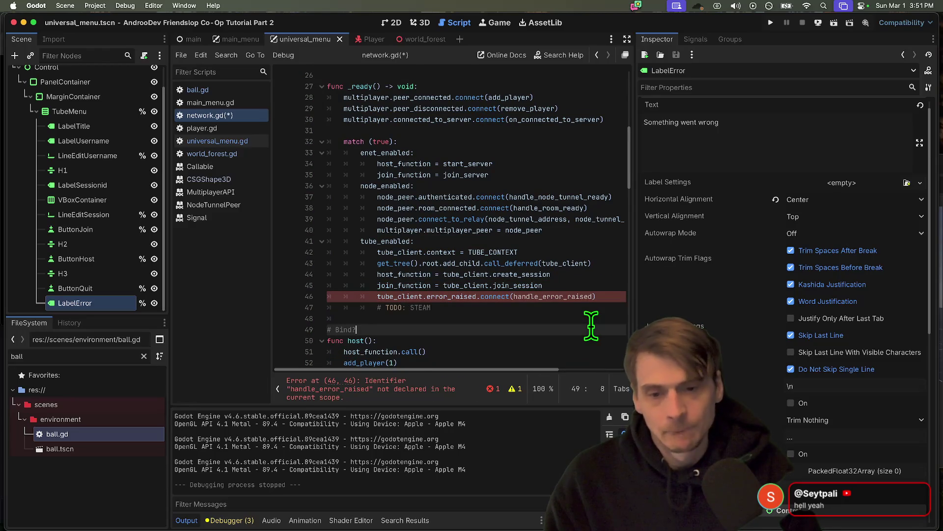
pyautogui.press('Up')
pyautogui.press('Up')
pyautogui.scroll(-20, 610, 298)
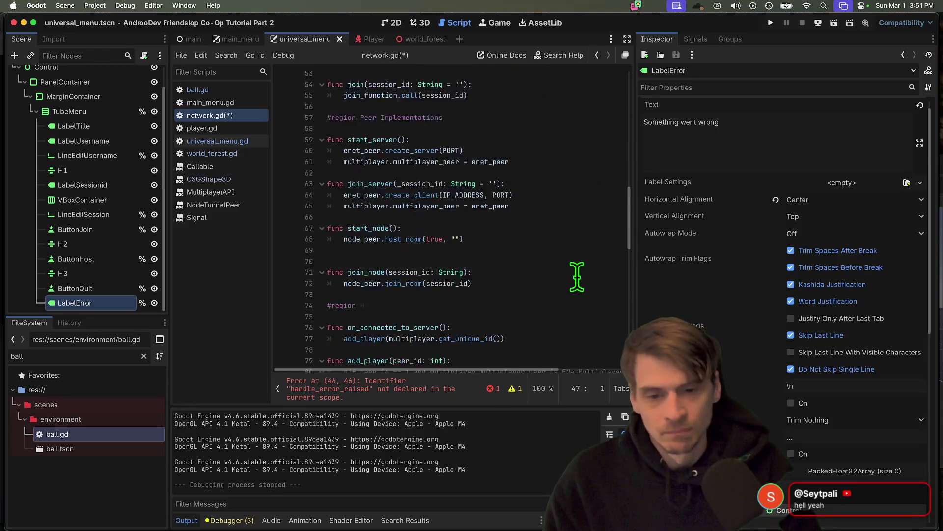
# Step: Add a handle_error_raised function at the end of network.gd that emits signal_error_raised, and save
pyautogui.press('super+Down')
pyautogui.press('Return')
pyautogui.write('func handle_error_raised():')
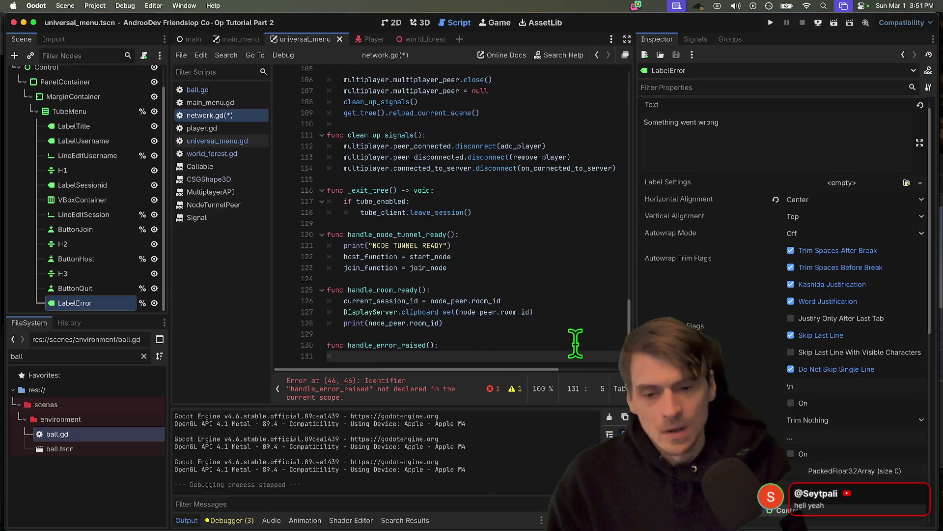
pyautogui.press('Return')
pyautogui.write('signal_error_raised.')
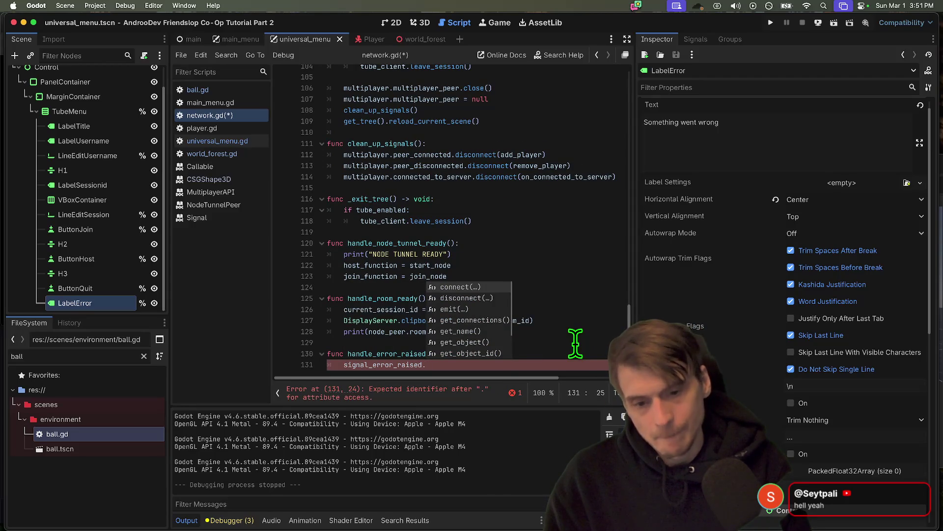
pyautogui.write('emit(')
pyautogui.press('Return')
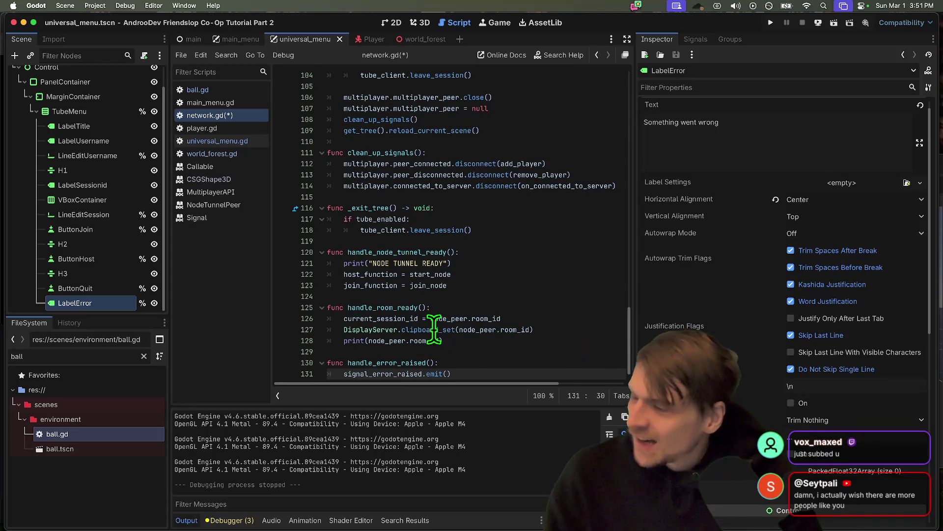
pyautogui.moveTo(433, 327)
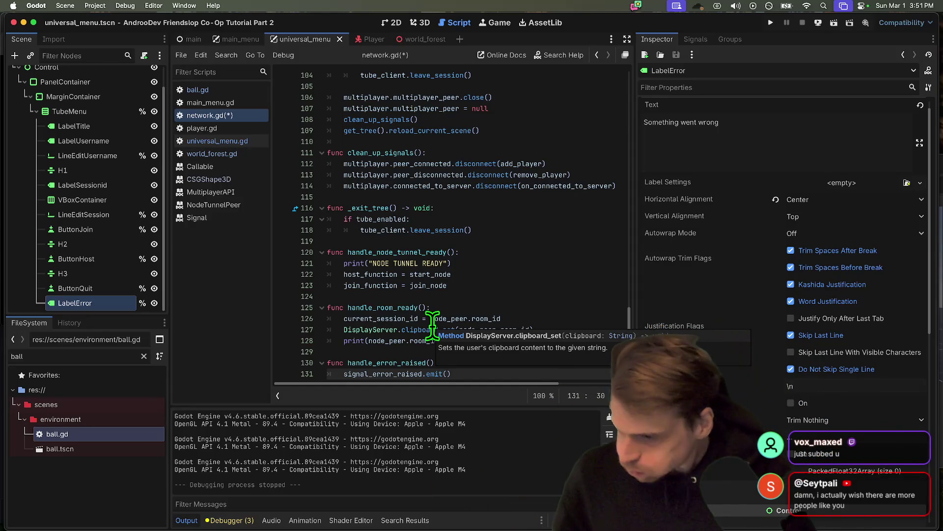
pyautogui.click(538, 366)
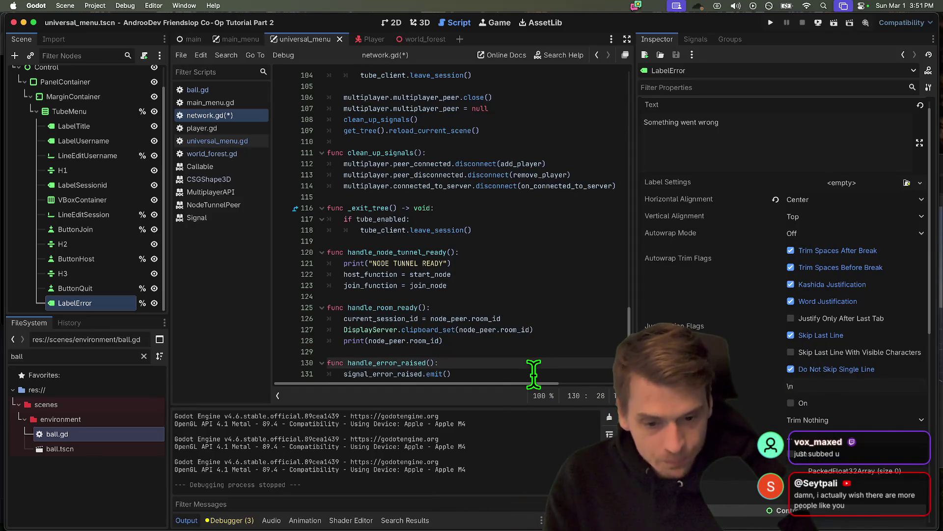
pyautogui.press('Right')
pyautogui.press('Return')
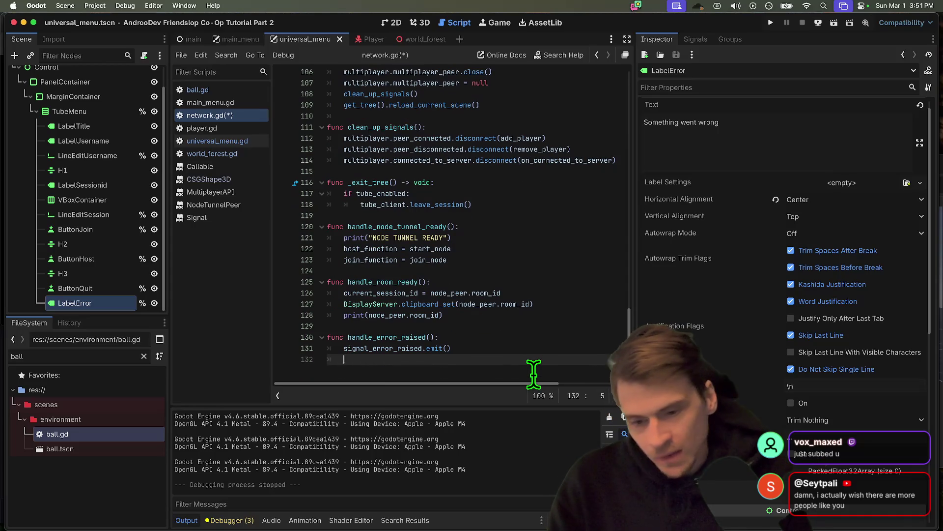
pyautogui.press('super+s')
# Step: Close the Callable, NodeTunnelPeer and Signal help pages and select signal_error_raised on line 25
pyautogui.keyDown('super'); pyautogui.click(428, 354); pyautogui.keyUp('super')
pyautogui.scroll(3, 430, 358)
pyautogui.click(487, 169)
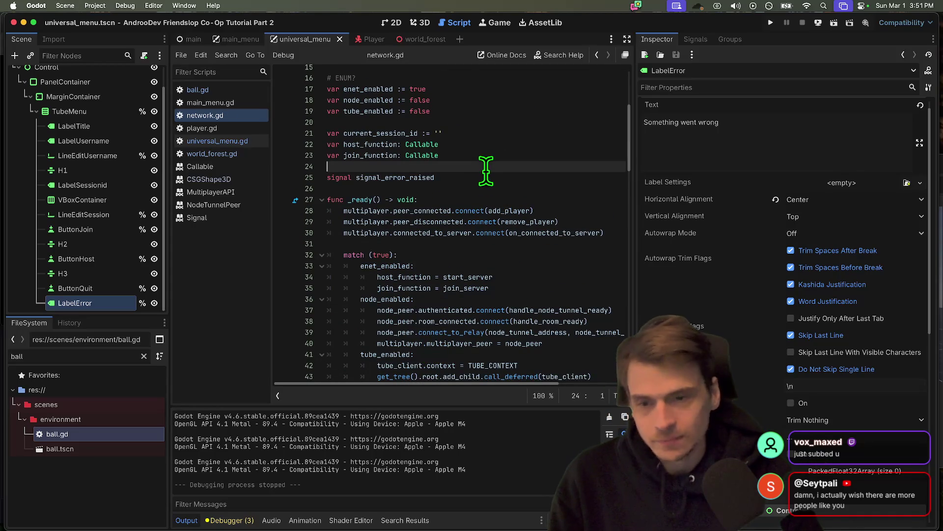
pyautogui.click(487, 181)
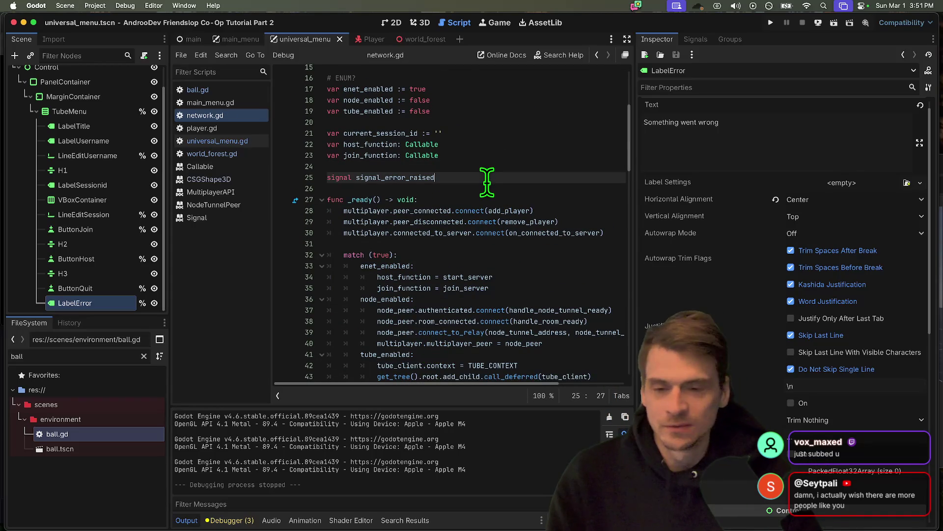
pyautogui.middleClick(217, 182)
pyautogui.middleClick(216, 181)
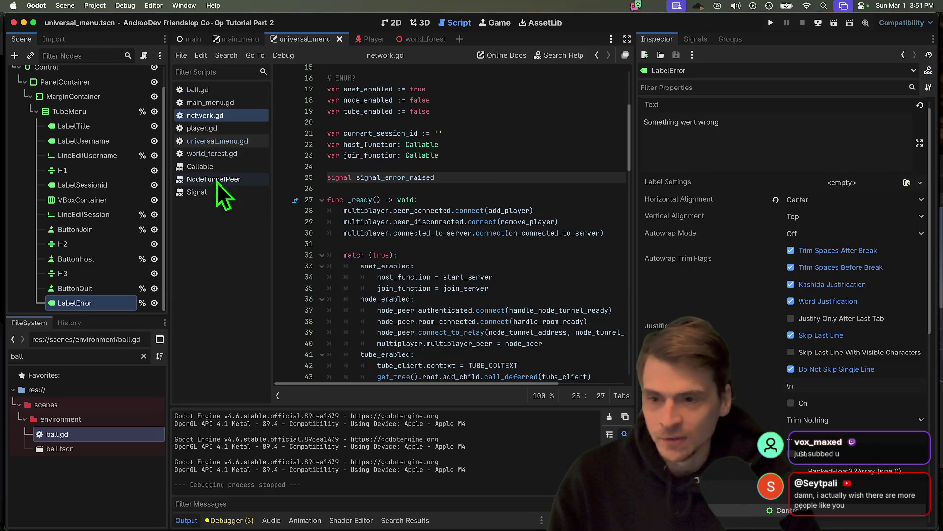
pyautogui.middleClick(217, 182)
pyautogui.middleClick(236, 177)
pyautogui.middleClick(236, 167)
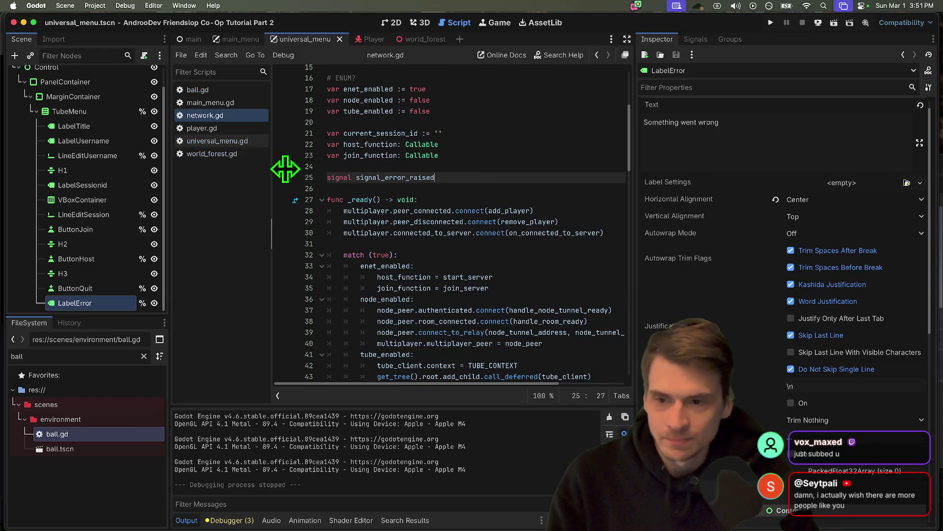
pyautogui.doubleClick(396, 178)
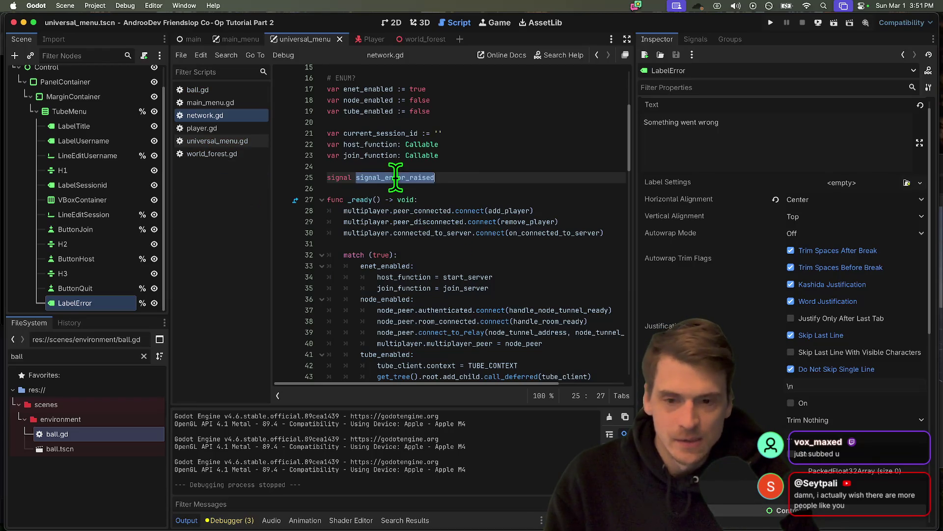
# Step: Close main_menu.gd and show universal_menu in 2D with its red 'Something went wrong' label
pyautogui.click(231, 99)
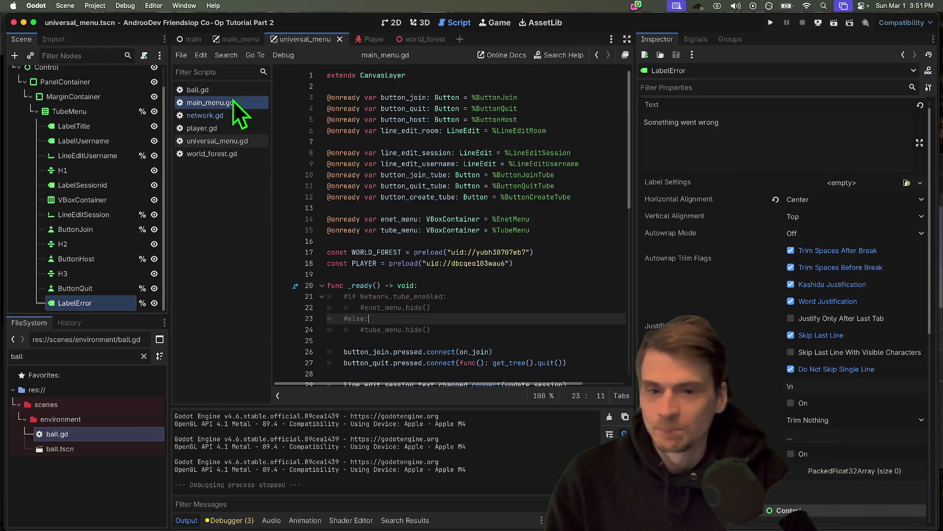
pyautogui.scroll(-3, 561, 306)
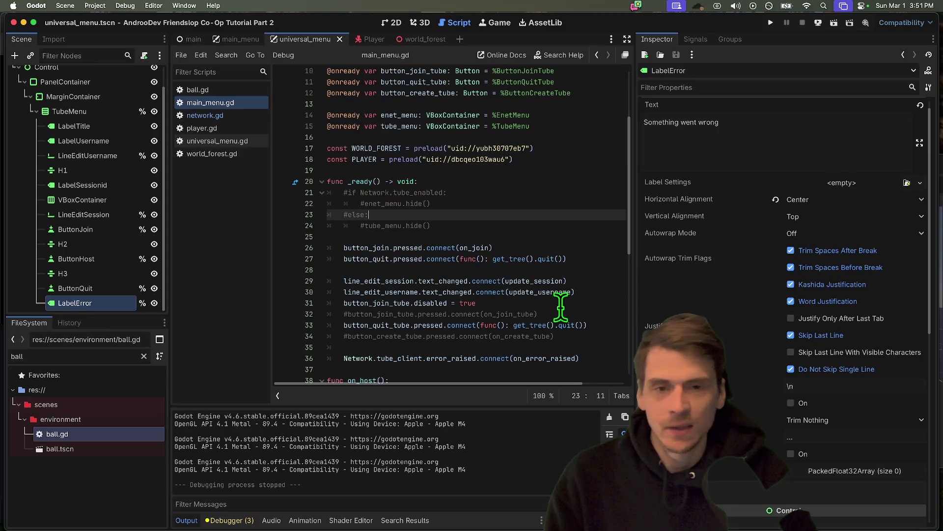
pyautogui.click(232, 113)
pyautogui.middleClick(239, 40)
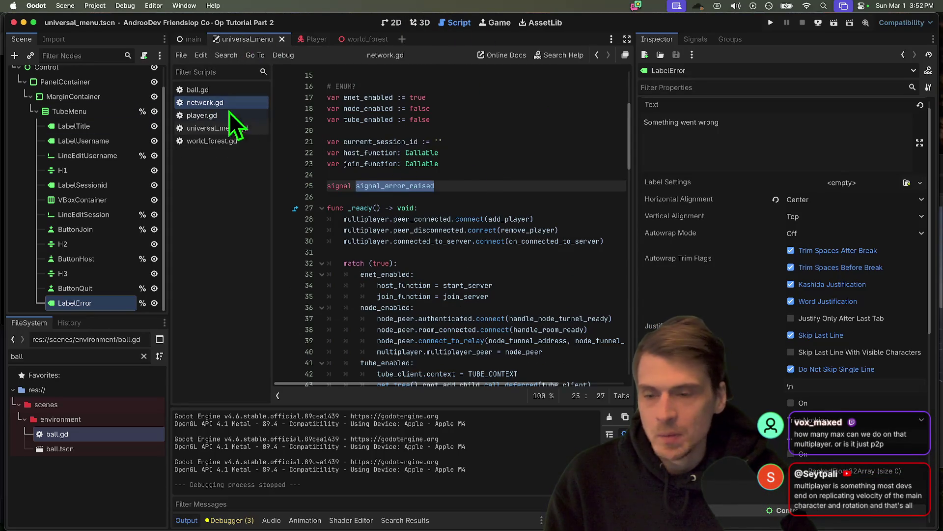
pyautogui.click(226, 128)
pyautogui.click(394, 24)
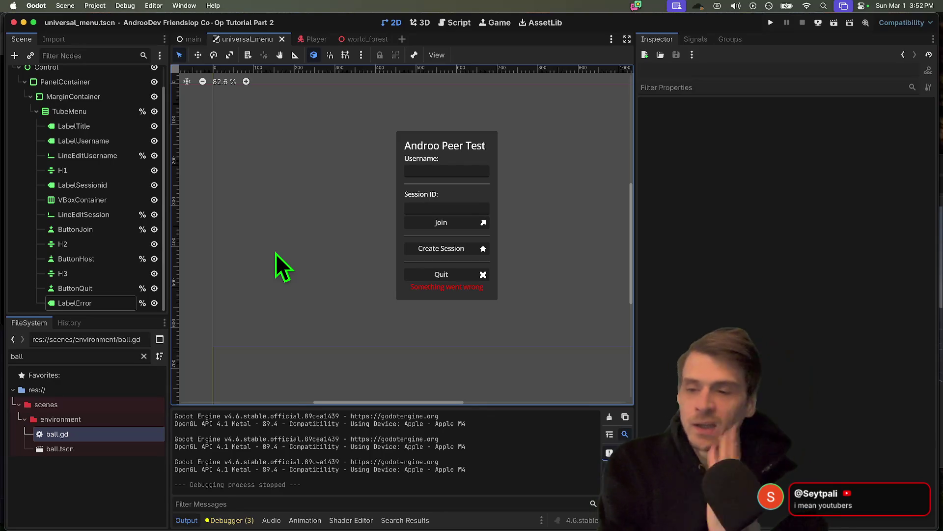
# Step: Show the Player scene in 3D with MultiplayerSynchronizer replicating position, Head rotation and Nameplate text
pyautogui.click(304, 39)
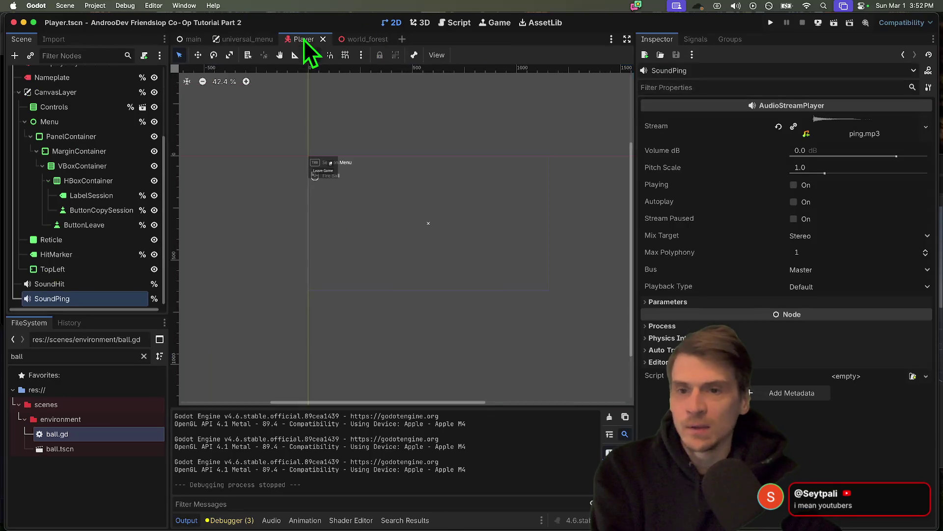
pyautogui.scroll(5, 64, 211)
pyautogui.click(54, 164)
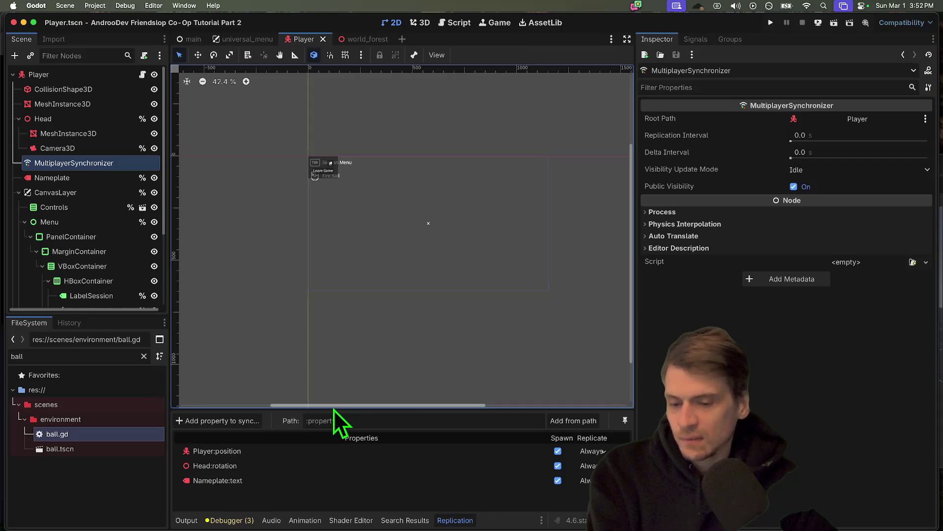
pyautogui.moveTo(334, 408)
pyautogui.mouseDown()
pyautogui.moveTo(354, 347)
pyautogui.moveTo(305, 350)
pyautogui.mouseUp()
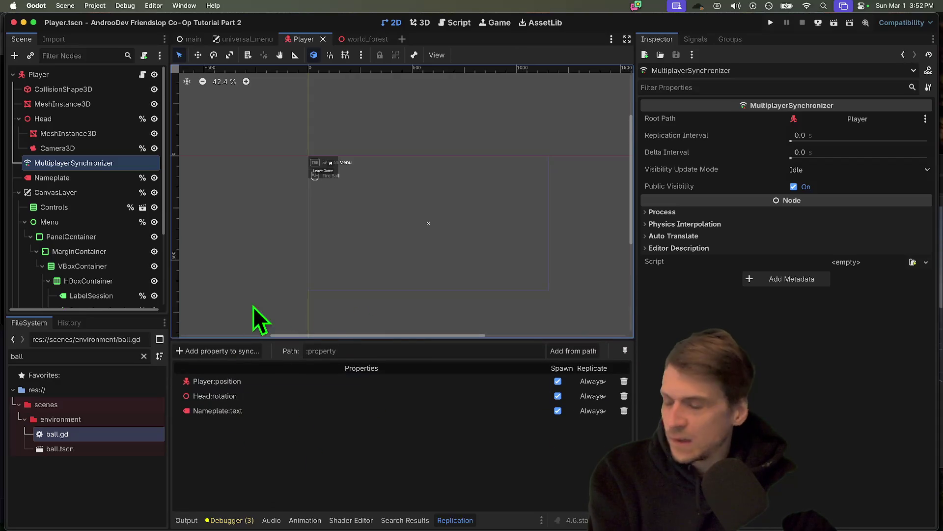
pyautogui.scroll(1, 426, 287)
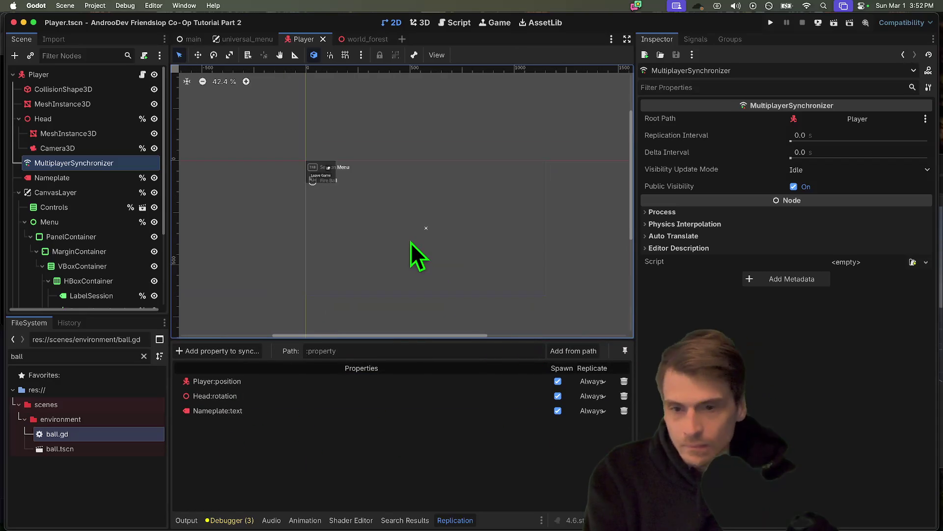
pyautogui.click(413, 24)
pyautogui.moveTo(467, 205)
pyautogui.mouseDown()
pyautogui.moveTo(417, 156)
pyautogui.moveTo(305, 151)
pyautogui.moveTo(475, 150)
pyautogui.mouseUp()
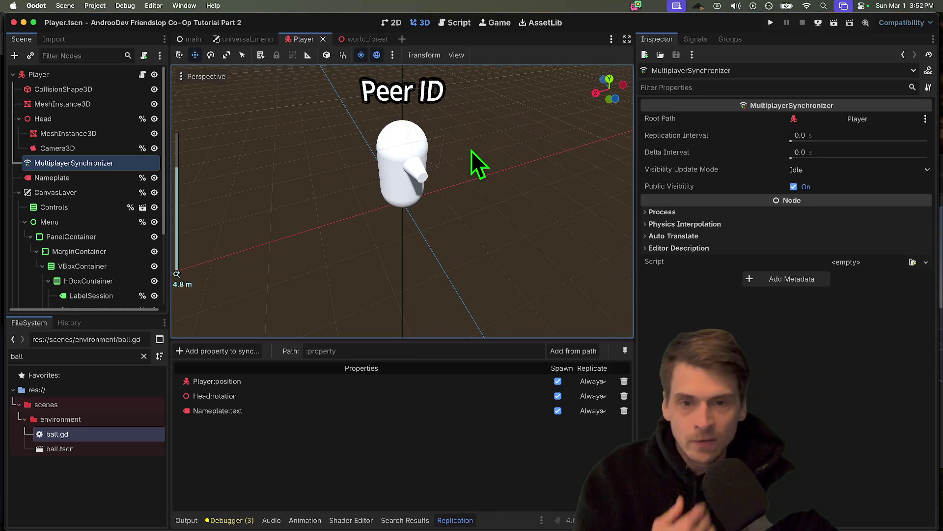
# Step: Open app.mesh2motion.org in a new Firefox tab
pyautogui.click(194, 511)
pyautogui.press('super+t')
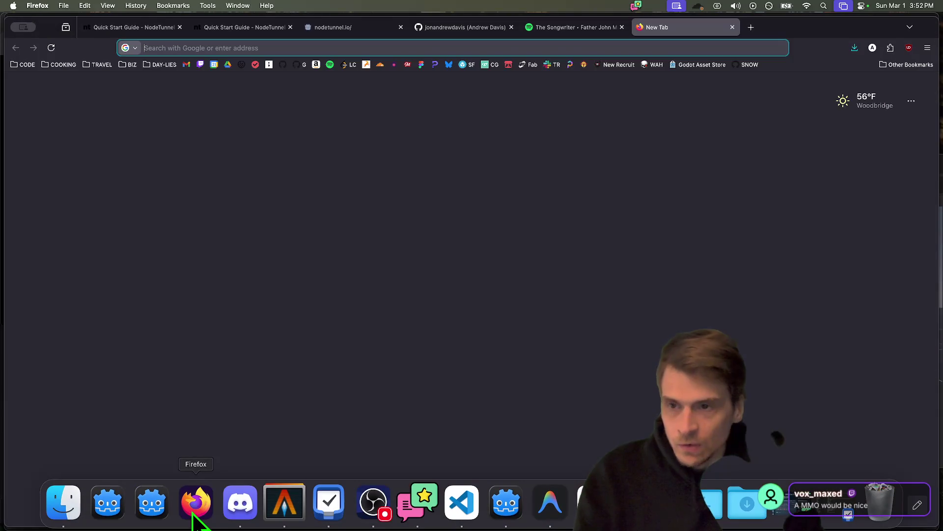
pyautogui.write('mesh2')
pyautogui.press('Down')
pyautogui.press('Return')
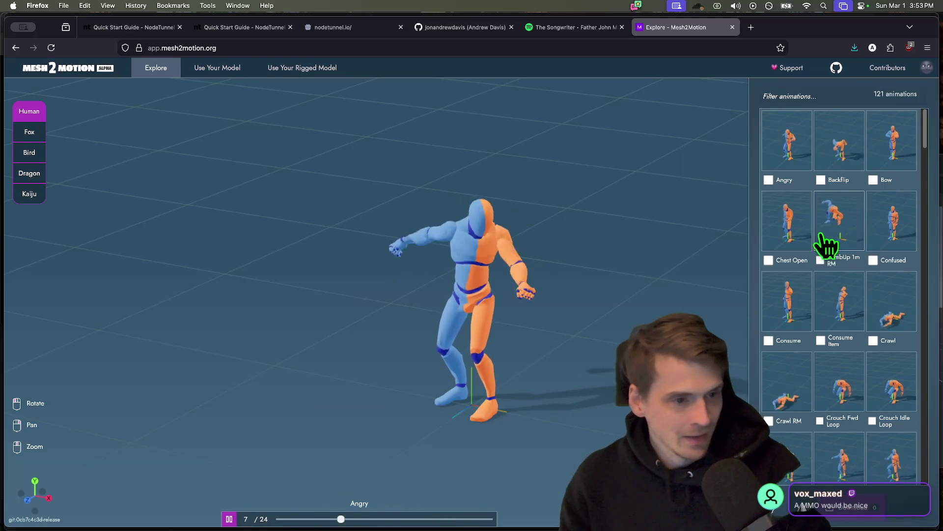
pyautogui.scroll(-15, 829, 248)
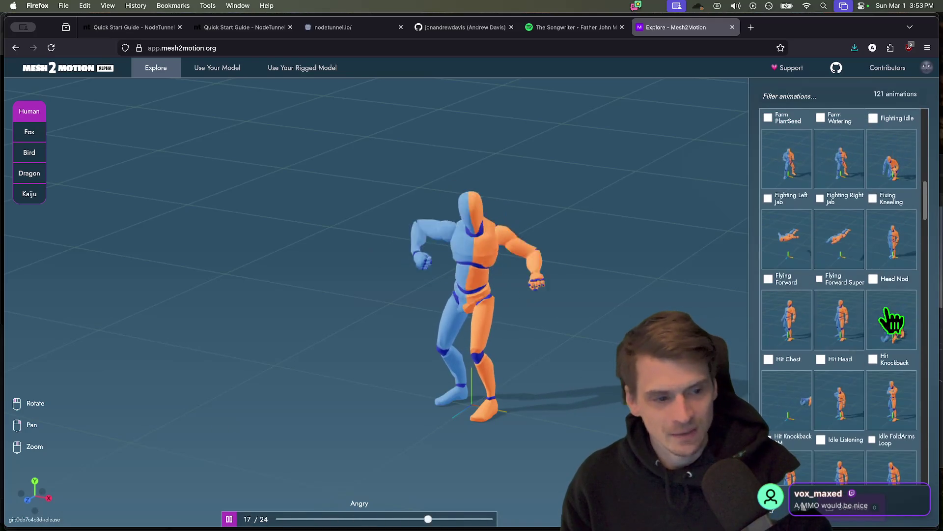
# Step: Preview the Hit Knockback and OverhandThrow animations in Mesh2Motion
pyautogui.click(877, 324)
pyautogui.scroll(-10, 879, 344)
pyautogui.rightClick(877, 341)
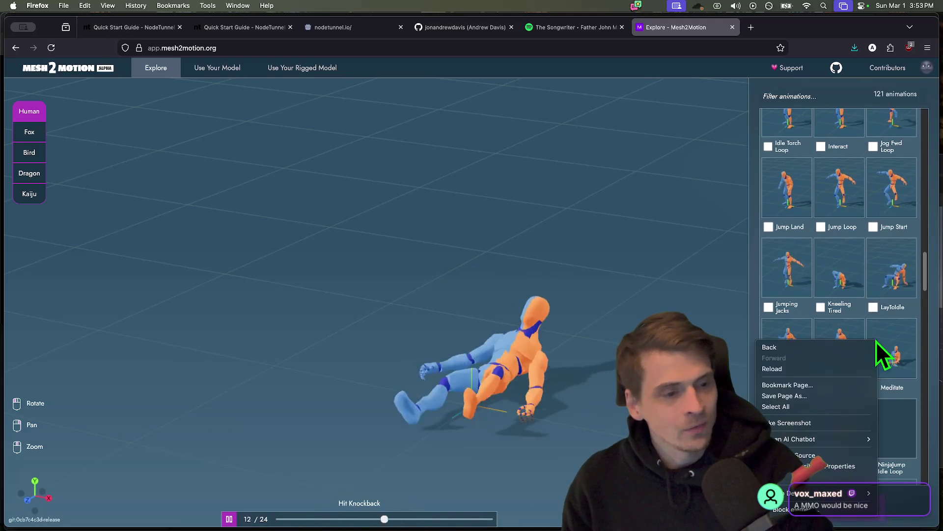
pyautogui.click(865, 273)
pyautogui.scroll(-5, 813, 364)
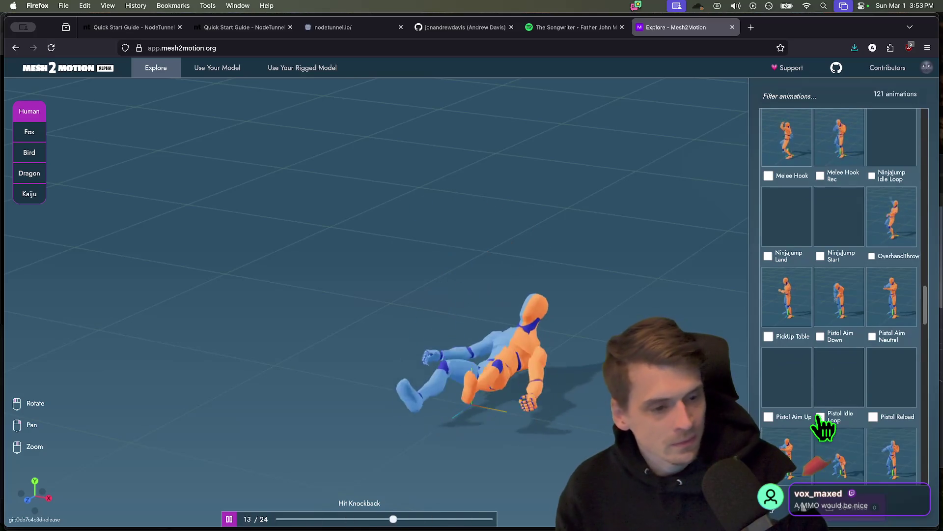
pyautogui.click(892, 221)
pyautogui.scroll(-6, 882, 319)
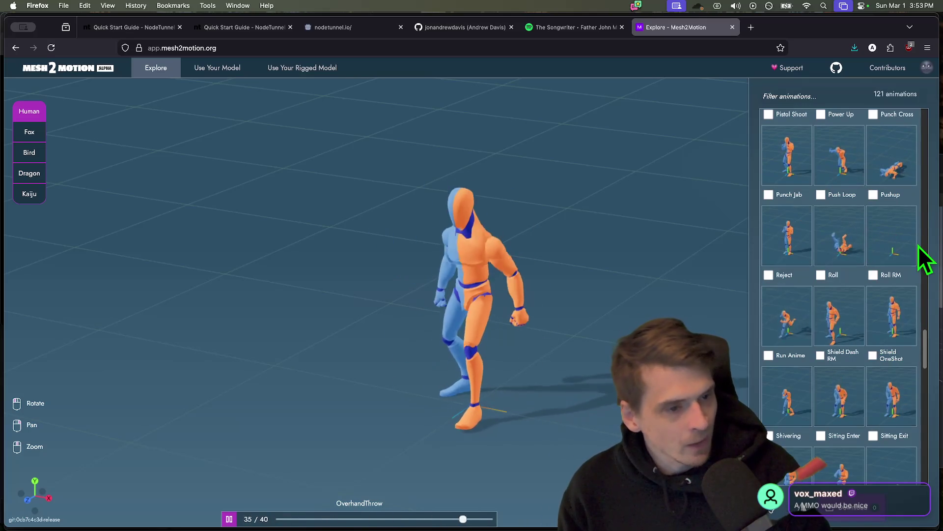
pyautogui.scroll(-3, 786, 373)
# Step: Preview Run Anime and Sprint Loop, leaving Reject unmarked, then return to Godot
pyautogui.click(786, 134)
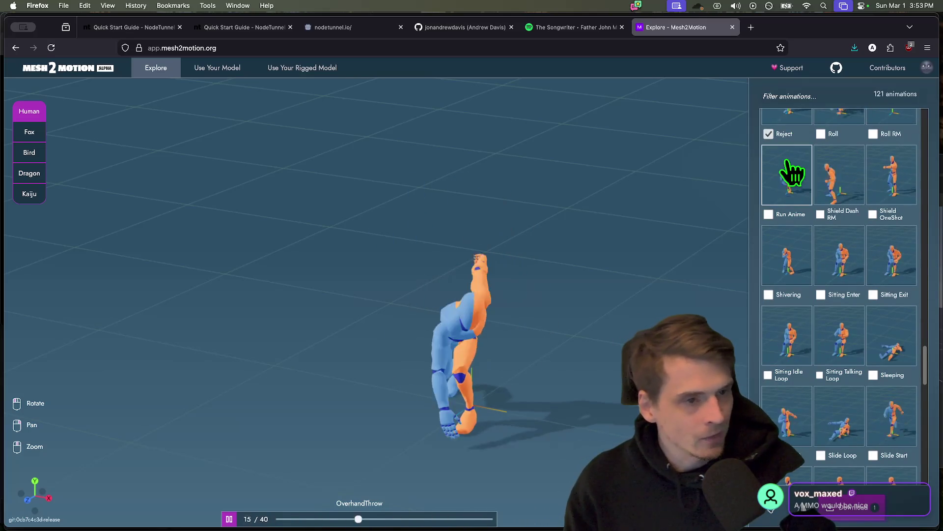
pyautogui.click(792, 173)
pyautogui.scroll(3, 786, 167)
pyautogui.click(769, 255)
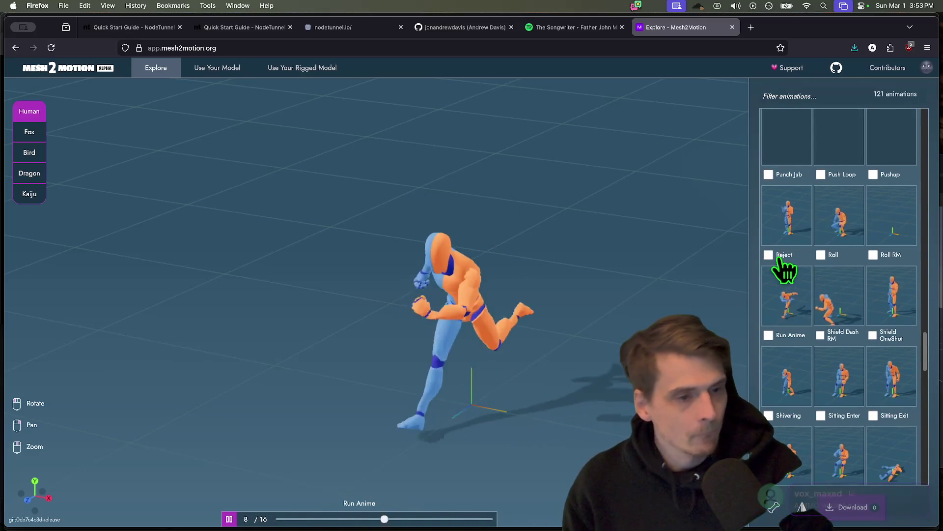
pyautogui.scroll(-7, 793, 270)
pyautogui.click(834, 368)
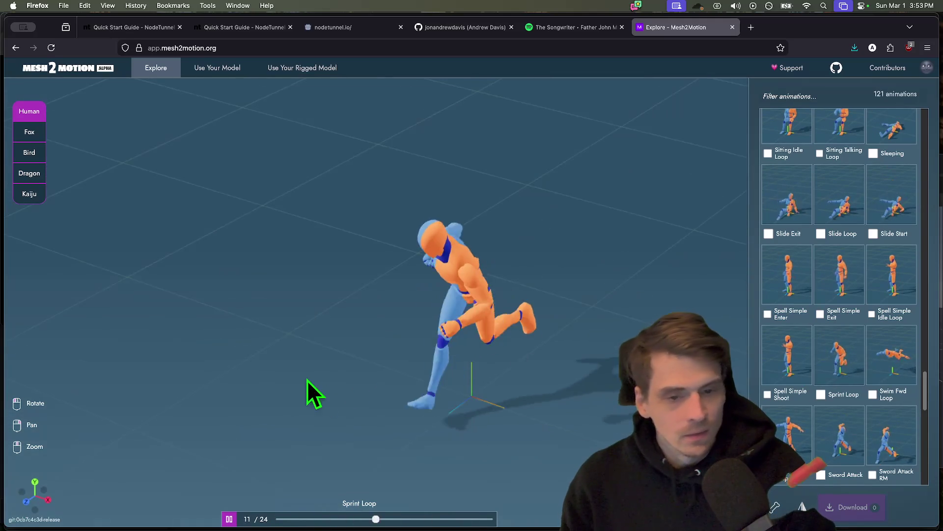
pyautogui.moveTo(307, 379); pyautogui.dragTo(231, 211)
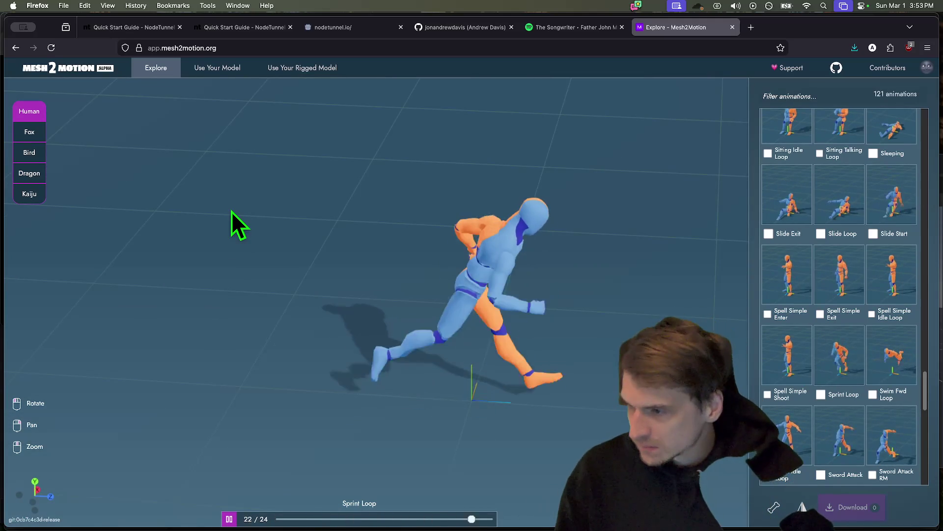
pyautogui.scroll(-5, 809, 307)
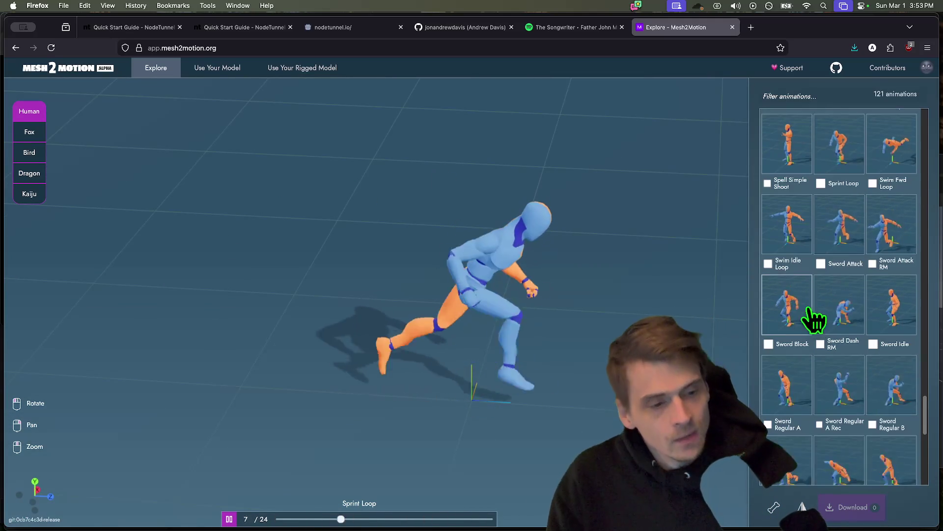
pyautogui.hotkey('ctrl', 'shift', 'Tab')
pyautogui.press('super+Tab')
pyautogui.press('super+Tab')
pyautogui.press('super+Tab')
pyautogui.press('super+Tab')
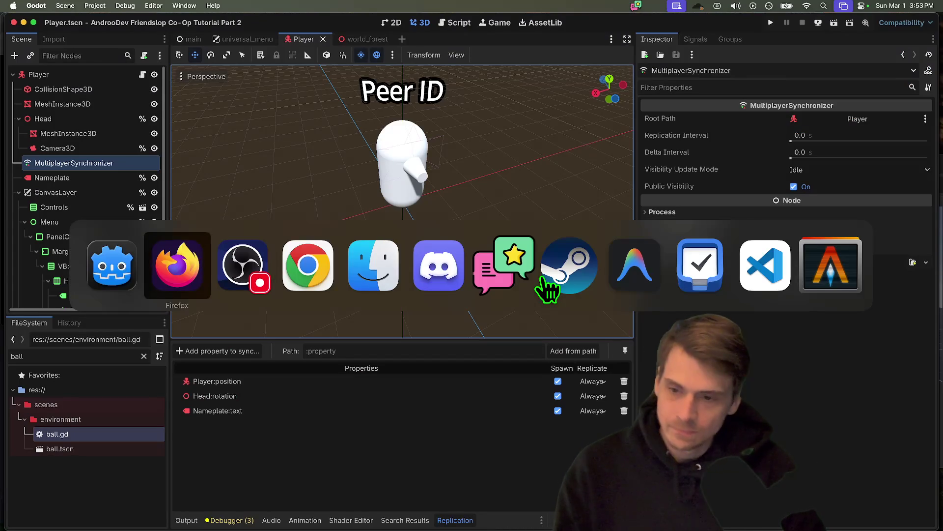
# Step: Save and run the game, host a session in one window, join from another, then close both
pyautogui.press('Escape')
pyautogui.scroll(5, 371, 181)
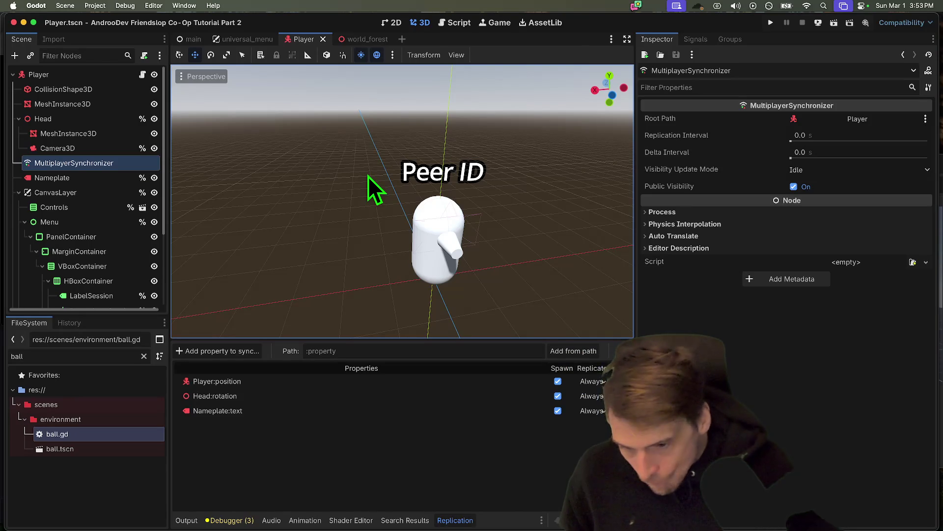
pyautogui.press('super+b')
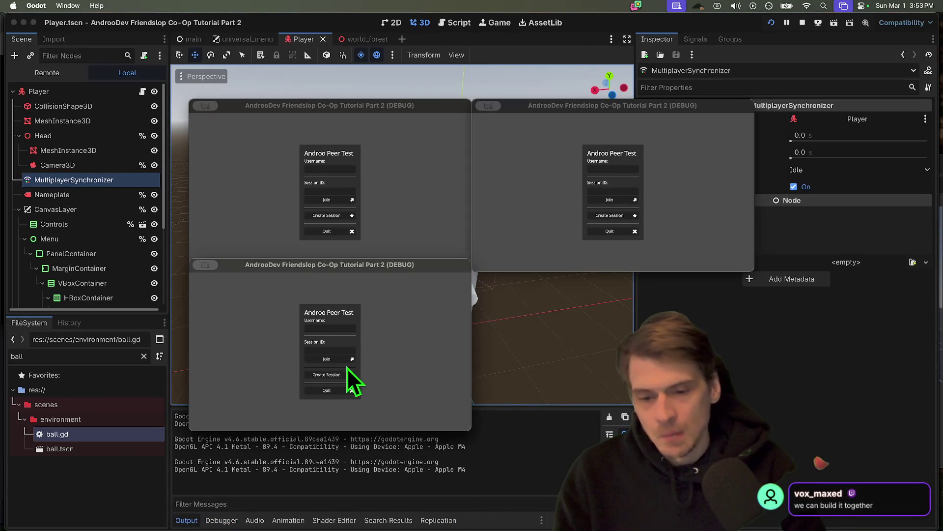
pyautogui.click(327, 374)
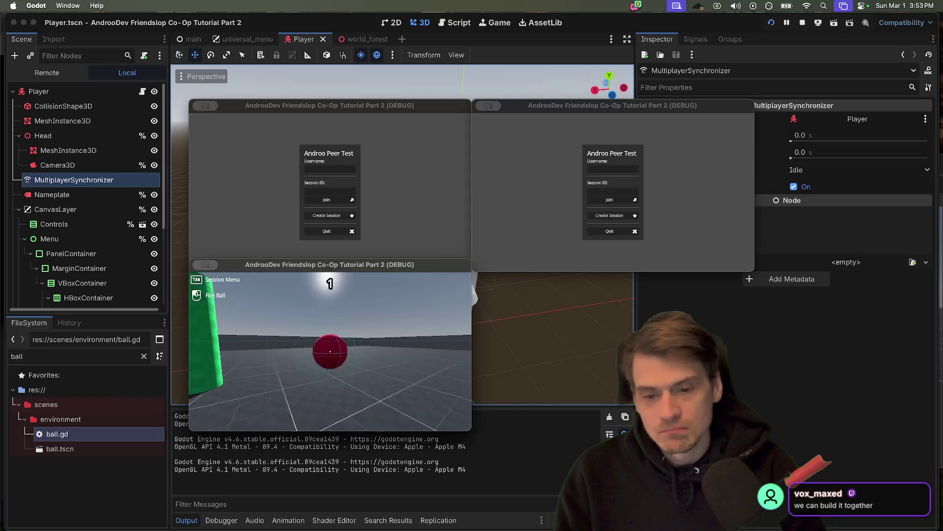
pyautogui.click(369, 241)
pyautogui.click(324, 199)
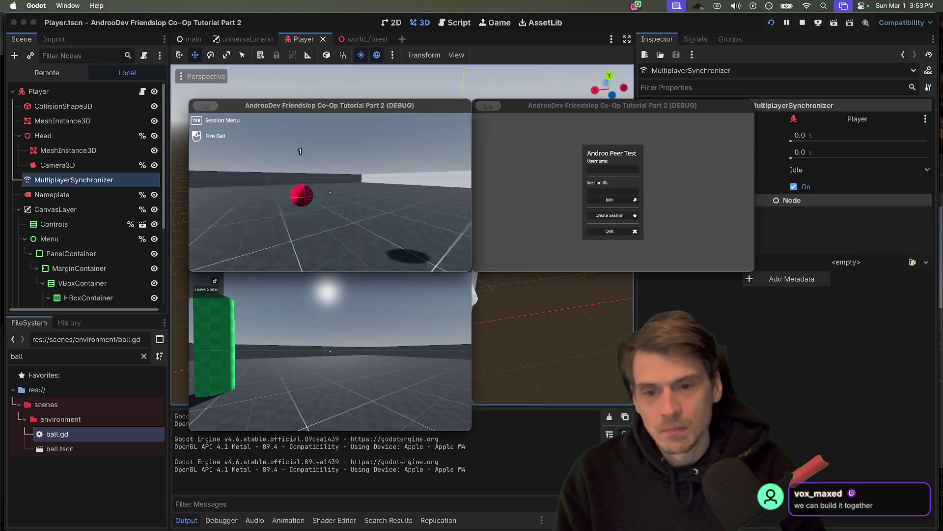
pyautogui.press('super+q')
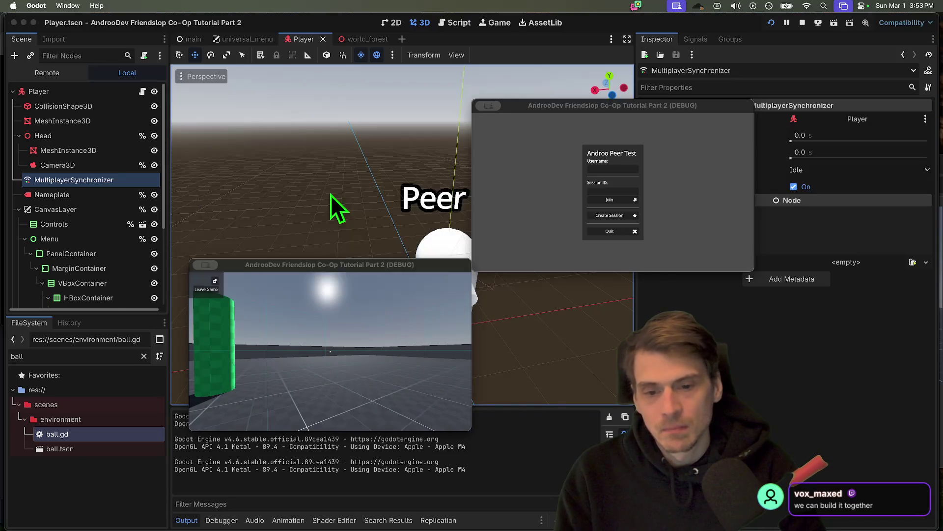
pyautogui.press('super+q')
pyautogui.press('super+q')
# Step: Return to the universal_menu scene and select its Control node
pyautogui.click(125, 5)
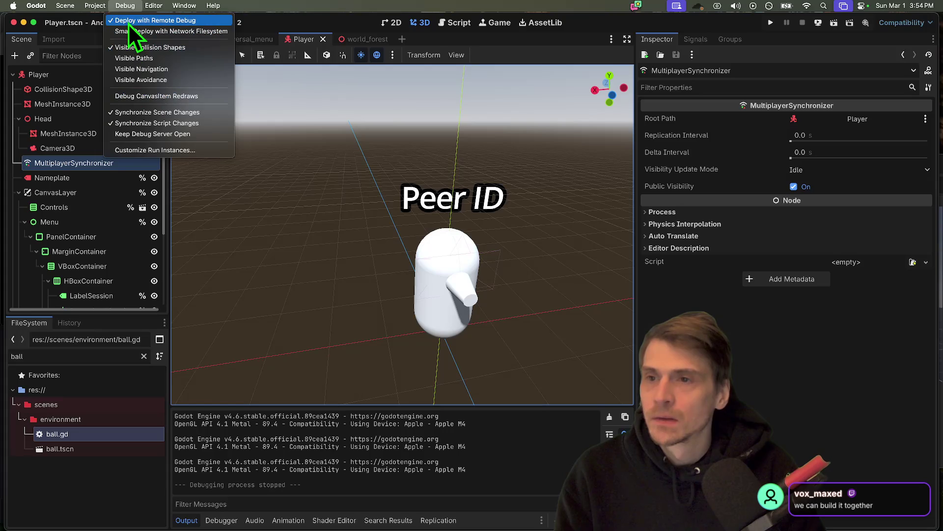
pyautogui.click(186, 162)
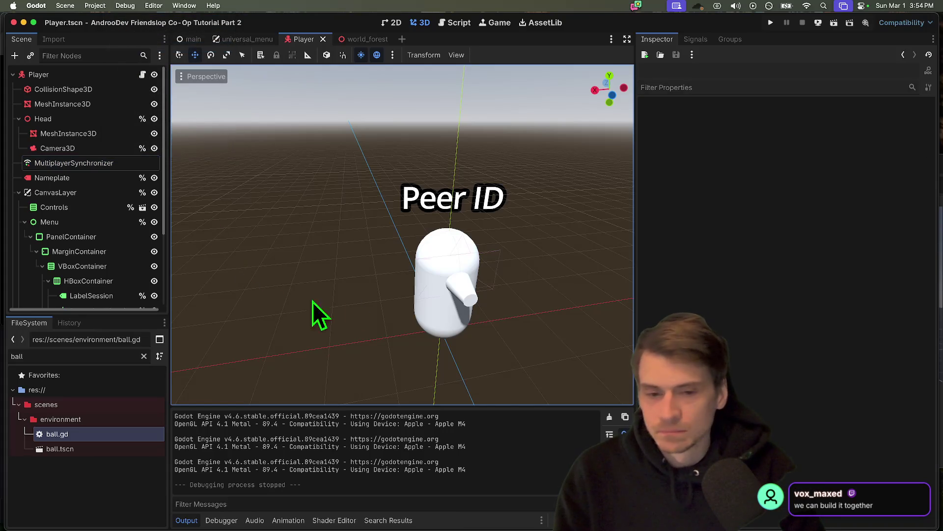
pyautogui.click(246, 39)
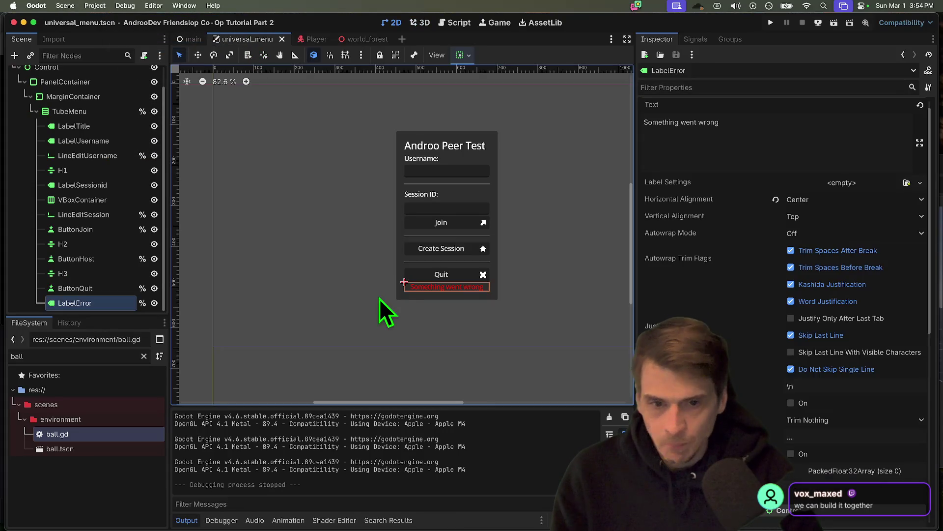
pyautogui.click(396, 300)
pyautogui.scroll(3, 120, 159)
pyautogui.click(118, 89)
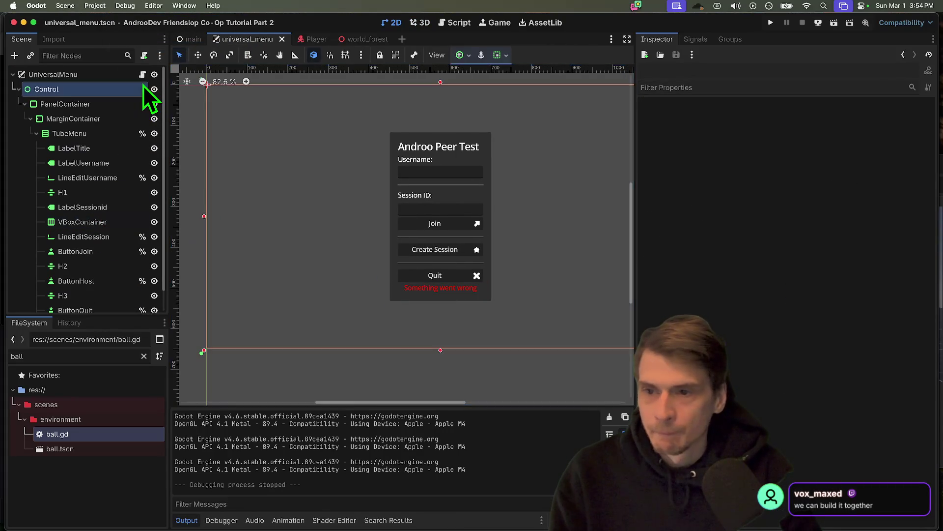
# Step: Replace the TODO line in _ready with Network.signal_error_raised.connect(on_error)
pyautogui.click(143, 75)
pyautogui.scroll(-2, 467, 211)
pyautogui.click(520, 215)
pyautogui.press('Down')
pyautogui.press('Down')
pyautogui.press('End')
pyautogui.press('BackSpace')
pyautogui.press('BackSpace')
pyautogui.press('BackSpace')
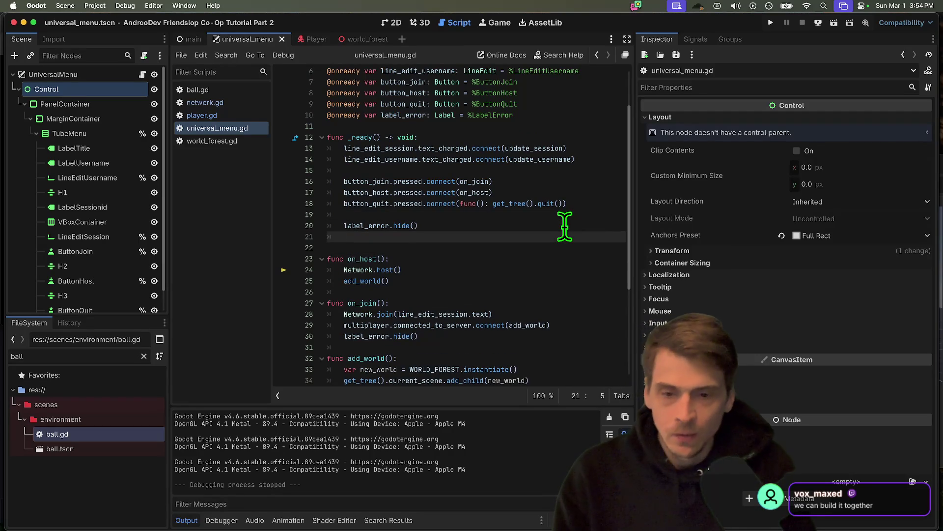
pyautogui.write('Netwro')
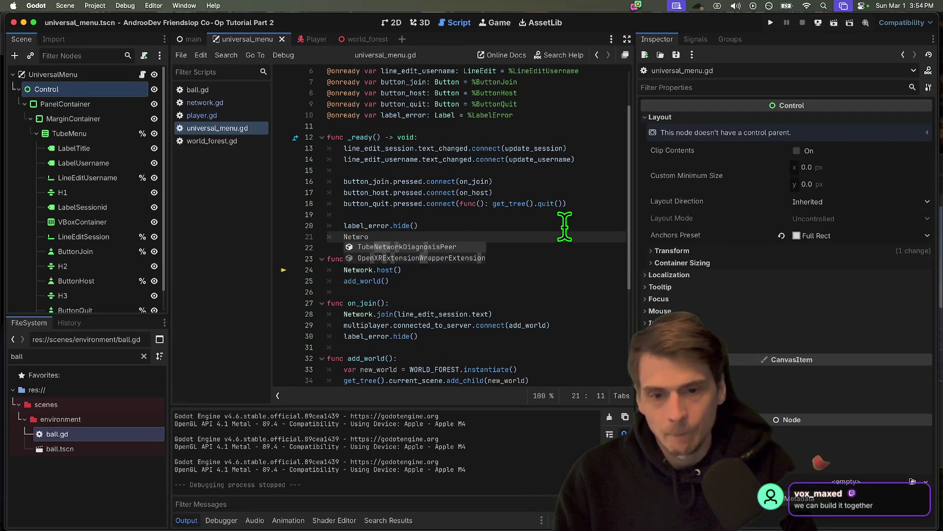
pyautogui.press('BackSpace')
pyautogui.press('BackSpace')
pyautogui.write('ork.signal_error_raised.')
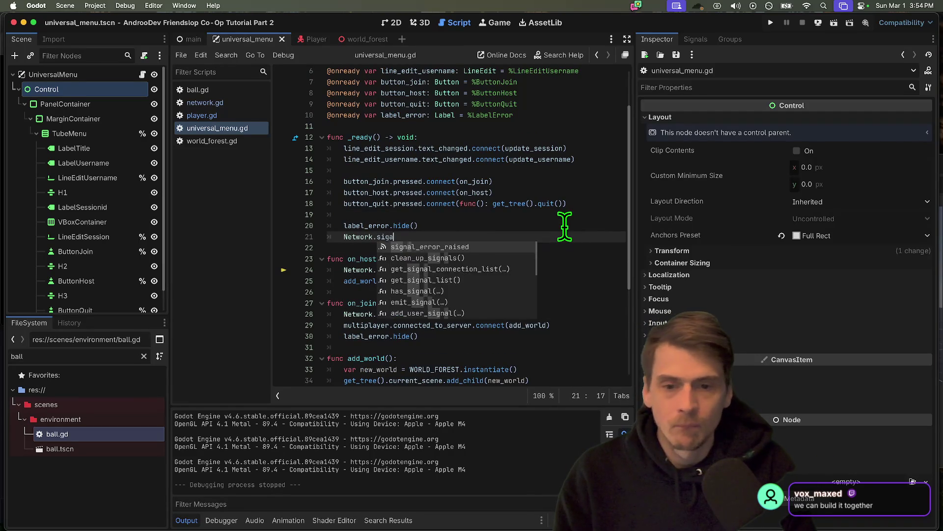
pyautogui.press('Return')
pyautogui.write('.')
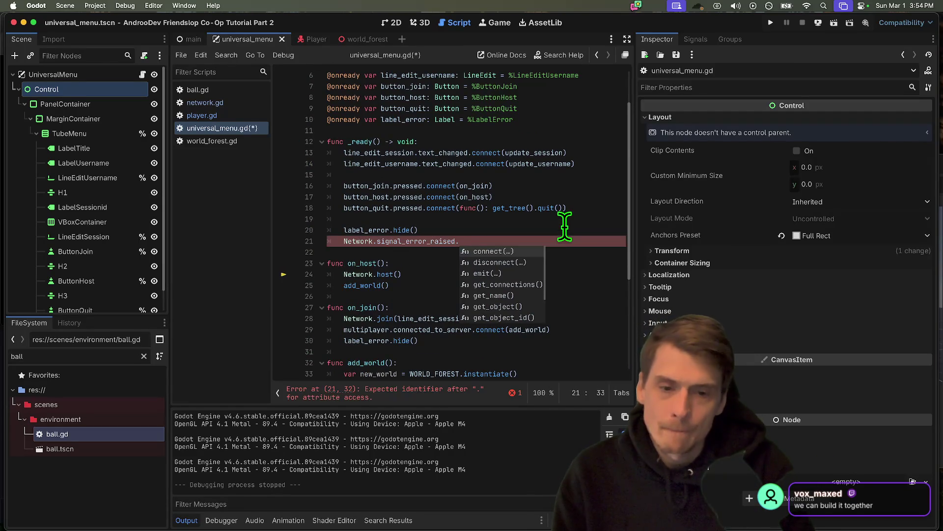
pyautogui.press('Return')
# Step: Move the connect line above label_error.hide() and test-run the project
pyautogui.scroll(-5, 555, 213)
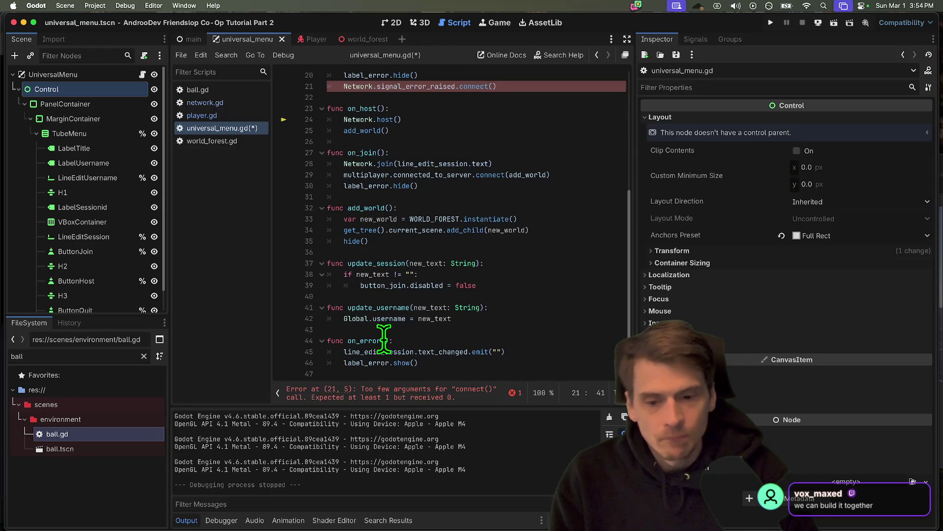
pyautogui.scroll(3, 570, 186)
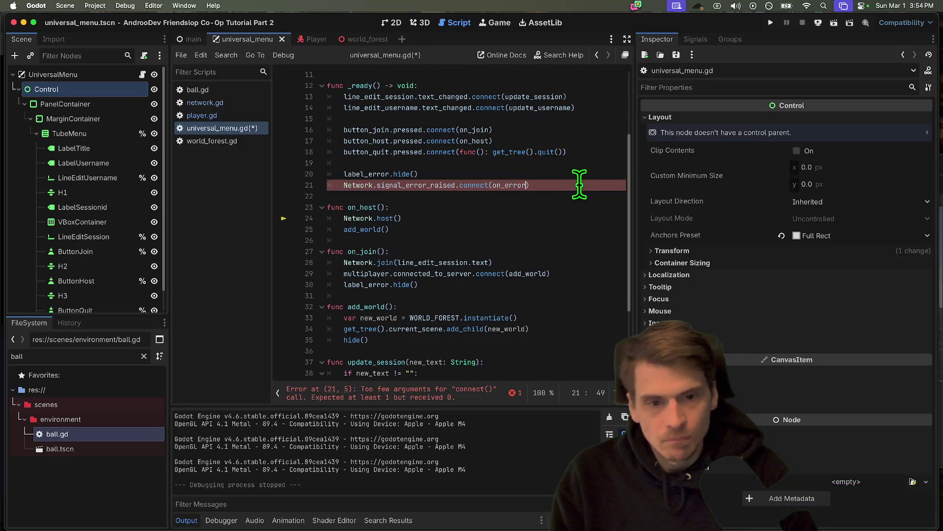
pyautogui.tripleClick(579, 185)
pyautogui.hotkey('ctrl', 'c')
pyautogui.press('BackSpace')
pyautogui.press('Up')
pyautogui.press('Up')
pyautogui.press('Up')
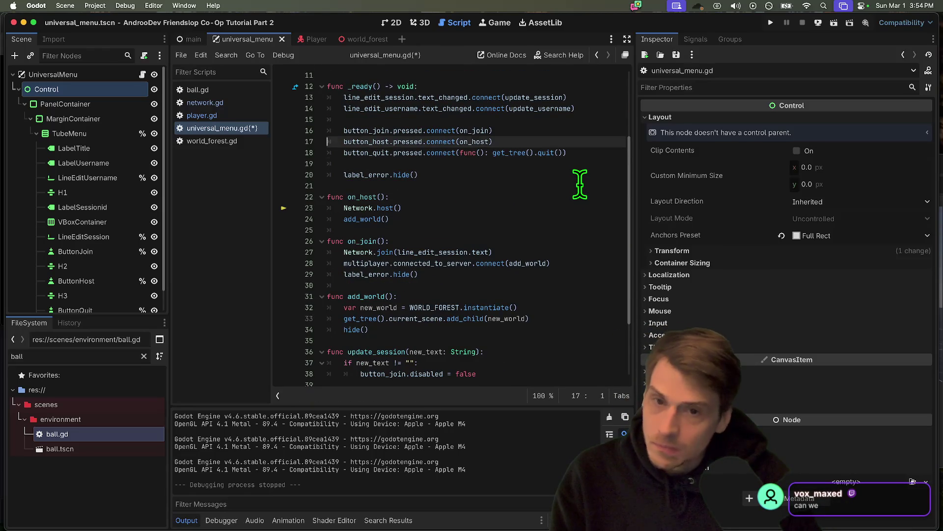
pyautogui.press('Down')
pyautogui.press('Down')
pyautogui.press('Down')
pyautogui.press('Up')
pyautogui.press('Up')
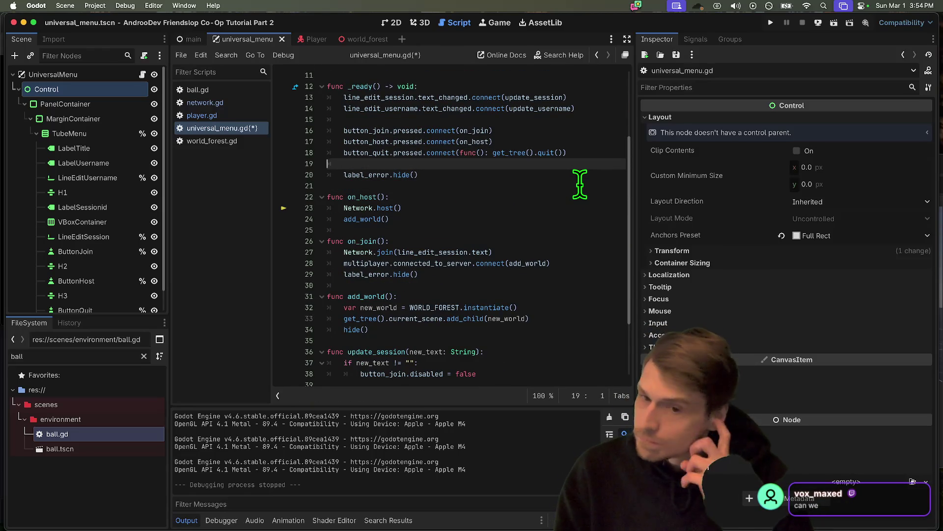
pyautogui.hotkey('ctrl', 'v')
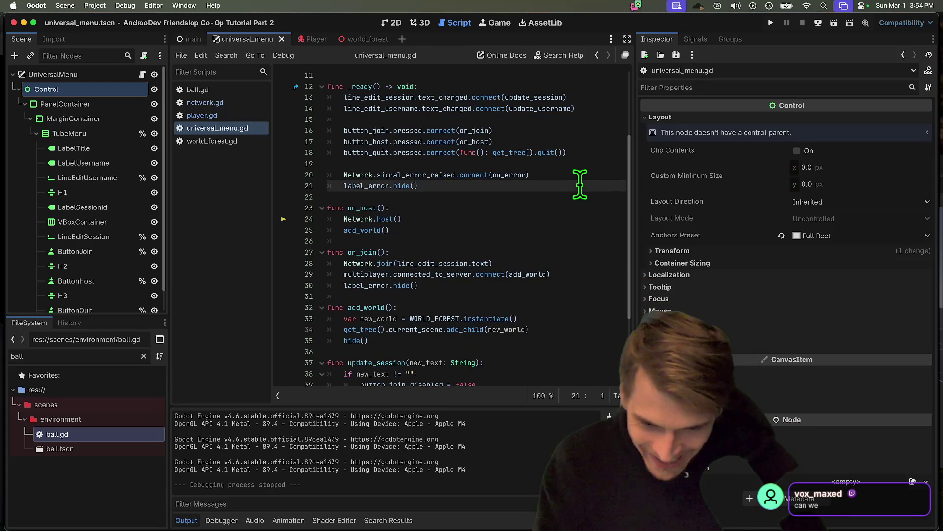
pyautogui.press('super+b')
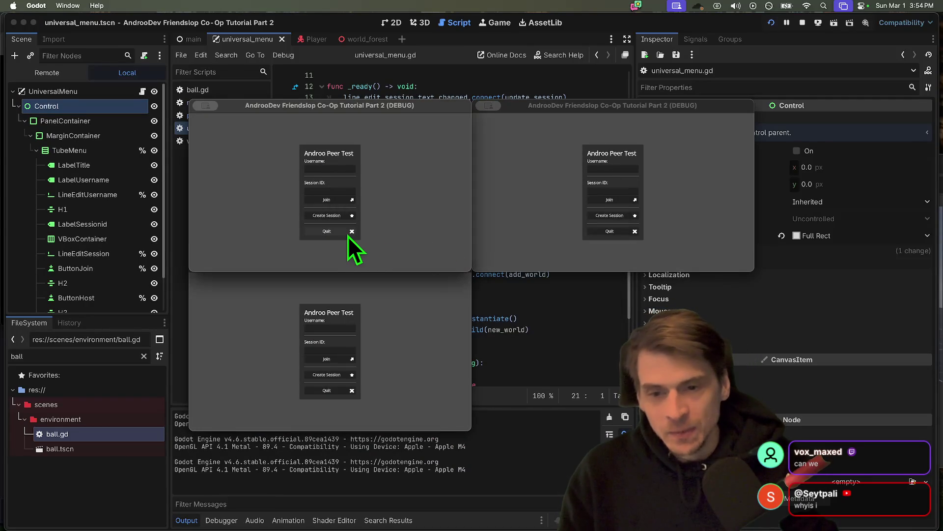
pyautogui.click(622, 231)
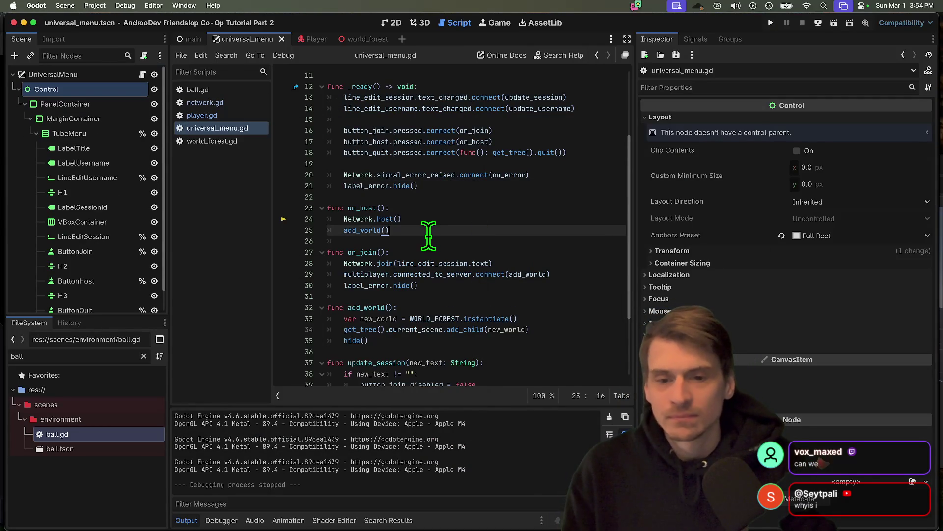
# Step: Open network.gd and insert a blank line in the node_enabled branch
pyautogui.click(229, 118)
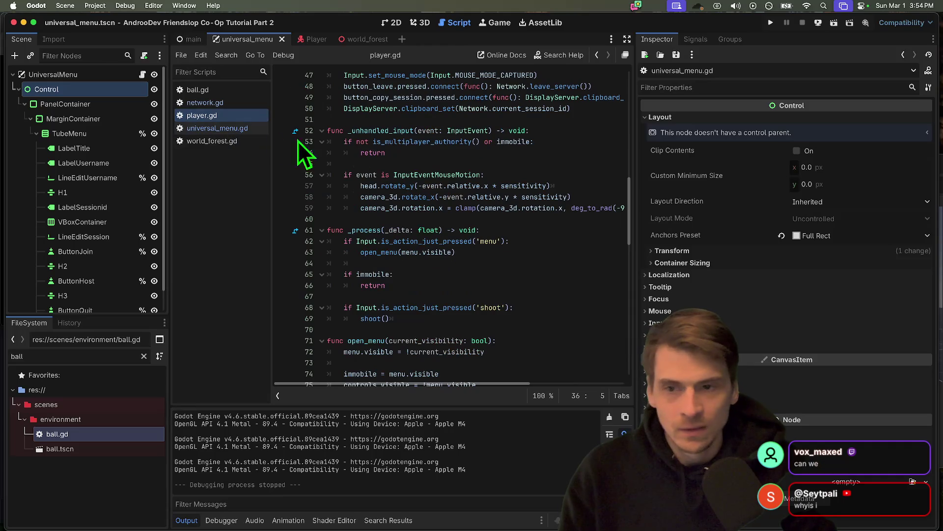
pyautogui.click(222, 103)
pyautogui.scroll(-3, 554, 183)
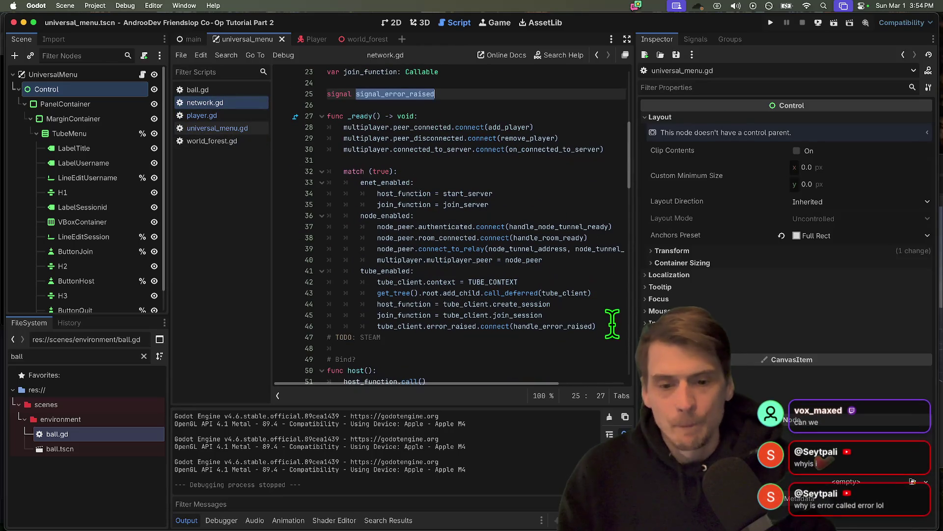
pyautogui.click(565, 269)
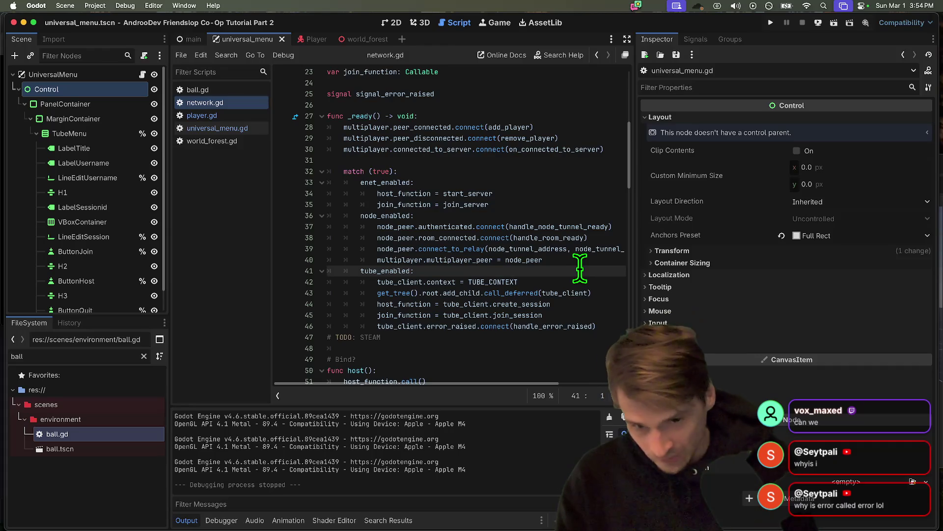
pyautogui.press('Up')
pyautogui.press('super+shift+Return')
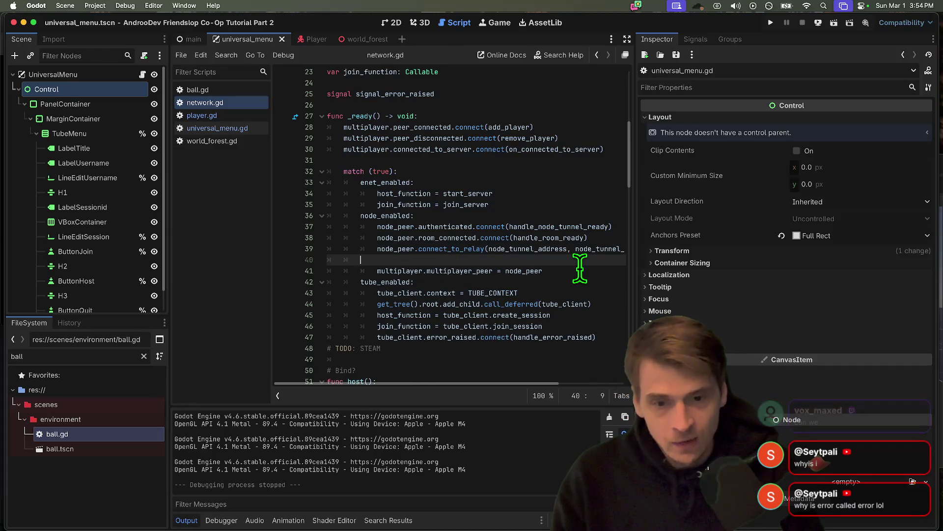
pyautogui.hotkey('alt', 'Up')
# Step: Write node_peer.error.connect(handle_error_raised) there and save the script
pyautogui.write('no')
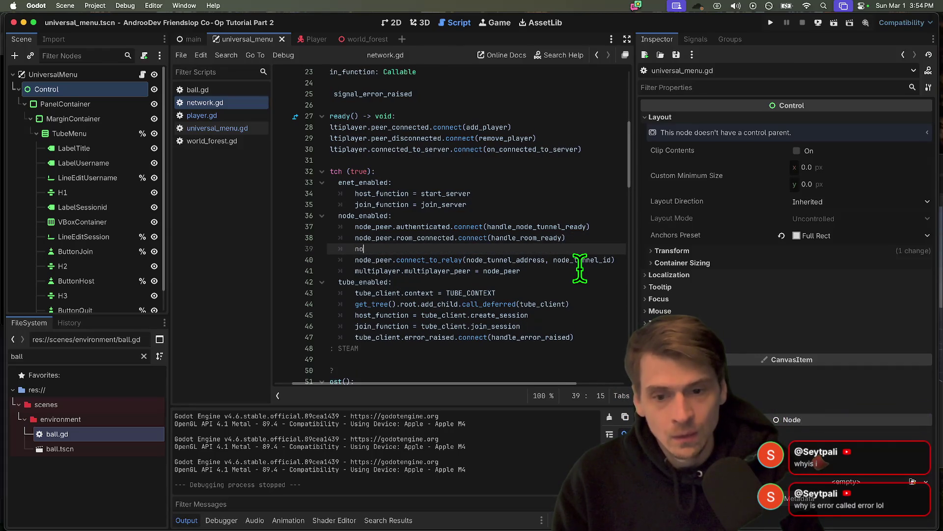
pyautogui.write('de_peer.eror')
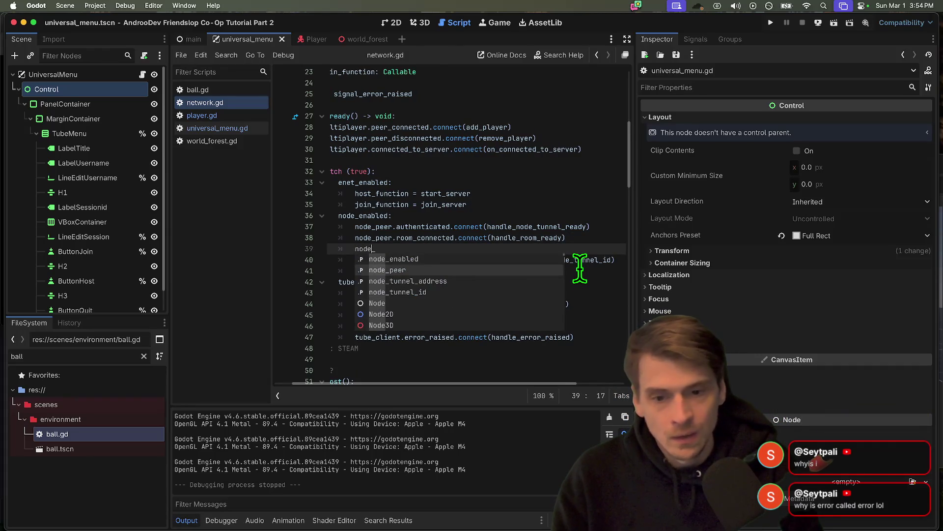
pyautogui.press('Return')
pyautogui.write('.')
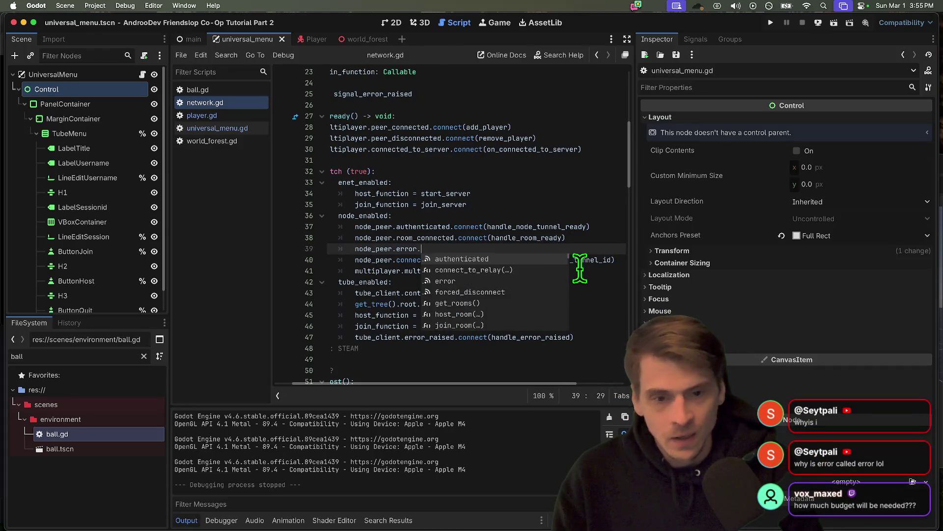
pyautogui.write('connect(signal_error_raised')
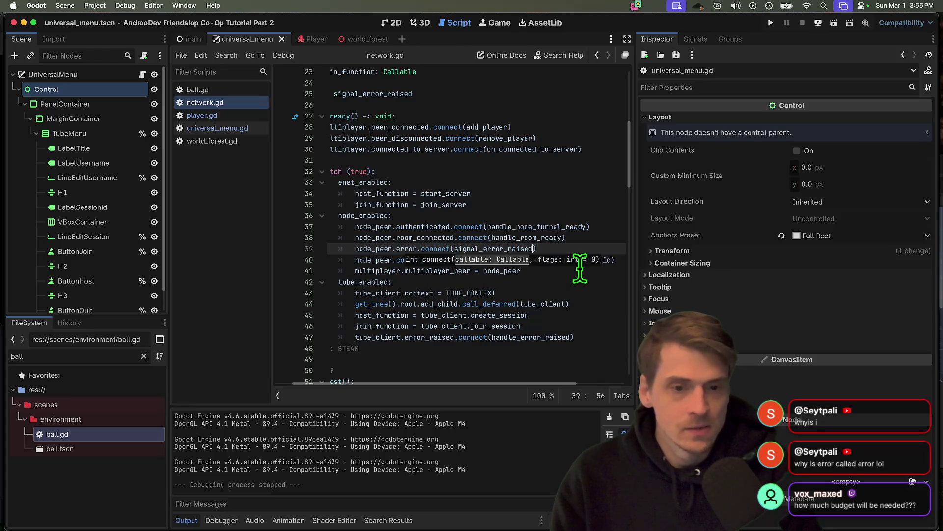
pyautogui.doubleClick(505, 247)
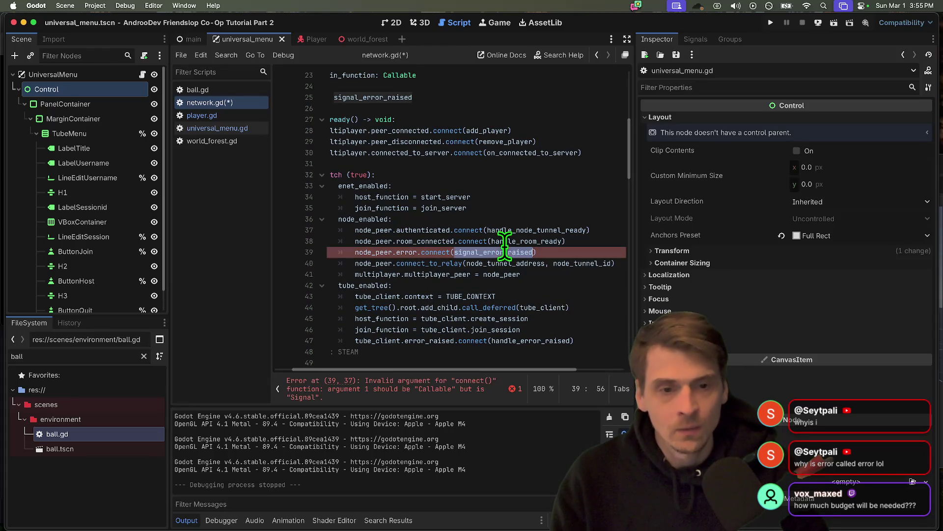
pyautogui.write('le')
pyautogui.press('Return')
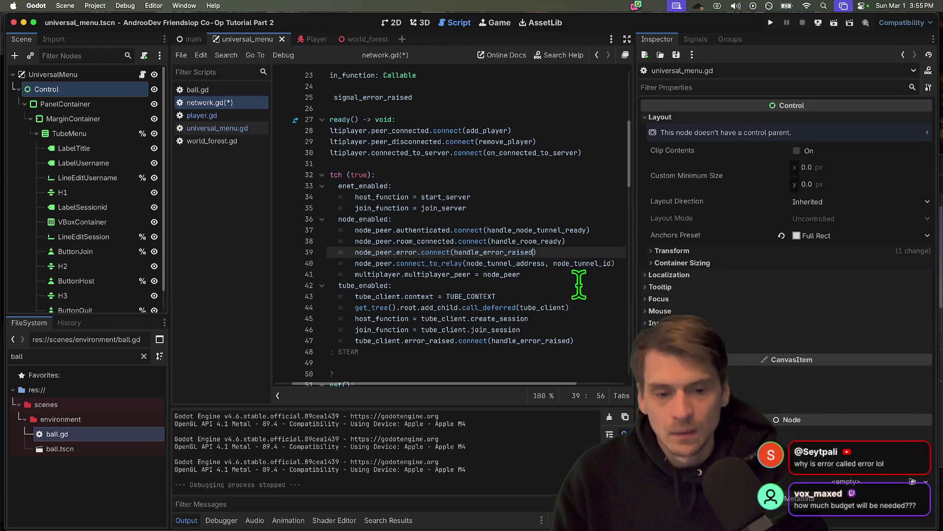
pyautogui.scroll(-1, 585, 314)
pyautogui.press('super+s')
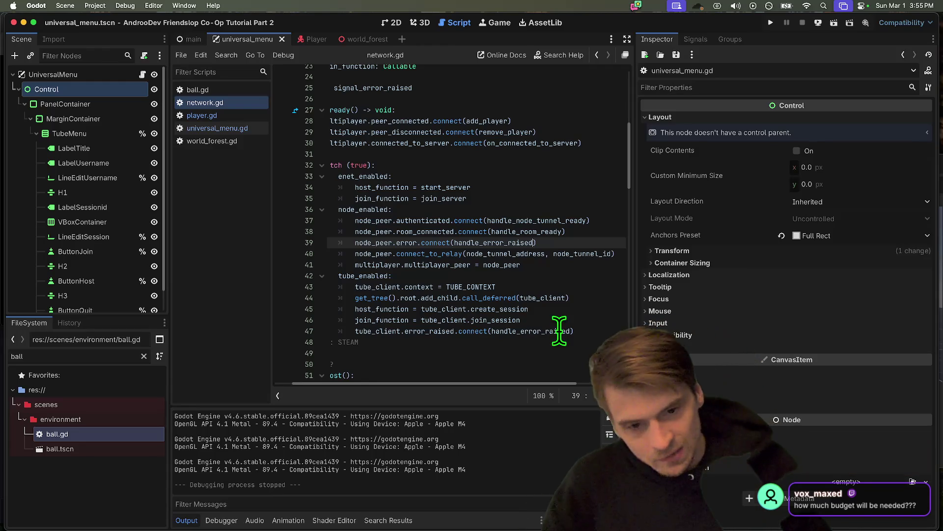
# Step: Jump to the handle_error_raised definition and search all scripts for signal_error_raised
pyautogui.keyDown('super'); pyautogui.click(478, 241); pyautogui.keyUp('super')
pyautogui.moveTo(492, 362); pyautogui.dragTo(299, 352)
pyautogui.click(552, 352)
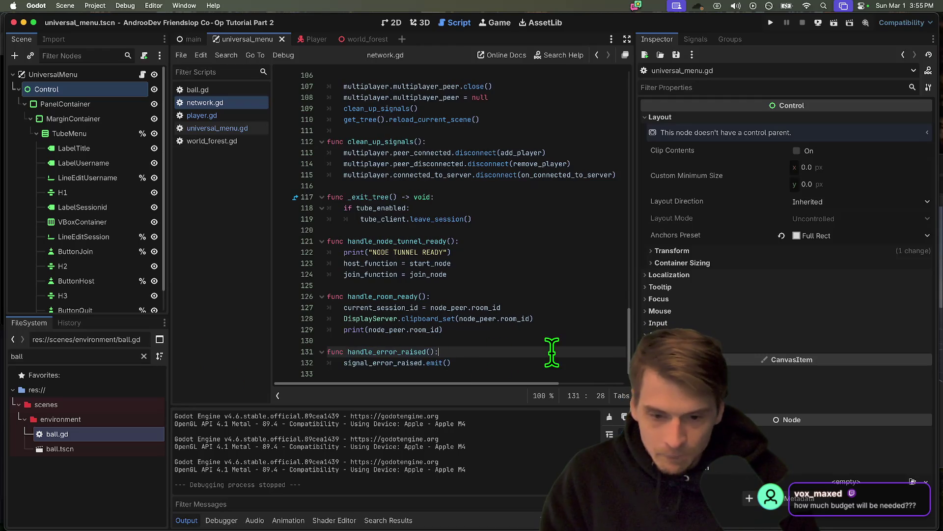
pyautogui.click(388, 364)
pyautogui.press('super+shift+f')
pyautogui.click(484, 320)
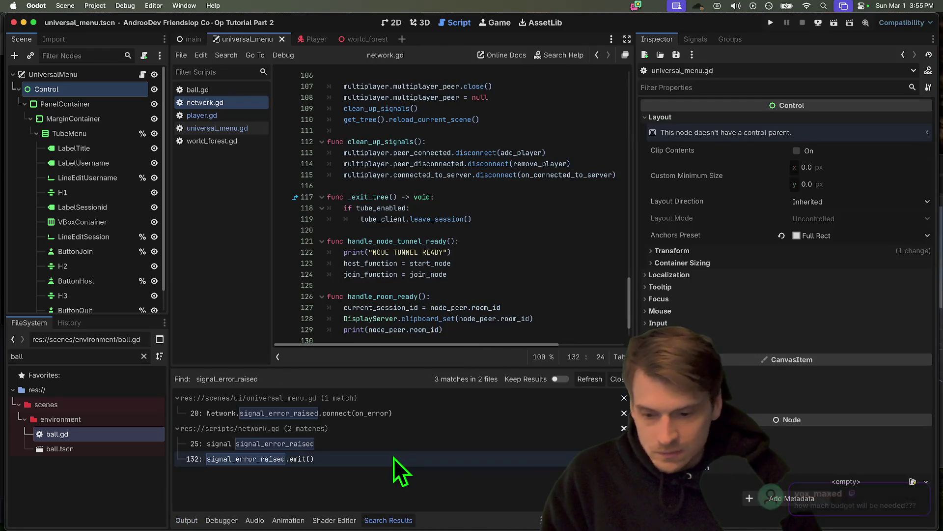
# Step: Run a project-wide Find in Files search for error
pyautogui.click(459, 282)
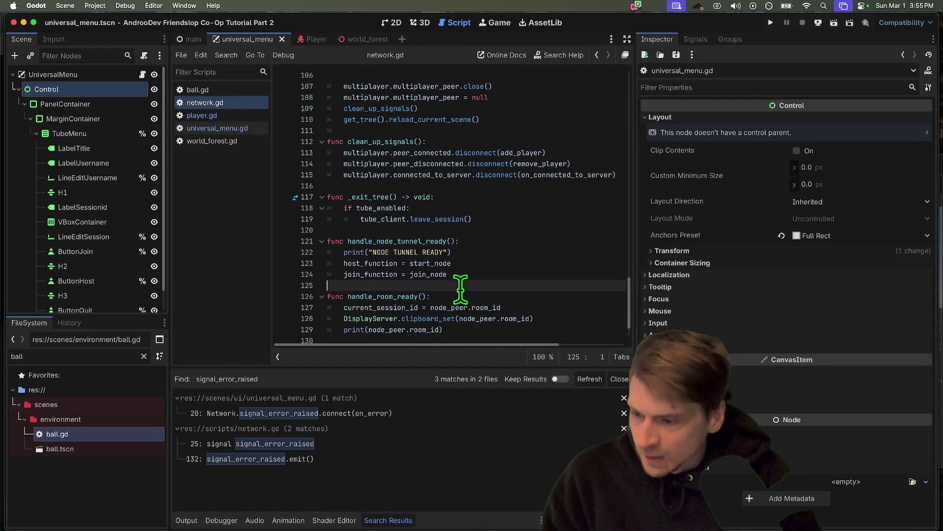
pyautogui.scroll(-2, 461, 289)
pyautogui.doubleClick(397, 320)
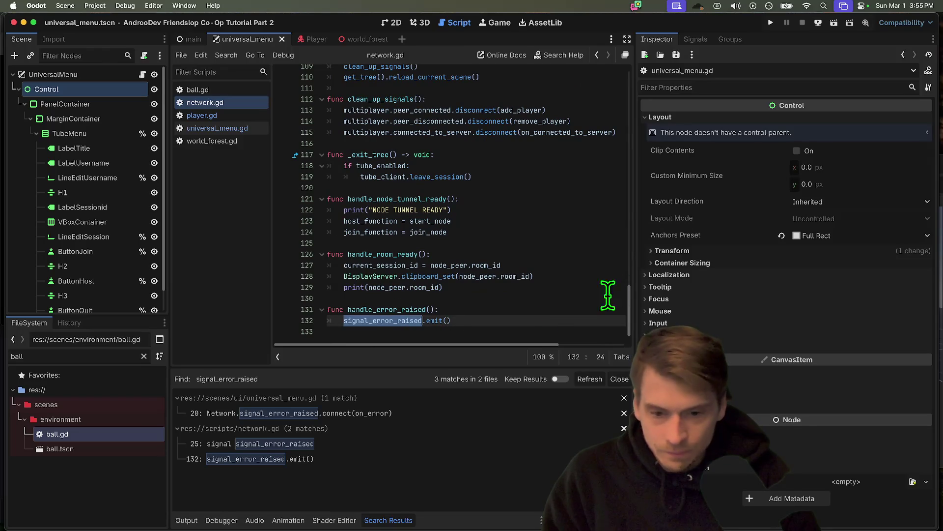
pyautogui.press('super+shift+f')
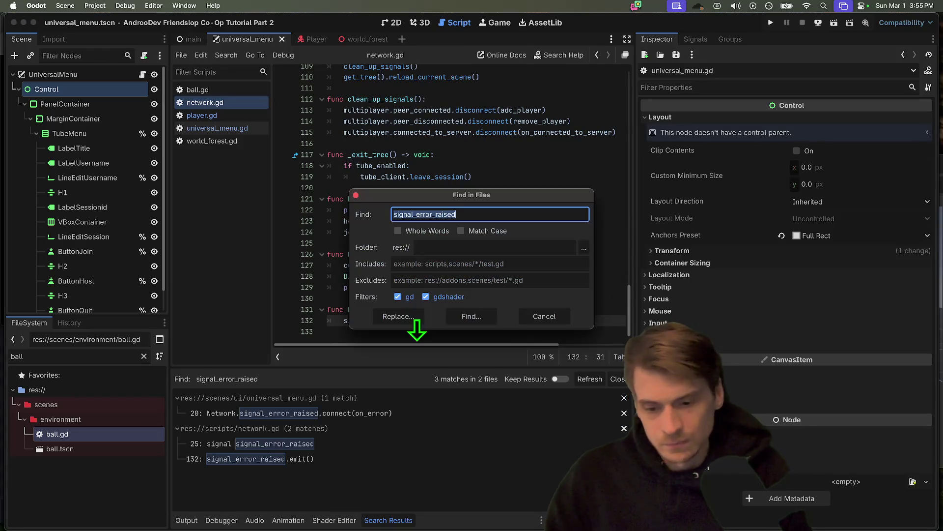
pyautogui.write('error')
pyautogui.press('Return')
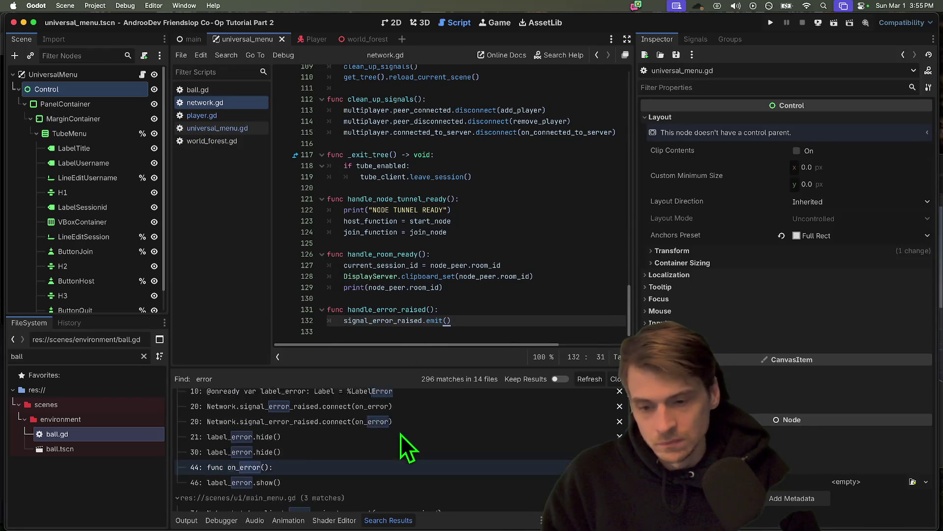
pyautogui.click(561, 109)
# Step: Open universal_menu.gd and run the project to test the error label
pyautogui.click(218, 94)
pyautogui.click(234, 126)
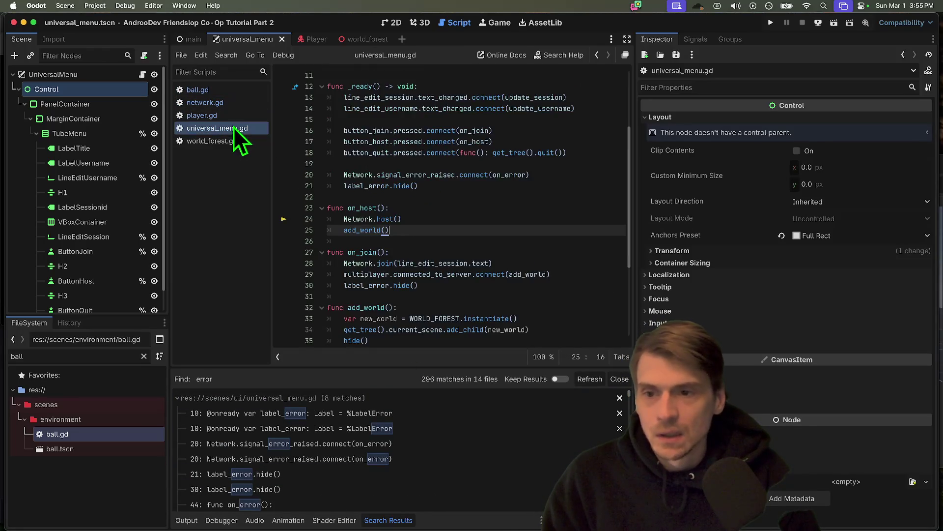
pyautogui.scroll(2, 551, 204)
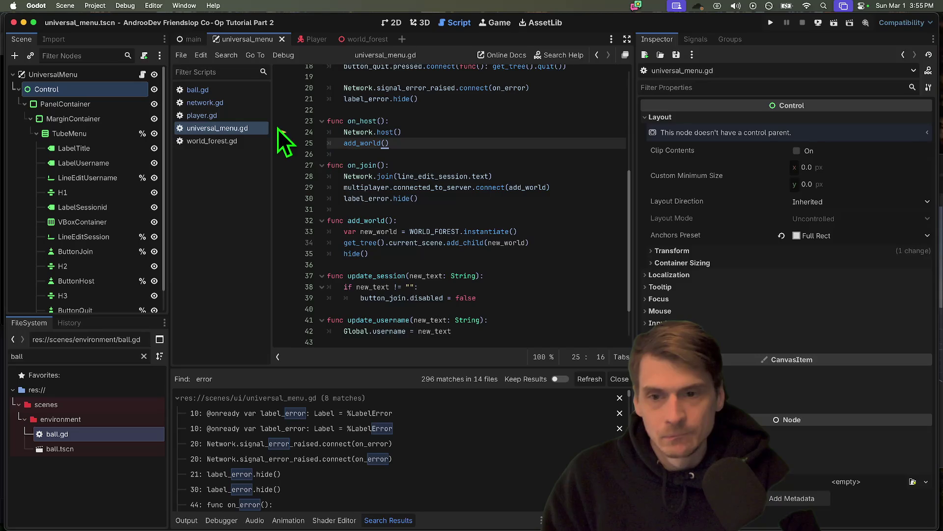
pyautogui.click(522, 133)
pyautogui.press('super+b')
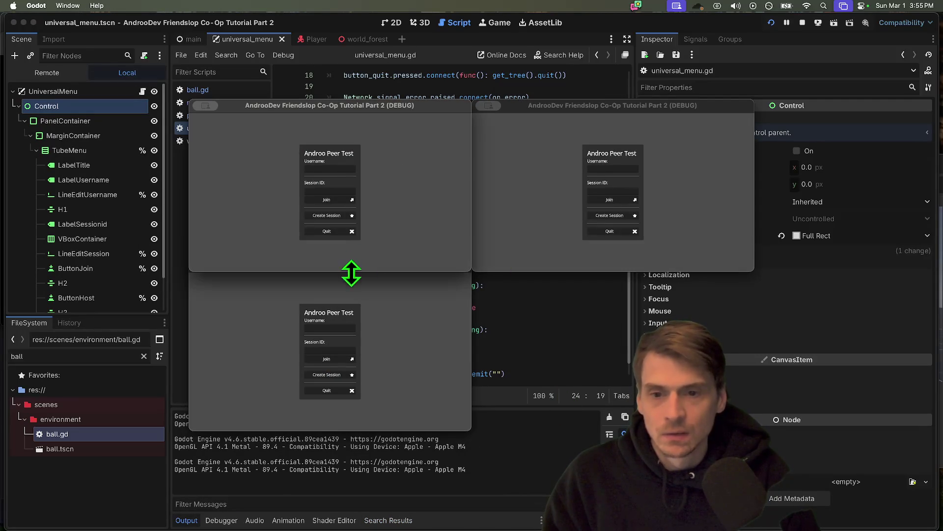
# Step: Join with bogus session ID 'aefaef', then stop the test and clear the six debugger errors
pyautogui.write('aefaef')
pyautogui.click(338, 200)
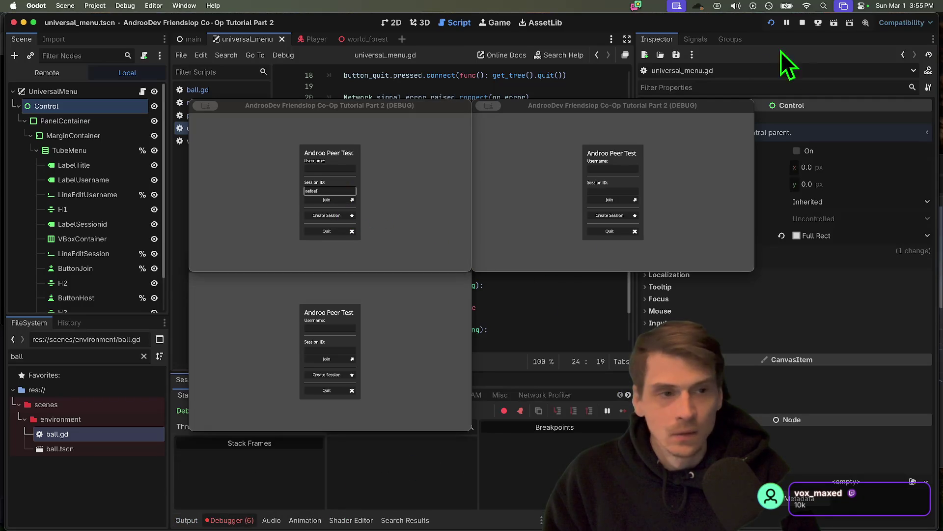
pyautogui.click(806, 22)
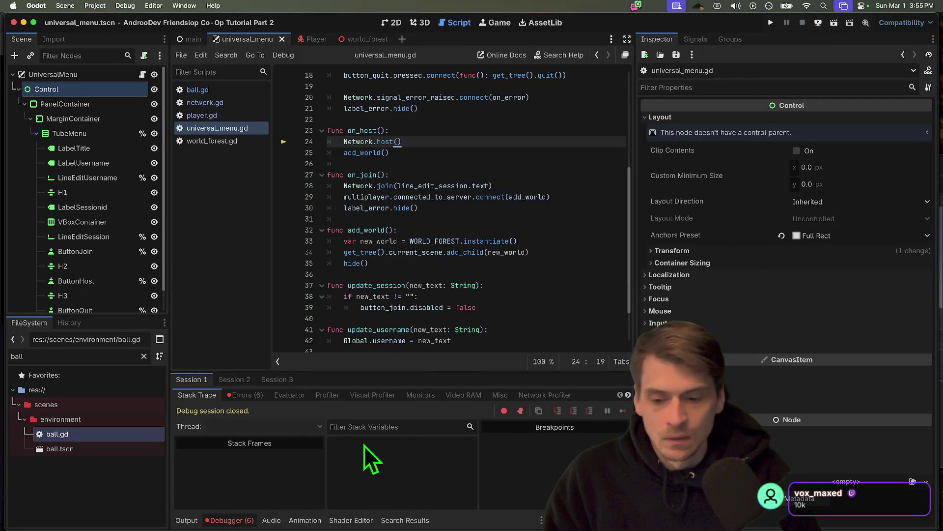
pyautogui.click(248, 395)
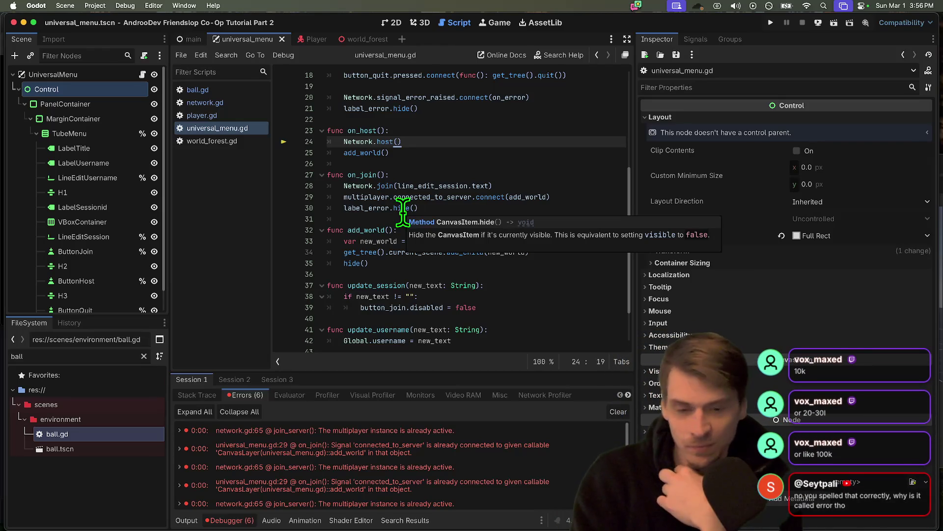
pyautogui.click(617, 411)
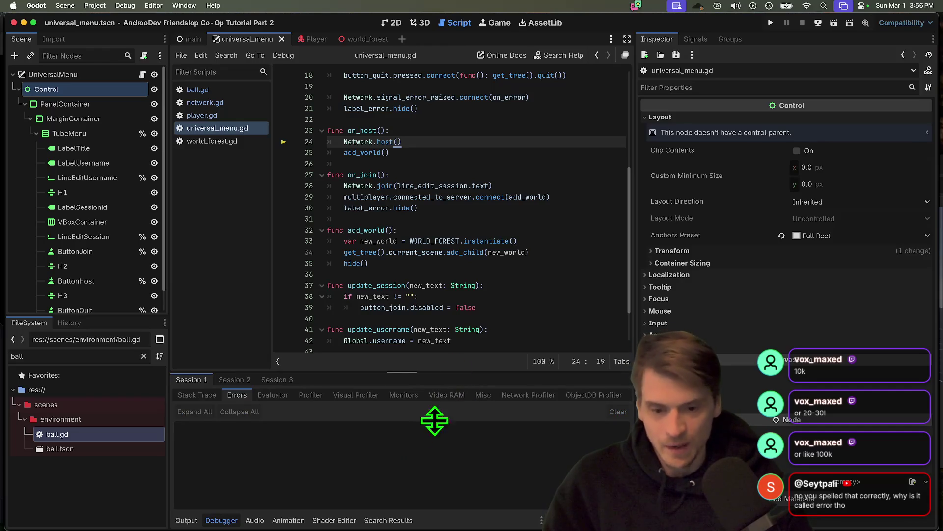
pyautogui.scroll(4, 428, 274)
pyautogui.click(419, 224)
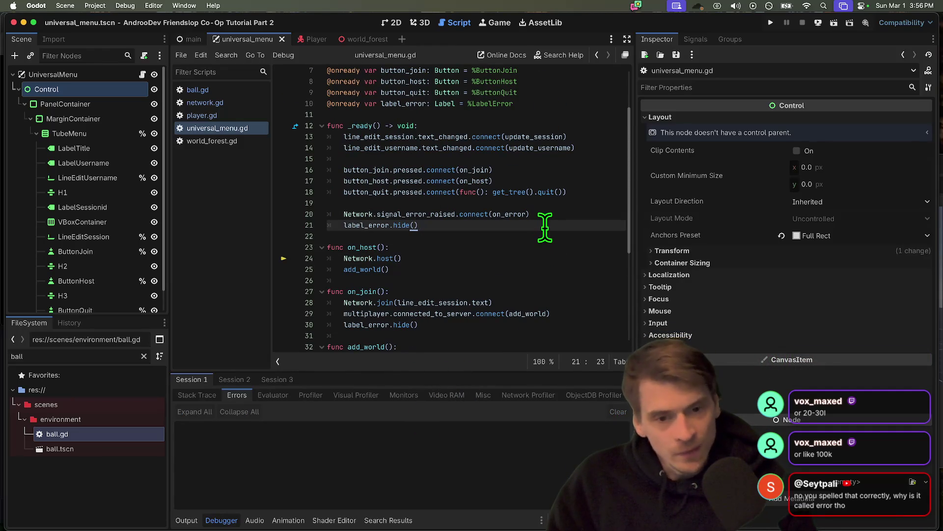
# Step: Add blank lines after _ready and delete the mmo comment line in universal_menu.gd
pyautogui.press('Up')
pyautogui.press('Up')
pyautogui.press('Down')
pyautogui.press('Down')
pyautogui.press('Down')
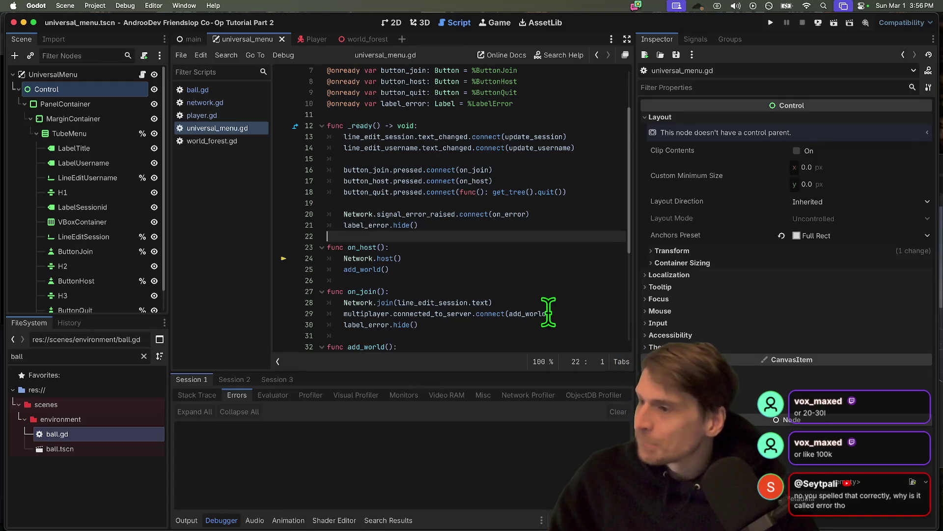
pyautogui.press('Return')
pyautogui.press('Return')
pyautogui.press('Up')
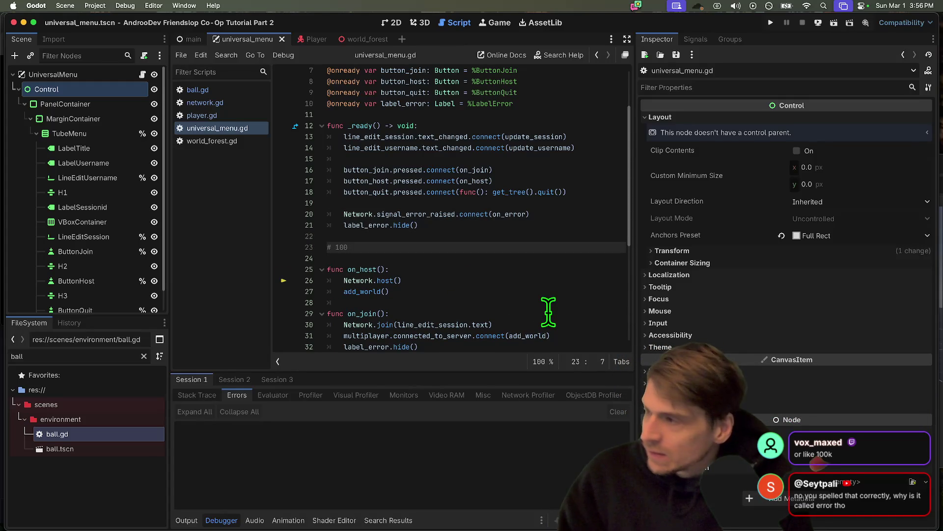
pyautogui.press('Return')
pyautogui.write('# "mmo"')
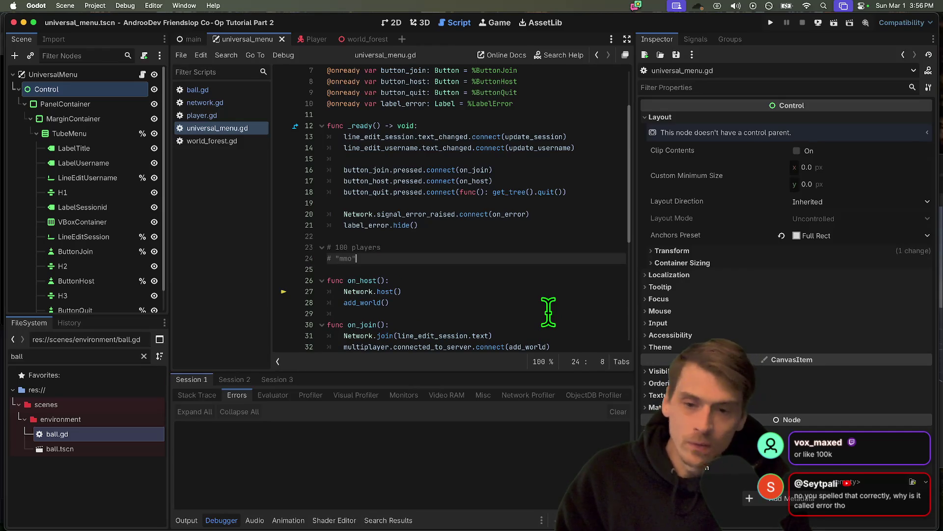
pyautogui.press('super+shift+k')
pyautogui.press('Up')
pyautogui.press('Up')
pyautogui.press('Return')
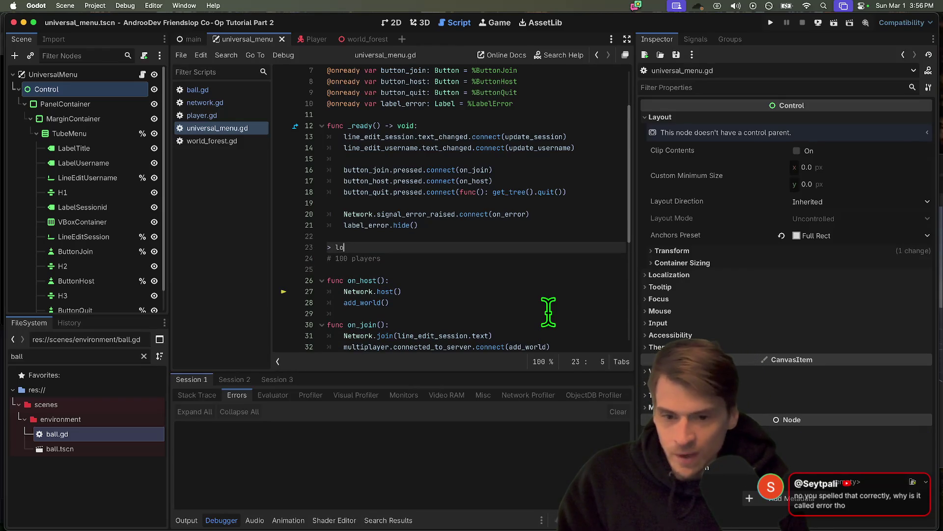
pyautogui.press('super+shift+k')
pyautogui.press('Down')
# Step: Remove the '# 100 player lobby' comment, save, and widen the code area
pyautogui.press('Left')
pyautogui.write('player lobby')
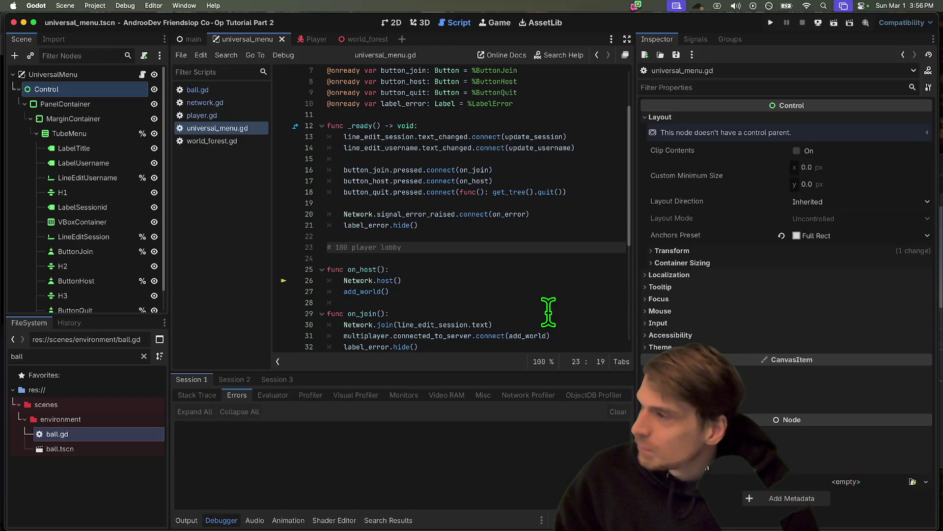
pyautogui.press('super+shift+k')
pyautogui.press('super+shift+k')
pyautogui.press('super+s')
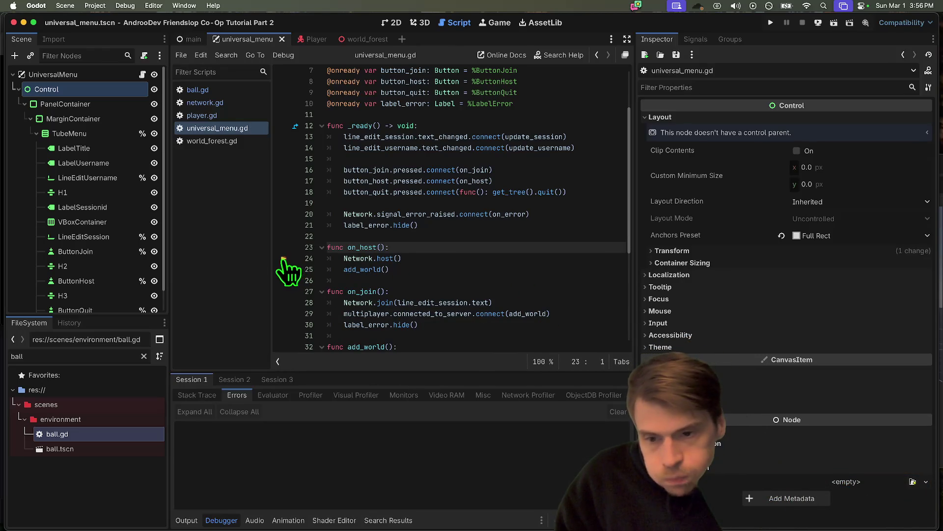
pyautogui.moveTo(270, 259); pyautogui.dragTo(236, 259)
pyautogui.moveTo(317, 263); pyautogui.dragTo(294, 263)
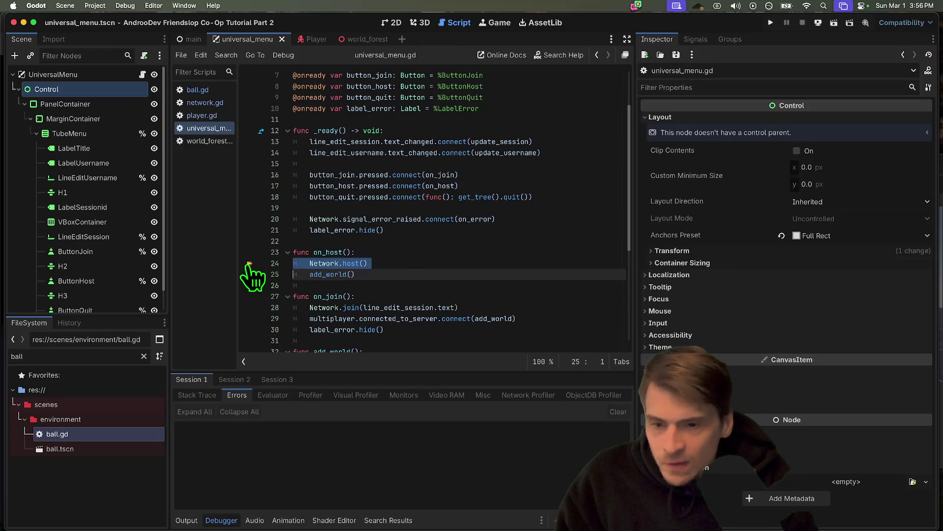
# Step: Reload the current project from the Project menu
pyautogui.click(478, 263)
pyautogui.click(95, 5)
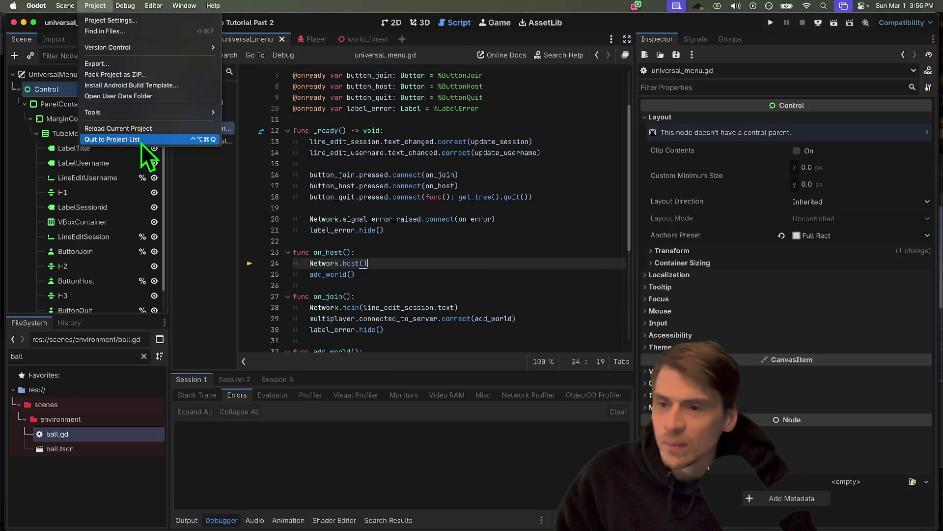
pyautogui.click(141, 128)
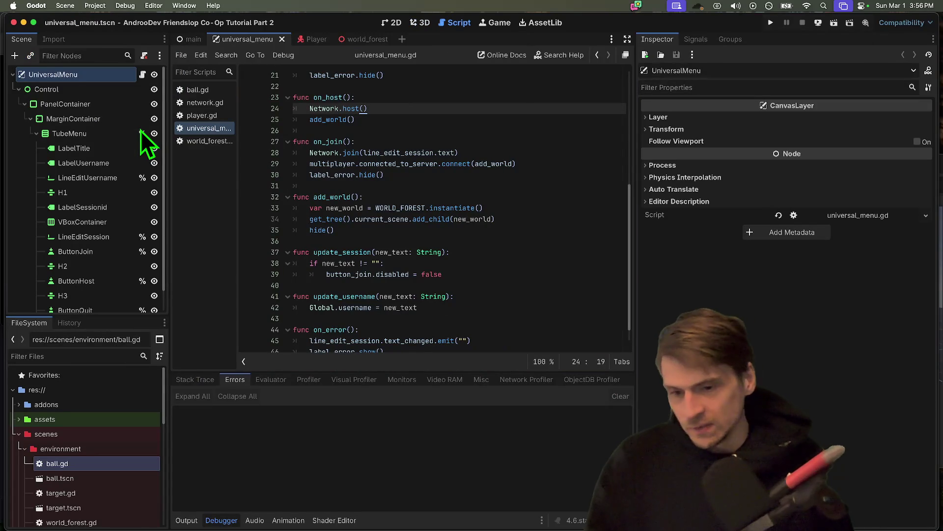
pyautogui.scroll(-1, 365, 207)
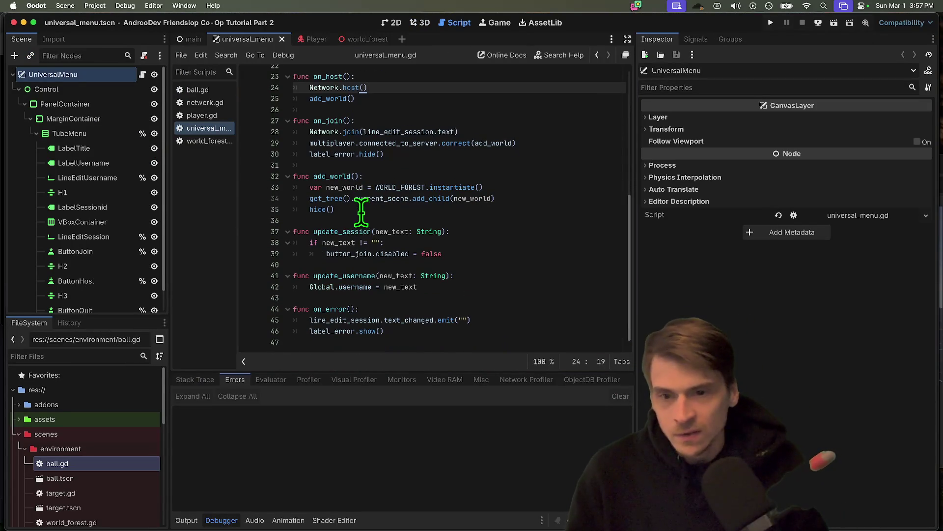
pyautogui.click(497, 227)
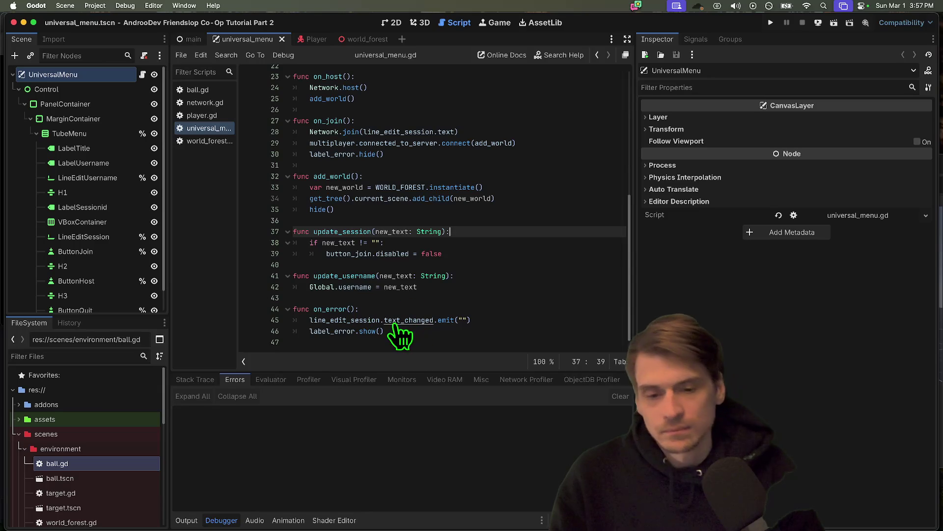
pyautogui.scroll(7, 545, 316)
pyautogui.scroll(-8, 495, 263)
pyautogui.scroll(8, 495, 265)
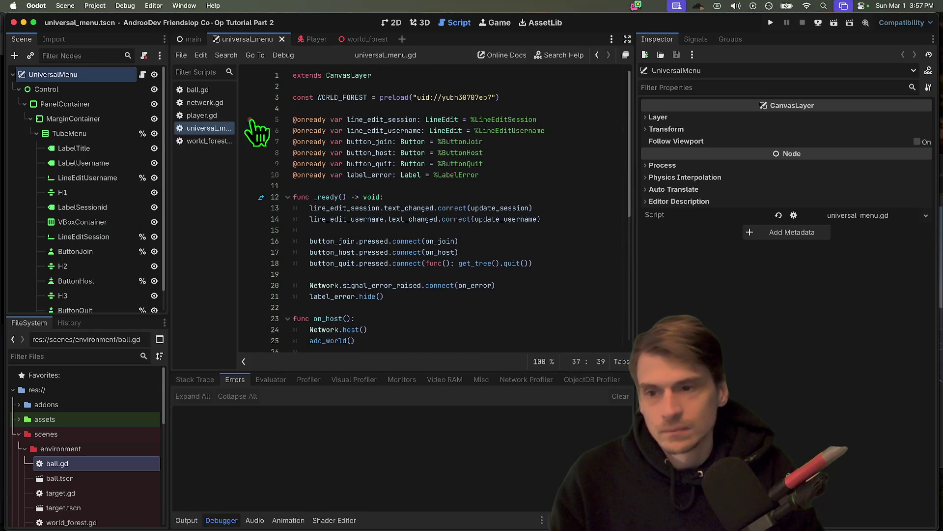
# Step: Open network.gd and locate the tube client's error_raised connection on line 47
pyautogui.keyDown('ctrl'); pyautogui.click(317, 285); pyautogui.keyUp('ctrl')
pyautogui.scroll(-5, 497, 287)
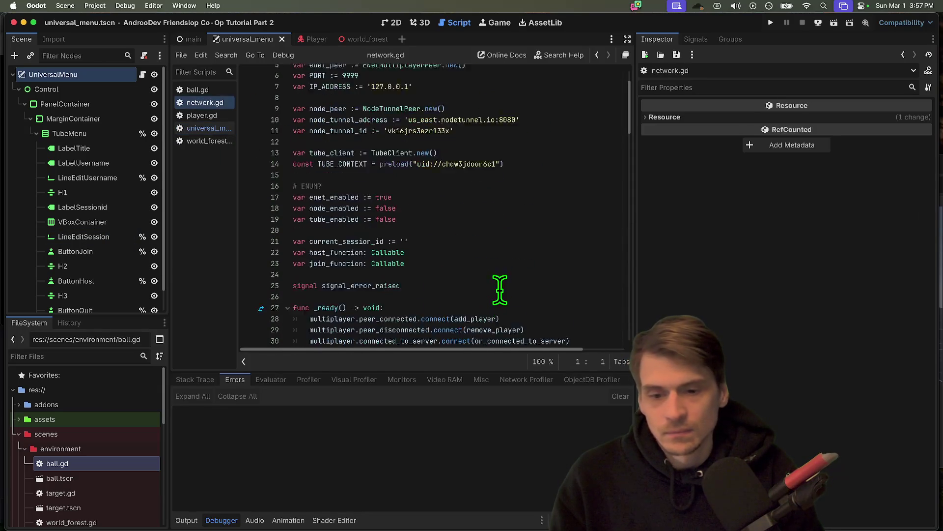
pyautogui.scroll(-3, 476, 276)
pyautogui.click(604, 300)
pyautogui.scroll(-2, 594, 288)
pyautogui.click(435, 285)
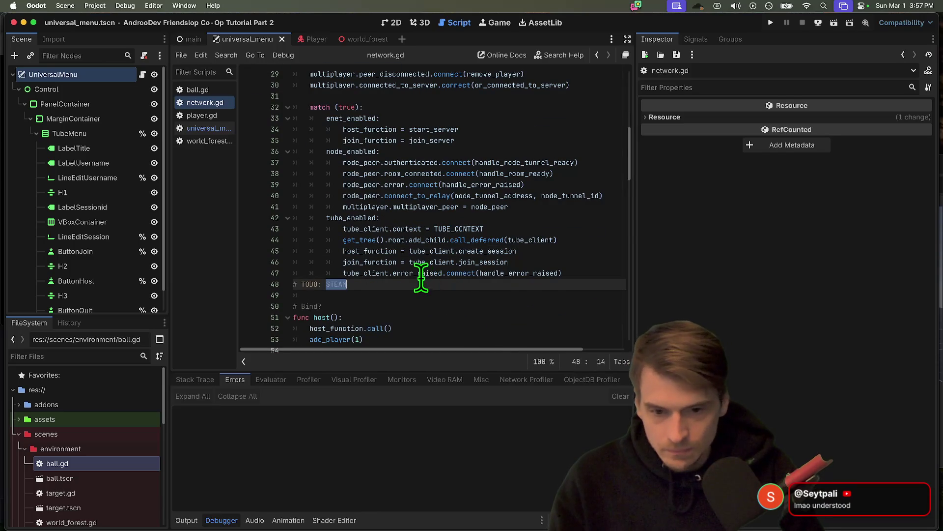
pyautogui.doubleClick(421, 274)
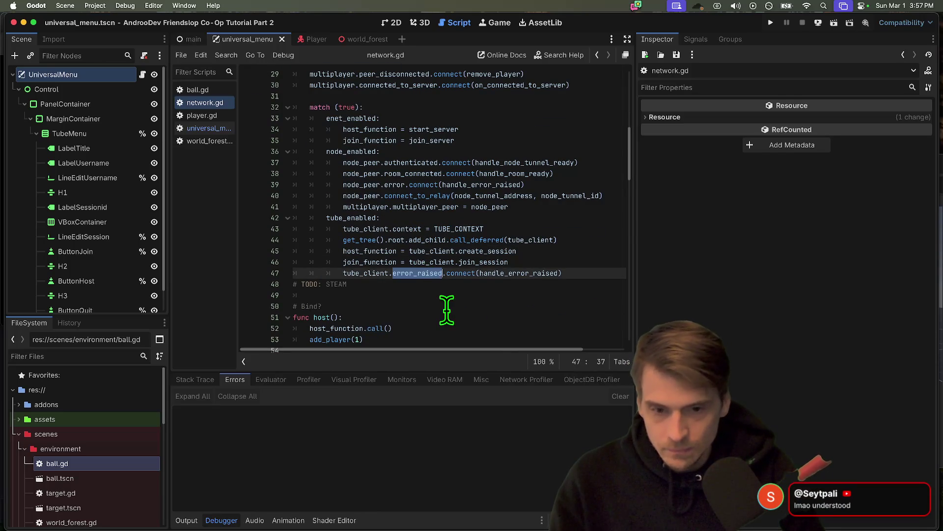
pyautogui.click(596, 274)
pyautogui.click(515, 274)
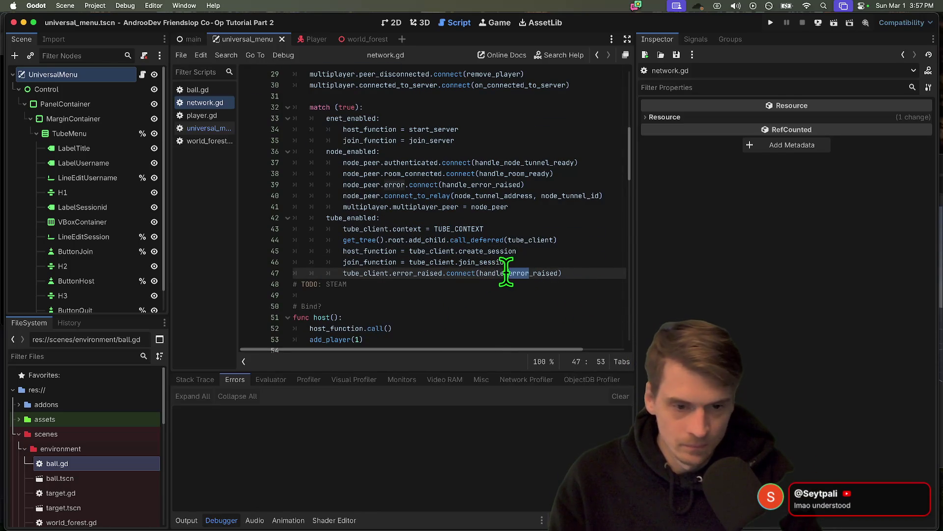
# Step: Insert two blank lines after line 47, ahead of the '# TODO: STEAM' comment
pyautogui.press('super+Tab')
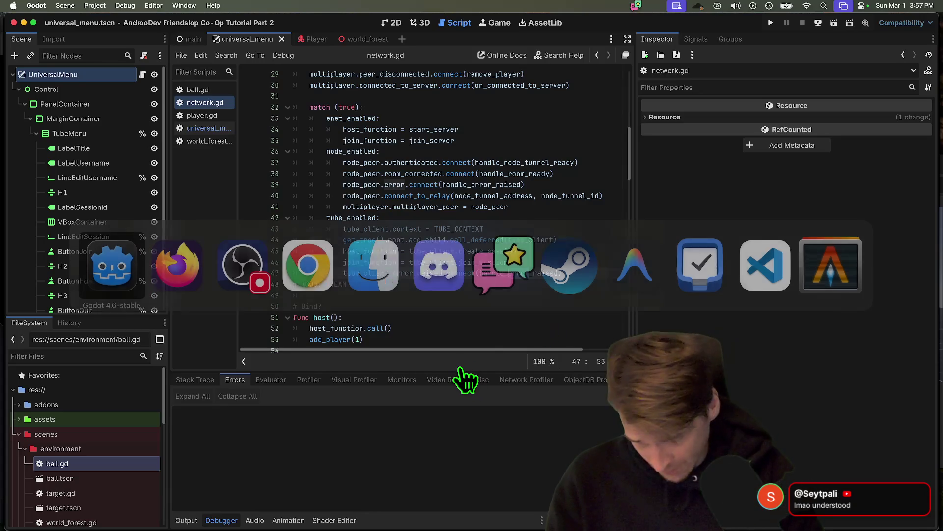
pyautogui.press('Return')
pyautogui.press('Return')
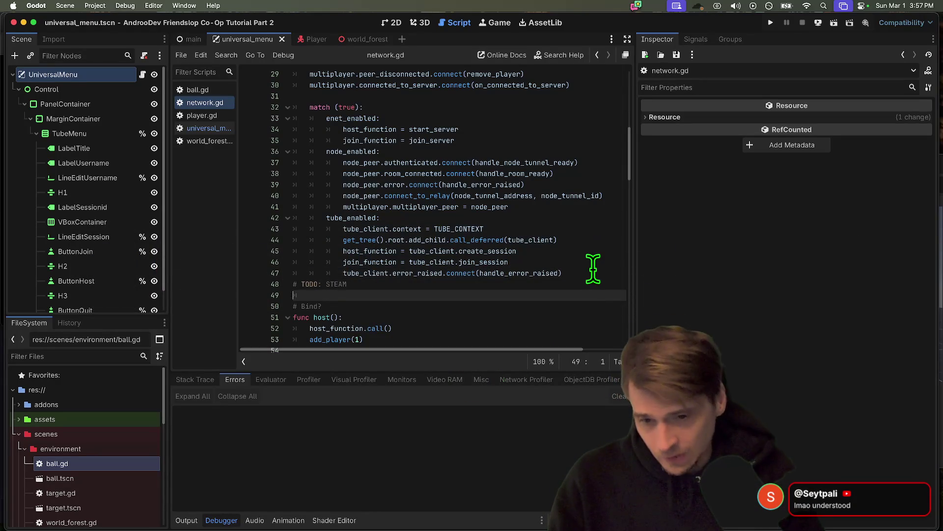
pyautogui.press('Up')
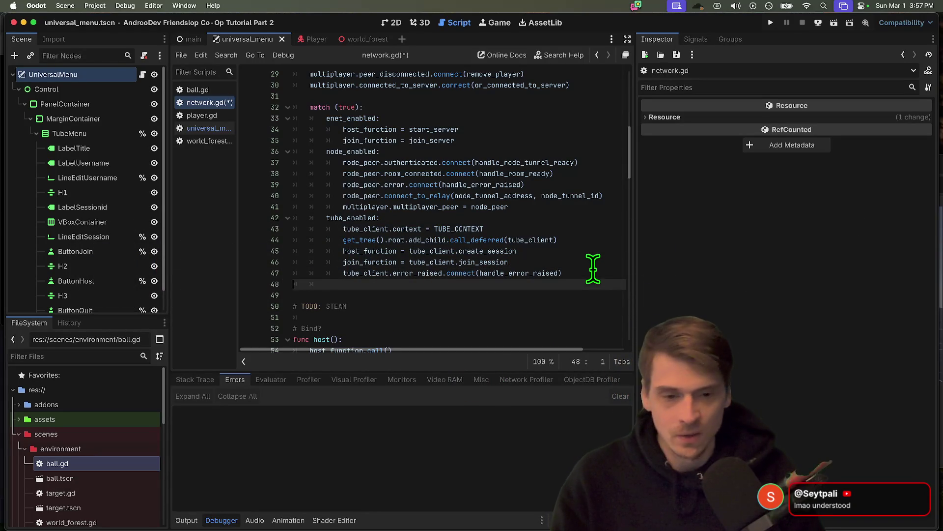
pyautogui.click(593, 268)
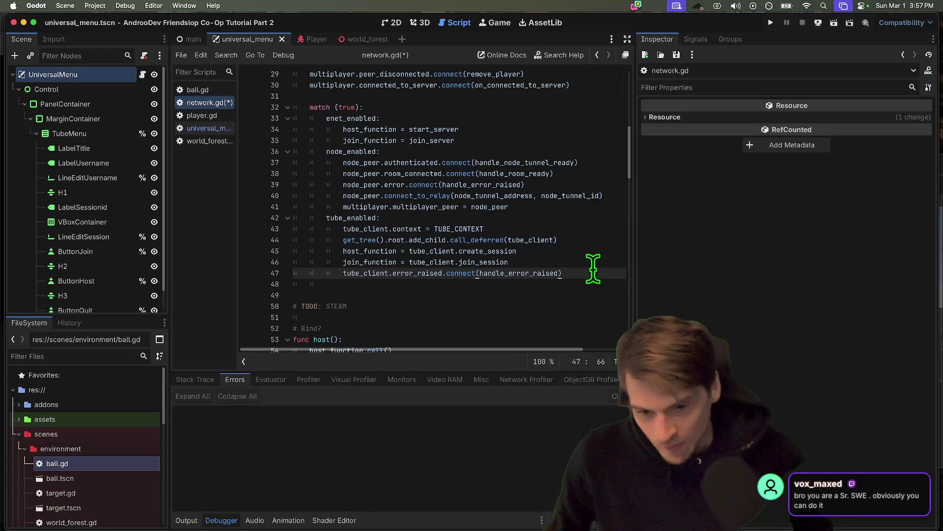
# Step: Move the TODO: STEAM comment up a line and save network.gd
pyautogui.press('Down')
pyautogui.press('Down')
pyautogui.press('Up')
pyautogui.press('Down')
pyautogui.hotkey('alt', 'Down')
pyautogui.press('Down')
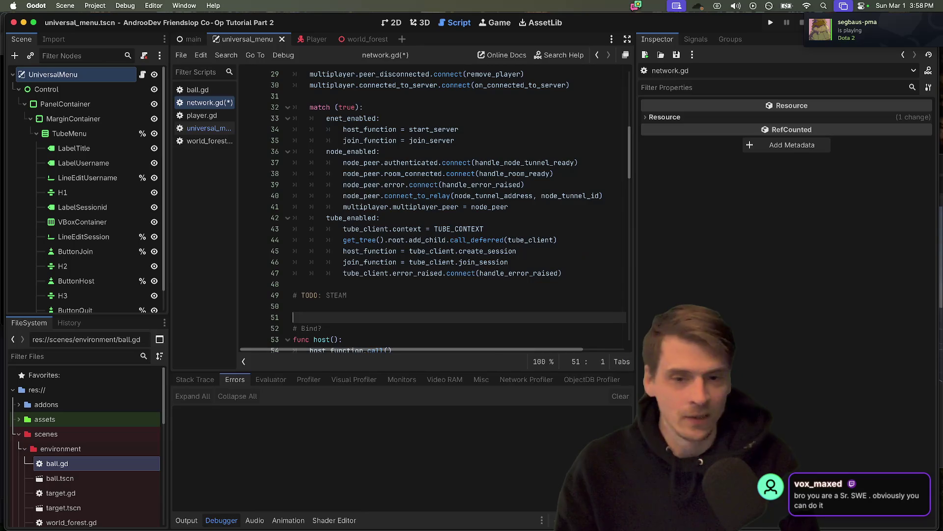
pyautogui.tripleClick(392, 296)
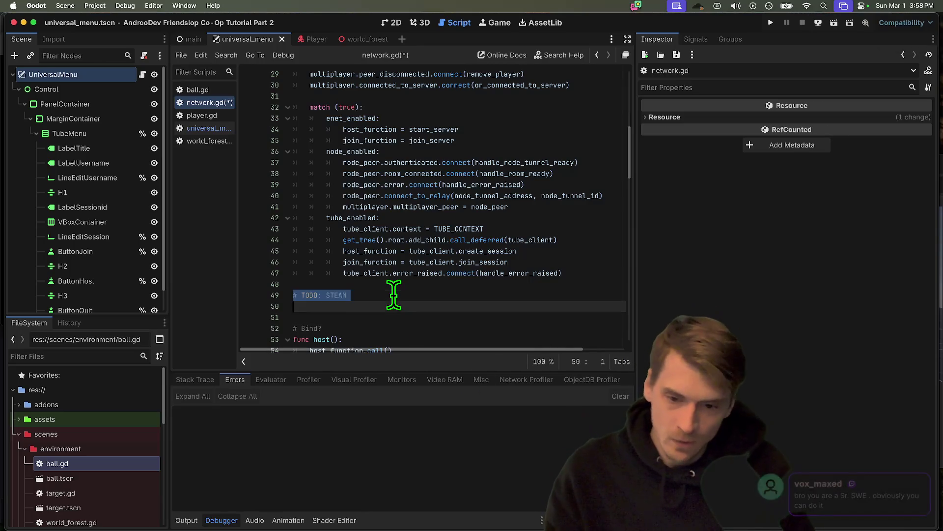
pyautogui.scroll(-1, 393, 297)
pyautogui.click(523, 248)
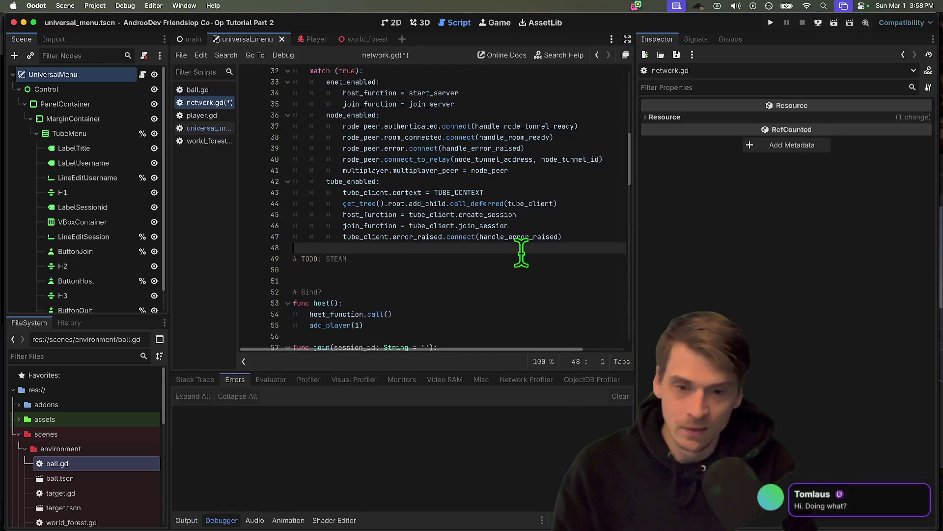
pyautogui.scroll(3, 541, 265)
pyautogui.press('super+s')
# Step: Review the label_error.hide() line and connected_to_server connection in universal_menu.gd
pyautogui.scroll(3, 486, 122)
pyautogui.scroll(-5, 484, 150)
pyautogui.scroll(7, 484, 152)
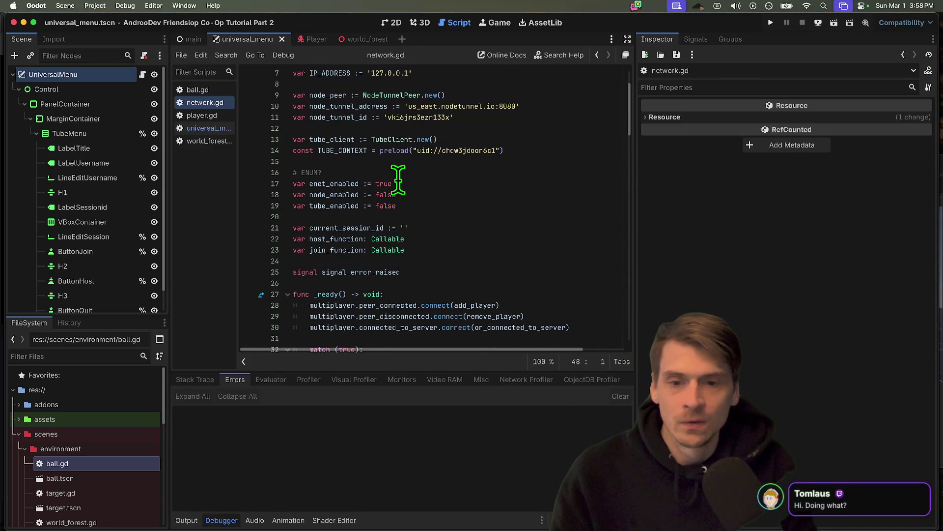
pyautogui.scroll(-18, 544, 189)
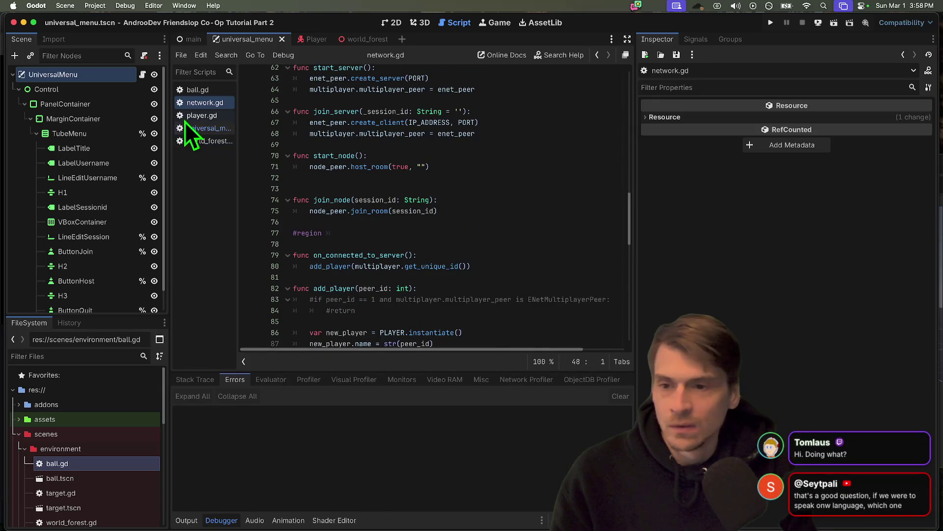
pyautogui.click(208, 128)
pyautogui.scroll(-3, 415, 274)
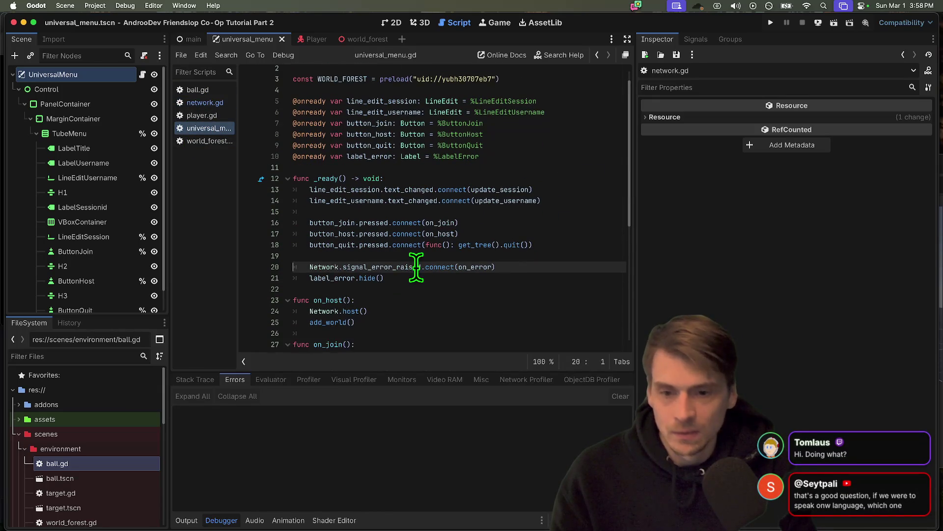
pyautogui.tripleClick(329, 267)
pyautogui.scroll(-5, 415, 270)
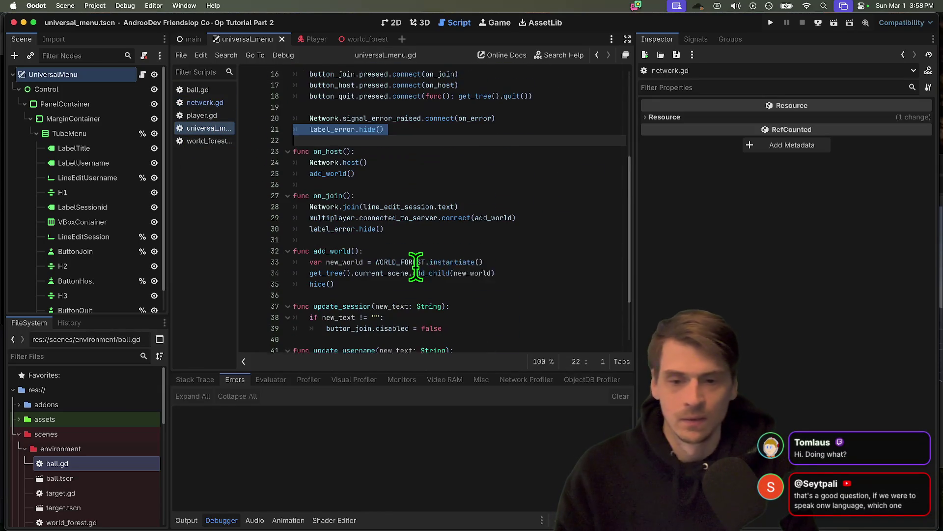
pyautogui.doubleClick(407, 204)
pyautogui.tripleClick(408, 215)
pyautogui.scroll(-2, 454, 244)
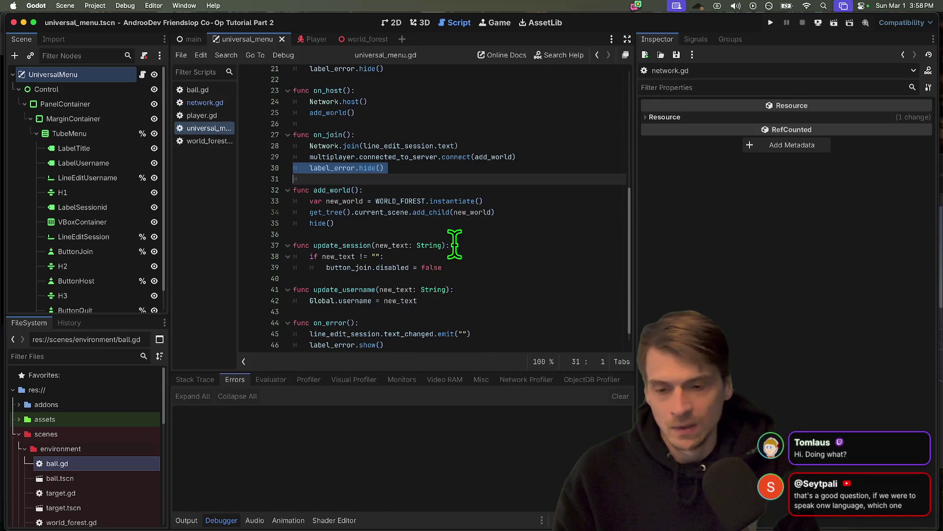
pyautogui.scroll(-1, 472, 246)
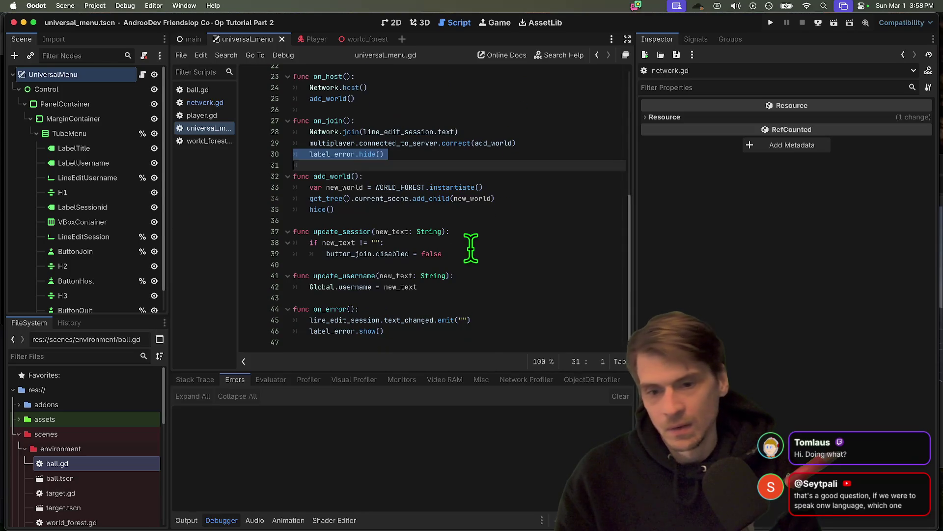
pyautogui.click(489, 341)
# Step: Add a clean_up_signals() call to handle_error_raised in network.gd, then save and run the game
pyautogui.click(214, 101)
pyautogui.scroll(-15, 424, 157)
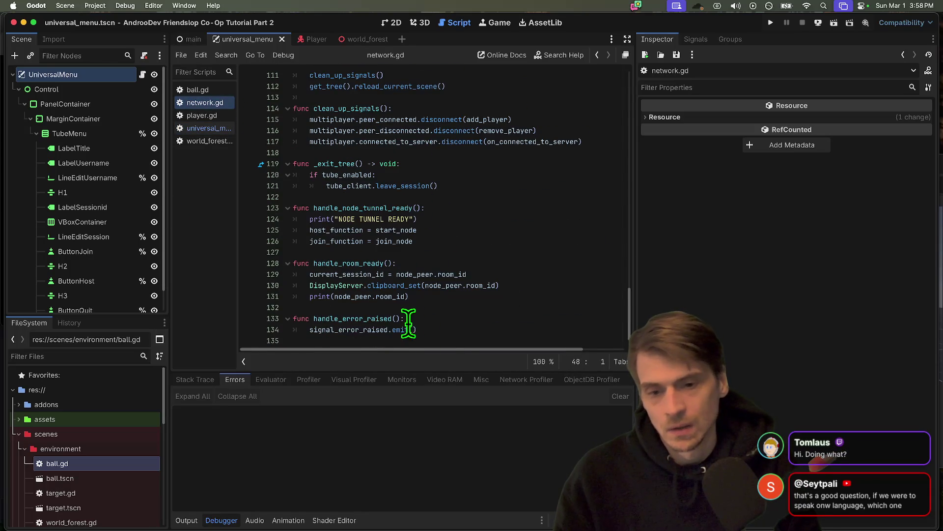
pyautogui.doubleClick(347, 318)
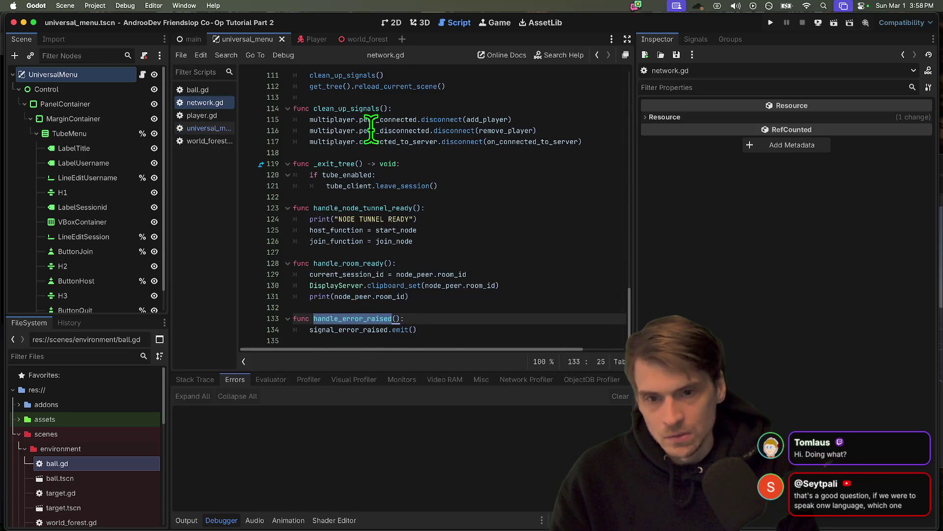
pyautogui.doubleClick(347, 108)
pyautogui.hotkey('alt', 'Left')
pyautogui.hotkey('alt', 'Left')
pyautogui.hotkey('alt', 'Right')
pyautogui.hotkey('alt', 'Left')
pyautogui.hotkey('alt', 'Right')
pyautogui.click(499, 327)
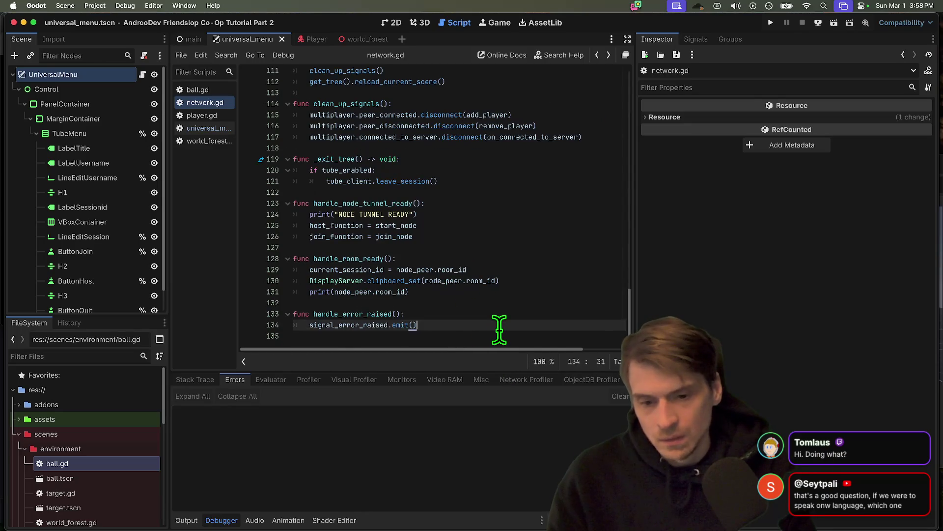
pyautogui.press('super+b')
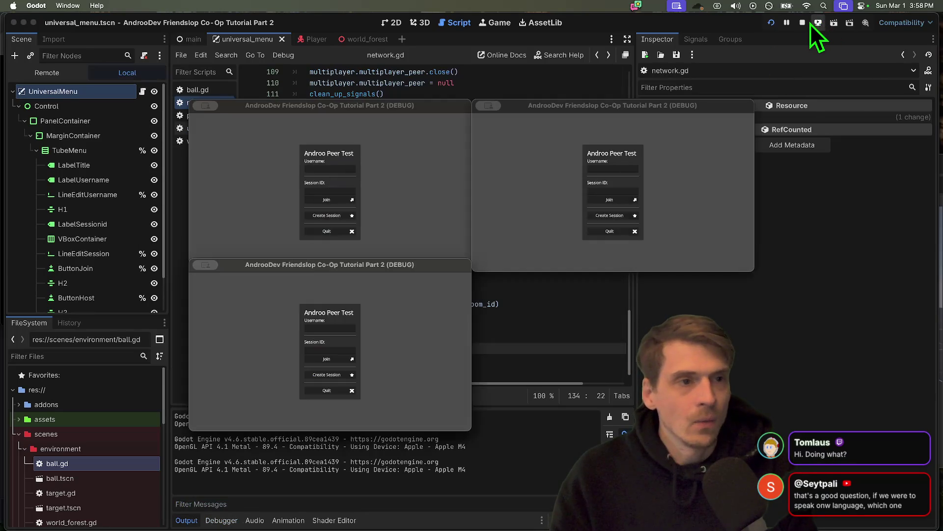
# Step: Stop the running game and inspect universal_menu.gd's _ready signal connections
pyautogui.click(804, 22)
pyautogui.click(204, 127)
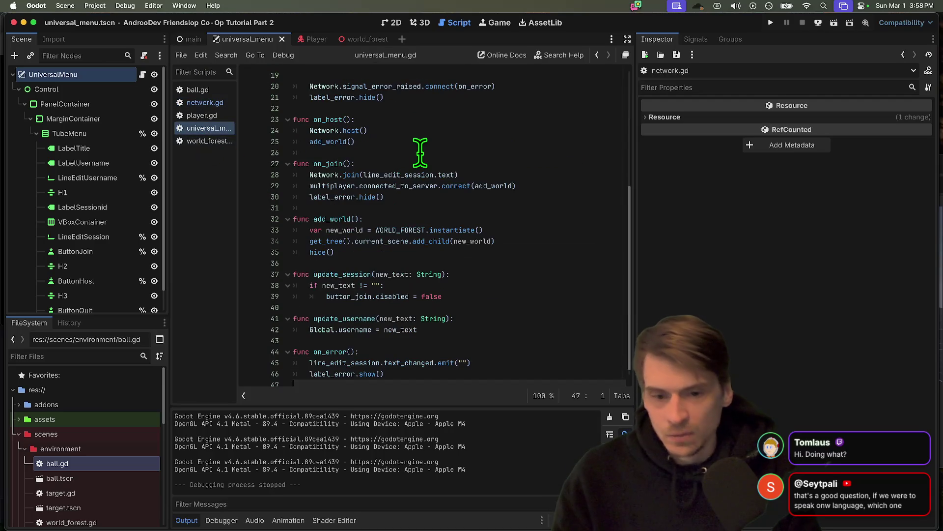
pyautogui.press('super+f')
pyautogui.write('cl')
pyautogui.press('Escape')
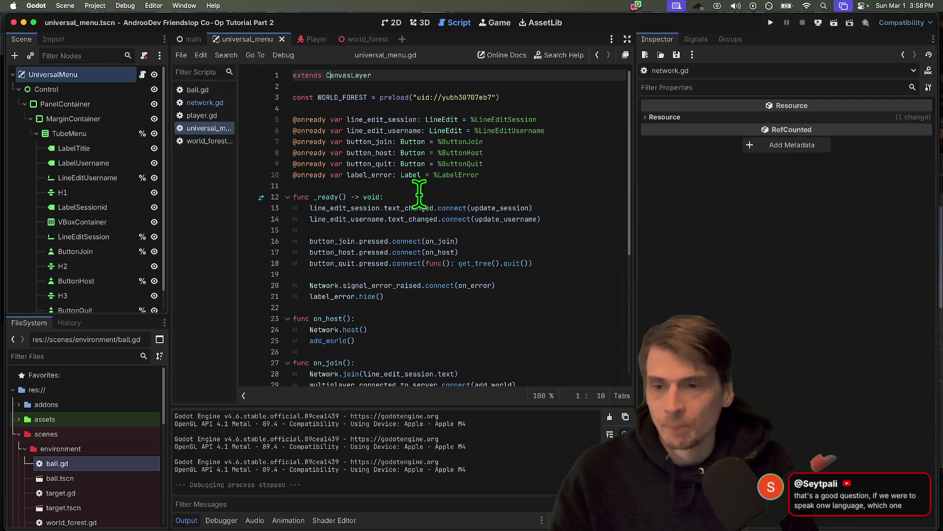
pyautogui.click(411, 195)
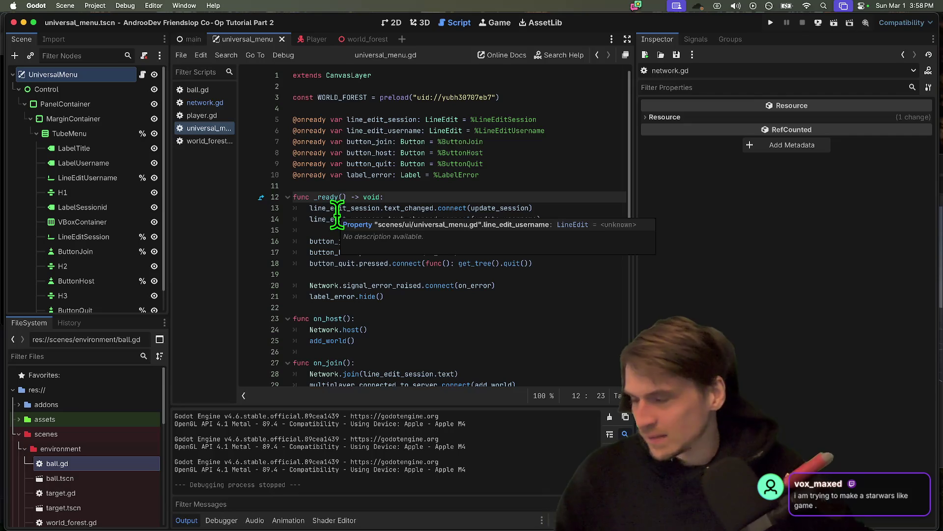
pyautogui.click(410, 309)
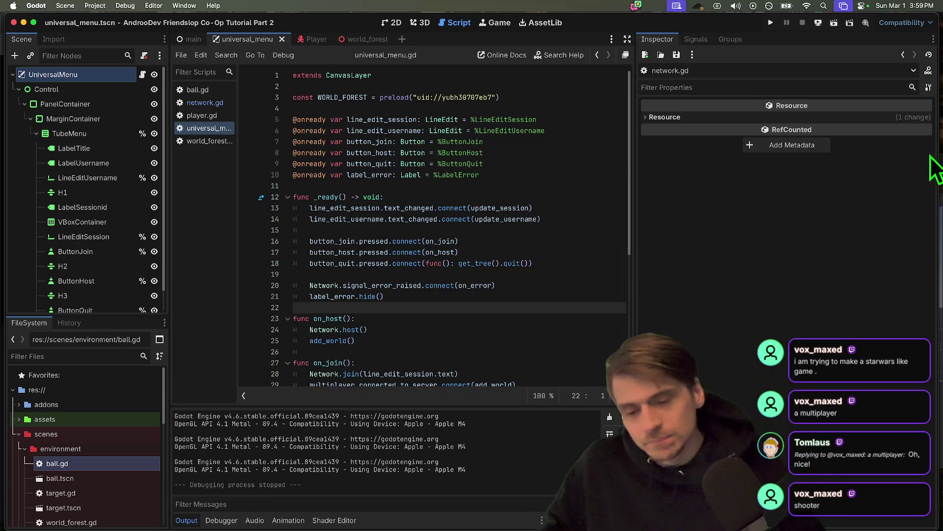
# Step: Open an enlarged Finder window and go to the Movies folder
pyautogui.moveTo(99, 528)
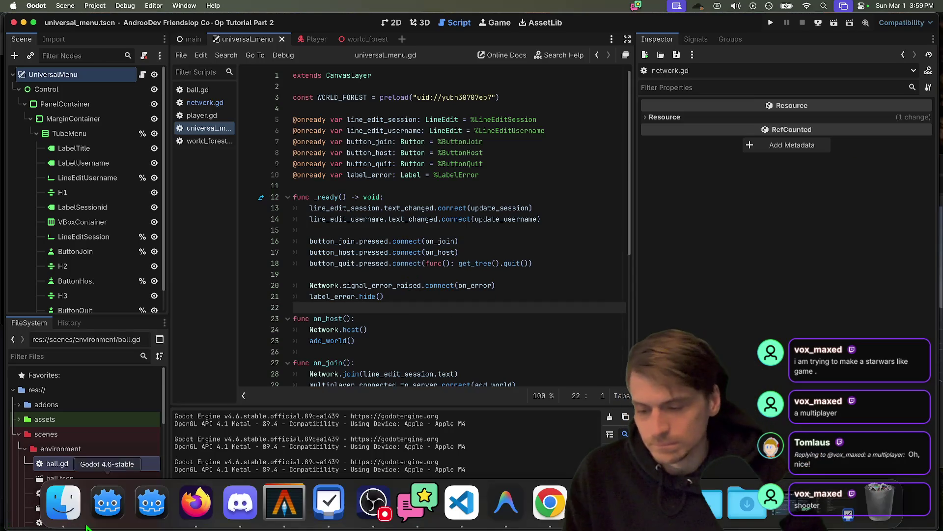
pyautogui.click(63, 502)
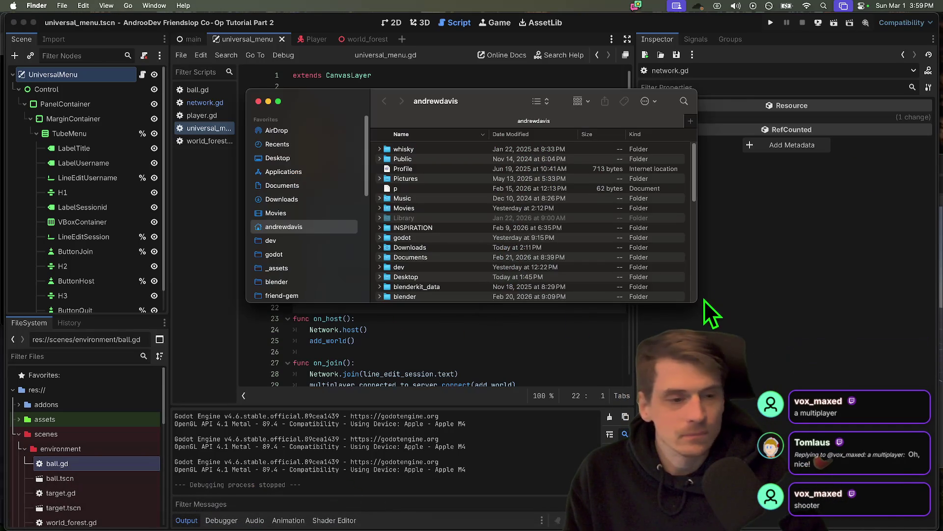
pyautogui.moveTo(697, 303); pyautogui.dragTo(751, 464)
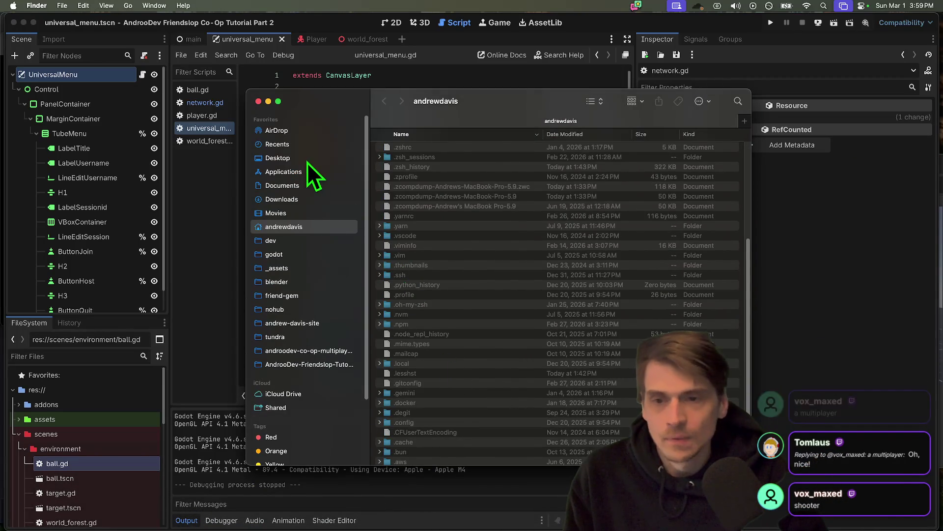
pyautogui.click(307, 160)
pyautogui.scroll(-15, 480, 281)
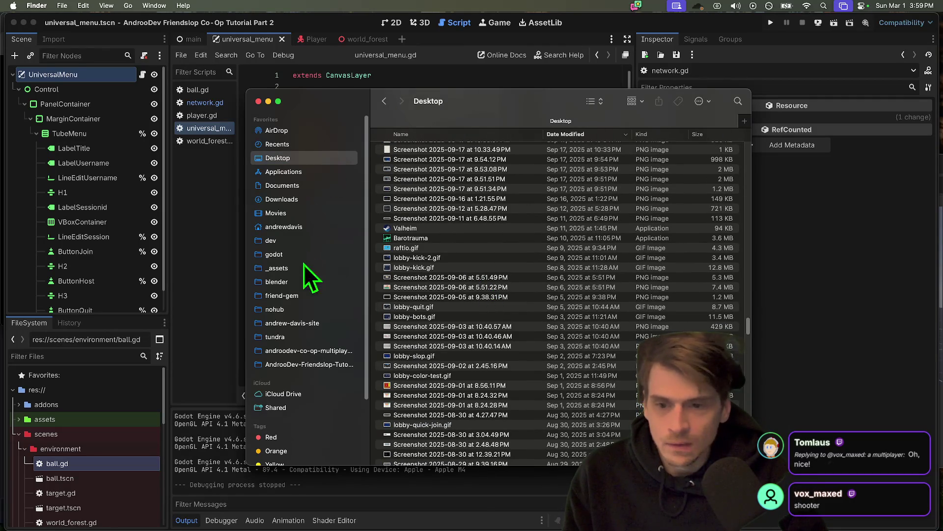
pyautogui.click(293, 213)
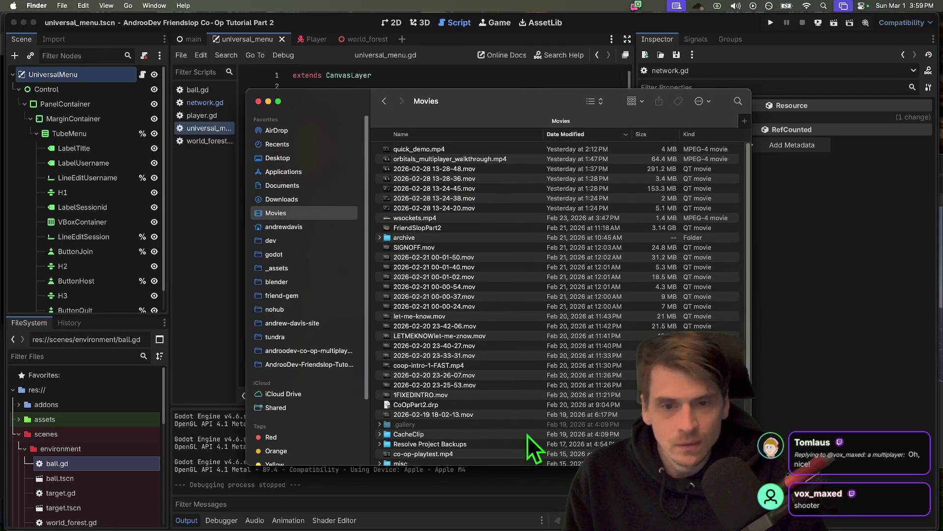
pyautogui.scroll(-3, 508, 375)
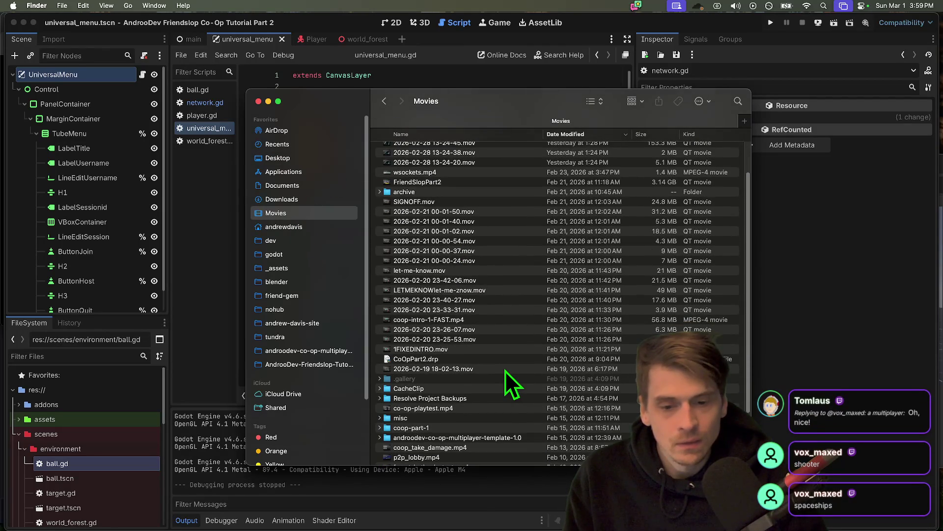
pyautogui.scroll(-3, 505, 370)
pyautogui.scroll(-5, 495, 374)
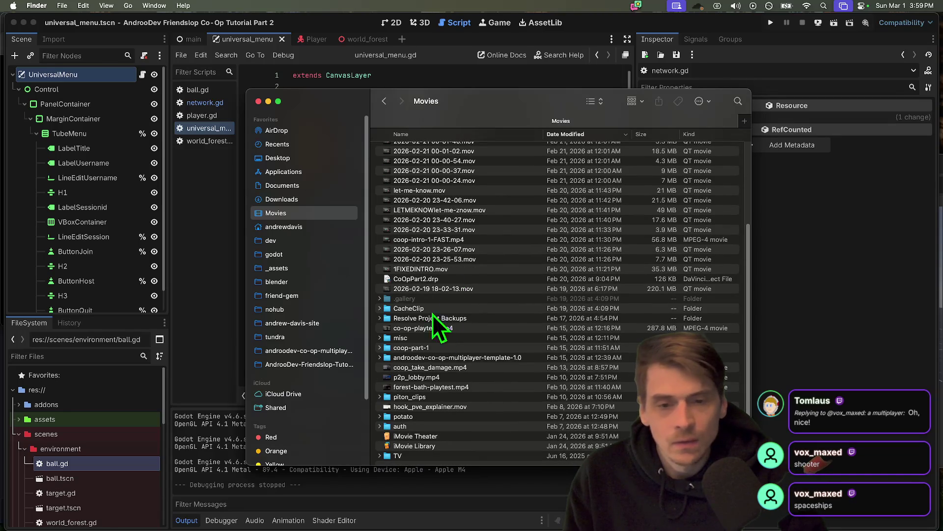
pyautogui.click(429, 290)
pyautogui.scroll(2, 503, 321)
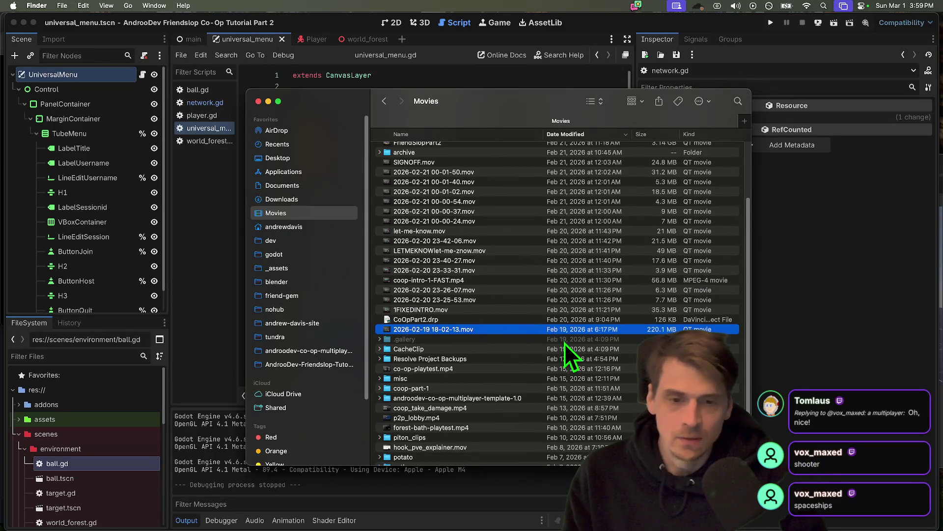
pyautogui.scroll(4, 565, 341)
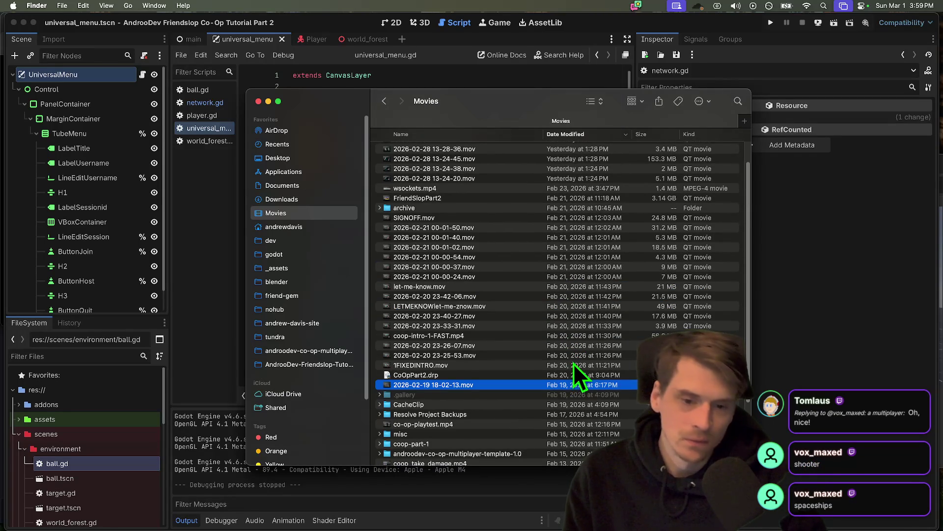
pyautogui.scroll(2, 567, 347)
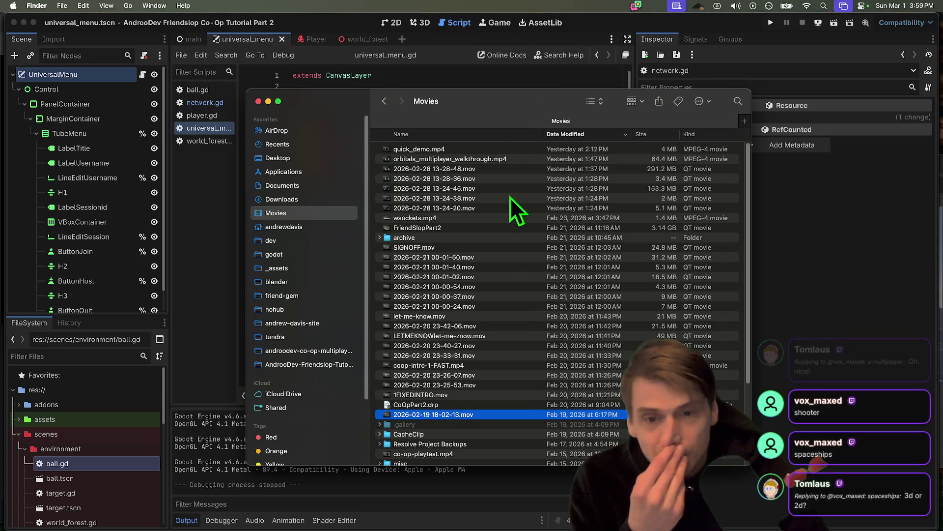
pyautogui.scroll(-2, 497, 270)
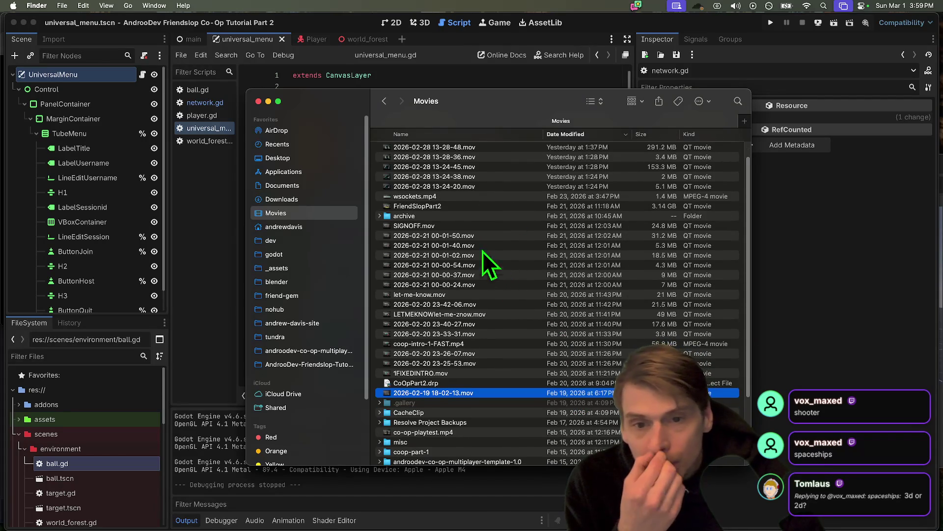
# Step: Expand the archive folder and preview tundra_jitter.mp4 in Quick Look
pyautogui.click(474, 217)
pyautogui.press('Right')
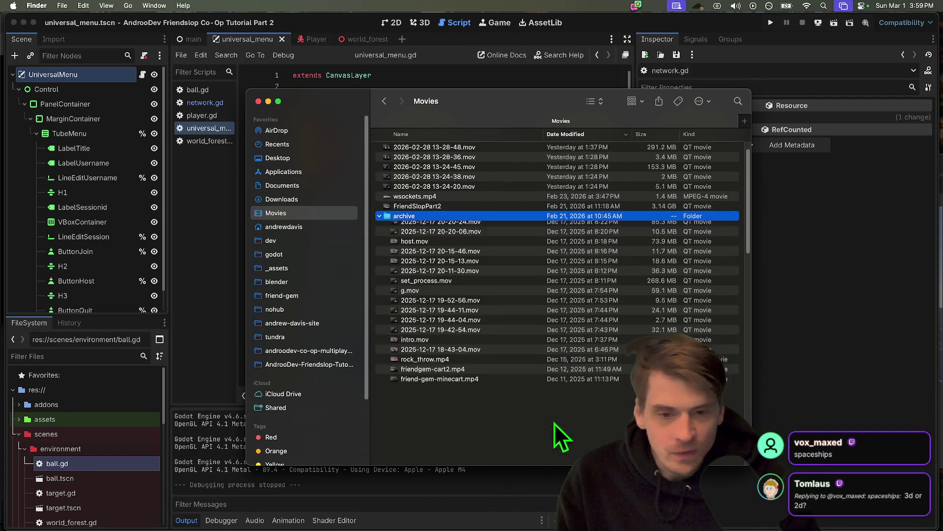
pyautogui.scroll(2, 596, 396)
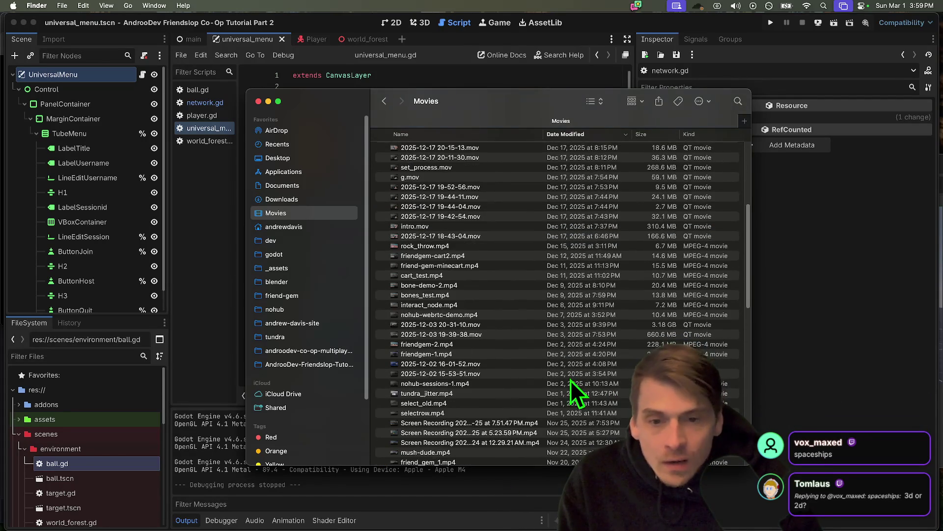
pyautogui.scroll(-10, 540, 364)
pyautogui.click(506, 328)
pyautogui.scroll(-5, 501, 354)
pyautogui.press('space')
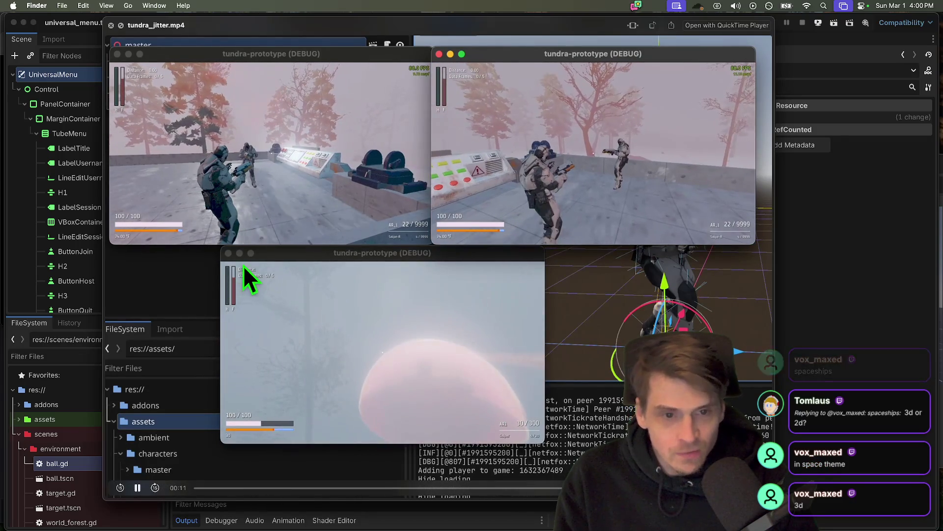
# Step: Close the tundra_jitter.mp4 preview and open tundra1.mov in Quick Look
pyautogui.press('space')
pyautogui.click(434, 241)
pyautogui.click(488, 329)
pyautogui.scroll(-6, 442, 393)
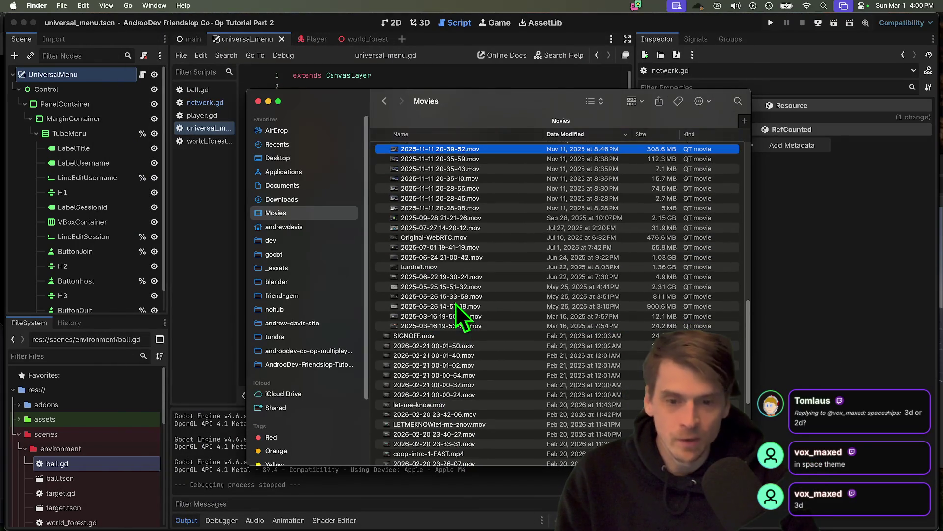
pyautogui.click(452, 266)
pyautogui.press('space')
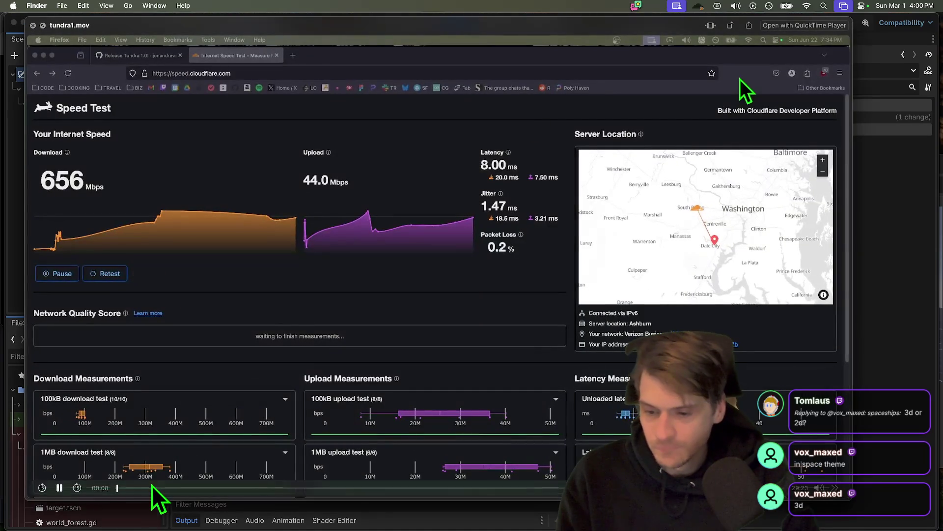
# Step: Skip past the speed-test opening to later gameplay and raise the preview volume
pyautogui.click(156, 488)
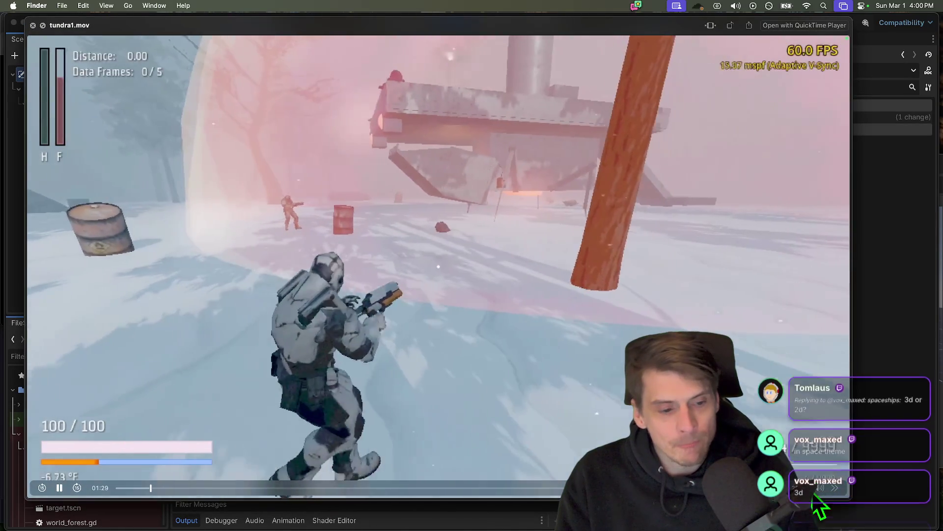
pyautogui.moveTo(819, 487)
pyautogui.moveTo(822, 474); pyautogui.dragTo(822, 464)
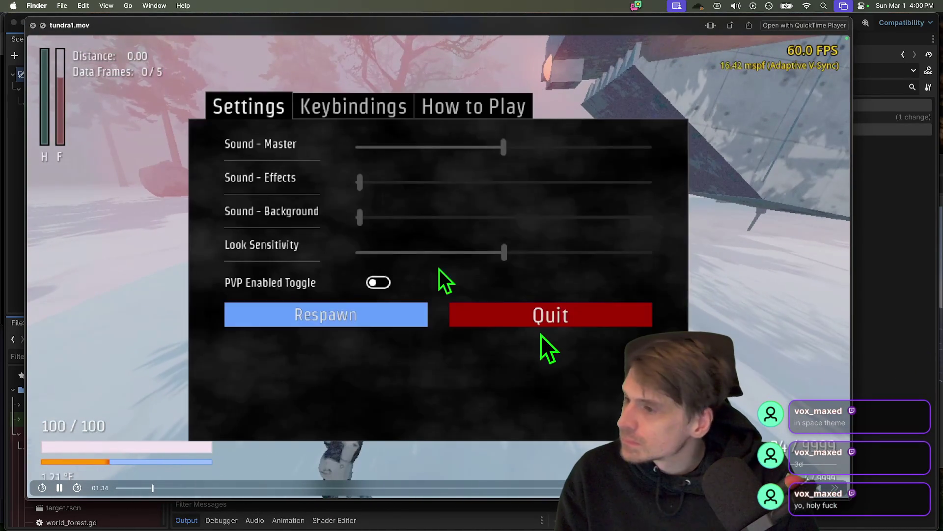
pyautogui.moveTo(167, 488); pyautogui.dragTo(204, 486)
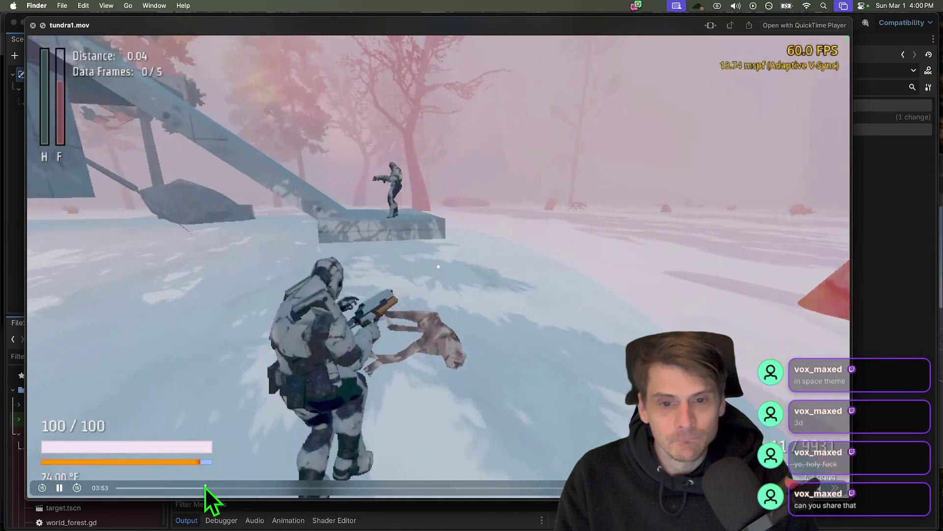
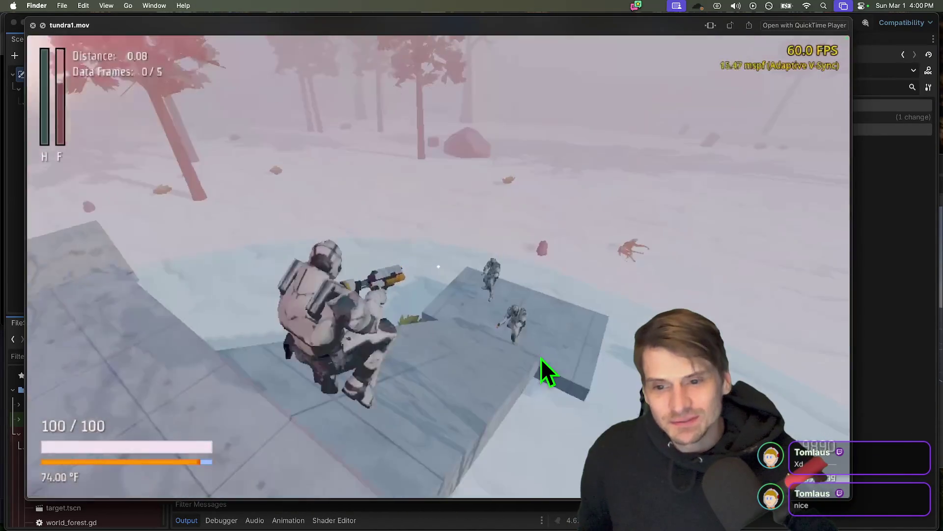
# Step: Switch to Firefox and load the andoodev-godot-web-rtc-p2p GitHub repository page from a 'git' suggestion
pyautogui.press('super+Tab')
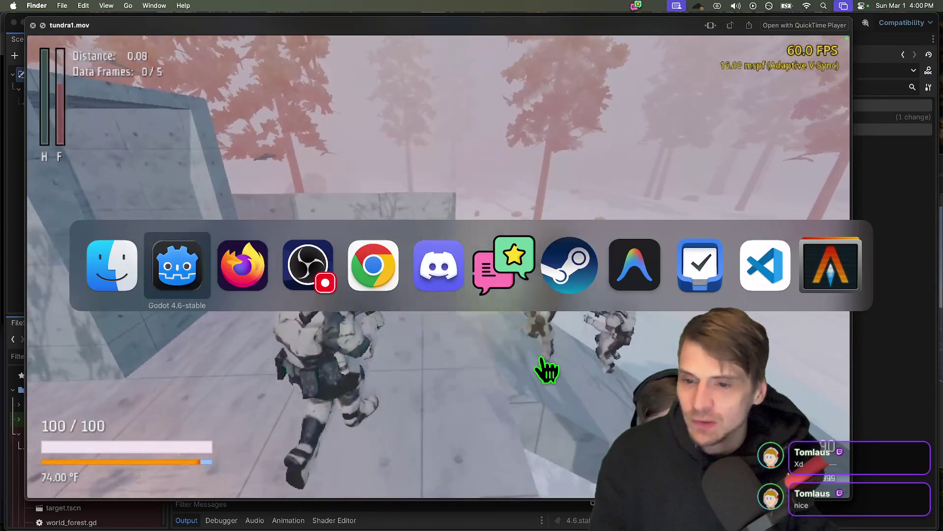
pyautogui.press('super+Tab')
pyautogui.press('super+t')
pyautogui.write('git')
pyautogui.press('Return')
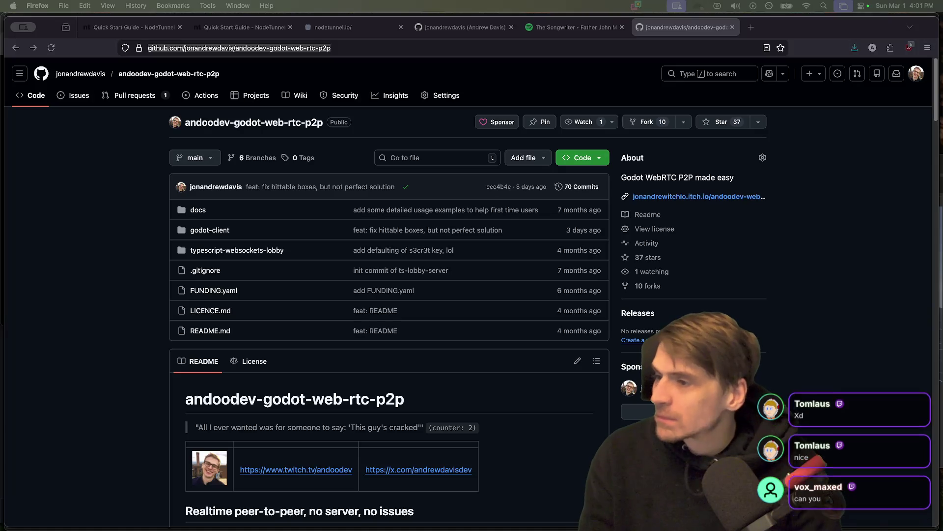
# Step: View the README's In Game screenshot at full size, then return to the README
pyautogui.scroll(-10, 615, 300)
pyautogui.scroll(1, 540, 246)
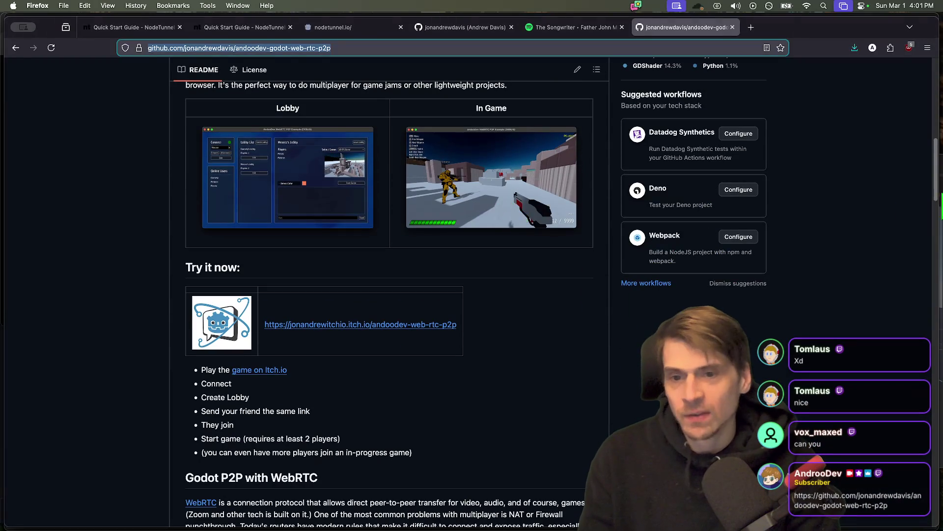
pyautogui.click(573, 185)
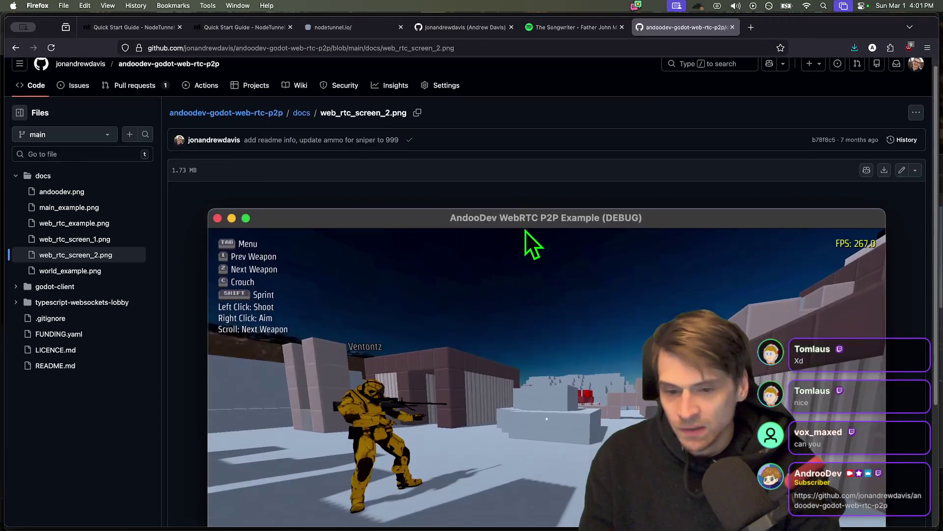
pyautogui.scroll(-3, 524, 230)
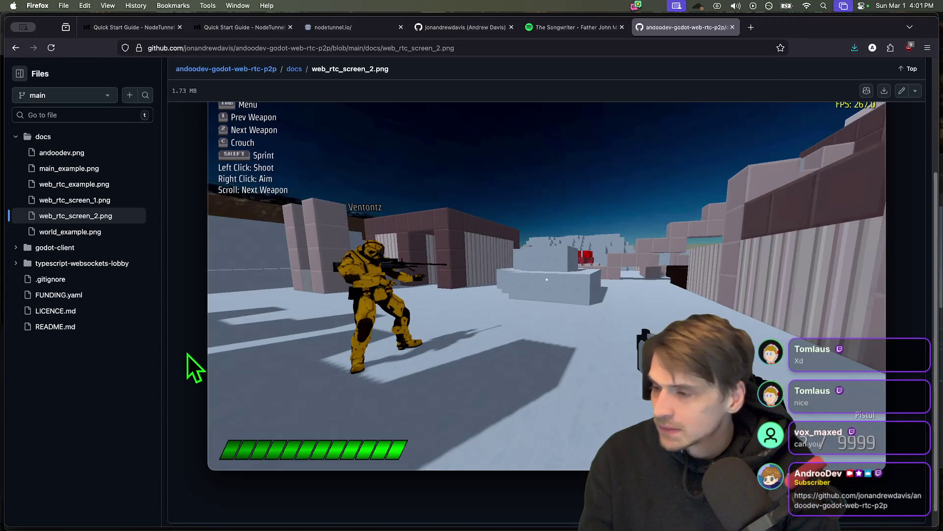
pyautogui.press('super+Left')
# Step: View the Lobby screenshot at full size, return, and close the GitHub repository tab
pyautogui.scroll(1, 231, 246)
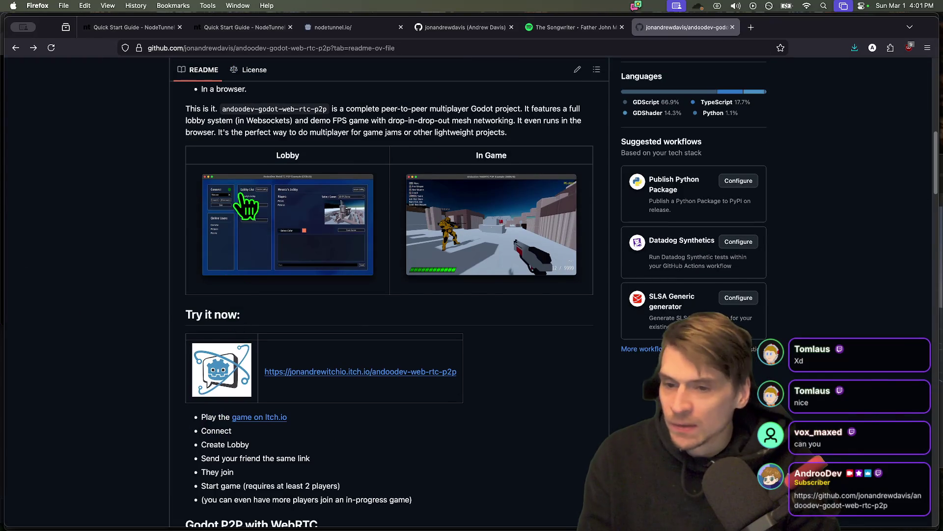
pyautogui.click(280, 288)
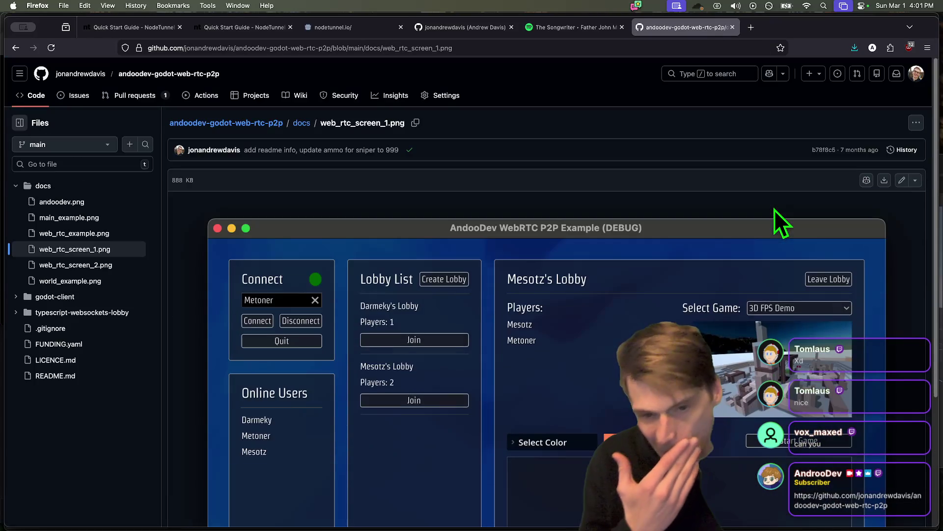
pyautogui.press('super+Left')
pyautogui.scroll(-3, 836, 329)
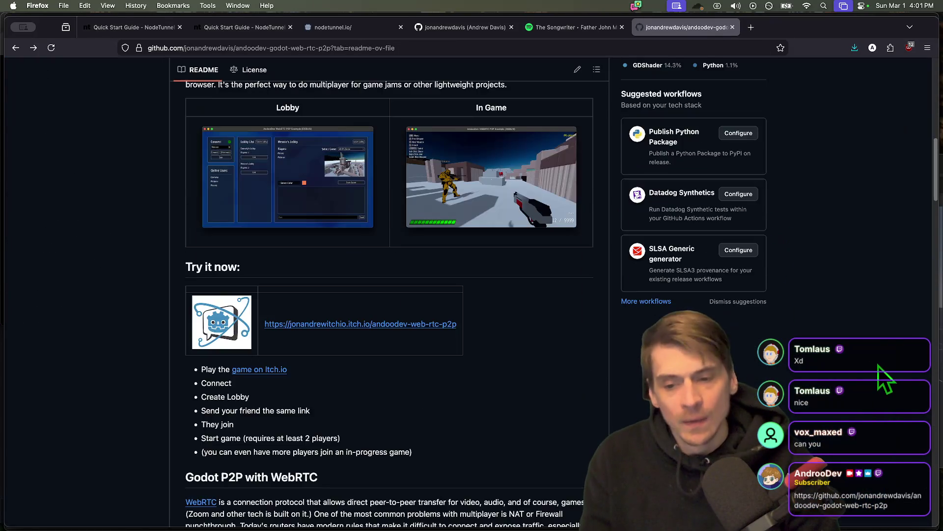
pyautogui.scroll(-10, 871, 364)
pyautogui.press('super+w')
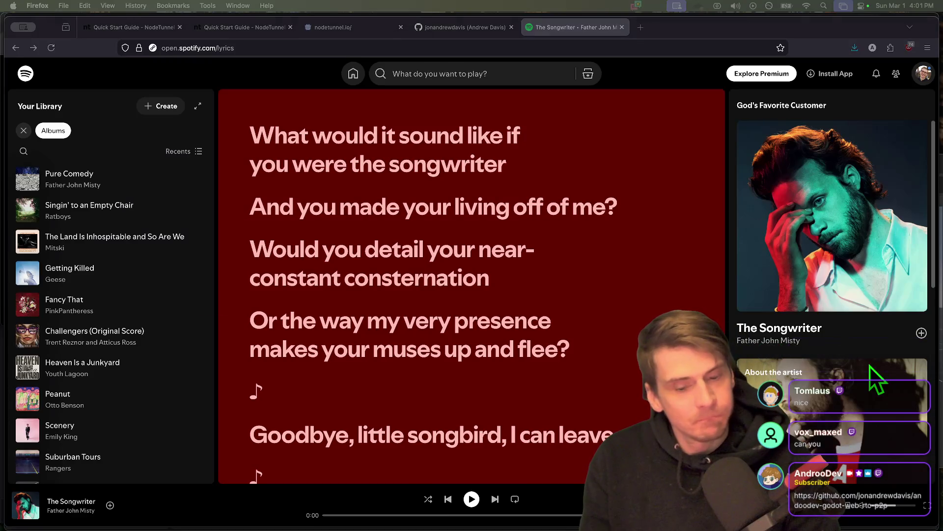
# Step: In Finder's Movies folder, select tundra1.mov and start renaming it, clearing the 'tundra1' part
pyautogui.press('super+Tab')
pyautogui.press('super+Tab')
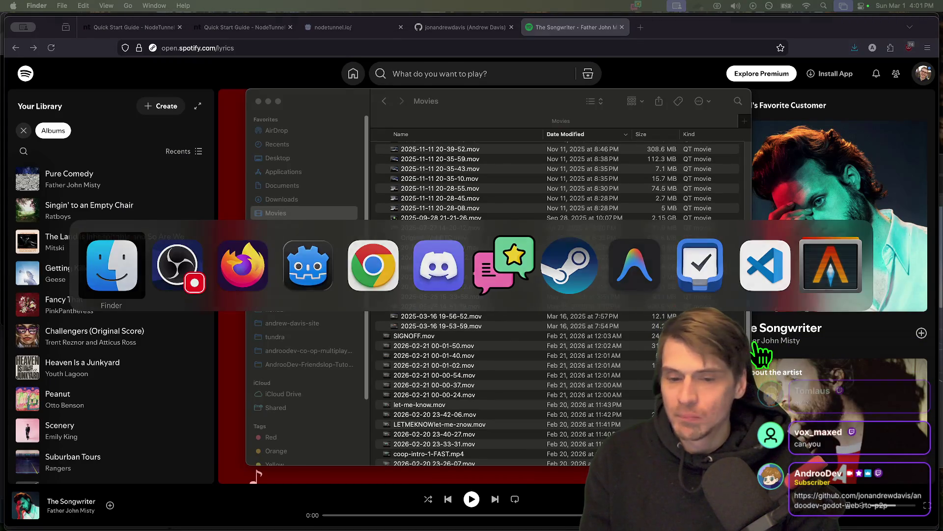
pyautogui.moveTo(580, 519)
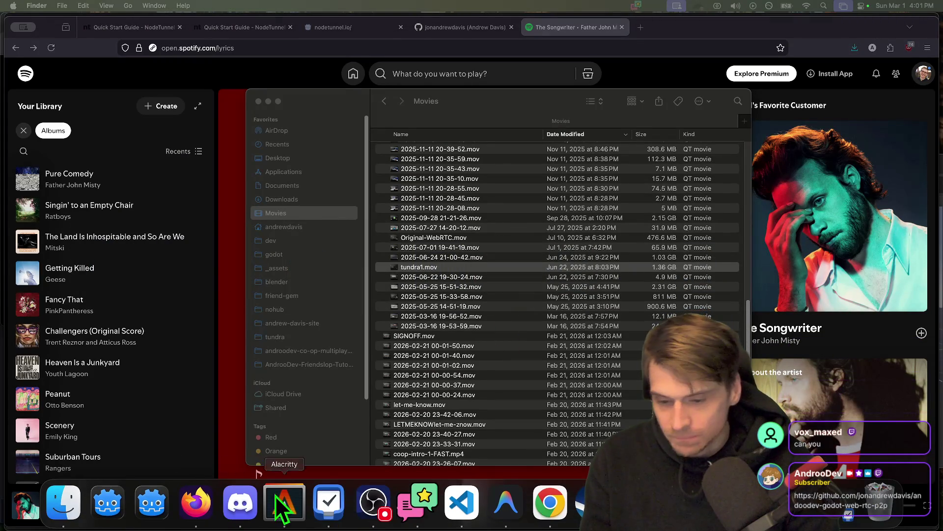
pyautogui.click(424, 268)
pyautogui.press('Return')
pyautogui.press('BackSpace')
pyautogui.scroll(-4, 479, 315)
# Step: Leave Finder and bring the Godot editor with universal_menu.gd forward
pyautogui.press('super+Tab')
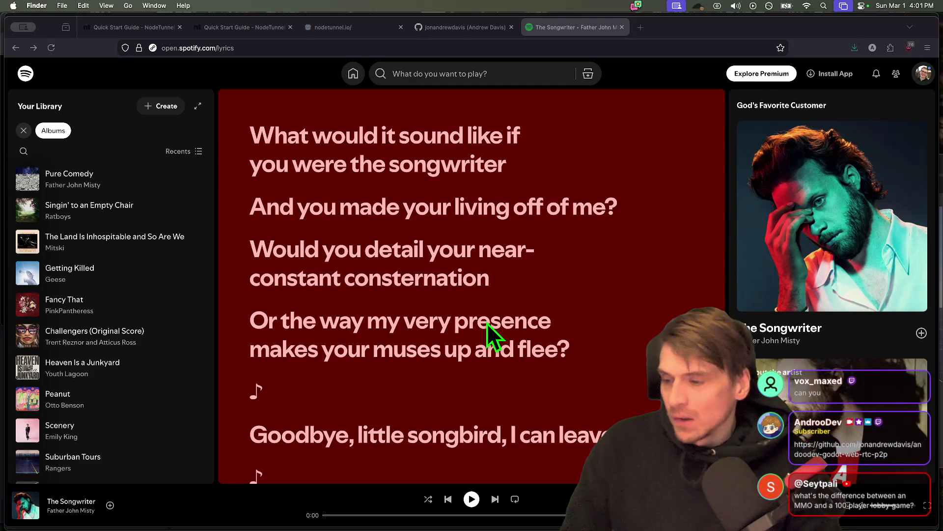
pyautogui.press('super+Tab')
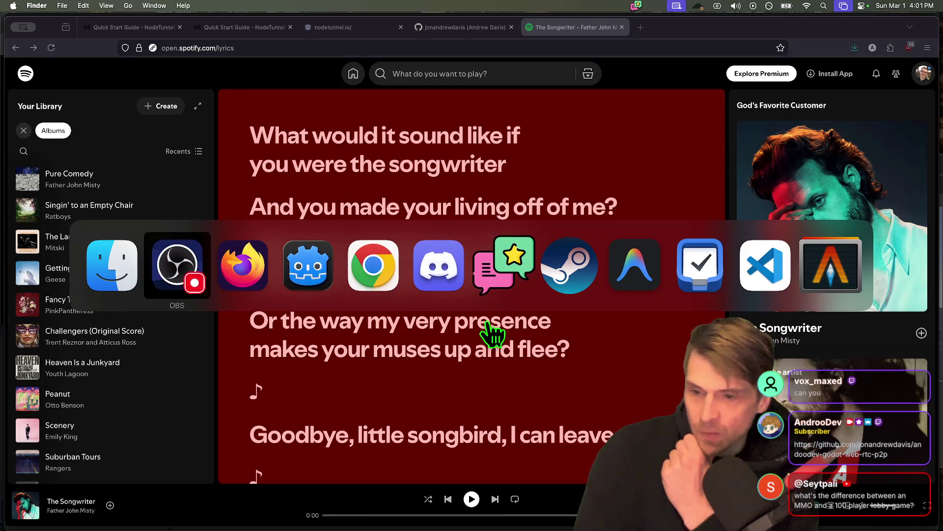
pyautogui.press('super+Tab')
pyautogui.press('super+Tab')
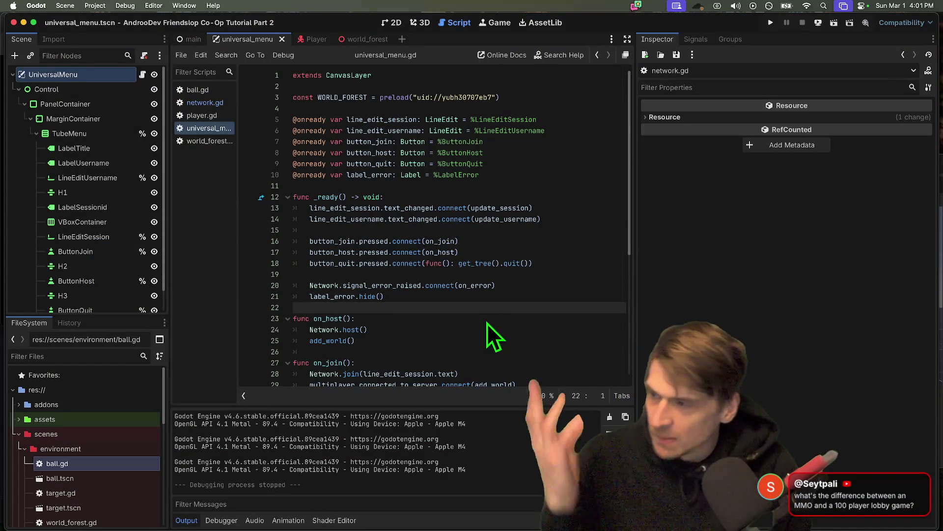
# Step: Below _ready, add comments '# 100 pl', '# fishing', '# shooting' and '# swords!!! 2D'
pyautogui.press('Return')
pyautogui.press('Return')
pyautogui.press('Up')
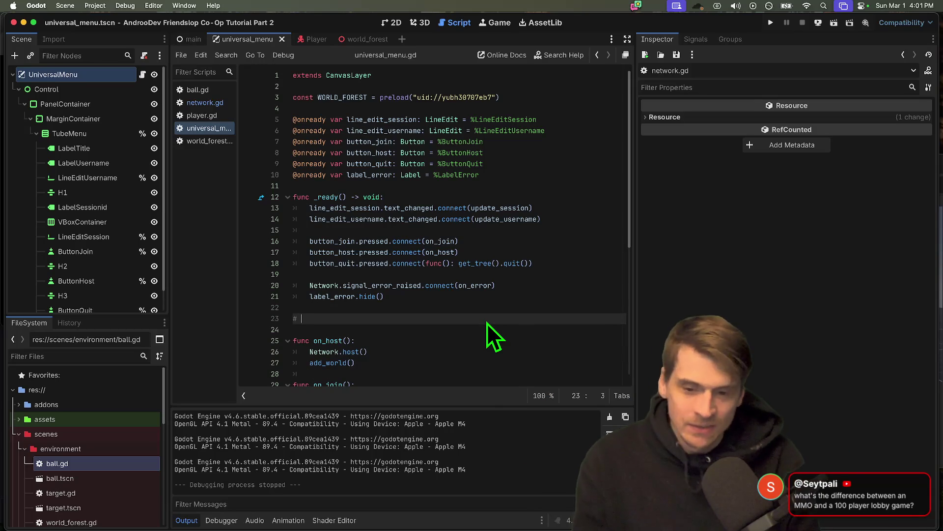
pyautogui.write('ishing')
pyautogui.press('Return')
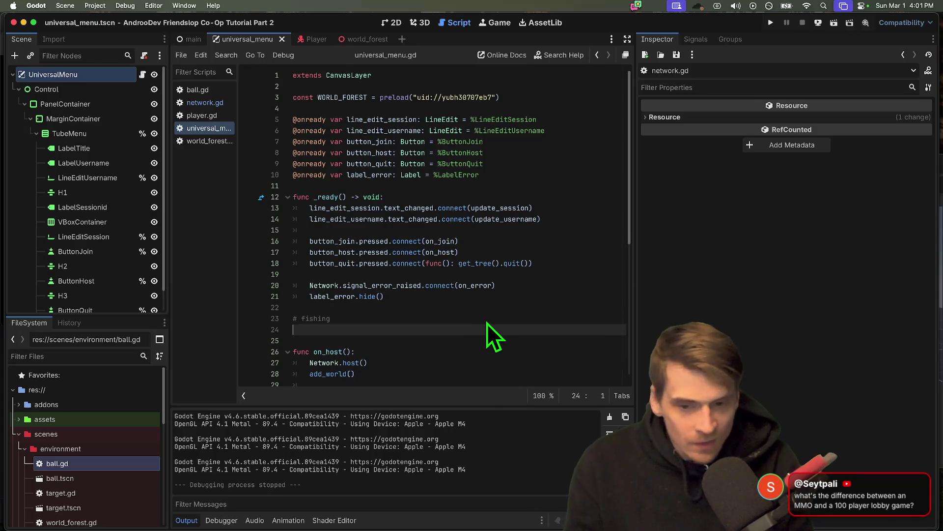
pyautogui.write('# shooting')
pyautogui.press('Return')
pyautogui.write('# ')
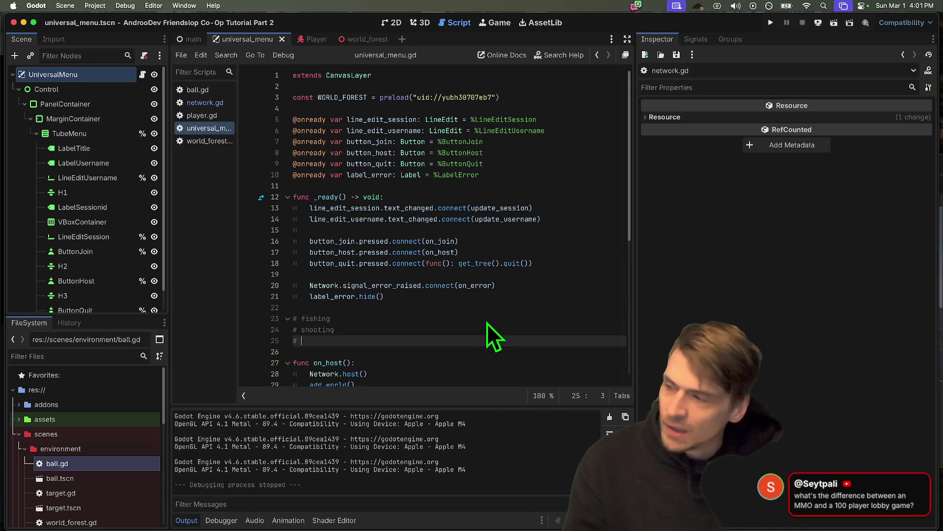
pyautogui.write('swords!!!  2D')
pyautogui.press('Return')
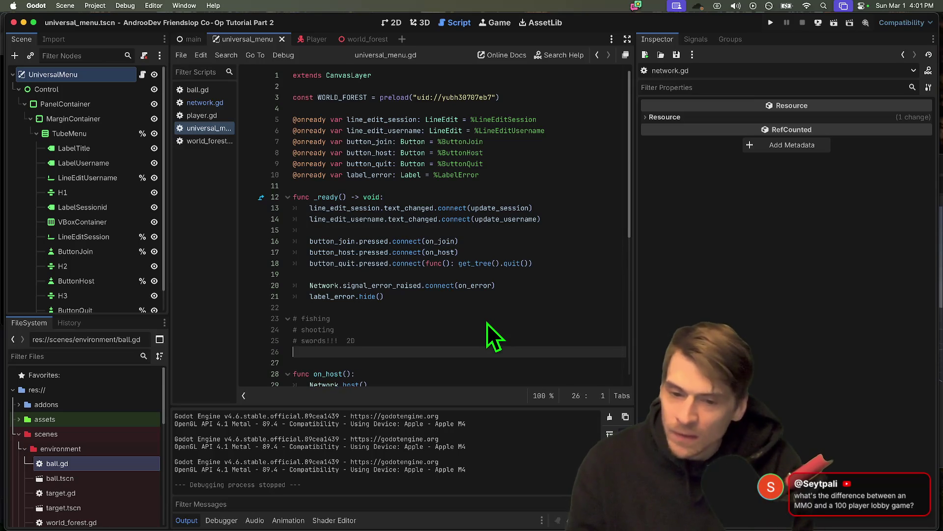
# Step: Extend the swords comment with 'arrows? simple' and add a blank line above the fishing note
pyautogui.press('Up')
pyautogui.press('End')
pyautogui.write('a a')
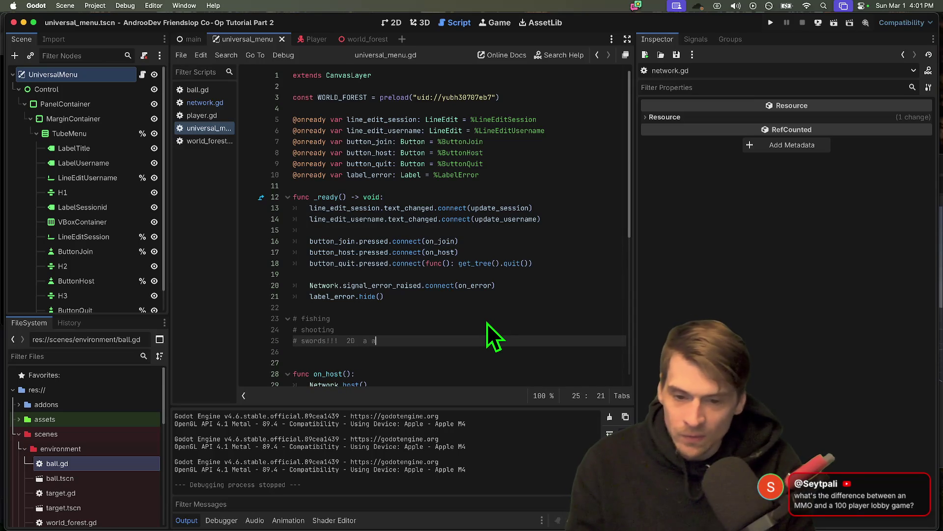
pyautogui.press('BackSpace')
pyautogui.press('BackSpace')
pyautogui.write('rrows? simple')
pyautogui.press('Return')
pyautogui.press('Down')
pyautogui.press('Up')
pyautogui.press('Up')
pyautogui.press('Up')
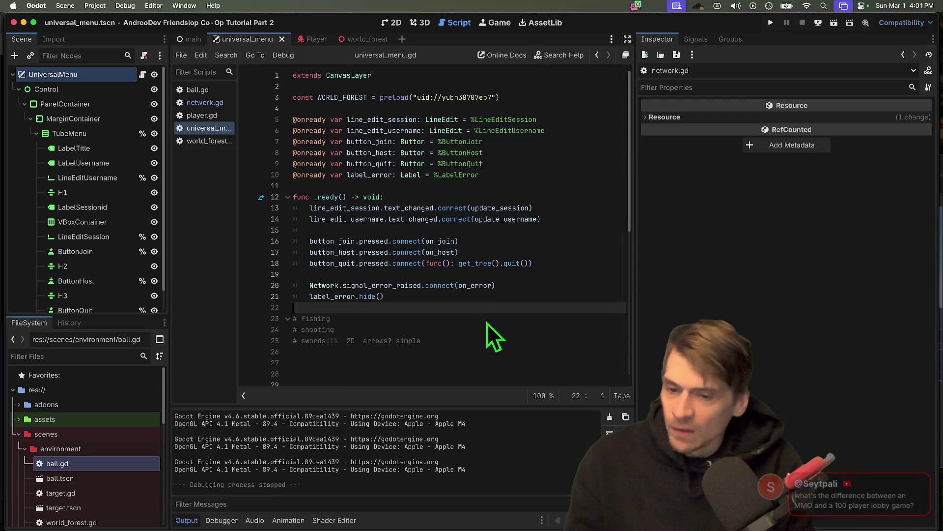
pyautogui.press('Return')
pyautogui.press('Up')
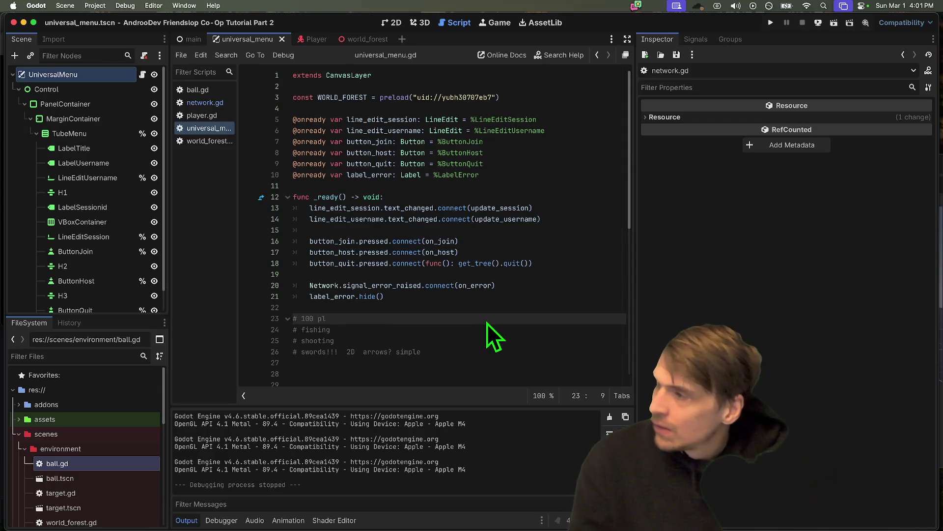
pyautogui.press('Down')
pyautogui.press('Down')
pyautogui.press('Down')
pyautogui.press('Up')
pyautogui.press('Up')
pyautogui.press('Up')
pyautogui.moveTo(500, 363); pyautogui.dragTo(269, 313)
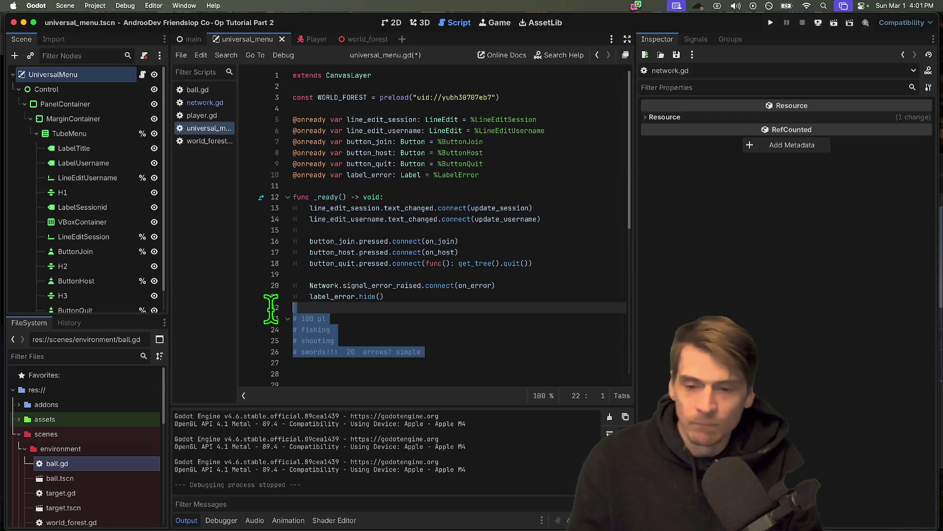
# Step: Start an MMO notes block with lines on big world, progress, level up and enemies
pyautogui.click(539, 368)
pyautogui.press('Return')
pyautogui.press('Return')
pyautogui.press('Up')
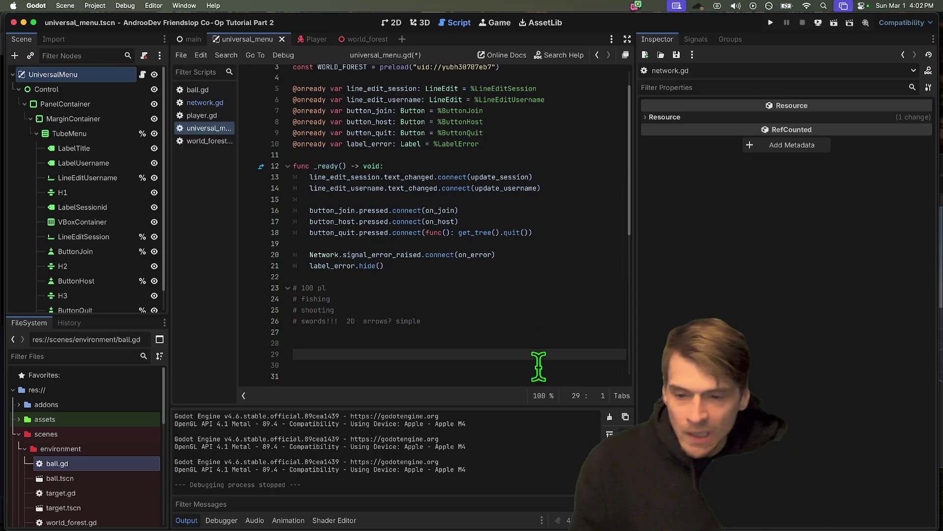
pyautogui.write('O')
pyautogui.press('Return')
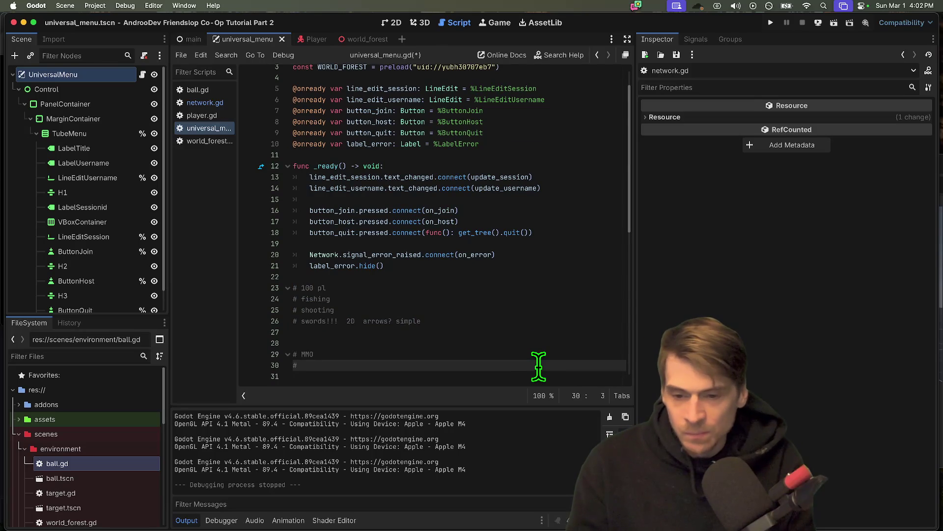
pyautogui.write('ld')
pyautogui.press('Return')
pyautogui.write('# persistent server saves progress.')
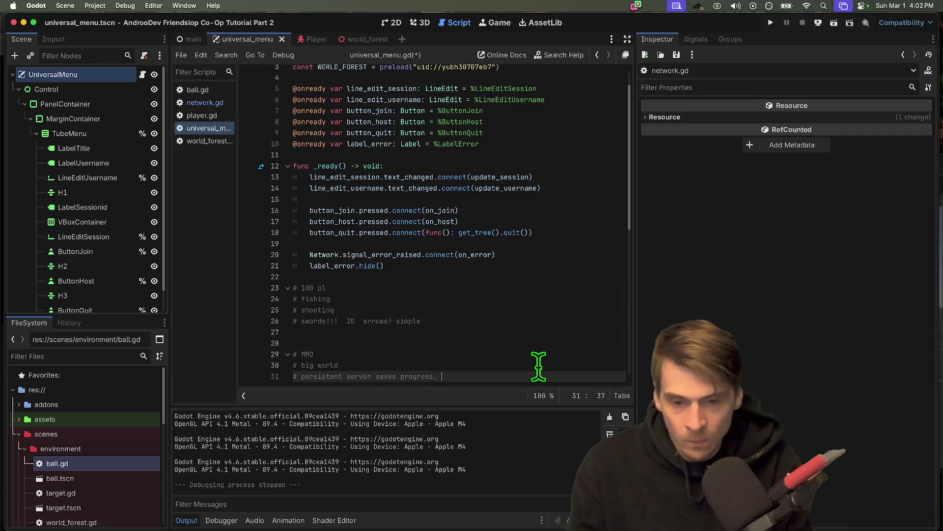
pyautogui.press('Return')
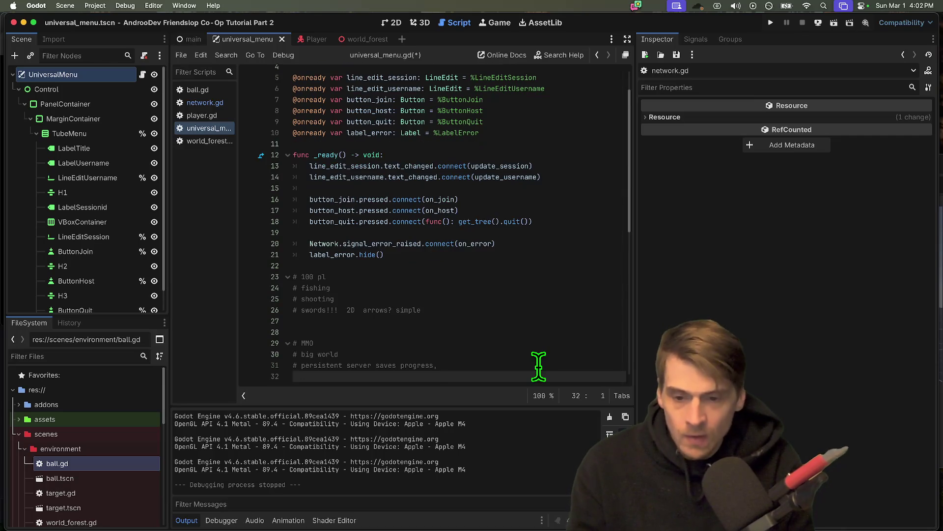
pyautogui.press('Return')
pyautogui.write('#')
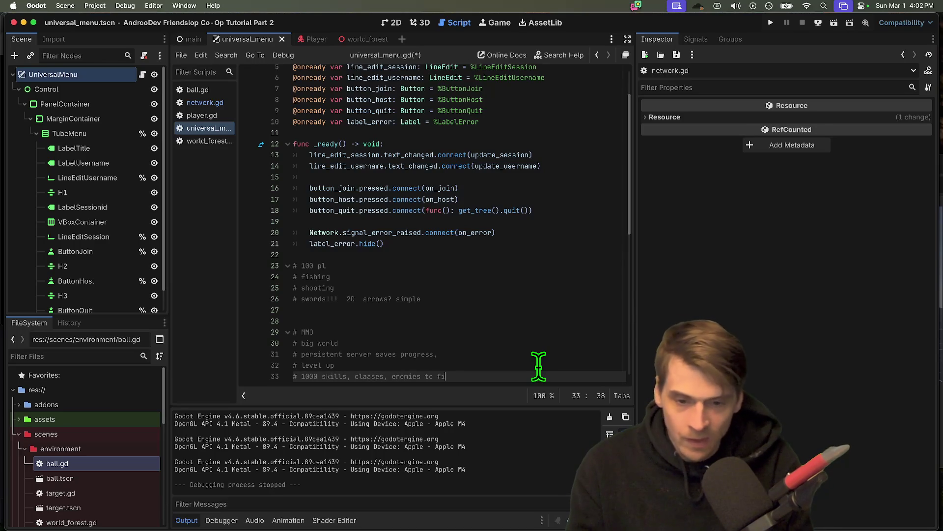
pyautogui.write('ght')
pyautogui.press('Return')
pyautogui.press('Return')
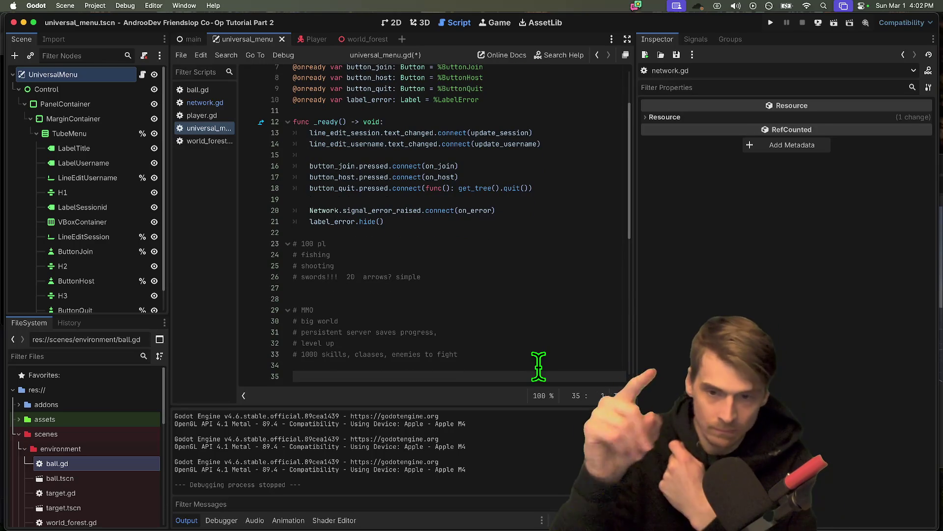
# Step: Add '# pvp, no enemies' and '# just players' to the 100-player notes, with blank lines below
pyautogui.click(487, 285)
pyautogui.write('# pvp, no enem')
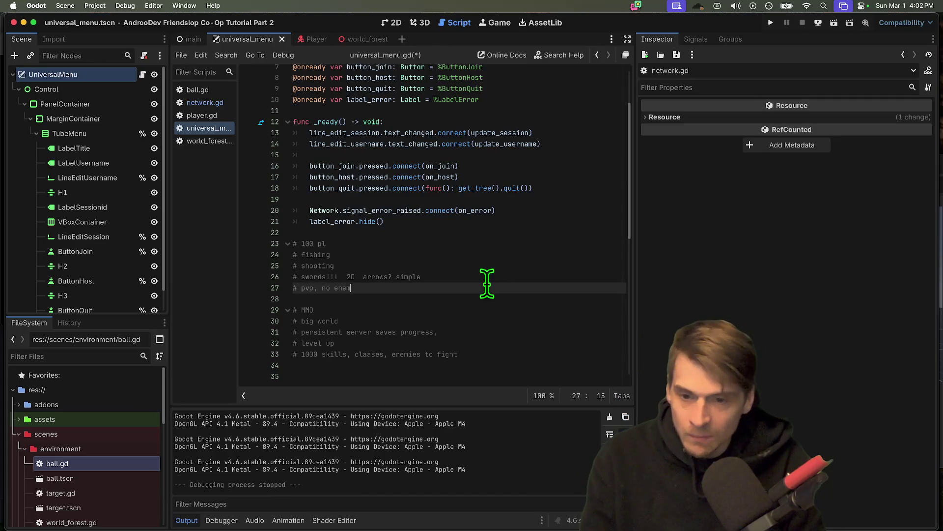
pyautogui.write('ies')
pyautogui.press('Return')
pyautogui.write('# just players')
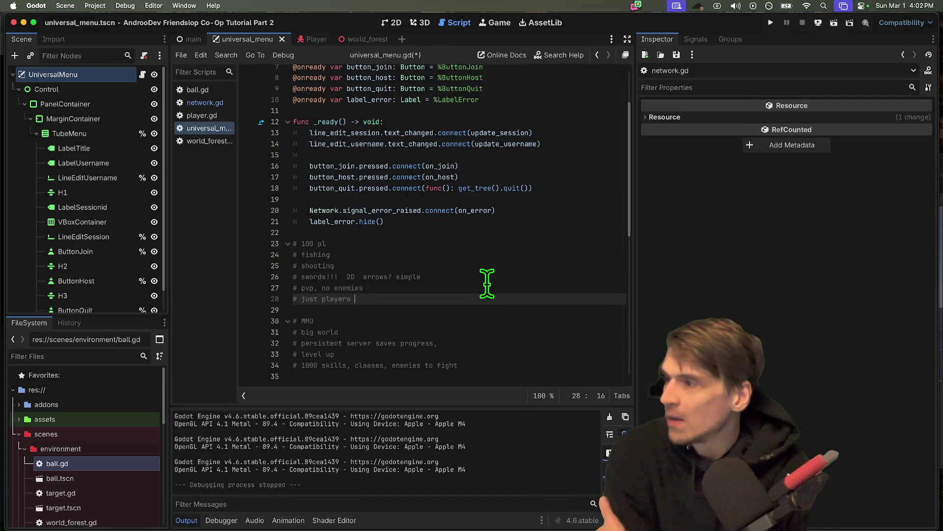
pyautogui.press('Return')
pyautogui.press('Return')
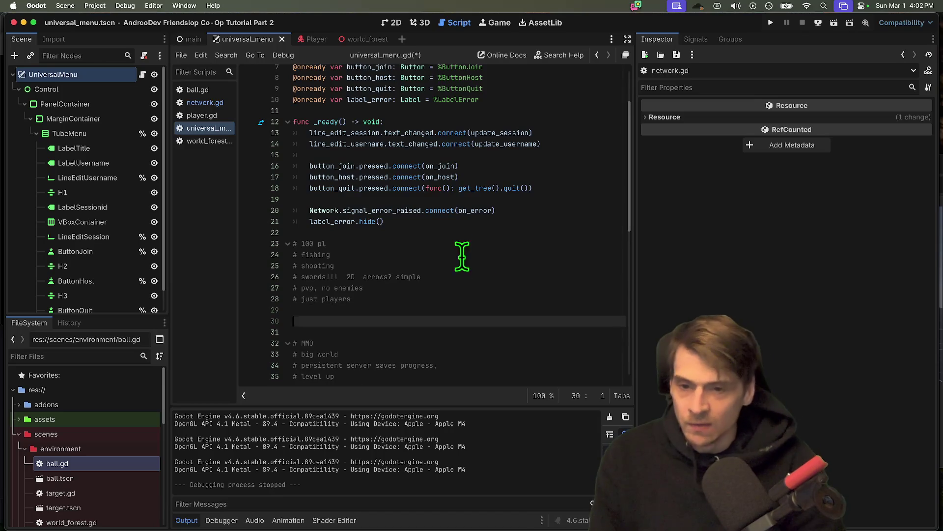
# Step: Under just players, add '# ships EVERYONE GOT A SHIP!!! and fight!!' and '# last man standing'
pyautogui.moveTo(462, 263); pyautogui.dragTo(474, 297)
pyautogui.scroll(-3, 494, 348)
pyautogui.click(544, 297)
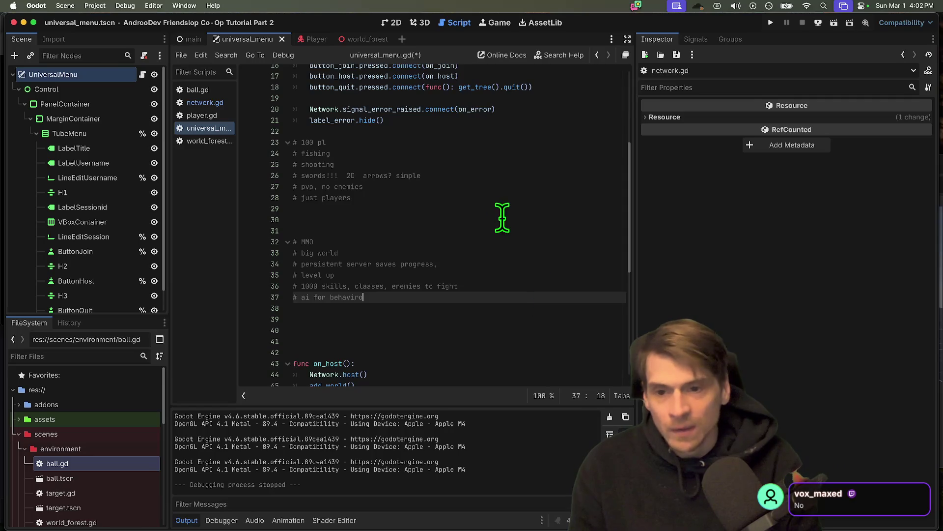
pyautogui.moveTo(505, 218); pyautogui.dragTo(270, 139)
pyautogui.moveTo(364, 308); pyautogui.dragTo(246, 243)
pyautogui.click(482, 348)
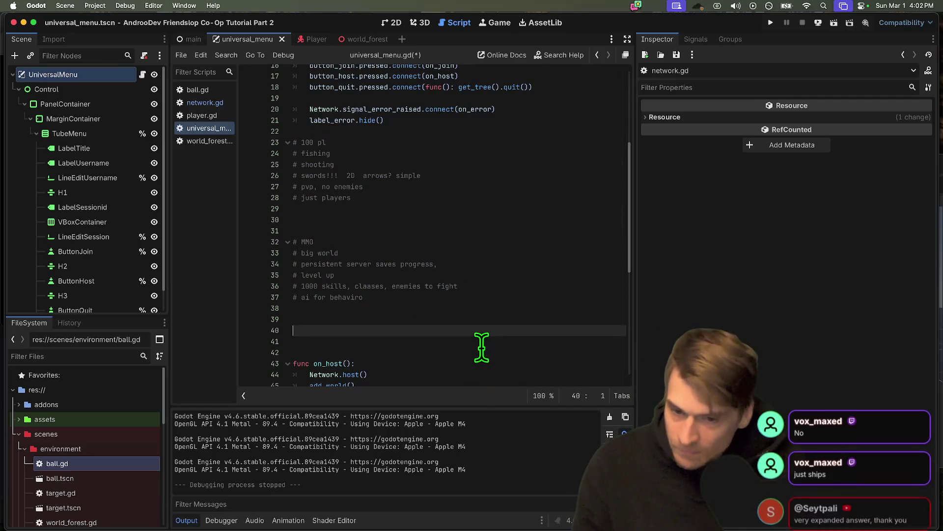
pyautogui.press('Up')
pyautogui.press('Up')
pyautogui.press('Up')
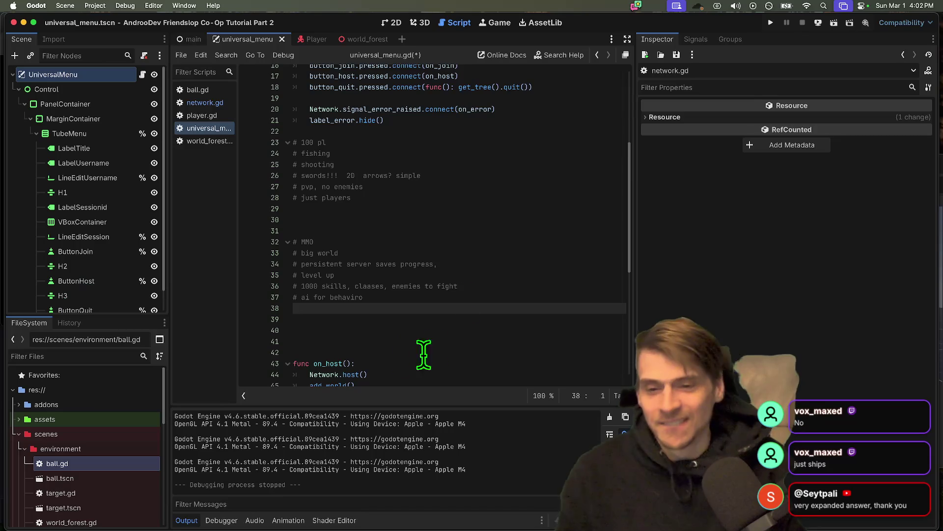
pyautogui.click(485, 207)
pyautogui.write('hip')
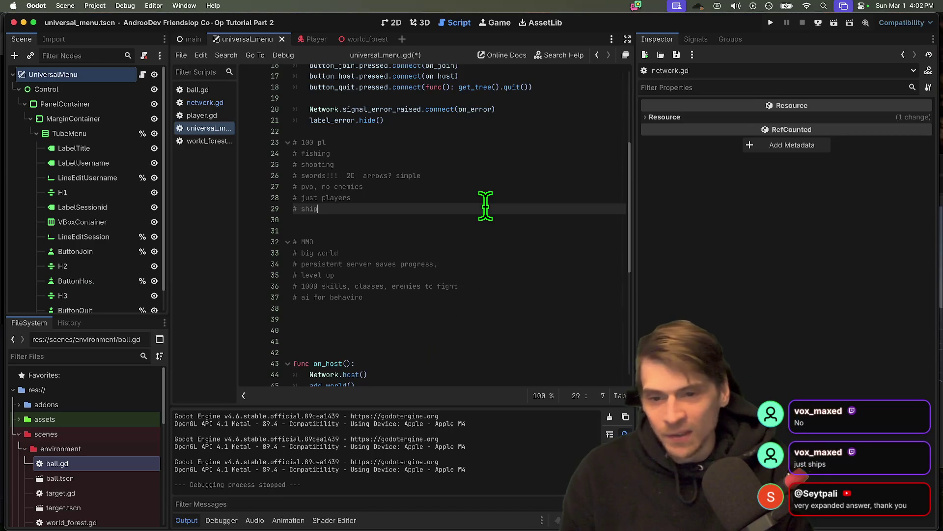
pyautogui.write('s EV')
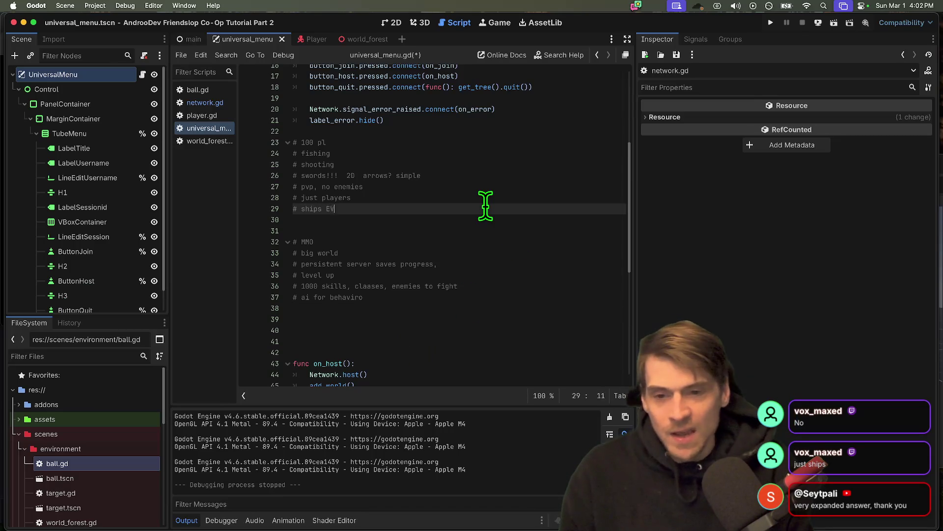
pyautogui.write('ERYONE GOT A SHIP!!! and fight!!')
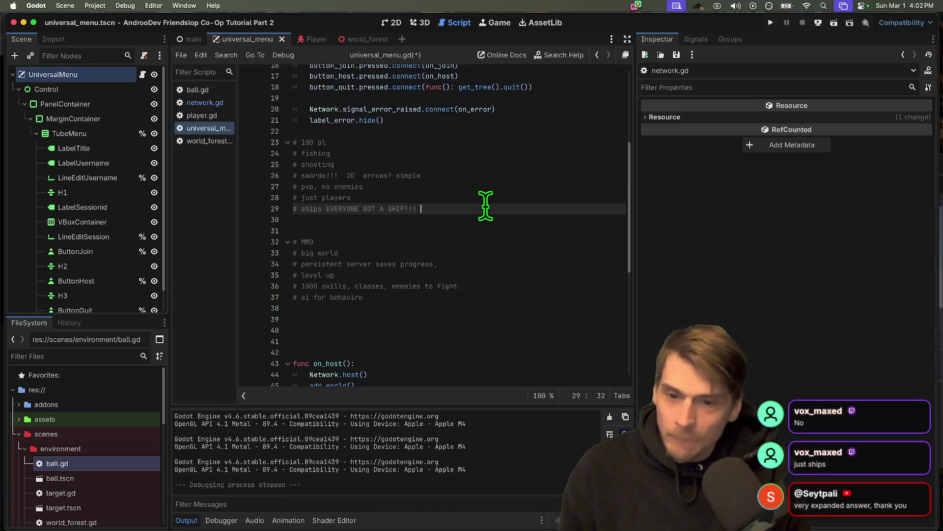
pyautogui.press('Return')
pyautogui.write('# last man standing')
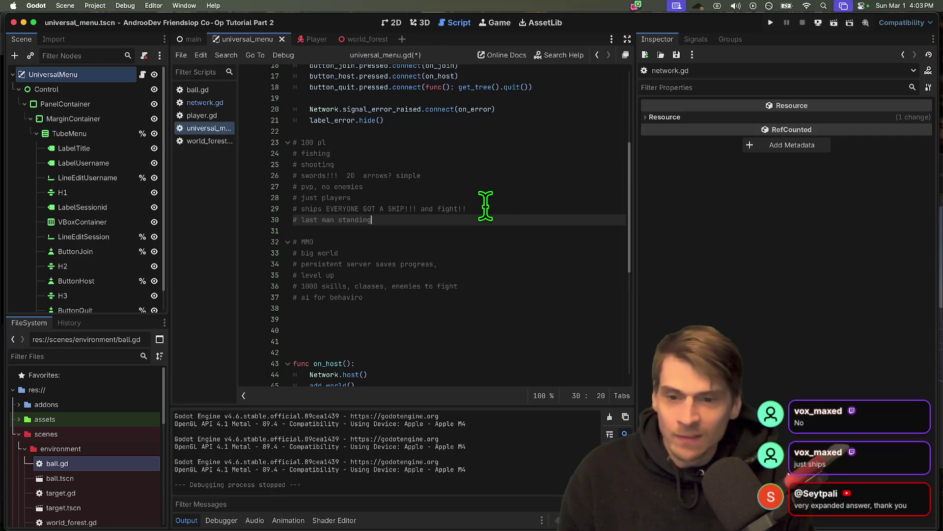
pyautogui.press('Return')
# Step: Select and delete the MMO notes block, then undo to restore it
pyautogui.moveTo(367, 308); pyautogui.dragTo(239, 265)
pyautogui.hotkey('shift', 'Up')
pyautogui.hotkey('shift', 'Up')
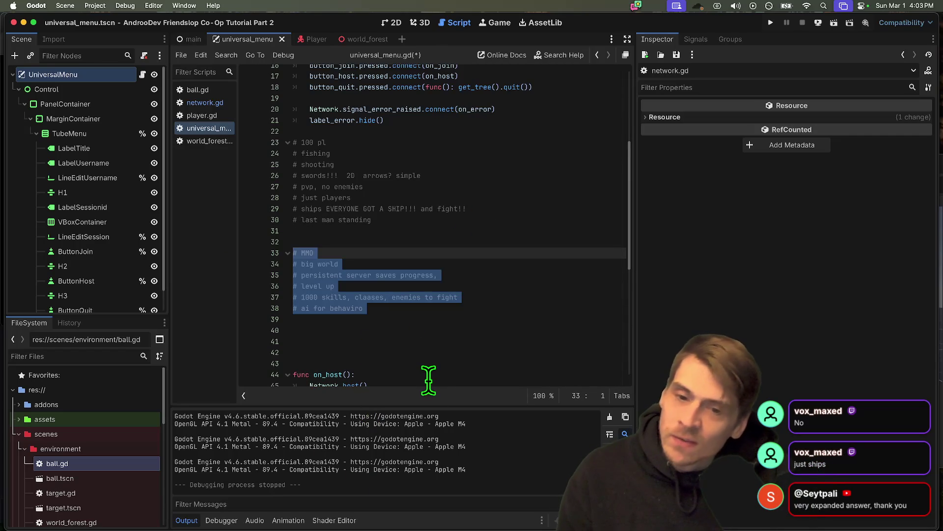
pyautogui.click(437, 379)
pyautogui.moveTo(436, 352); pyautogui.dragTo(294, 242)
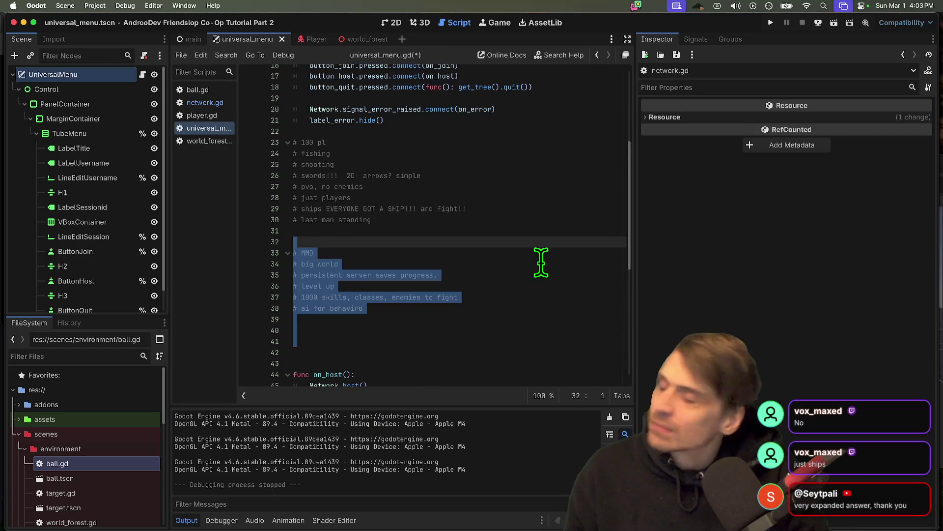
pyautogui.press('BackSpace')
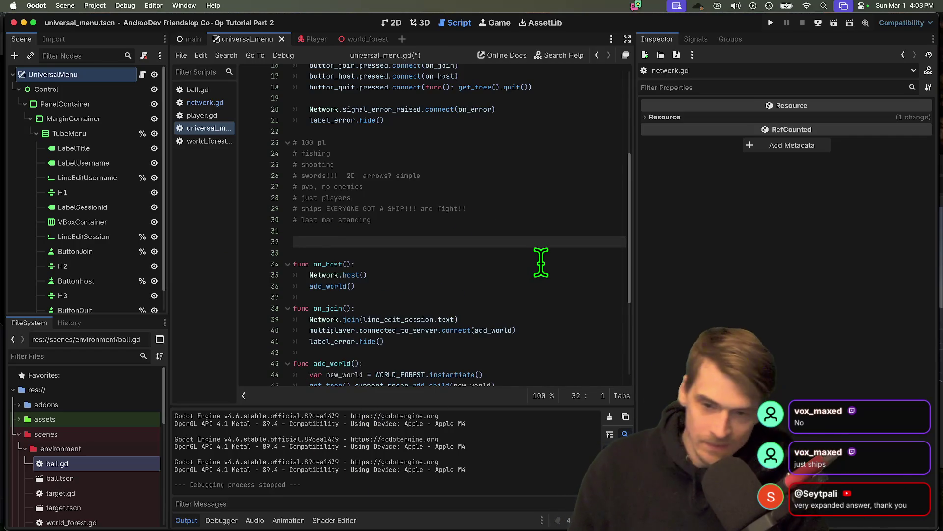
pyautogui.hotkey('shift', 'Up')
pyautogui.hotkey('shift', 'Up')
pyautogui.hotkey('shift', 'Up')
pyautogui.press('BackSpace')
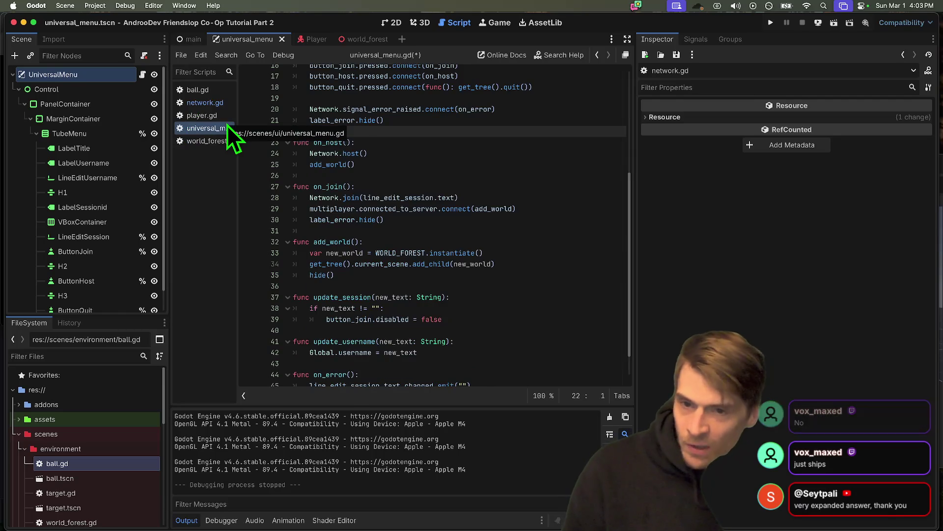
pyautogui.hotkey('ctrl', 'z')
pyautogui.hotkey('ctrl', 'z')
pyautogui.press('Down')
pyautogui.press('Down')
pyautogui.press('Down')
# Step: Correct the misspelled 'behavior' in the AI note and start a new line below it
pyautogui.click(532, 295)
pyautogui.press('Down')
pyautogui.press('BackSpace')
pyautogui.press('BackSpace')
pyautogui.write('9or')
pyautogui.press('BackSpace')
pyautogui.press('BackSpace')
pyautogui.press('BackSpace')
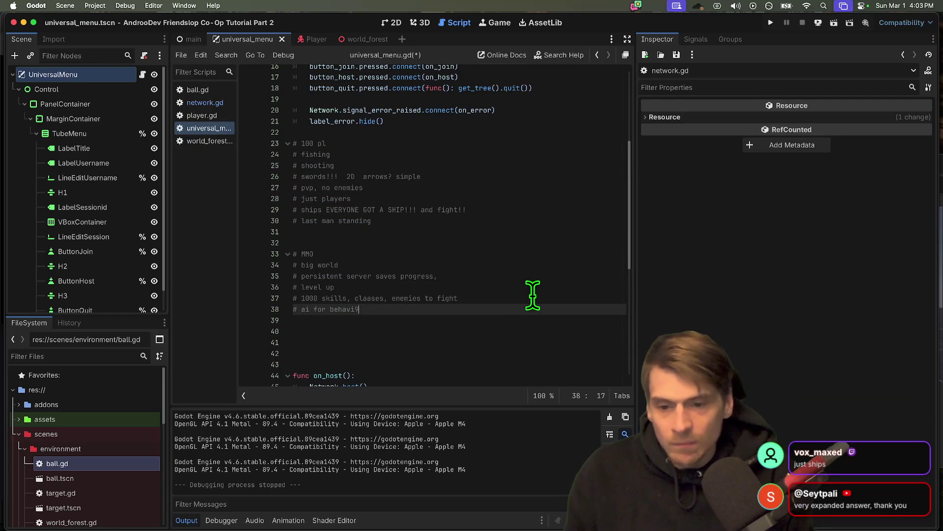
pyautogui.write('r')
pyautogui.press('Return')
# Step: Add '# bosses, progression', '# shops, gear, loot' and '# dungeouns' MMO notes, then switch to Steam
pyautogui.write('# bosses, progression')
pyautogui.press('Return')
pyautogui.write('# ')
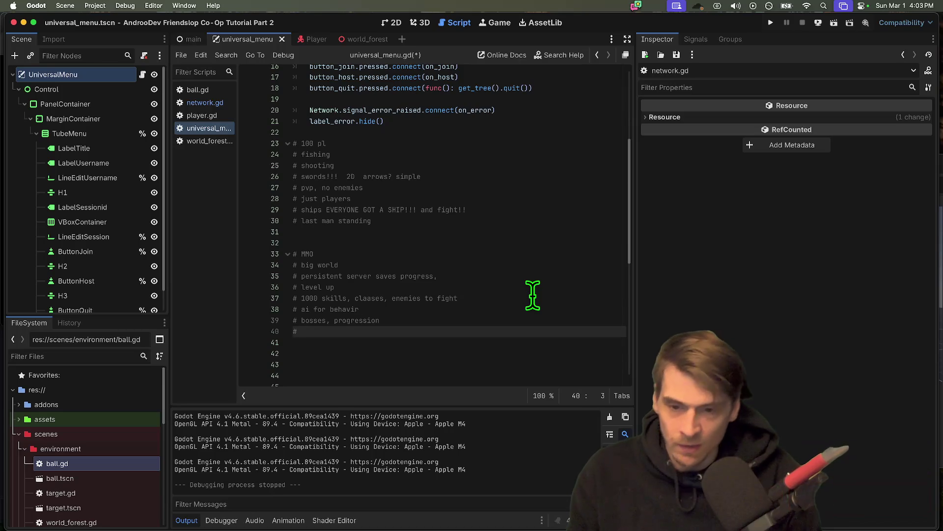
pyautogui.write('shops, gear, loot')
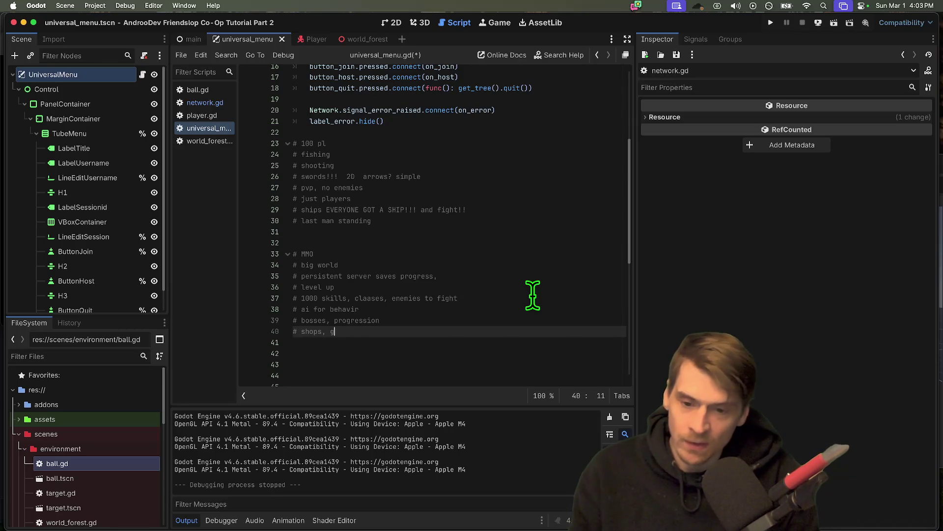
pyautogui.press('Return')
pyautogui.write('# dungeousn')
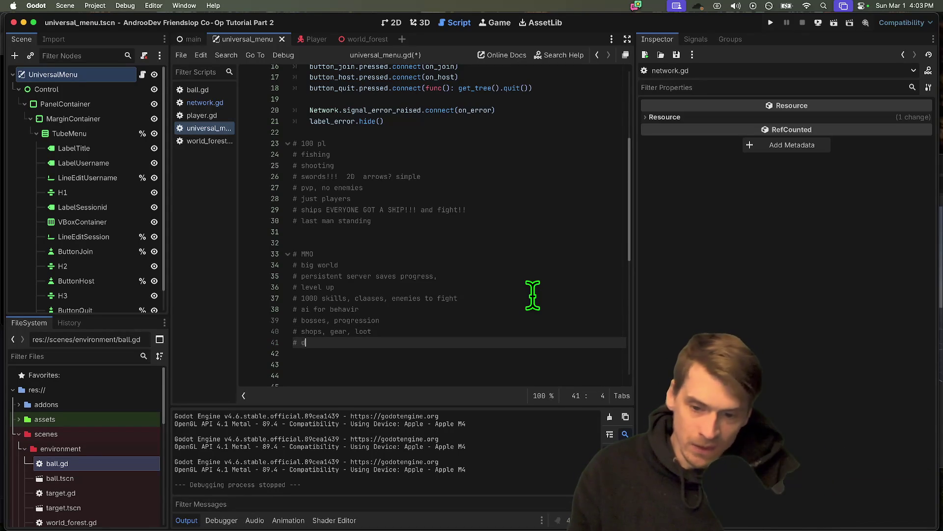
pyautogui.press('BackSpace')
pyautogui.press('BackSpace')
pyautogui.write('ns')
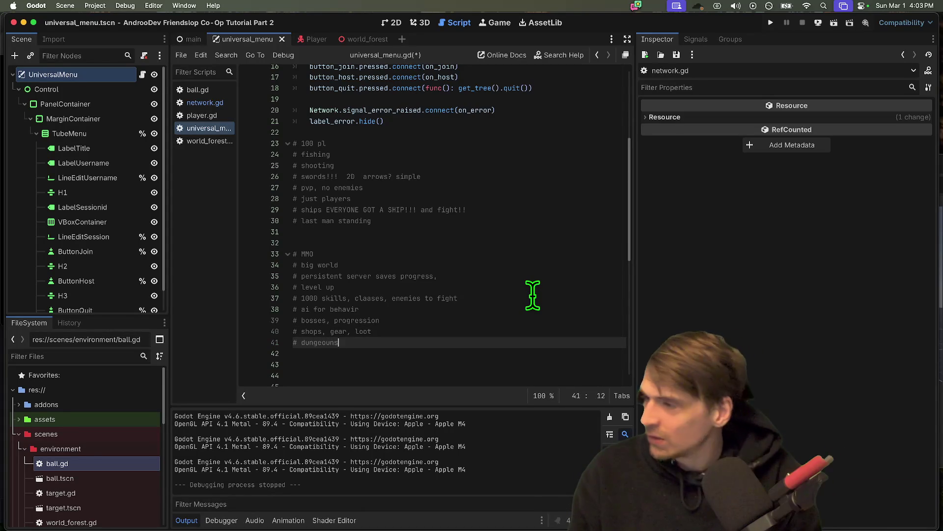
pyautogui.press('Return')
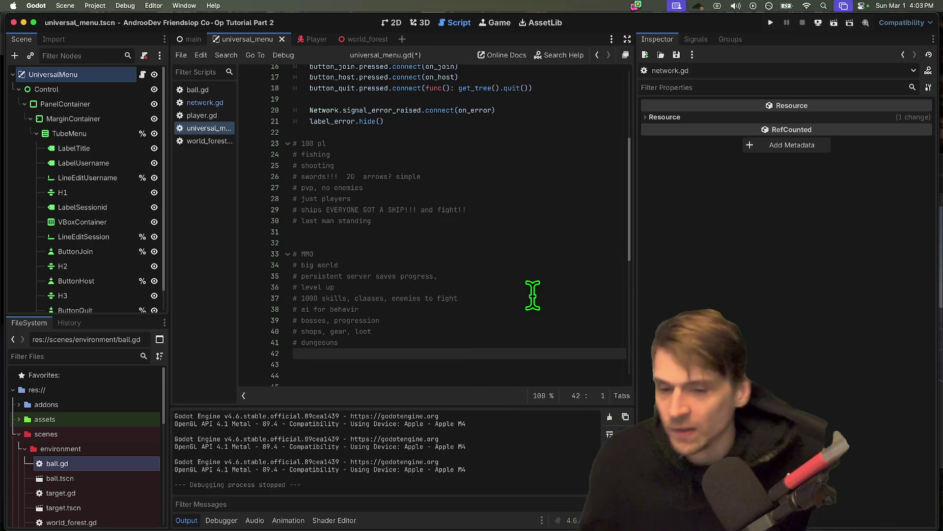
pyautogui.press('super+shift+Tab')
pyautogui.press('super+shift+Tab')
pyautogui.press('super+shift+Tab')
pyautogui.click(560, 276)
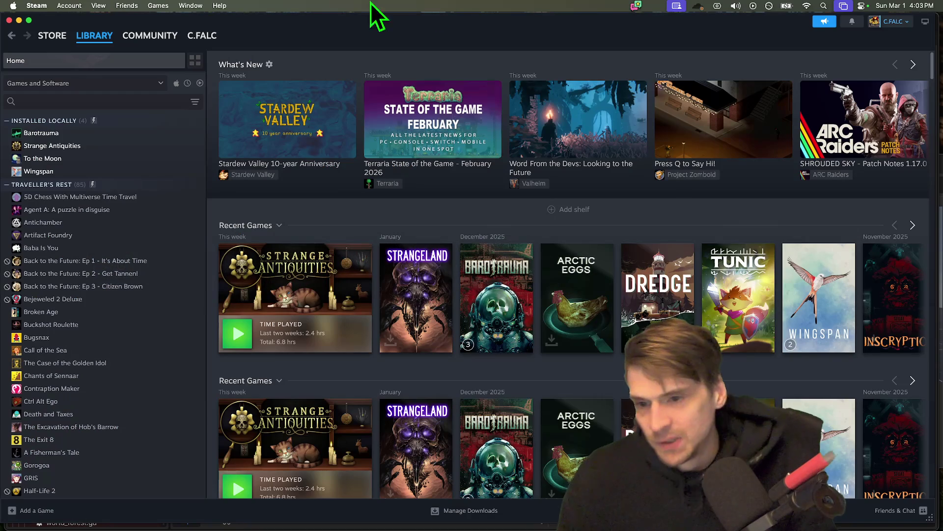
# Step: Open the Steam store wishlist and go to the Fellowship store page
pyautogui.click(52, 35)
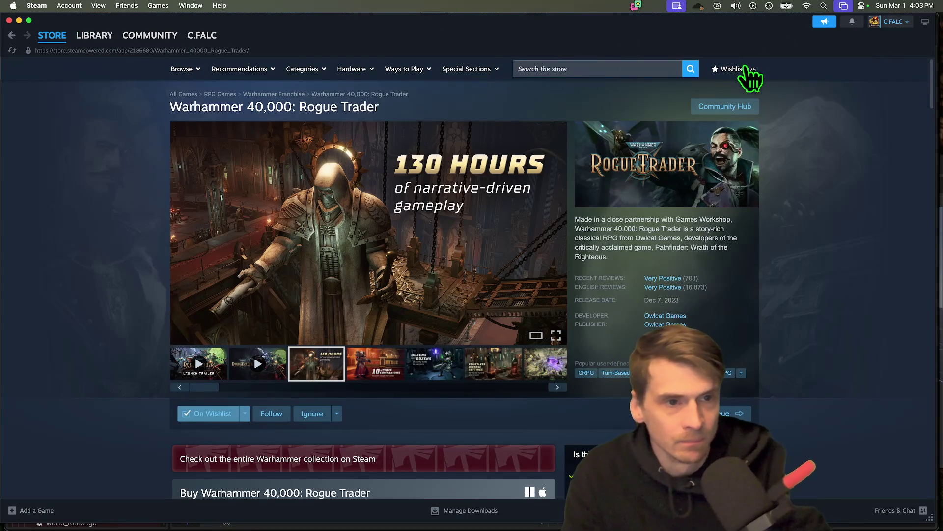
pyautogui.click(739, 70)
pyautogui.scroll(-10, 902, 175)
pyautogui.scroll(-20, 901, 175)
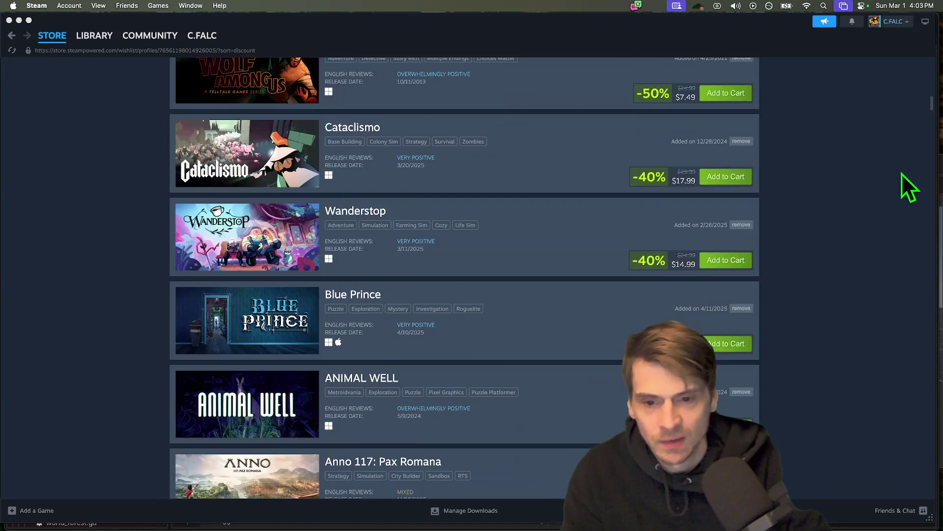
pyautogui.scroll(5, 520, 190)
pyautogui.scroll(3, 491, 194)
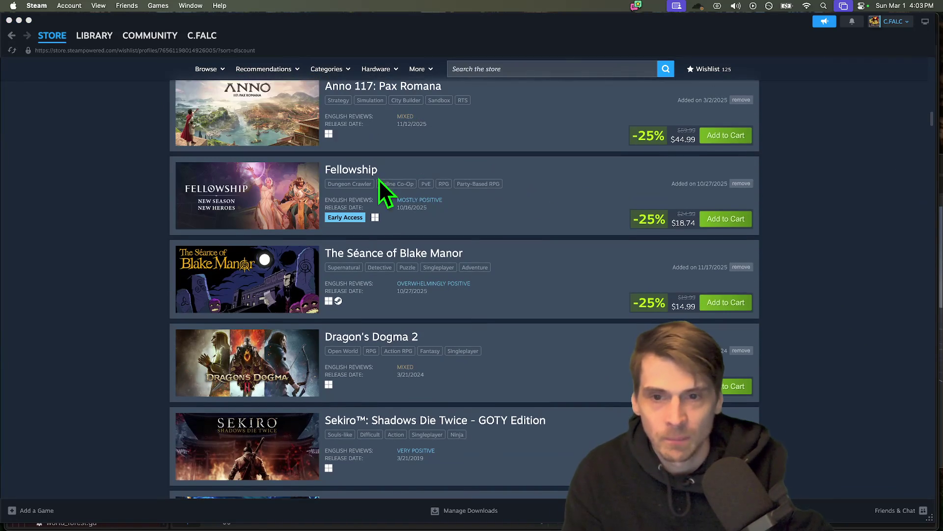
pyautogui.click(369, 185)
pyautogui.scroll(-8, 898, 265)
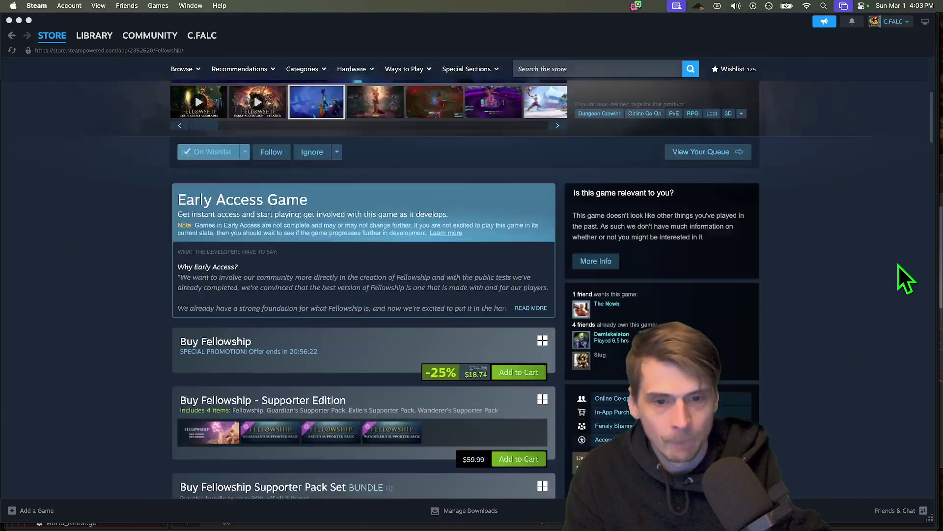
pyautogui.scroll(8, 885, 263)
# Step: Play Fellowship's accolades video and launch trailer, skipping ahead in each
pyautogui.click(209, 365)
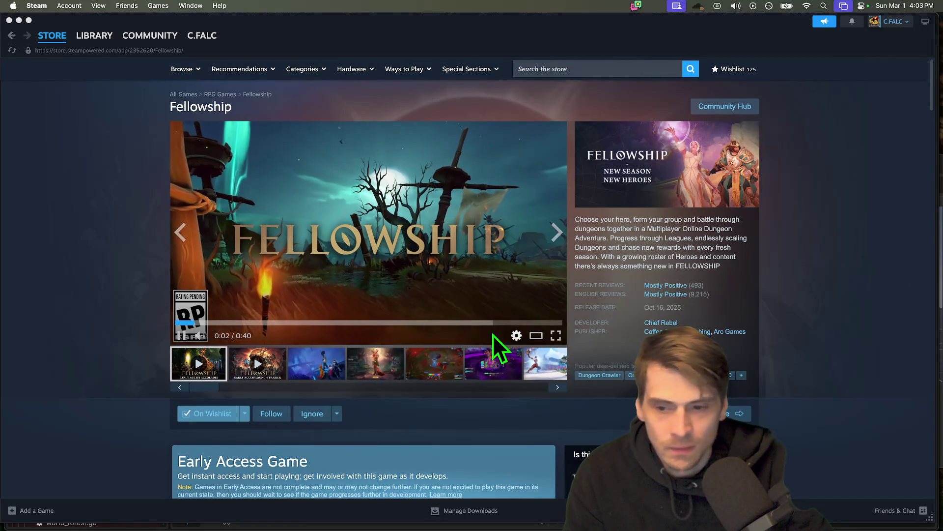
pyautogui.moveTo(207, 342)
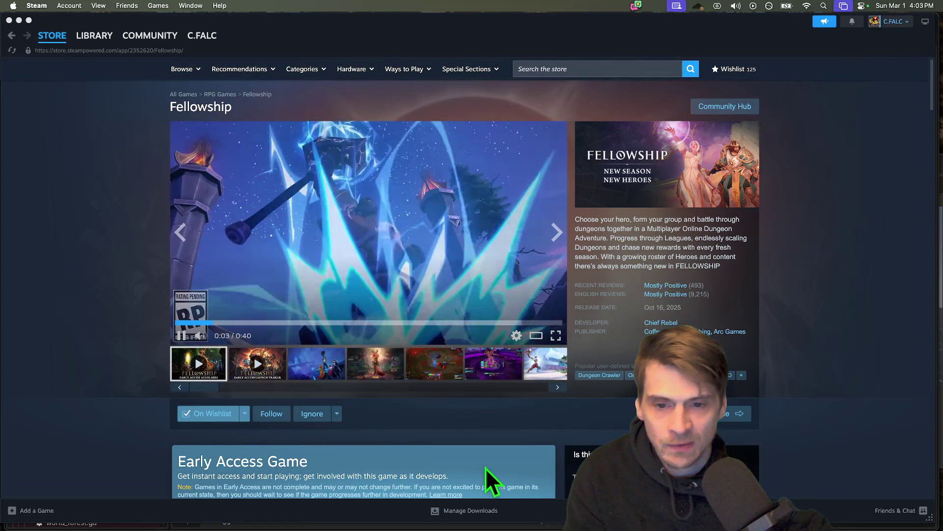
pyautogui.click(289, 322)
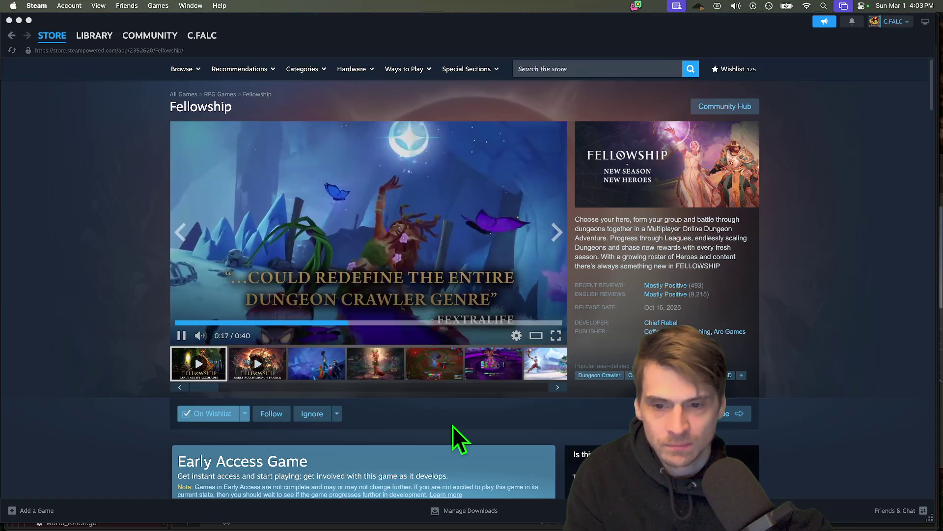
pyautogui.click(260, 366)
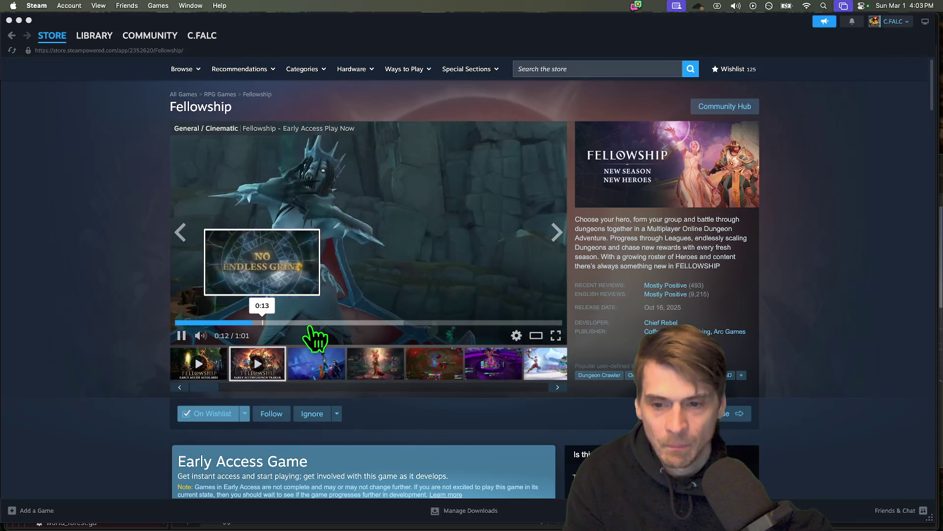
pyautogui.click(341, 323)
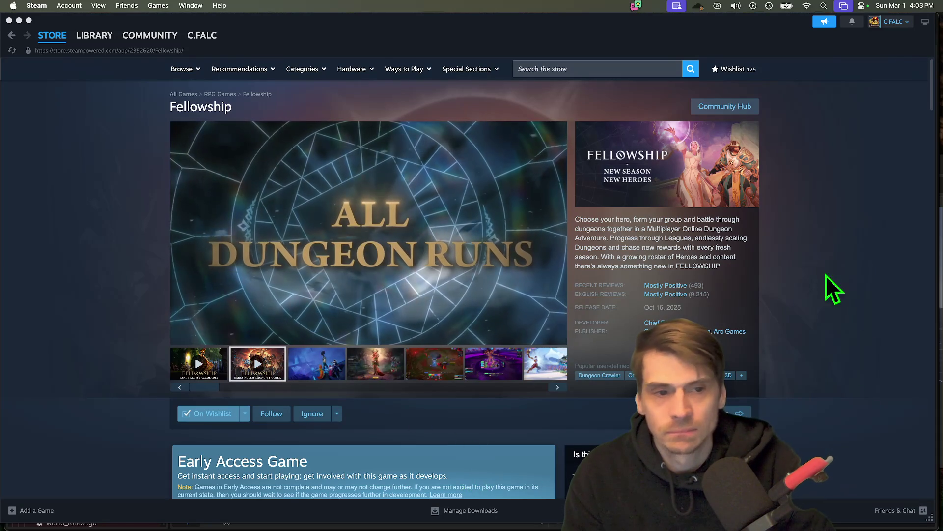
pyautogui.rightClick(838, 303)
pyautogui.click(841, 318)
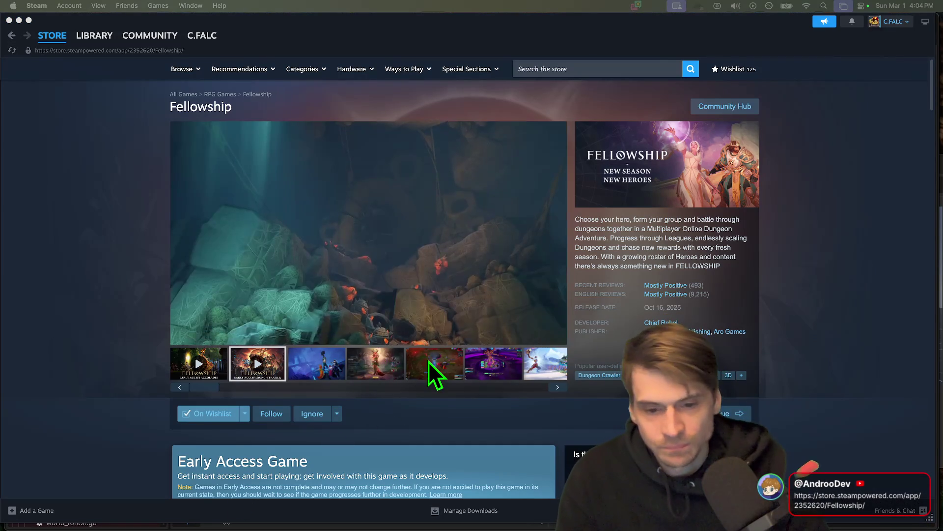
# Step: Pause and resume the trailer, view the red combat and purple boss-fight screenshots, then close Steam
pyautogui.click(457, 229)
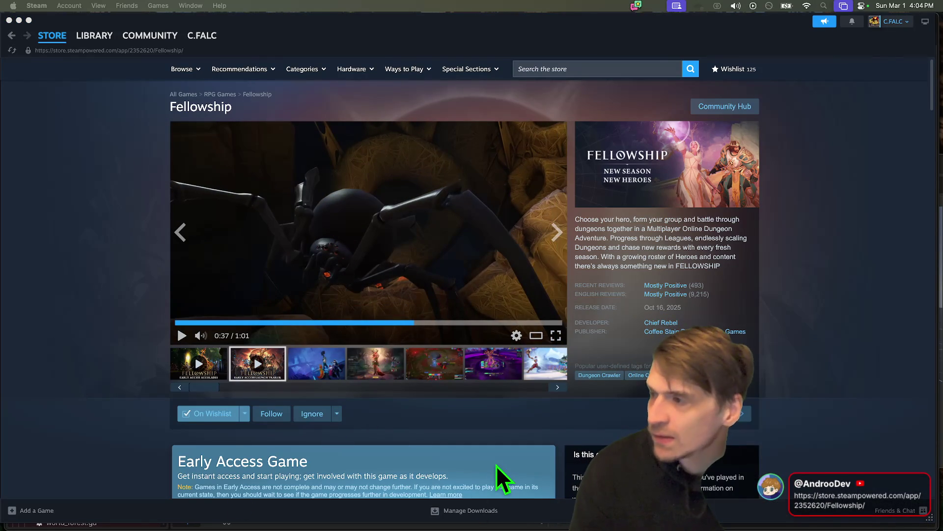
pyautogui.click(494, 307)
pyautogui.click(425, 373)
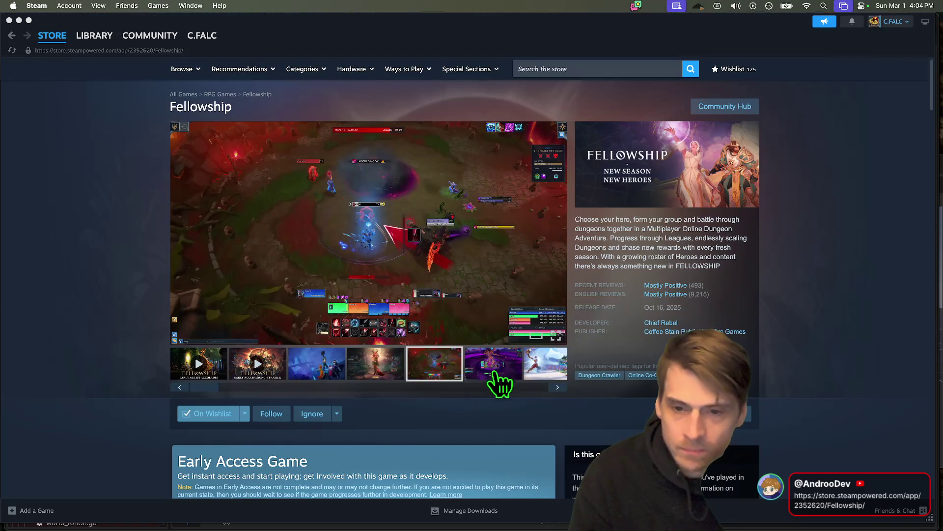
pyautogui.click(494, 366)
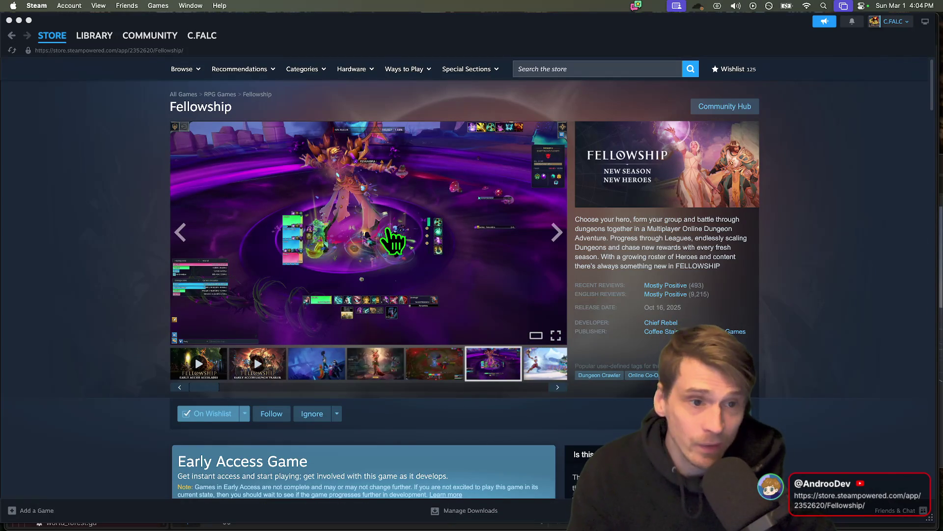
pyautogui.press('super+Tab')
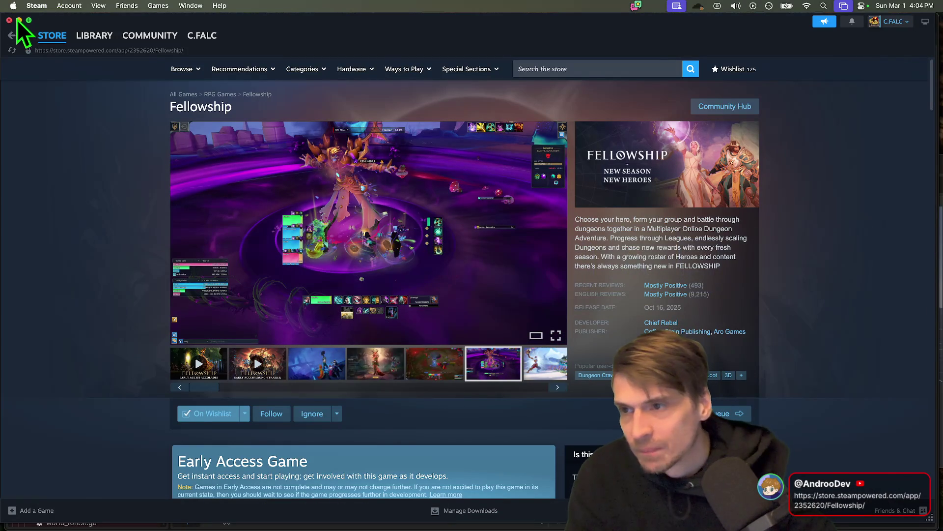
pyautogui.click(9, 20)
# Step: Return to universal_menu.gd's design-note comments in Godot and save the script and scene
pyautogui.click(432, 221)
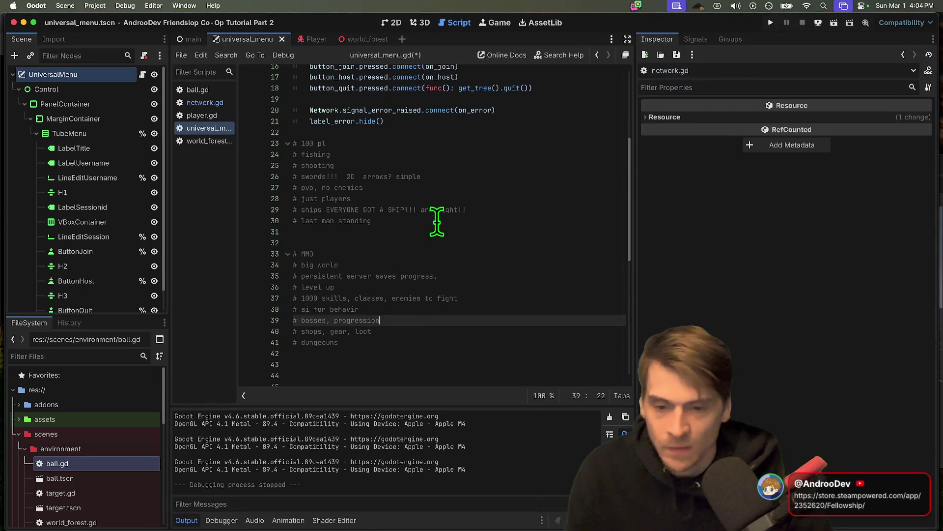
pyautogui.moveTo(432, 226); pyautogui.dragTo(467, 362)
pyautogui.click(473, 361)
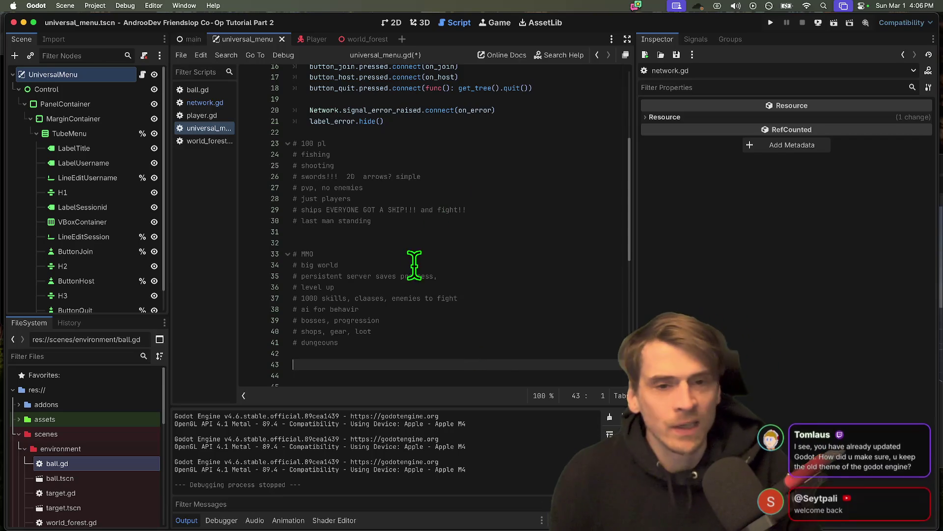
pyautogui.hotkey('ctrl', 's')
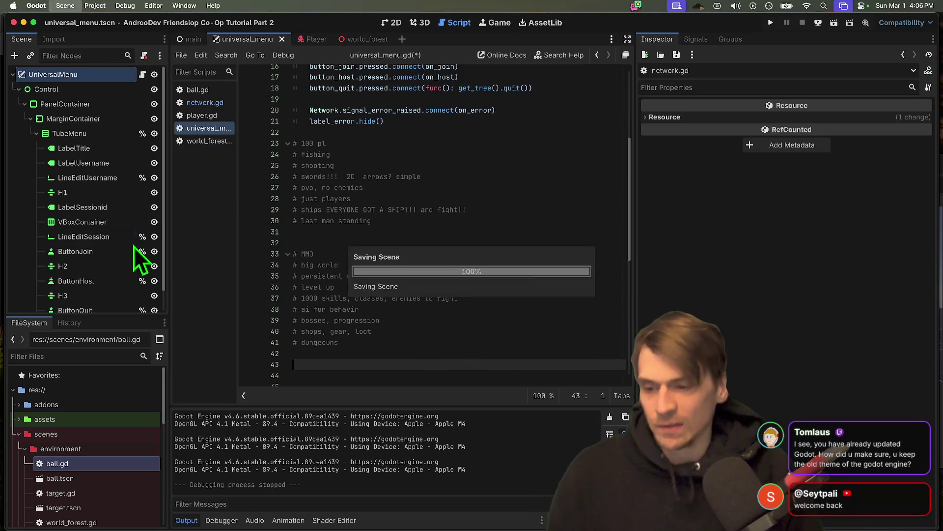
pyautogui.click(64, 5)
pyautogui.moveTo(95, 6)
pyautogui.click(94, 23)
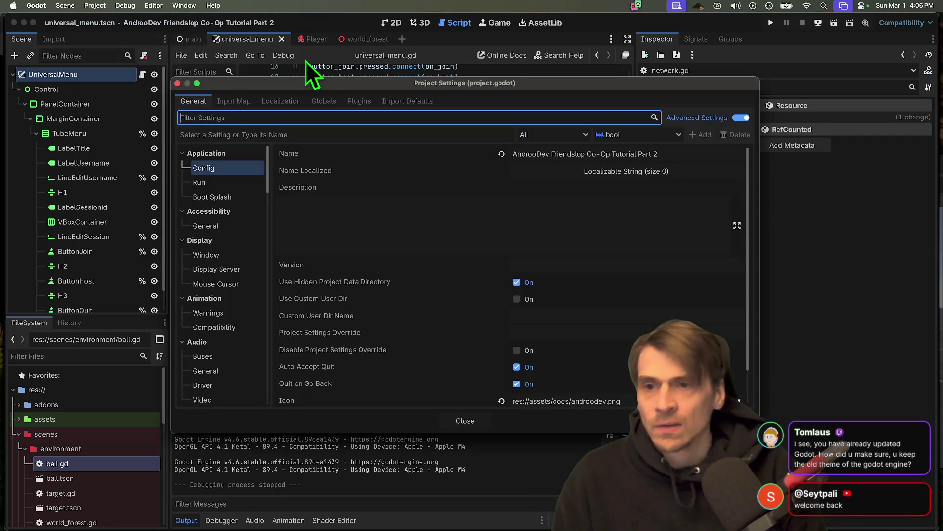
pyautogui.write('theme')
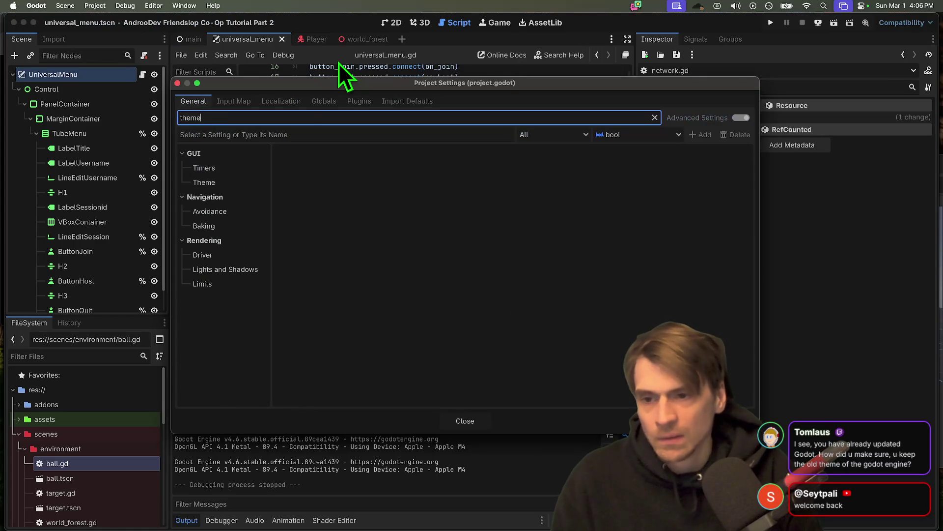
pyautogui.click(261, 182)
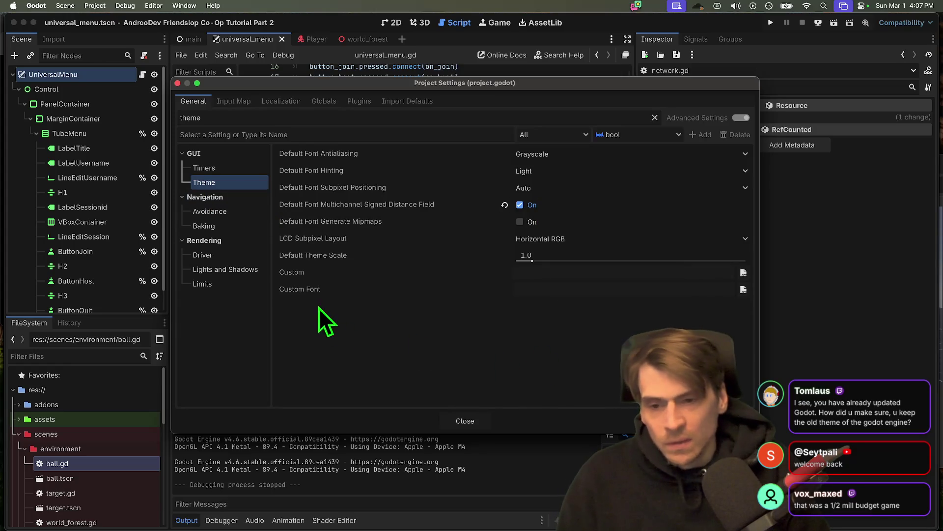
pyautogui.press('Escape')
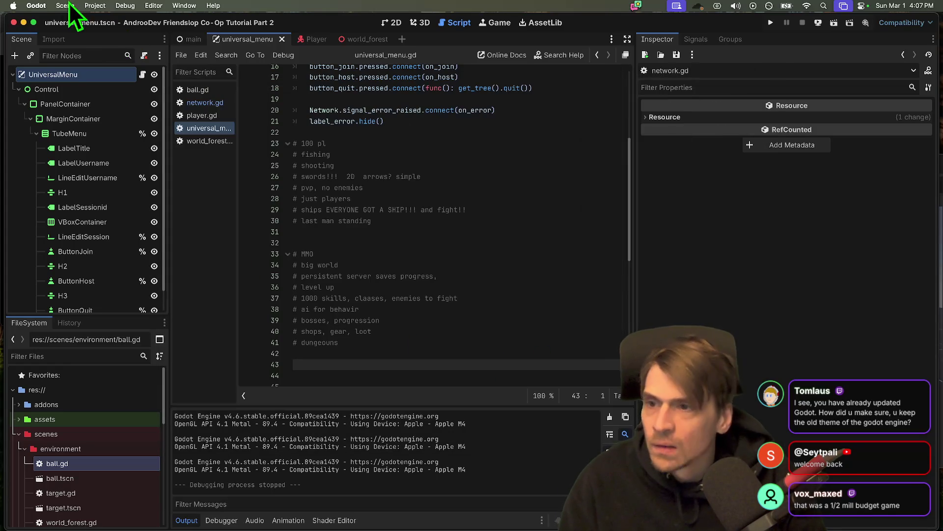
pyautogui.click(69, 5)
pyautogui.click(51, 36)
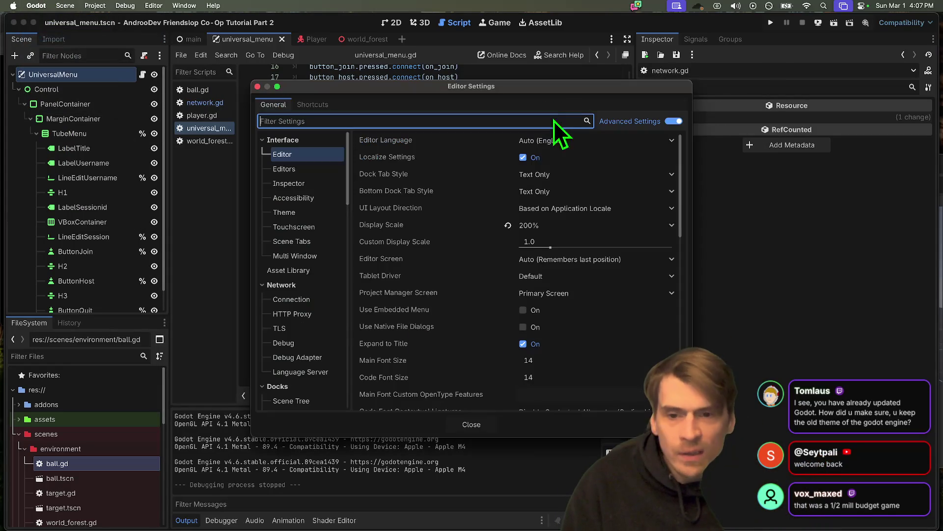
pyautogui.write('theme')
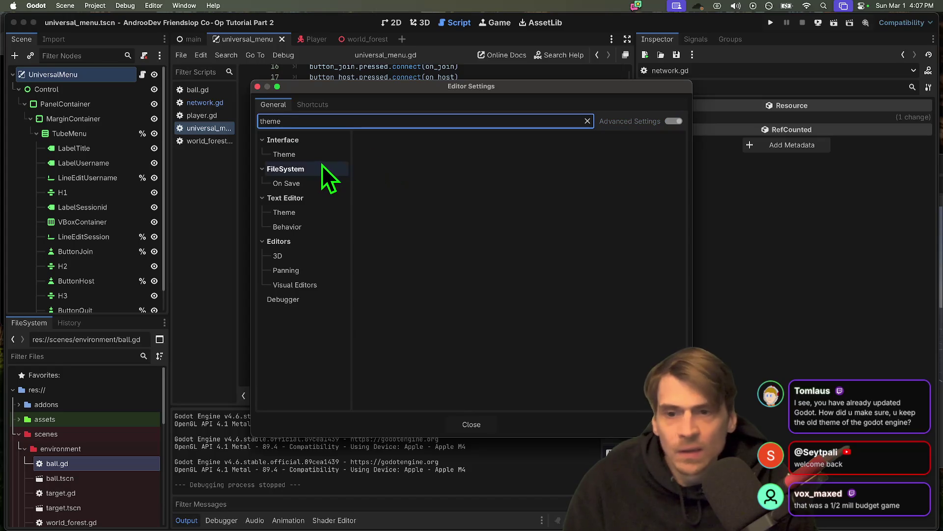
pyautogui.click(322, 157)
pyautogui.click(554, 160)
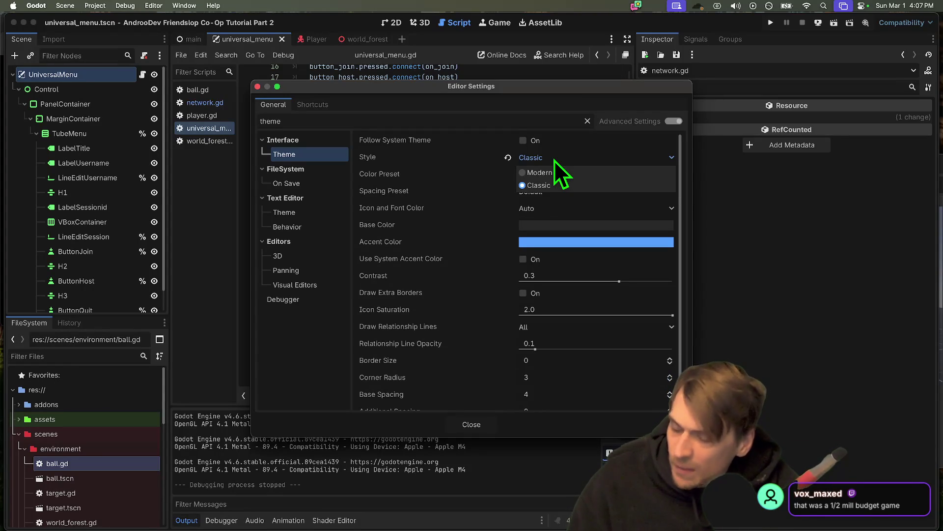
pyautogui.press('Escape')
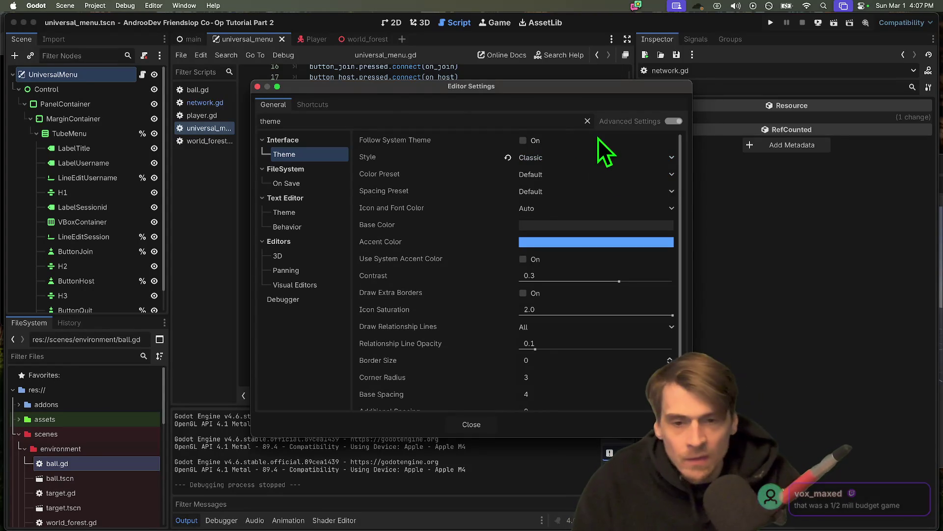
pyautogui.press('Escape')
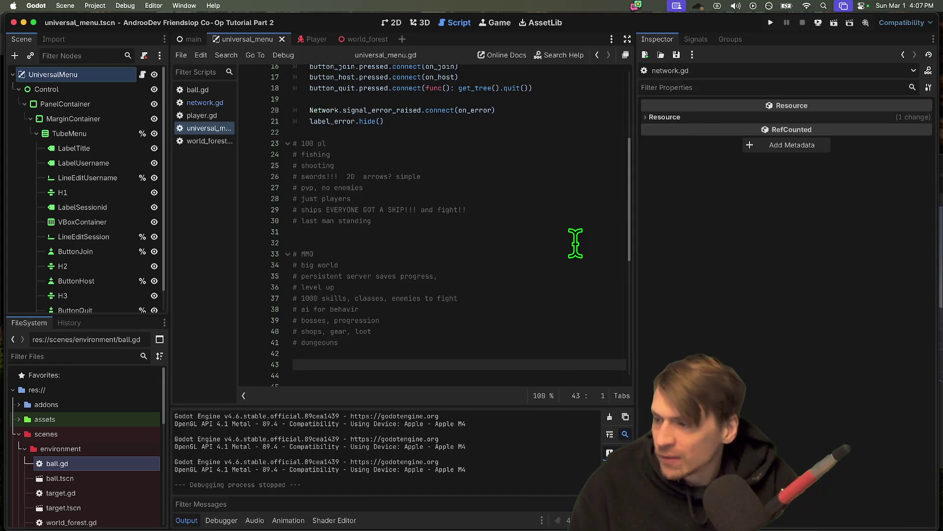
# Step: Delete the entire game-idea comment block from universal_menu.gd
pyautogui.moveTo(550, 506)
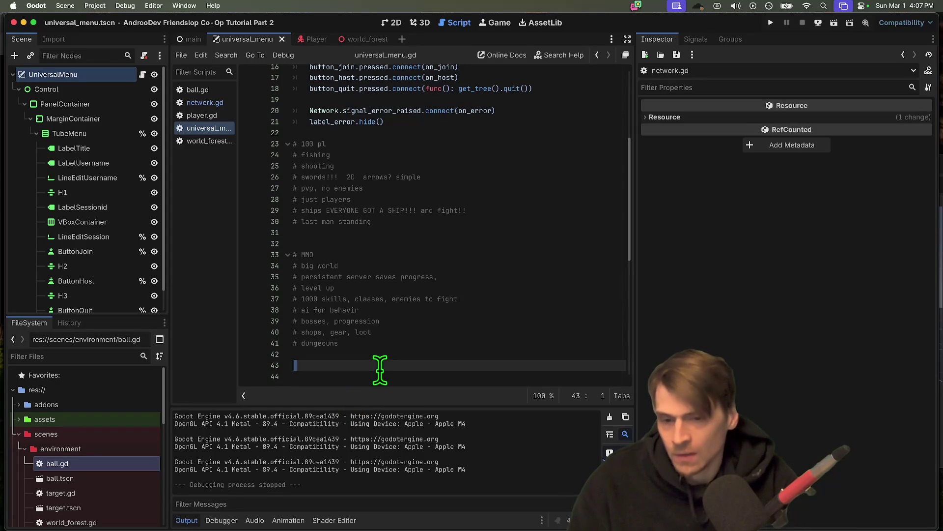
pyautogui.moveTo(386, 382); pyautogui.dragTo(378, 129)
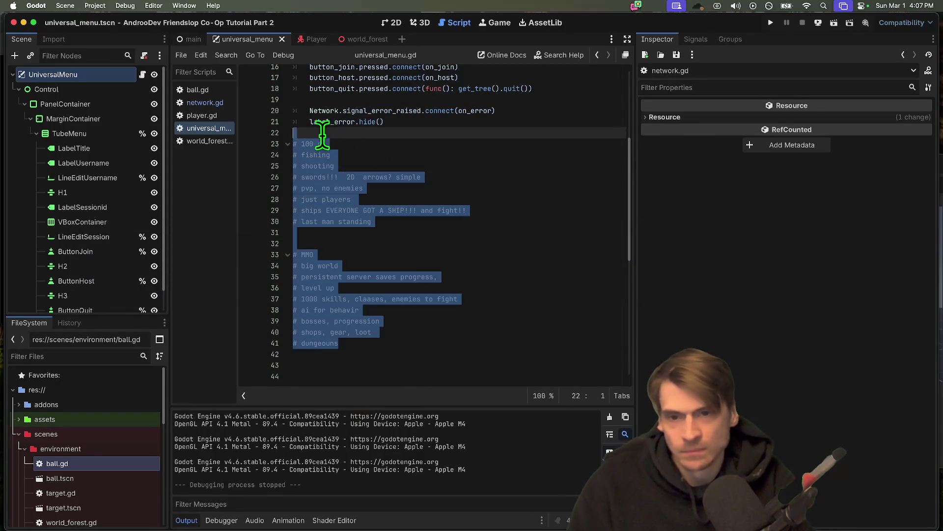
pyautogui.press('BackSpace')
# Step: Check the code around label_error.hide() and run the project
pyautogui.scroll(3, 428, 185)
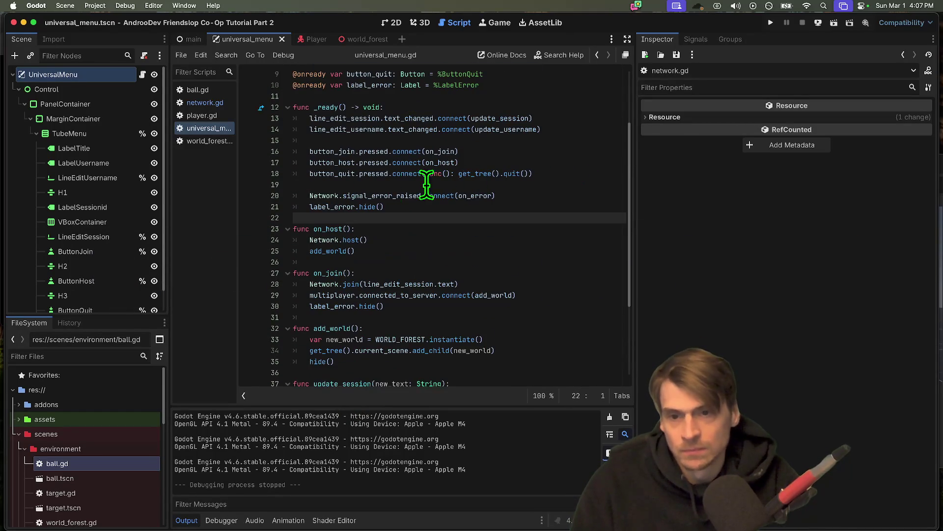
pyautogui.click(327, 207)
pyautogui.scroll(-4, 537, 310)
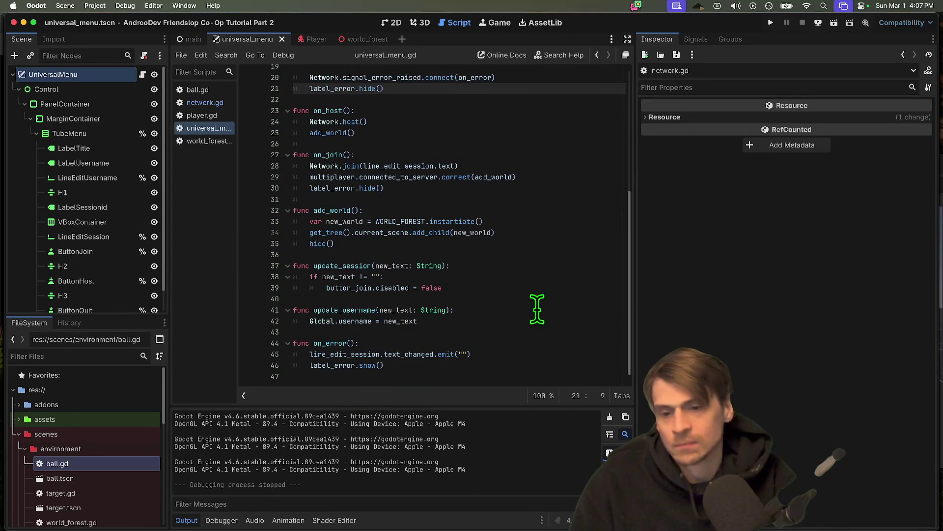
pyautogui.scroll(1, 538, 310)
pyautogui.press('super+b')
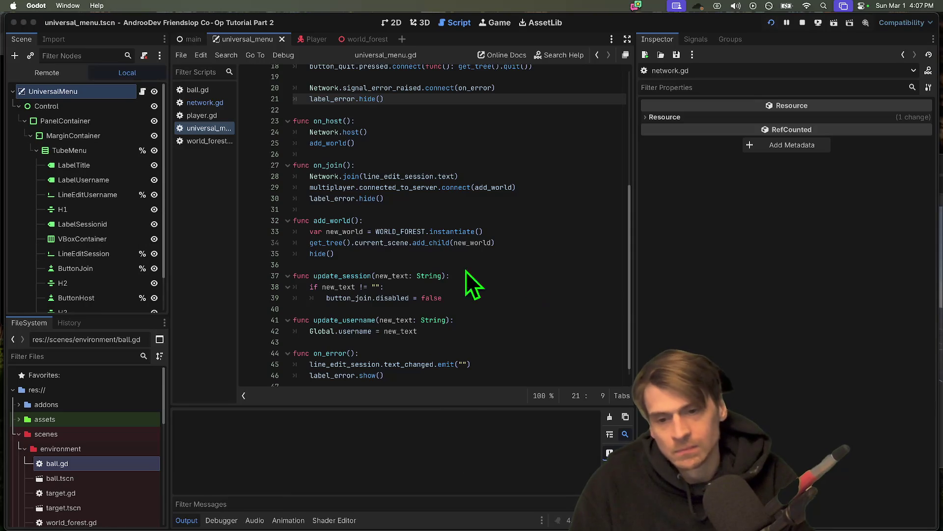
# Step: Stop the three-window run and follow the Errors list to network.gd:67's join_server error, scrolling up to _ready()
pyautogui.click(607, 199)
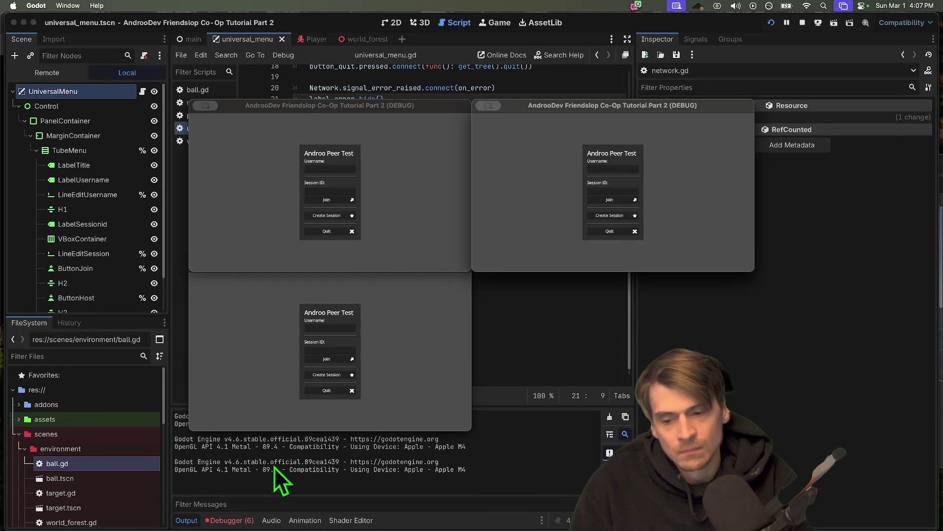
pyautogui.click(232, 520)
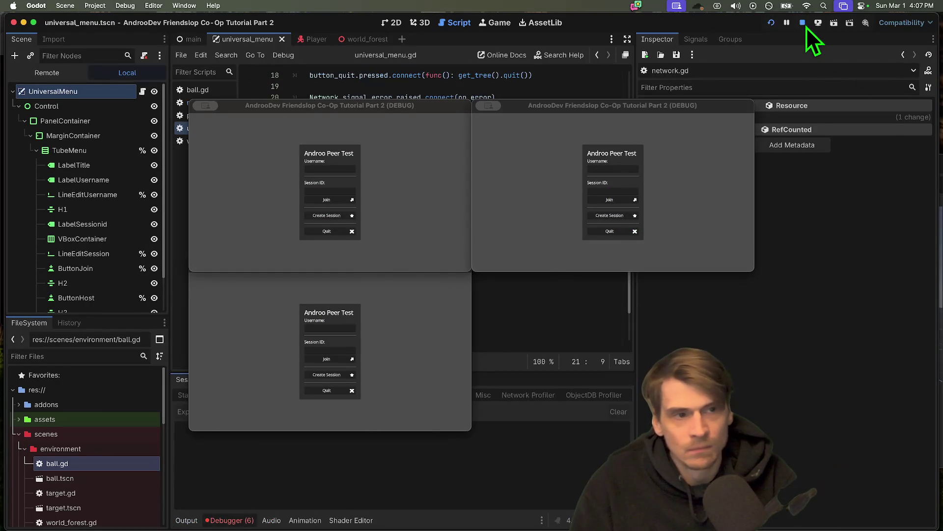
pyautogui.click(803, 23)
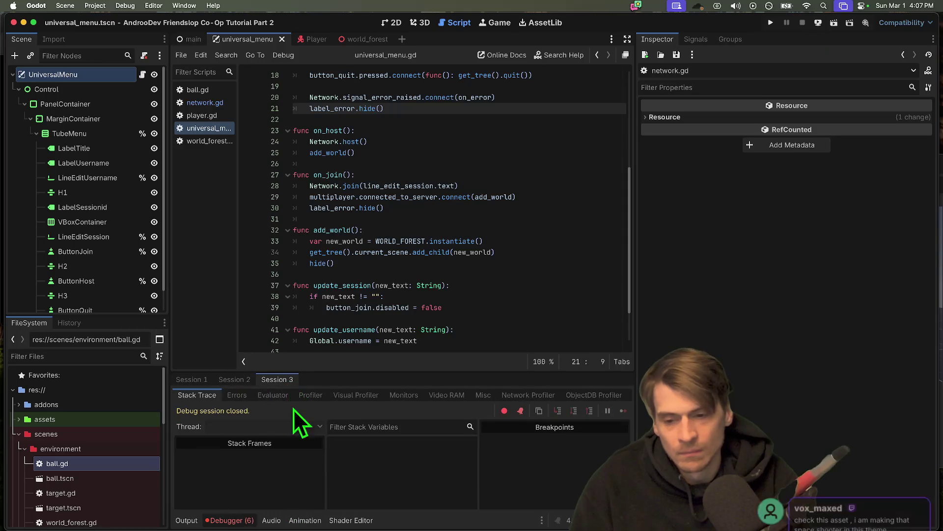
pyautogui.click(242, 395)
pyautogui.click(258, 483)
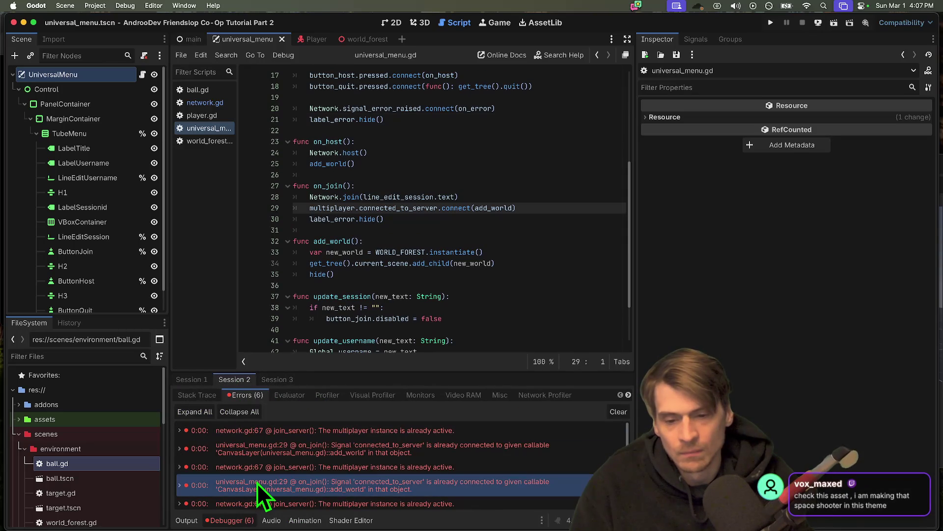
pyautogui.click(276, 464)
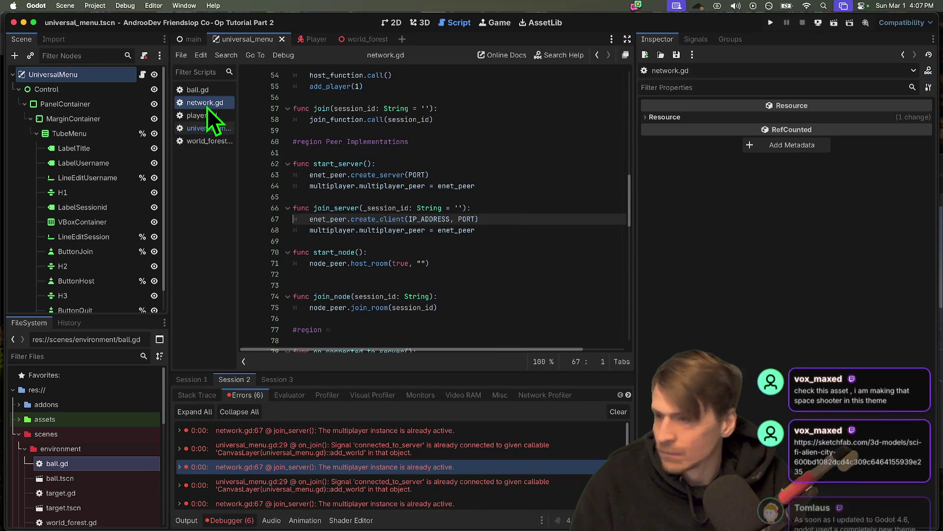
pyautogui.scroll(10, 358, 245)
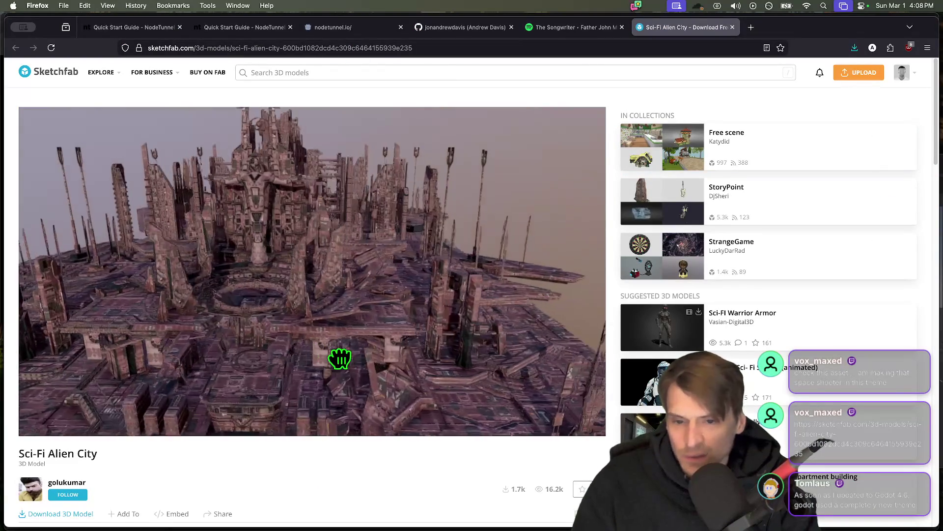
# Step: Orbit and zoom the Sci-Fi Alien City preview through top-down, valley, street and side views
pyautogui.moveTo(532, 353)
pyautogui.mouseDown()
pyautogui.moveTo(545, 373)
pyautogui.moveTo(192, 320)
pyautogui.moveTo(340, 306)
pyautogui.mouseUp()
pyautogui.scroll(10, 341, 307)
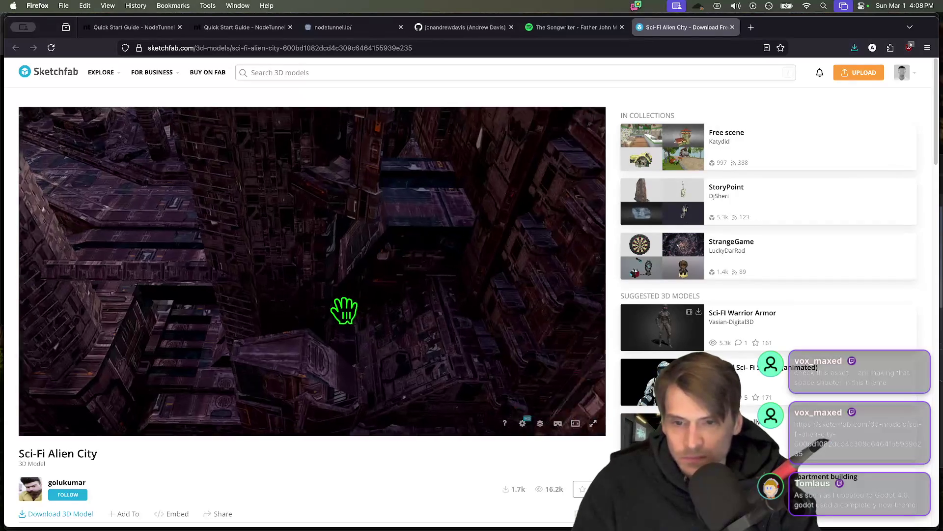
pyautogui.scroll(-5, 369, 302)
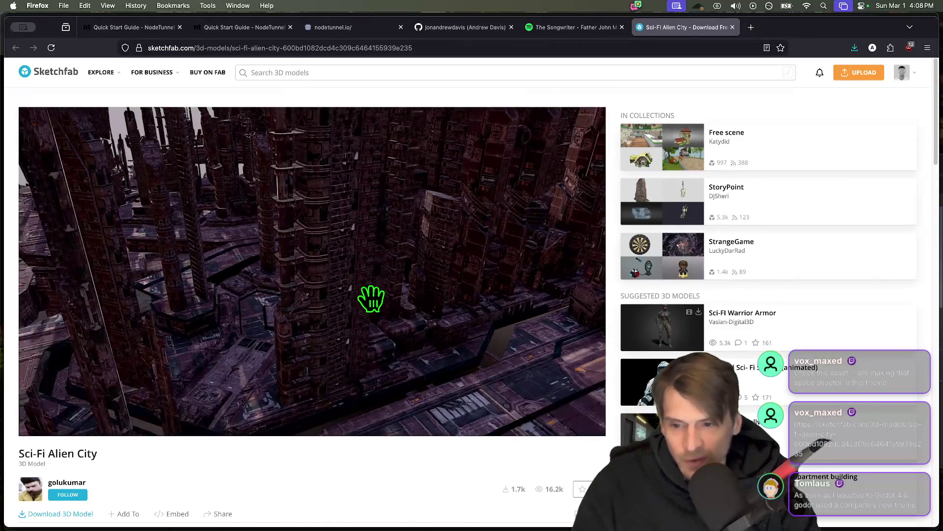
pyautogui.moveTo(354, 299)
pyautogui.mouseDown()
pyautogui.moveTo(261, 316)
pyautogui.moveTo(320, 331)
pyautogui.moveTo(349, 364)
pyautogui.moveTo(338, 326)
pyautogui.moveTo(468, 328)
pyautogui.moveTo(443, 318)
pyautogui.mouseUp()
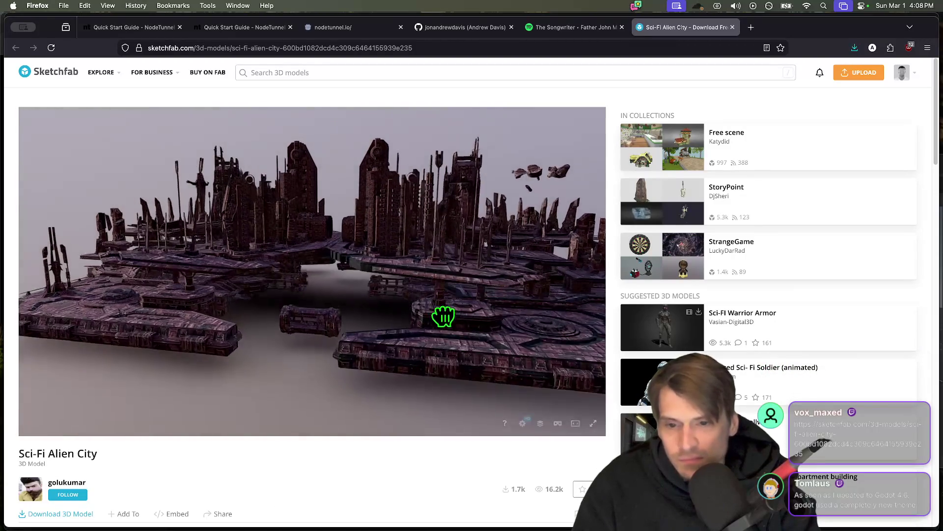
pyautogui.scroll(5, 432, 315)
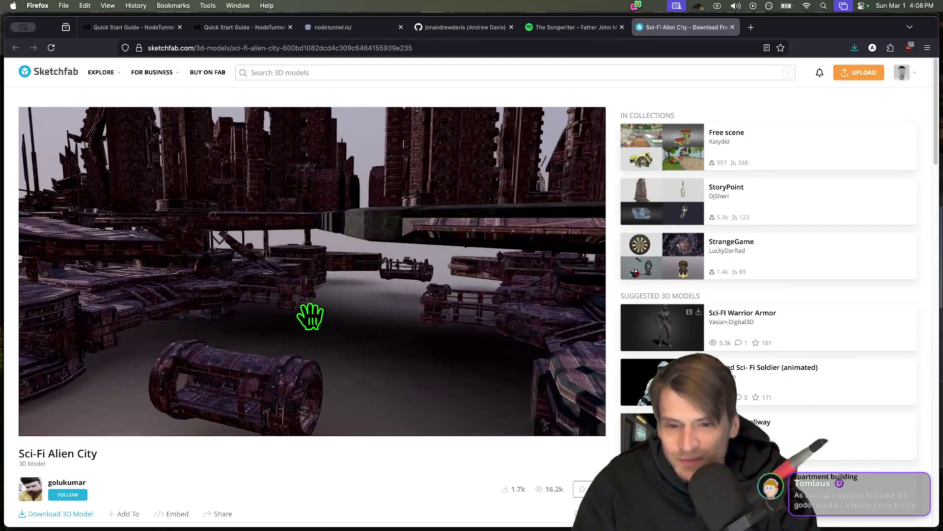
pyautogui.moveTo(345, 313)
pyautogui.mouseDown()
pyautogui.moveTo(463, 326)
pyautogui.moveTo(467, 363)
pyautogui.moveTo(434, 295)
pyautogui.moveTo(442, 320)
pyautogui.mouseUp()
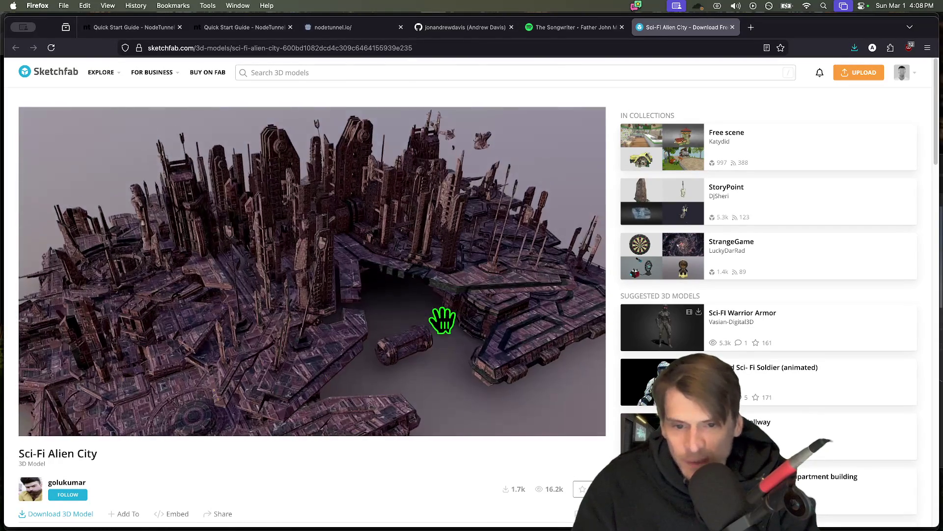
pyautogui.moveTo(263, 325); pyautogui.dragTo(331, 327)
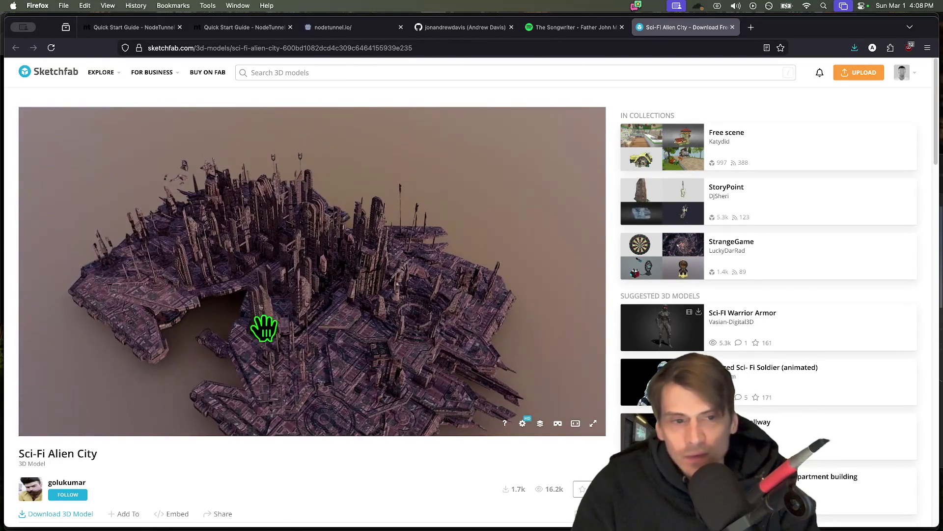
pyautogui.moveTo(261, 309)
pyautogui.mouseDown()
pyautogui.moveTo(476, 275)
pyautogui.moveTo(297, 257)
pyautogui.moveTo(355, 269)
pyautogui.moveTo(507, 349)
pyautogui.moveTo(402, 350)
pyautogui.mouseUp()
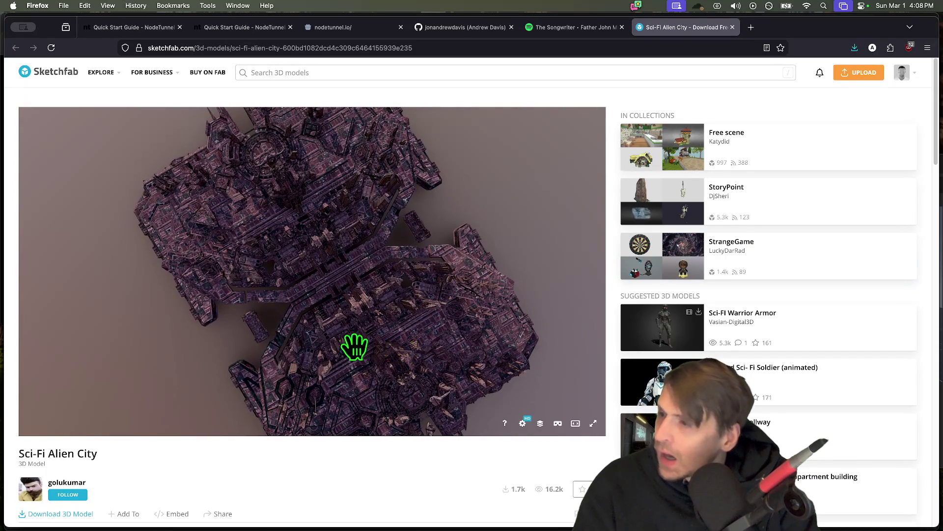
# Step: Close the Sketchfab page and bring the Godot editor back to the front
pyautogui.press('super+w')
pyautogui.press('super+Tab')
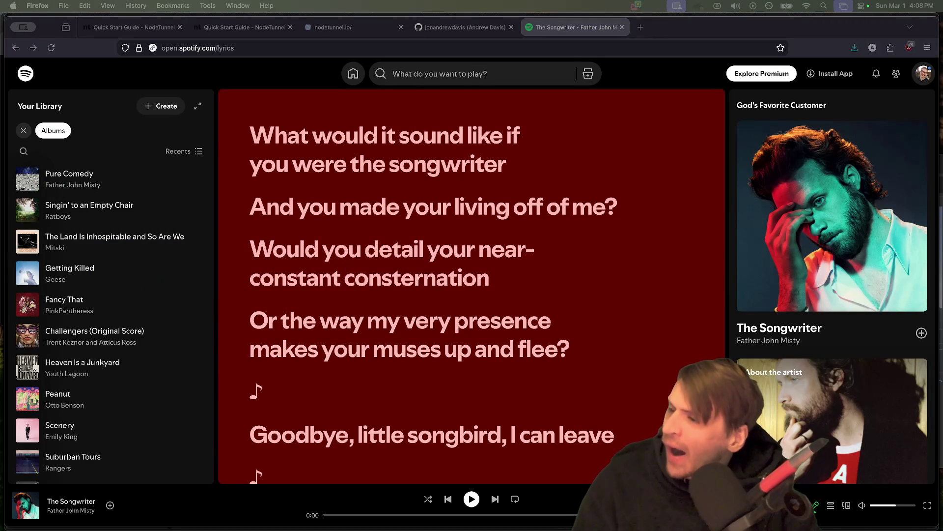
pyautogui.moveTo(418, 521)
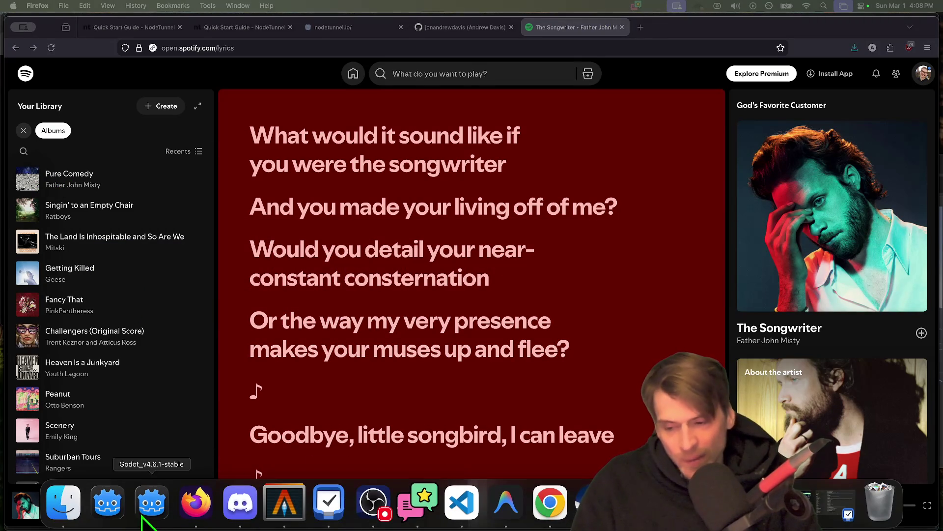
pyautogui.click(106, 510)
# Step: Look over the Interface > Theme > Style choices in Editor Settings, then dismiss the dialog
pyautogui.click(48, 6)
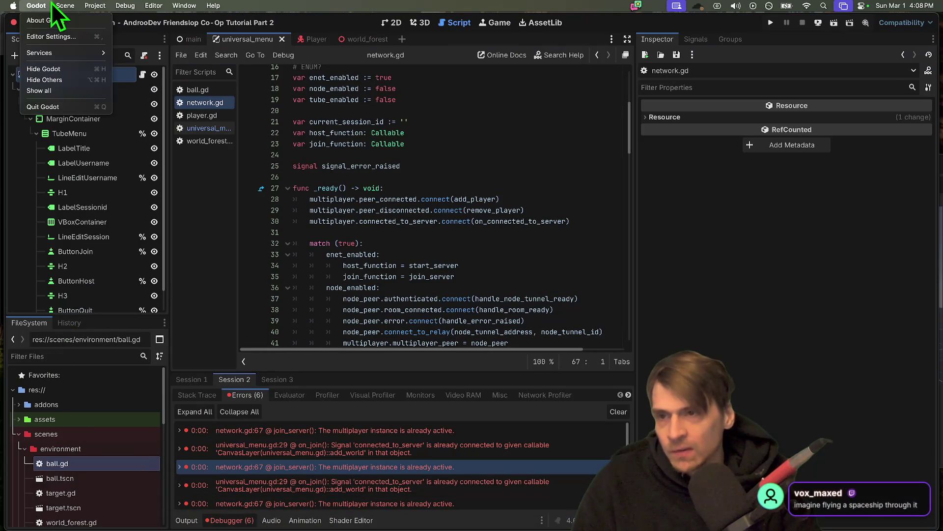
pyautogui.click(42, 43)
pyautogui.click(274, 140)
pyautogui.click(286, 150)
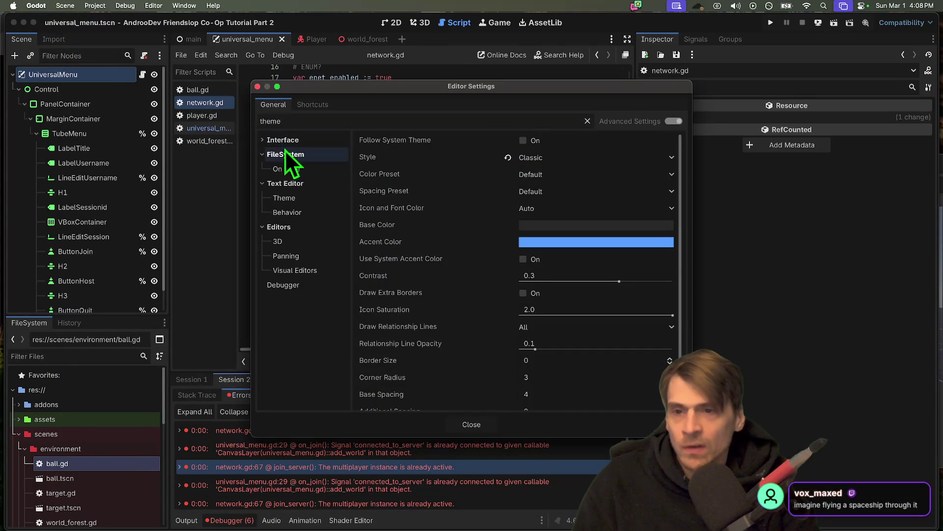
pyautogui.click(606, 163)
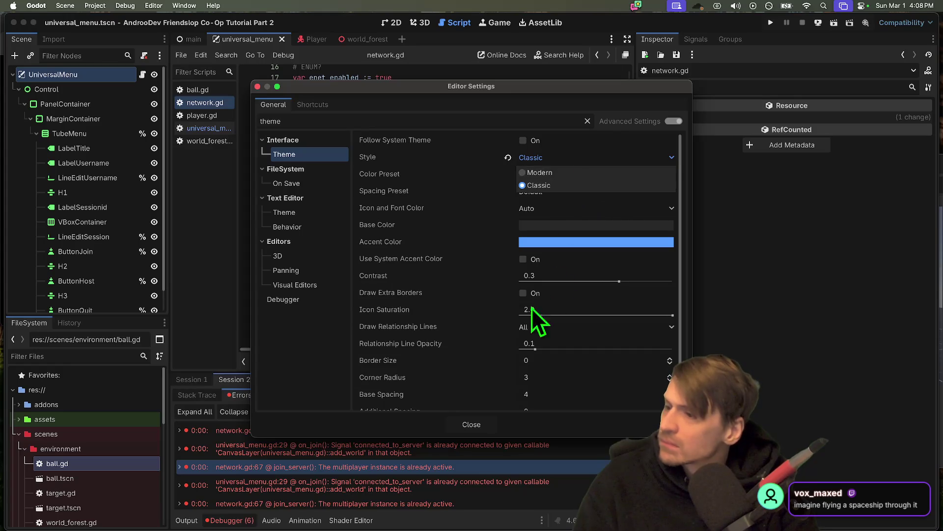
pyautogui.press('Escape')
pyautogui.press('Escape')
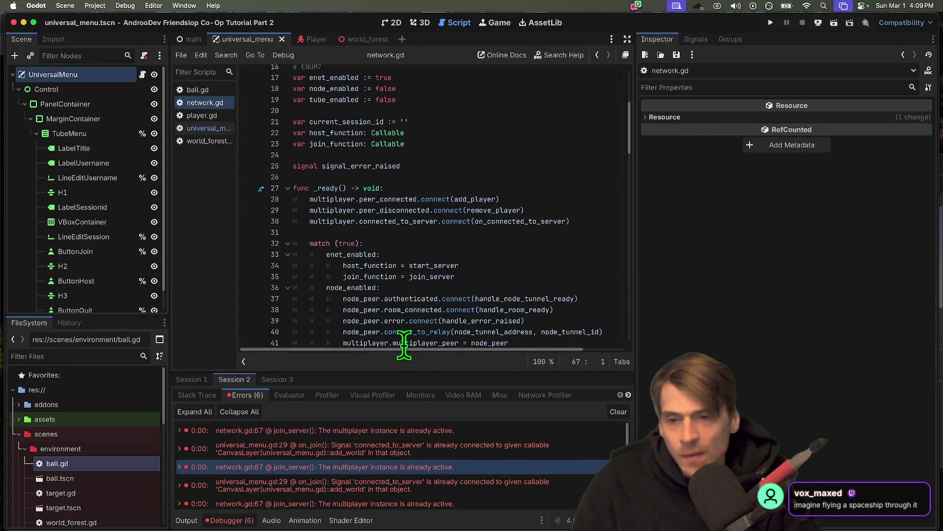
# Step: Scroll through network.gd to find the enet_enabled and node_enabled flags
pyautogui.scroll(-5, 407, 313)
pyautogui.scroll(1, 407, 313)
pyautogui.click(373, 273)
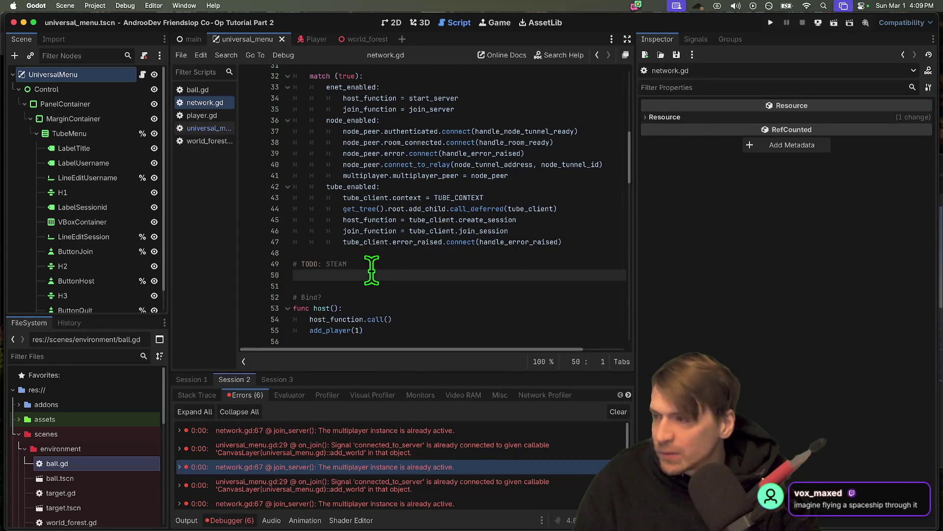
pyautogui.press('super+Tab')
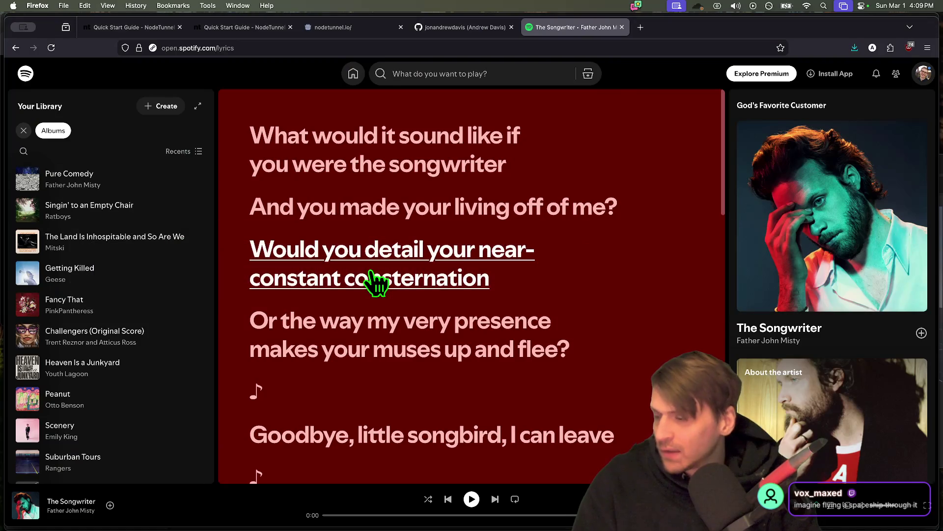
pyautogui.press('super+Tab')
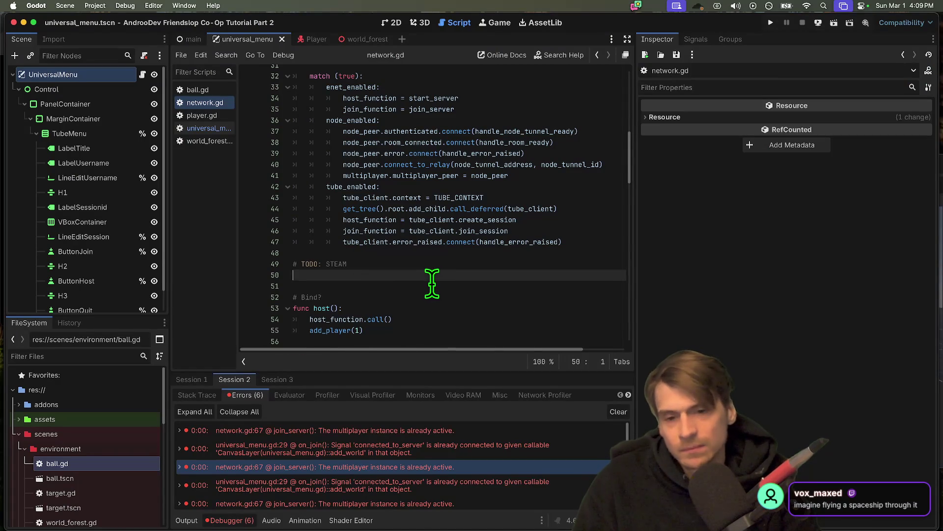
pyautogui.scroll(-10, 432, 283)
pyautogui.scroll(-11, 440, 263)
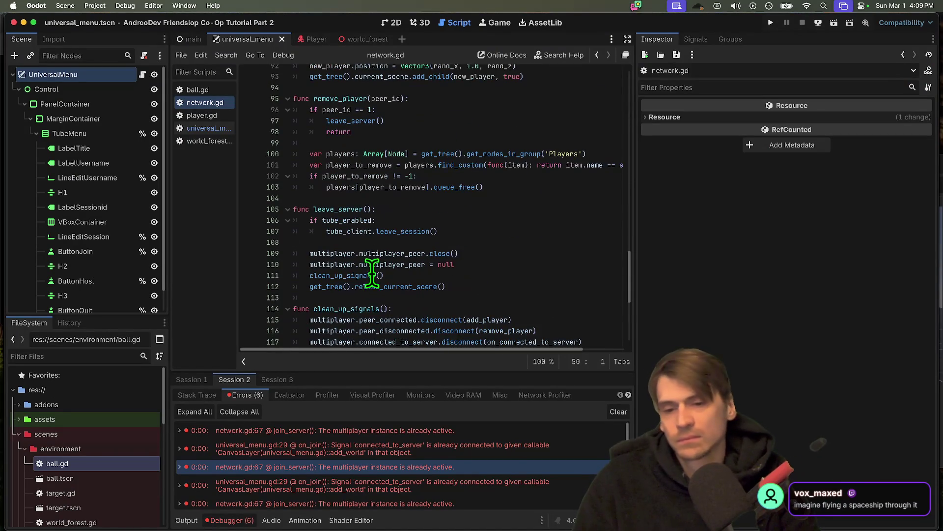
pyautogui.scroll(-6, 372, 272)
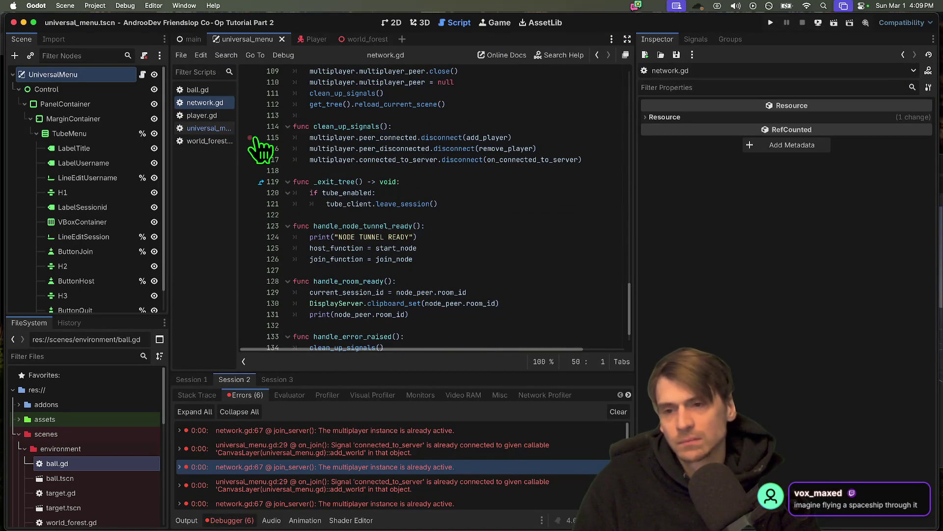
pyautogui.scroll(20, 295, 211)
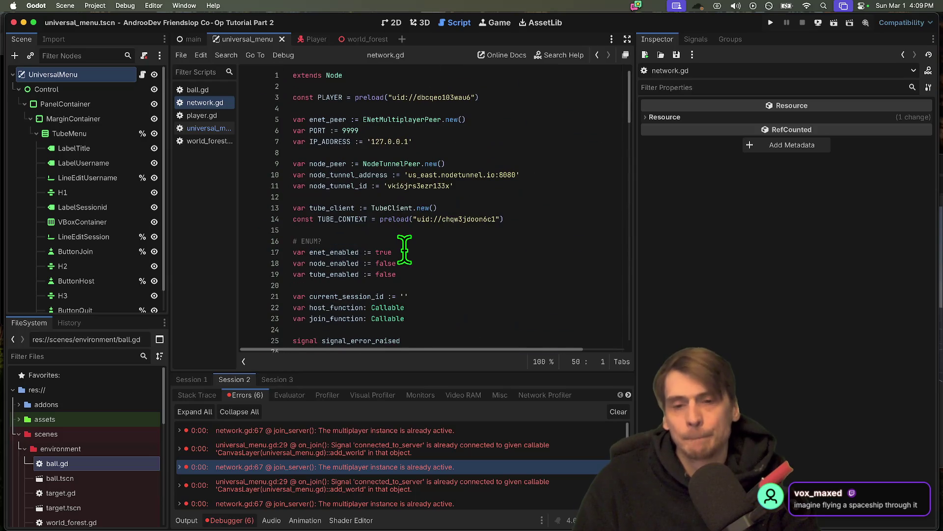
# Step: Set enet_enabled to false and node_enabled to true, then run the project with Cmd+B
pyautogui.doubleClick(406, 252)
pyautogui.write('fals')
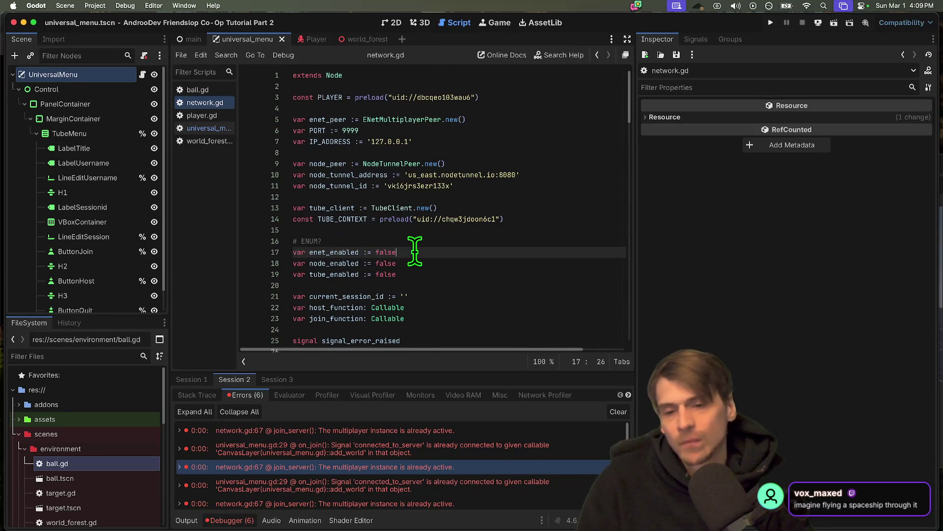
pyautogui.press('Down')
pyautogui.press('BackSpace')
pyautogui.write('e')
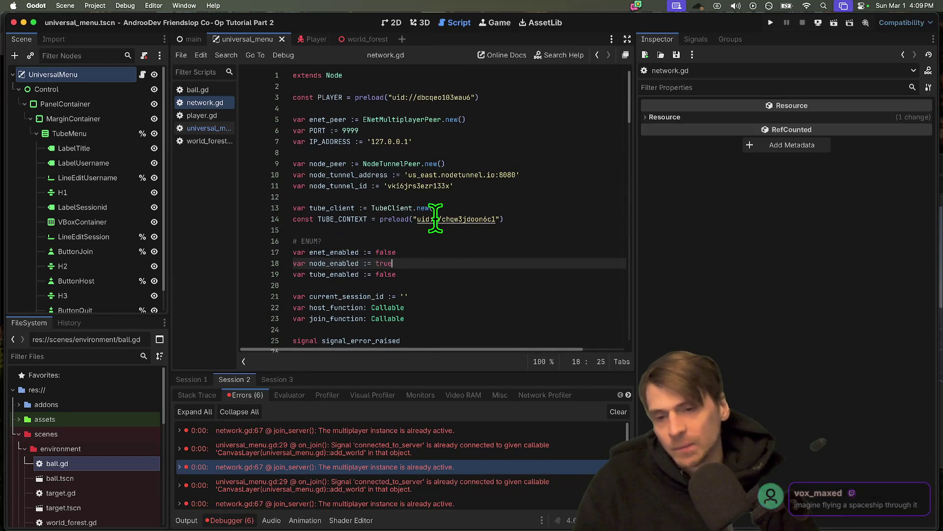
pyautogui.press('super+b')
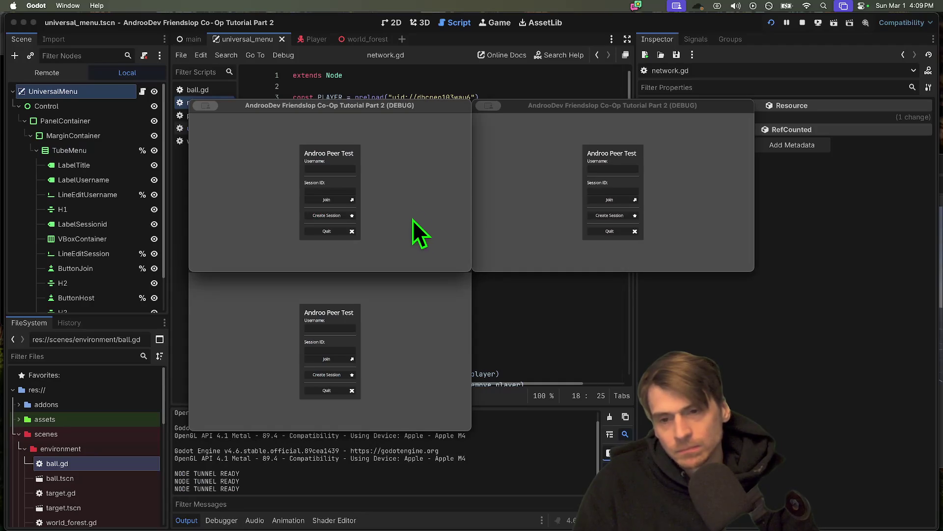
# Step: Host a session in the first game window and join it from the second with the pasted Session ID
pyautogui.click(345, 214)
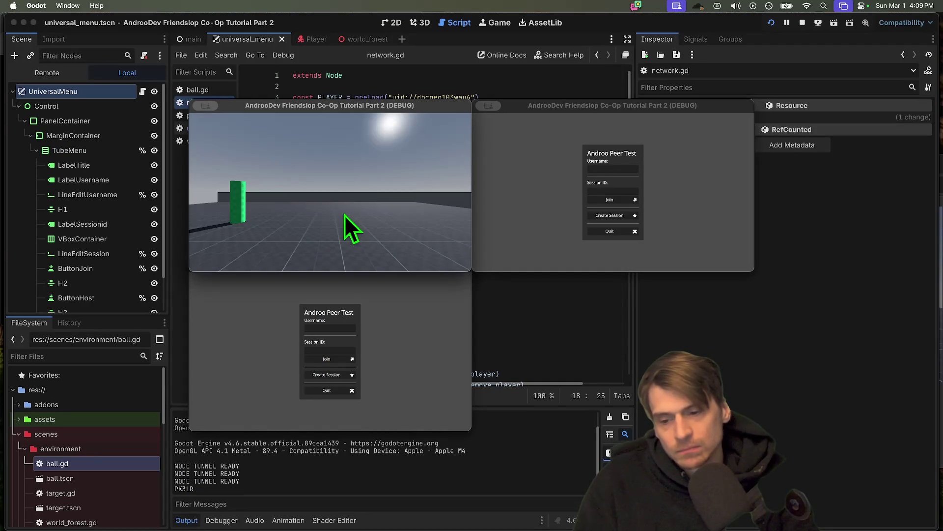
pyautogui.click(404, 324)
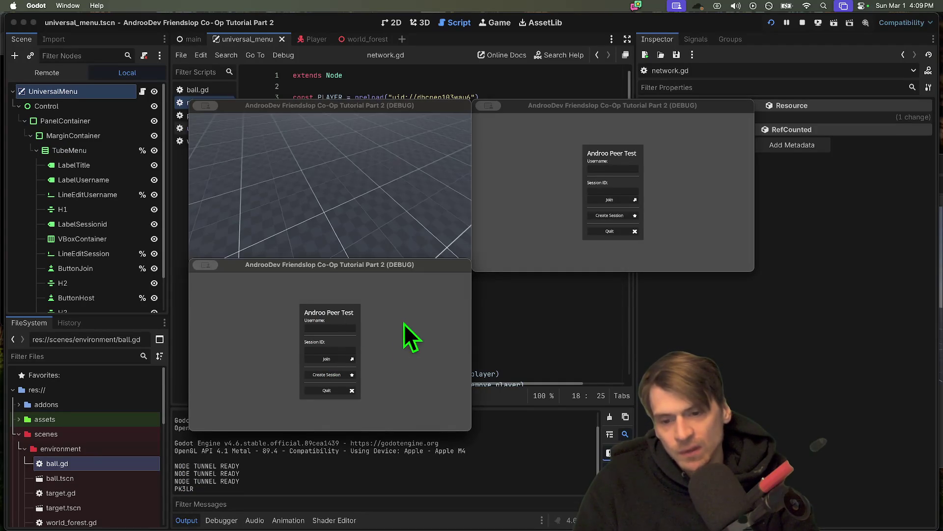
pyautogui.click(332, 349)
pyautogui.write('PK3LR')
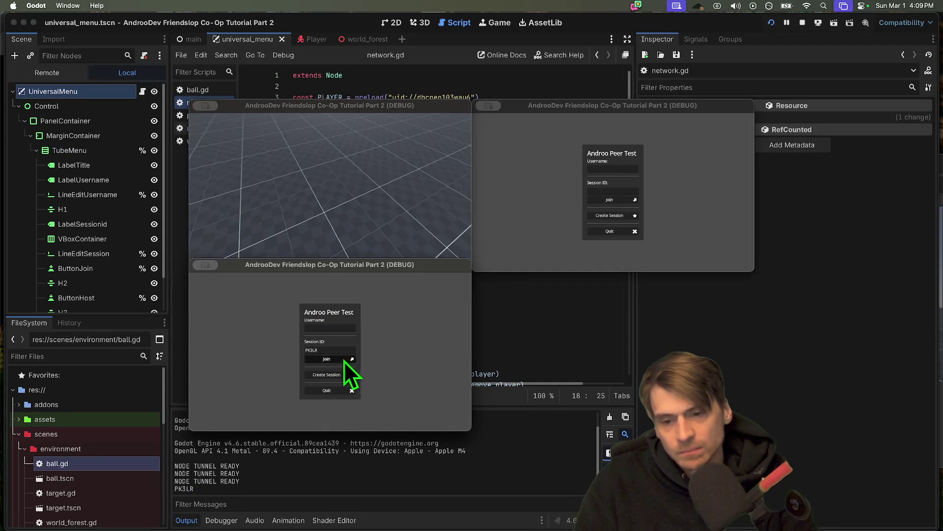
pyautogui.click(344, 360)
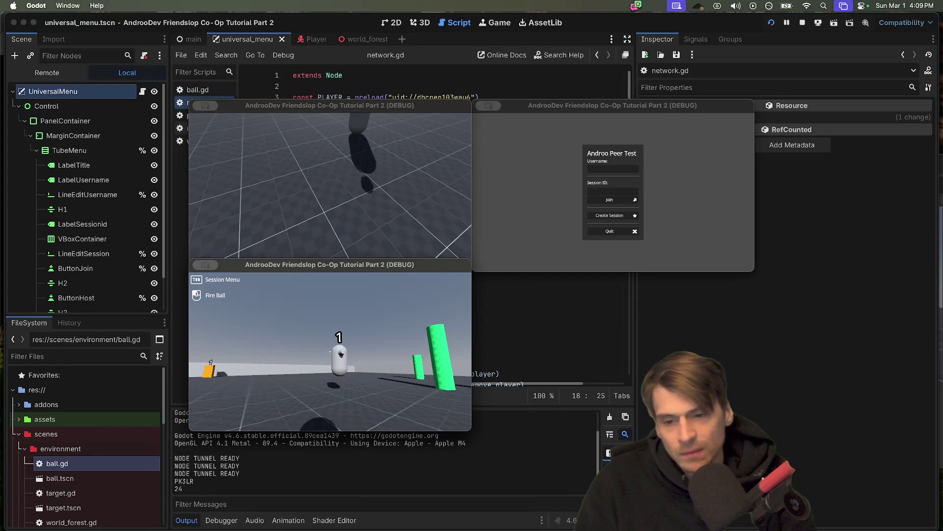
# Step: Join from the third window, move the player with W and S, then stop the game
pyautogui.press('Tab')
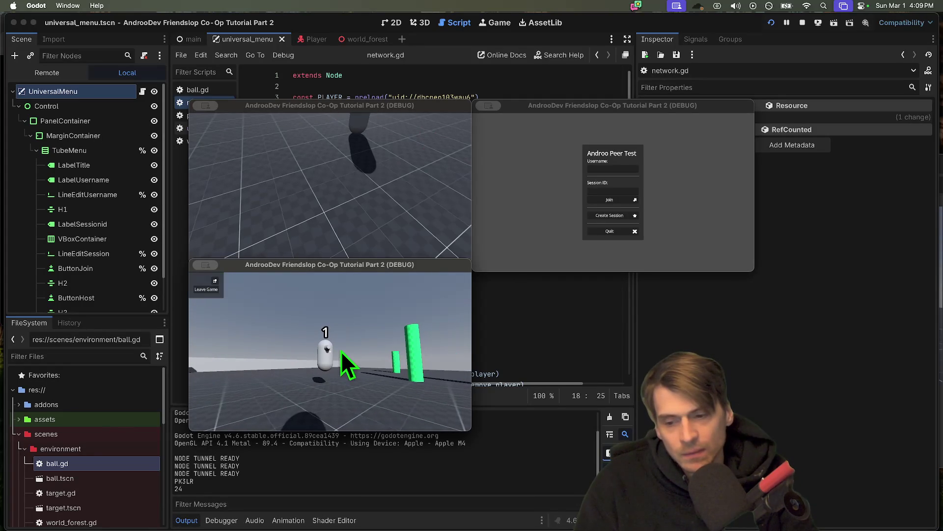
pyautogui.click(554, 231)
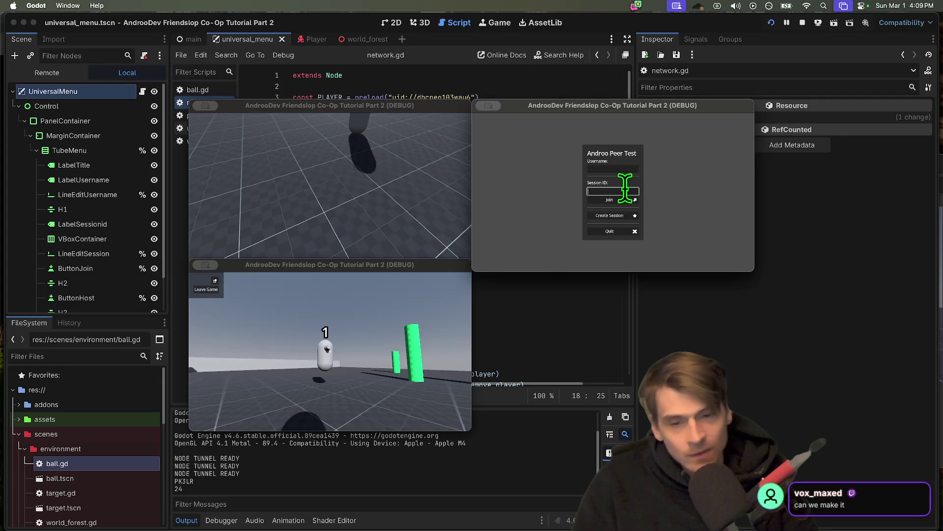
pyautogui.write('PK3LR')
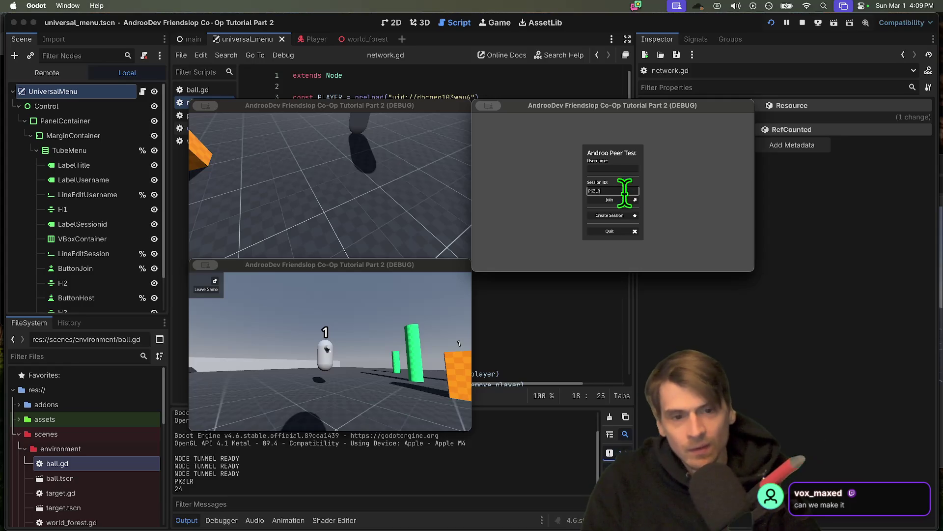
pyautogui.click(624, 200)
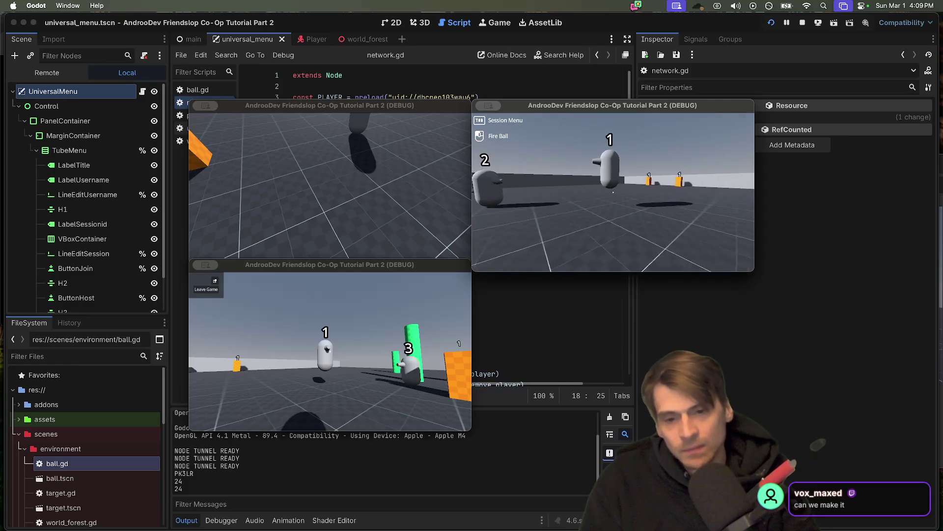
pyautogui.press('w')
pyautogui.press('s')
pyautogui.press('s')
pyautogui.press('s')
pyautogui.press('super+Tab')
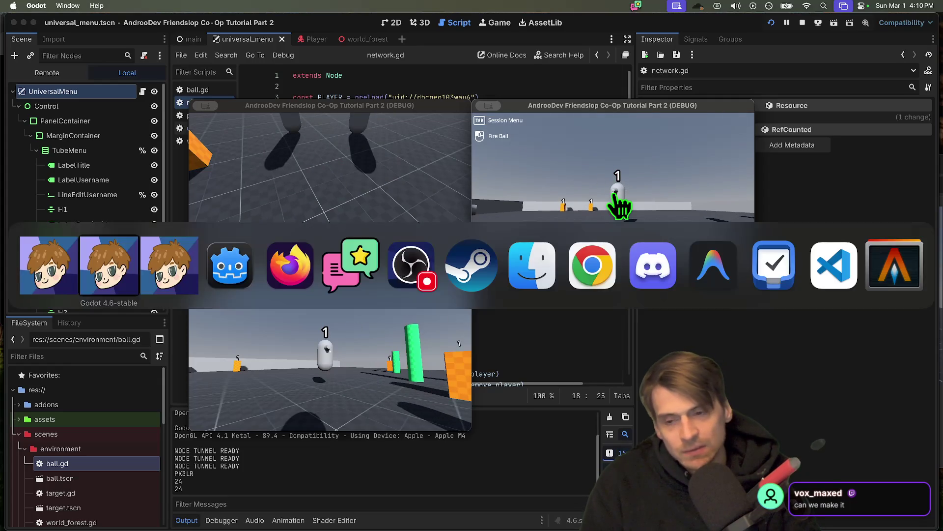
pyautogui.click(802, 21)
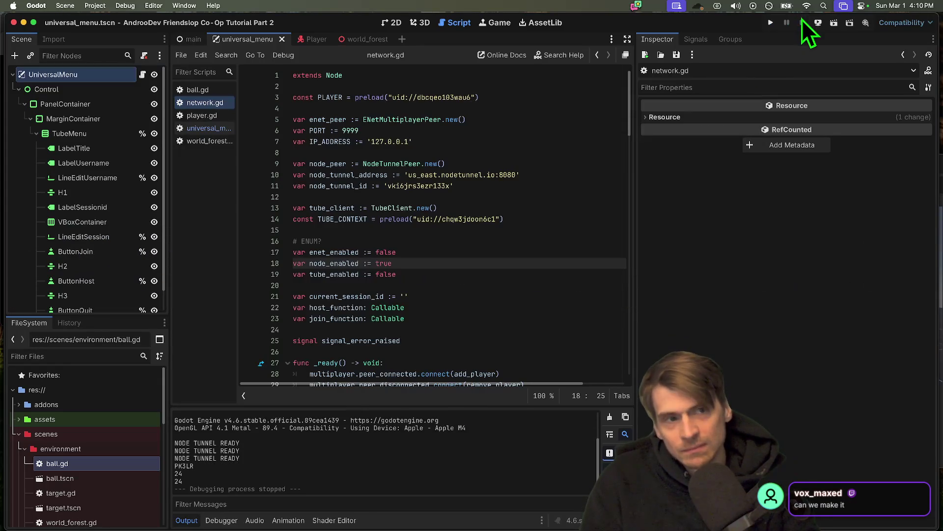
# Step: In the Player script, insert a blank line above set_multiplayer_authority in _enter_tree
pyautogui.click(310, 39)
pyautogui.scroll(-5, 380, 246)
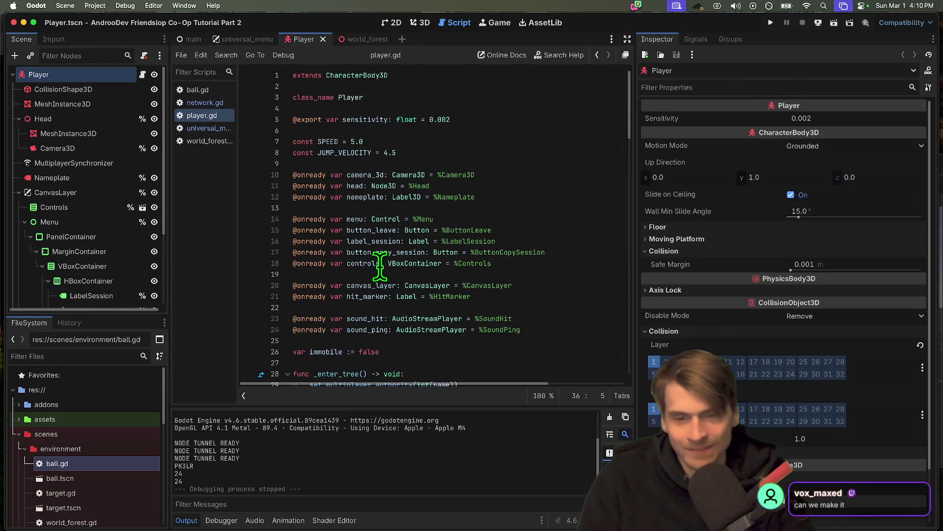
pyautogui.click(465, 212)
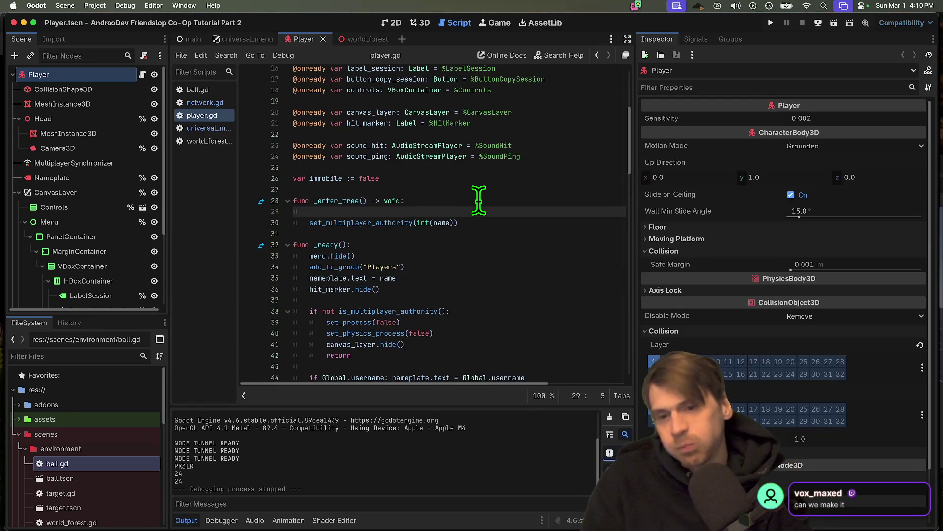
pyautogui.press('Home')
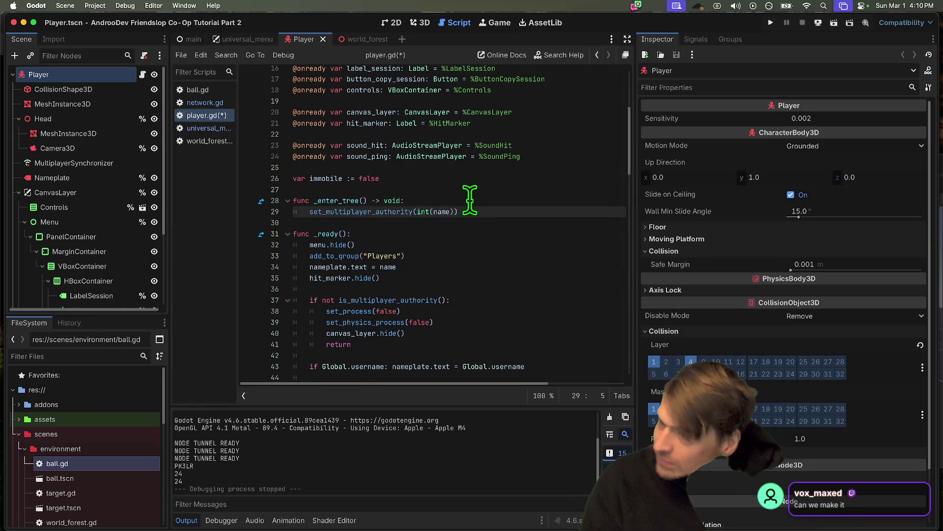
pyautogui.press('Return')
pyautogui.press('Up')
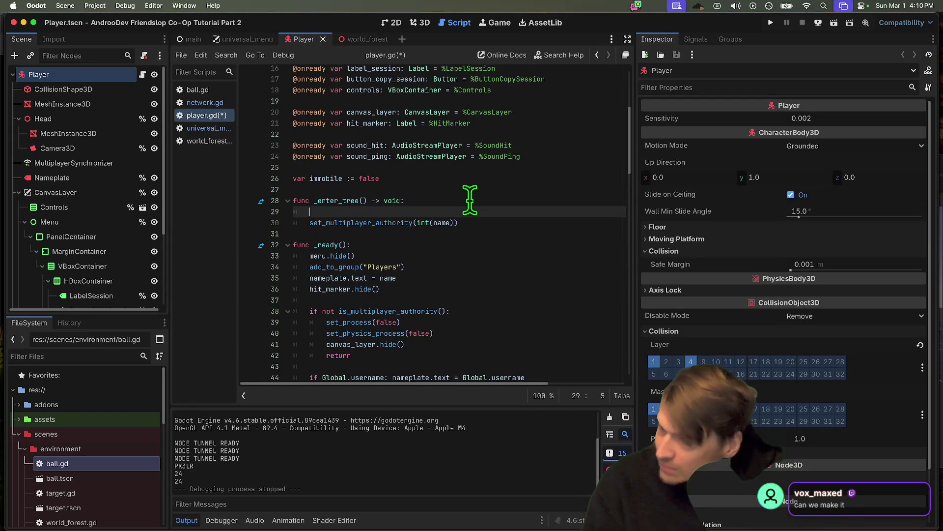
# Step: Write print(multiplayer.get_unique_id()) on the new line and run the project
pyautogui.write('print(get_')
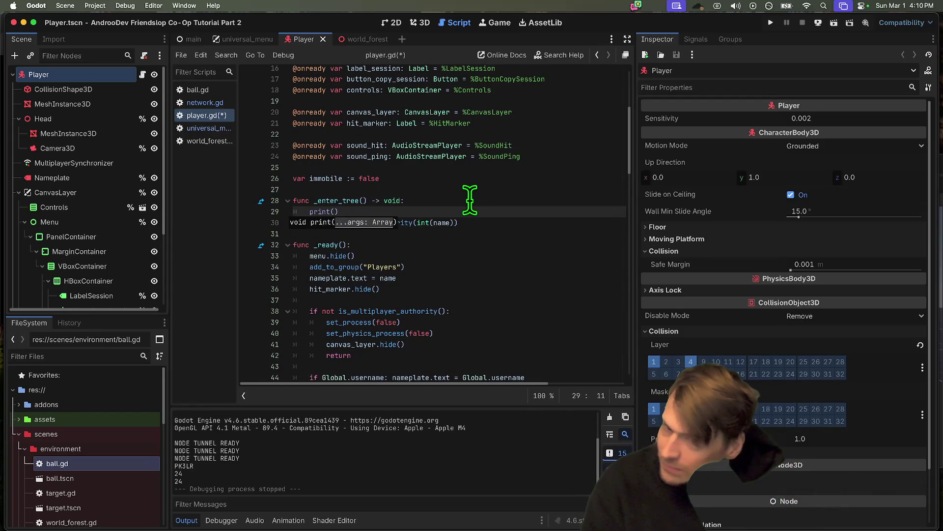
pyautogui.write('un')
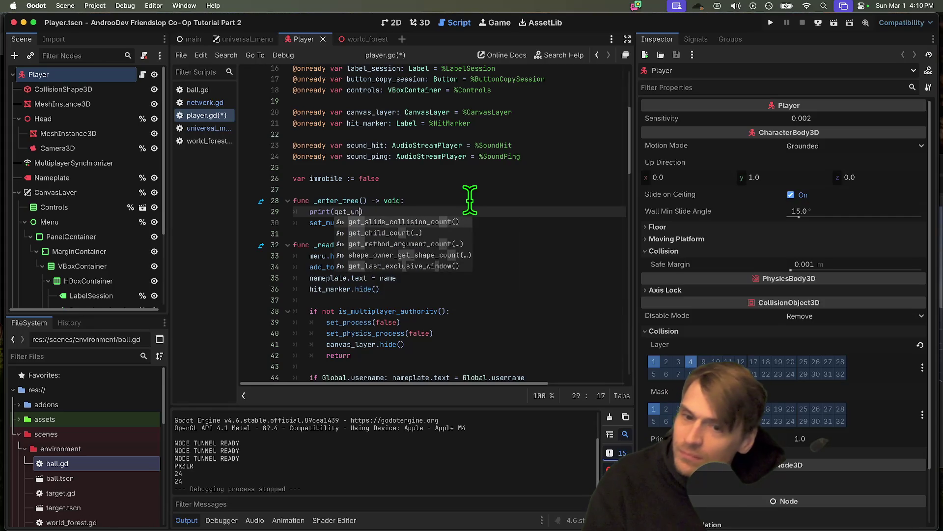
pyautogui.press('BackSpace')
pyautogui.press('BackSpace')
pyautogui.press('BackSpace')
pyautogui.write('mu')
pyautogui.press('Return')
pyautogui.write('.get_u')
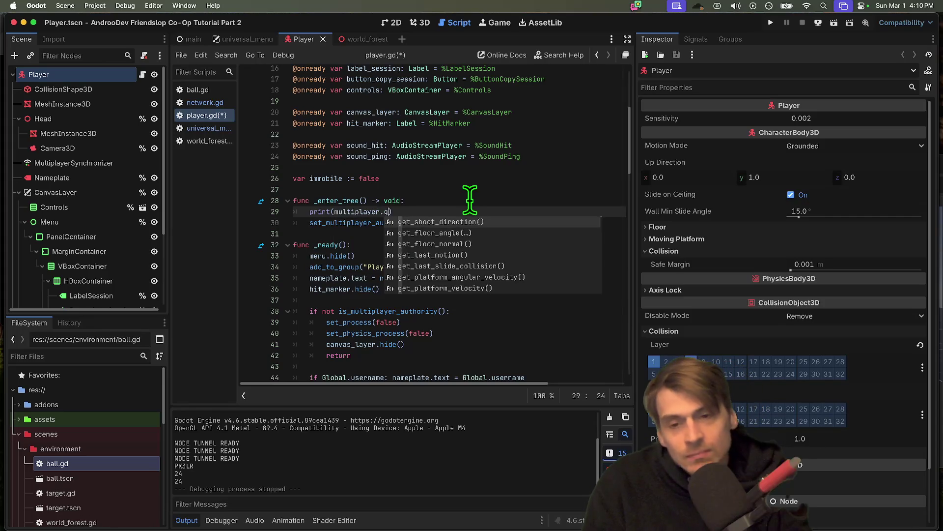
pyautogui.press('Return')
pyautogui.press('super+b')
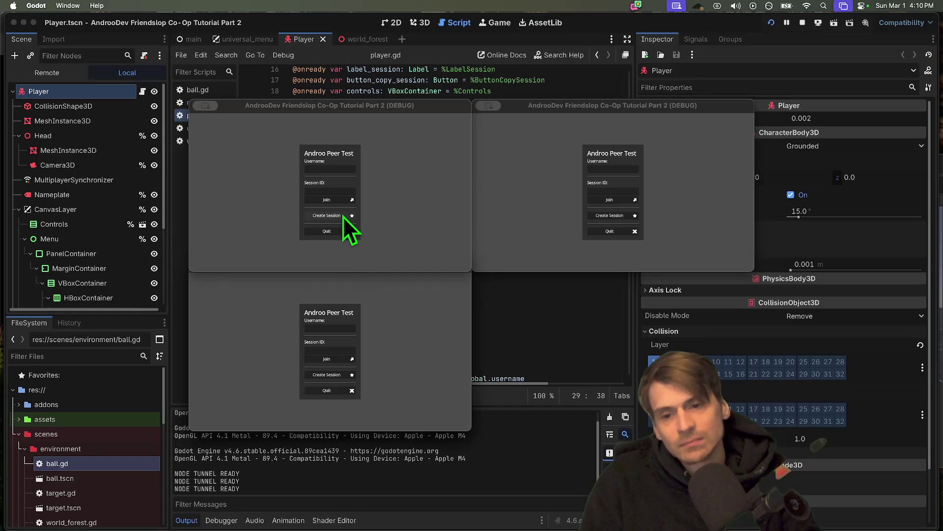
# Step: Host a session, check the printed id 1184C in the output, and stop the game
pyautogui.click(343, 216)
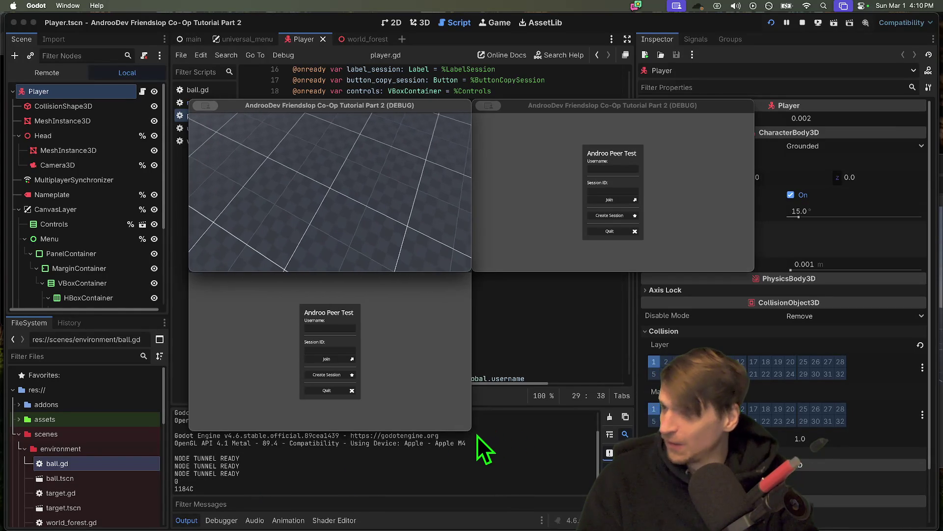
pyautogui.click(191, 492)
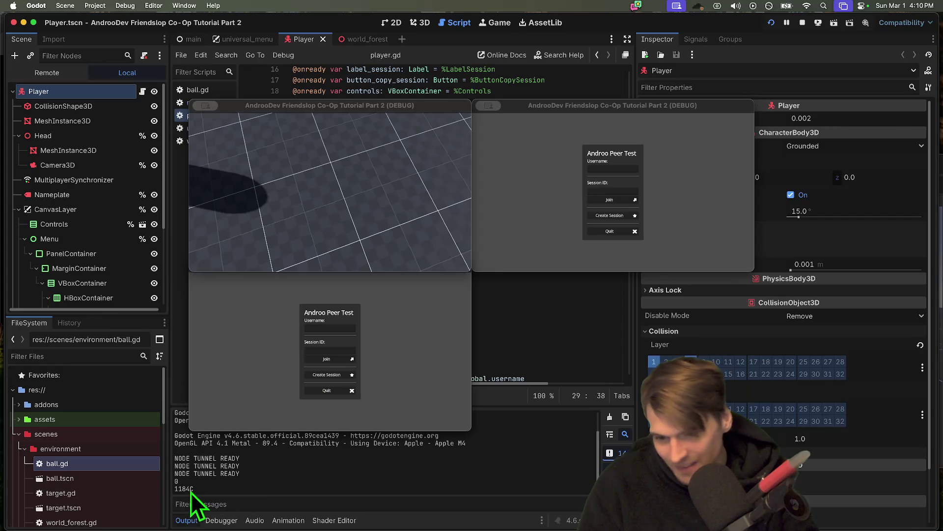
pyautogui.doubleClick(191, 491)
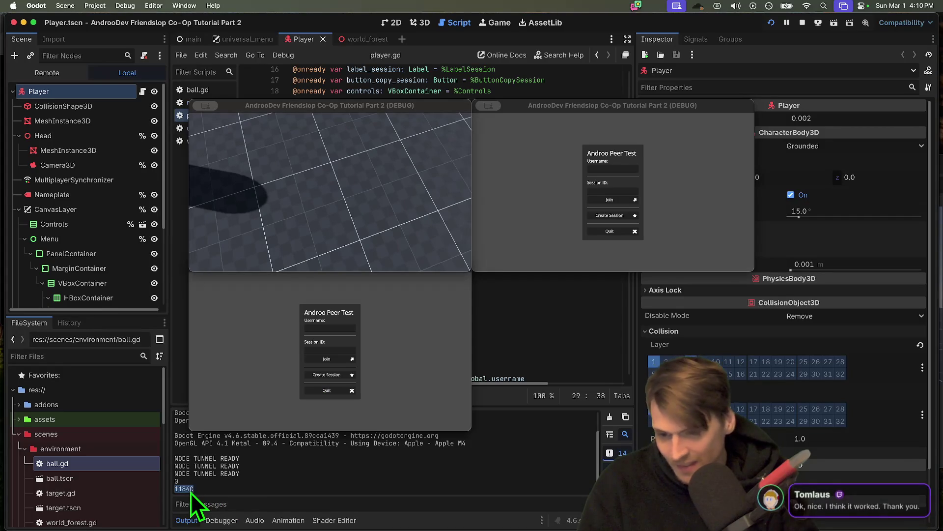
pyautogui.click(799, 22)
# Step: Wrap the authority call in 'if multiplayer.get_unique_id():' and remove the print line
pyautogui.click(544, 205)
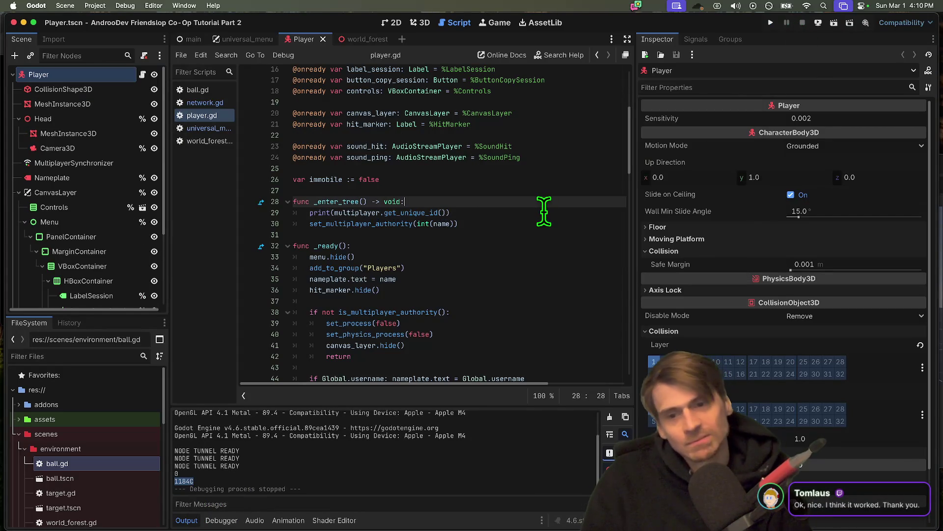
pyautogui.press('Return')
pyautogui.write('if multiplayer.')
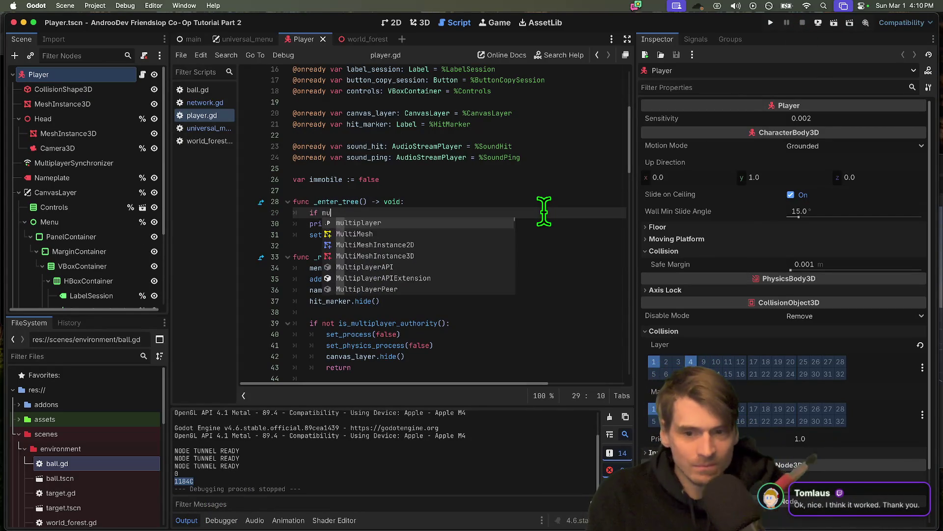
pyautogui.write('get')
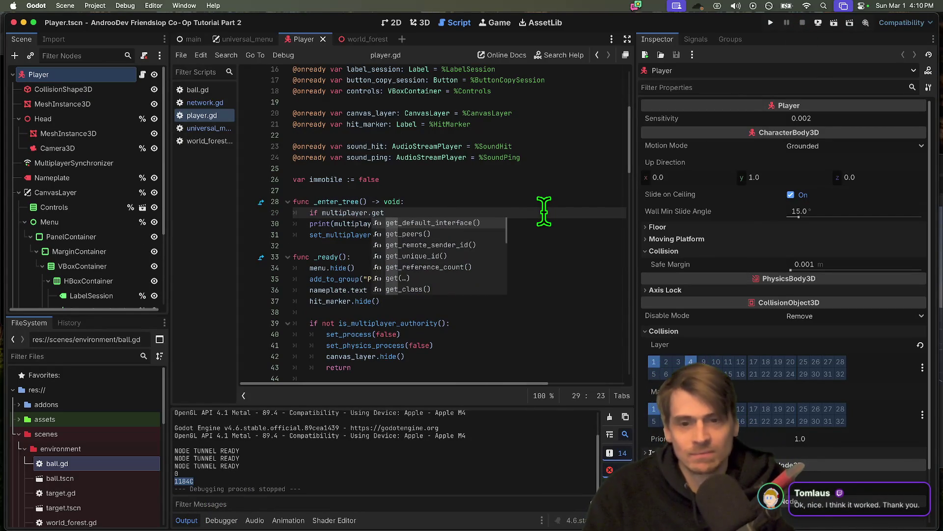
pyautogui.write('_unique_id() == 0')
pyautogui.press('Return')
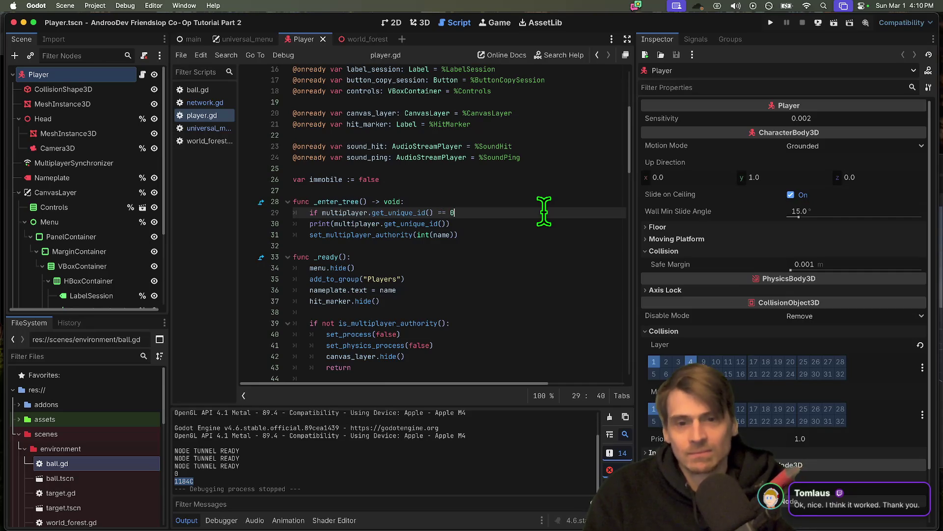
pyautogui.write(':')
pyautogui.press('Down')
pyautogui.press('super+shift+k')
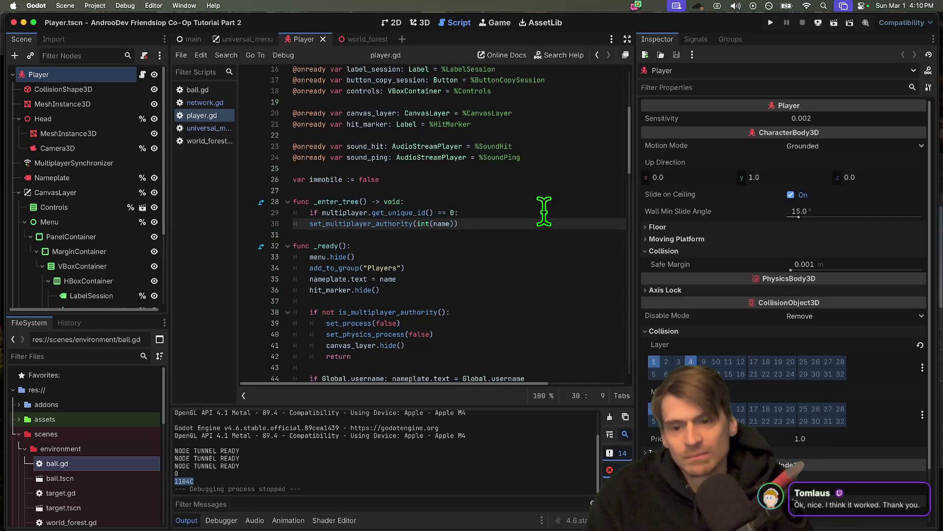
pyautogui.press('super+Left')
pyautogui.press('Tab')
# Step: Add an else branch containing the pasted authority call and delete the stray 1 after int(name)
pyautogui.press('Down')
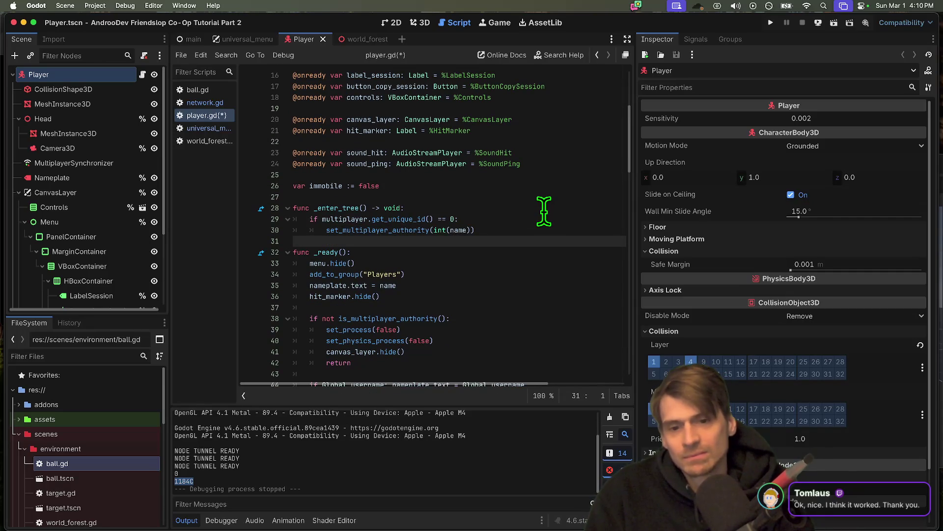
pyautogui.press('Return')
pyautogui.press('Up')
pyautogui.press('Tab')
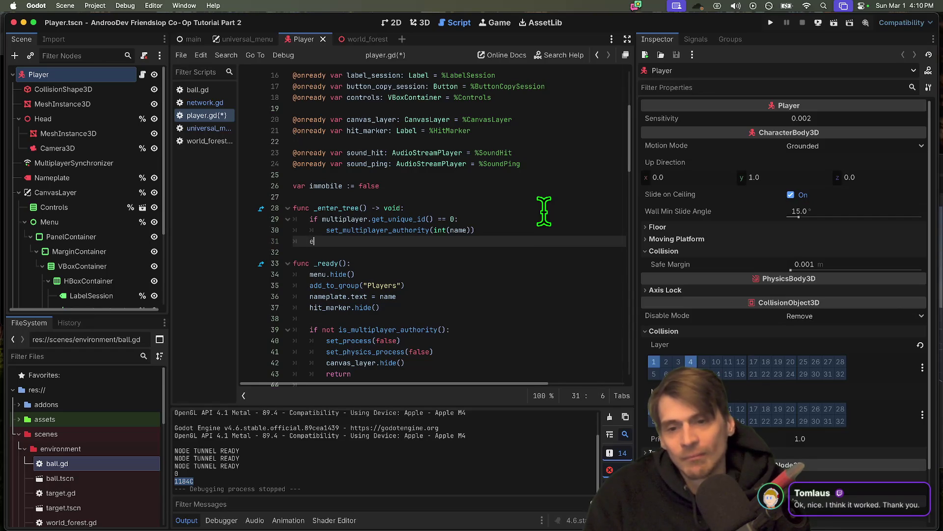
pyautogui.write('lse:')
pyautogui.press('Return')
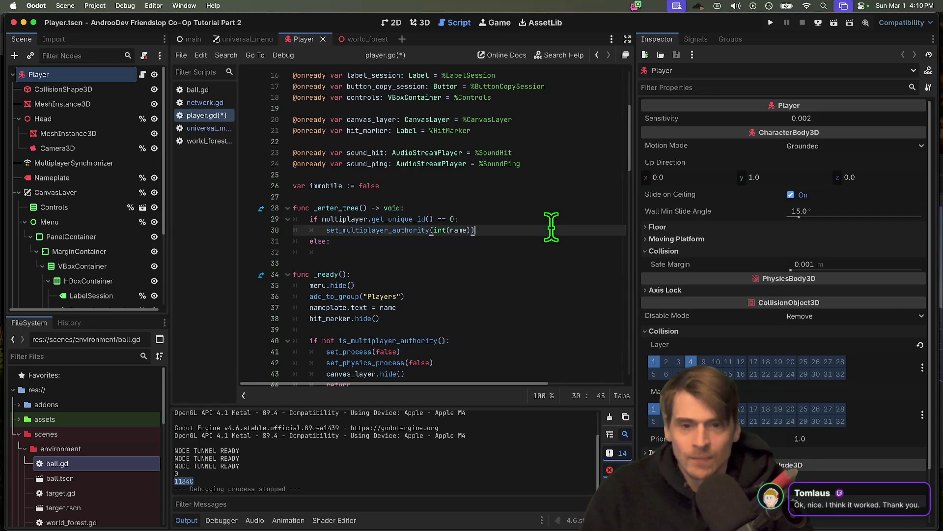
pyautogui.write('set_multiplayer_authority(int(name))')
pyautogui.press('Down')
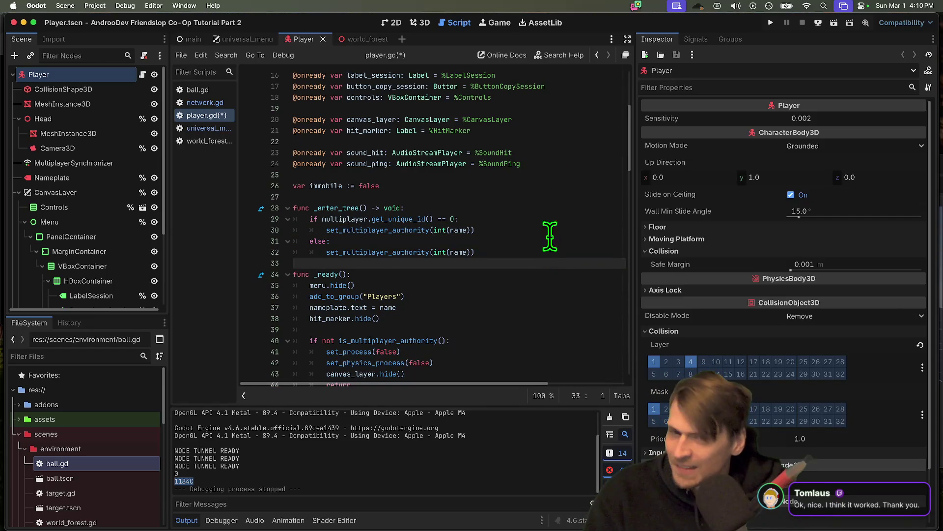
pyautogui.click(551, 227)
pyautogui.write('1')
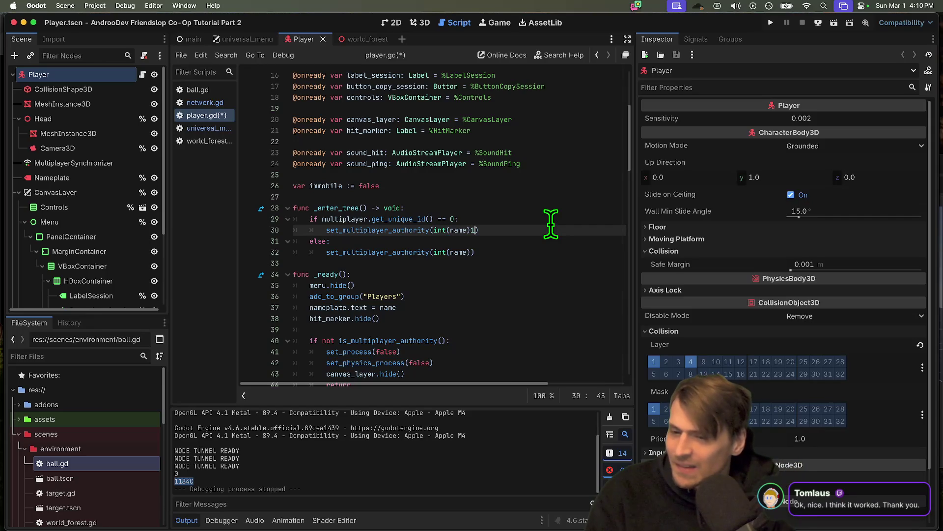
pyautogui.press('BackSpace')
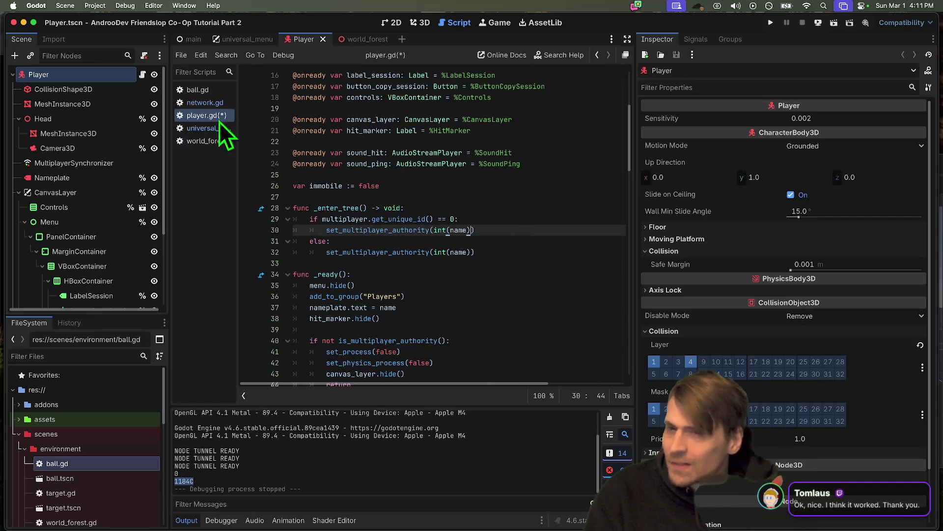
# Step: Delete the if/else block, undo back to the single set_multiplayer_authority(int(name)) call, and save
pyautogui.moveTo(490, 253)
pyautogui.mouseDown()
pyautogui.moveTo(483, 238)
pyautogui.moveTo(310, 219)
pyautogui.mouseUp()
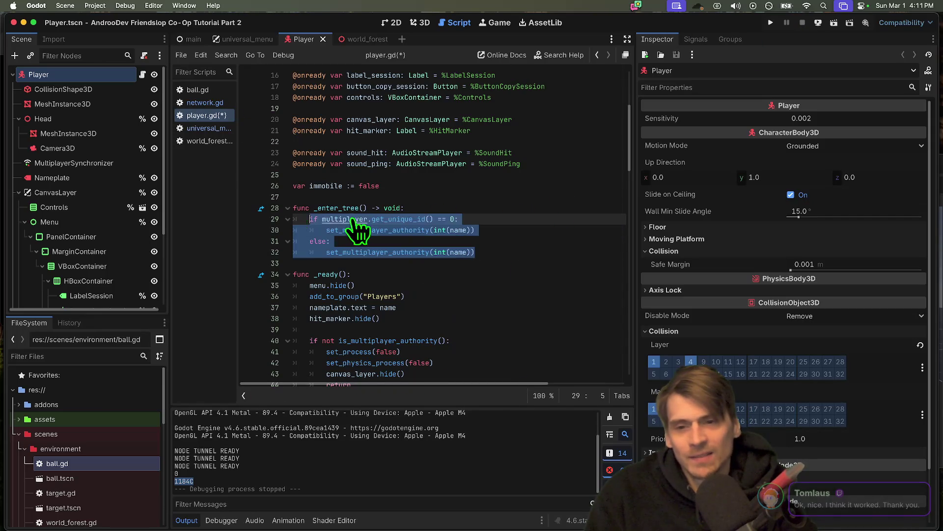
pyautogui.press('BackSpace')
pyautogui.hotkey('ctrl', 'z')
pyautogui.hotkey('ctrl', 'z')
pyautogui.hotkey('ctrl', 'z')
pyautogui.hotkey('ctrl', 'z')
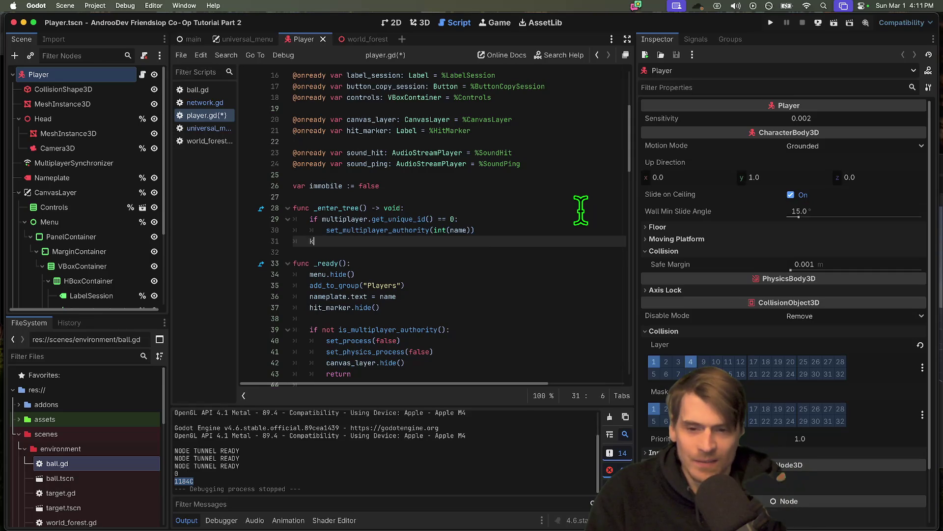
pyautogui.hotkey('ctrl', 'z')
pyautogui.hotkey('ctrl', 'z')
pyautogui.hotkey('ctrl', 'z')
pyautogui.hotkey('ctrl', 'z')
pyautogui.hotkey('ctrl', 'z')
pyautogui.hotkey('ctrl', 's')
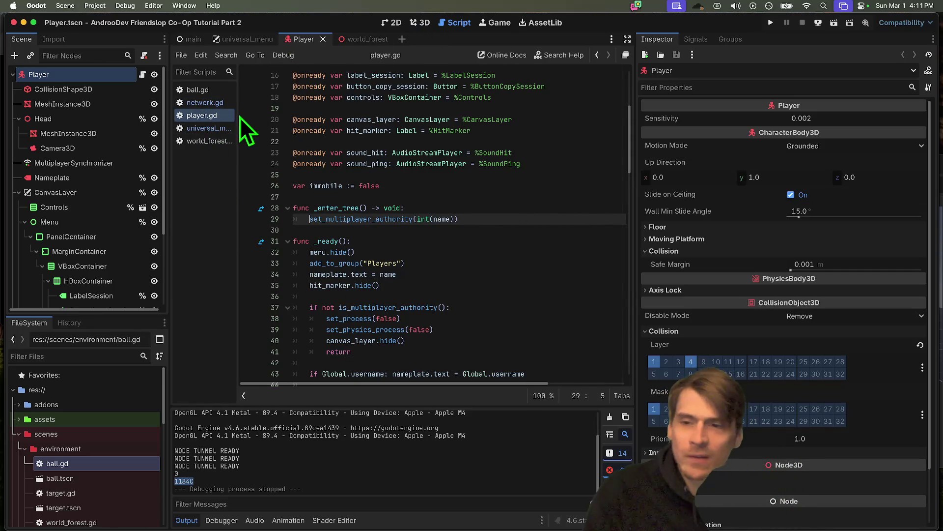
# Step: Remove add_player(1) from host() in network.gd and save
pyautogui.click(209, 102)
pyautogui.scroll(-9, 422, 221)
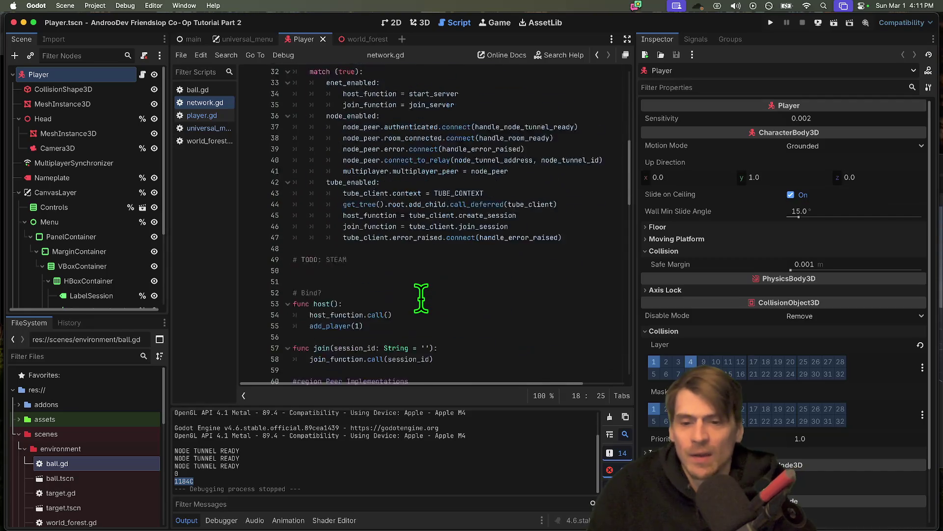
pyautogui.scroll(-5, 421, 298)
pyautogui.moveTo(438, 228); pyautogui.dragTo(178, 225)
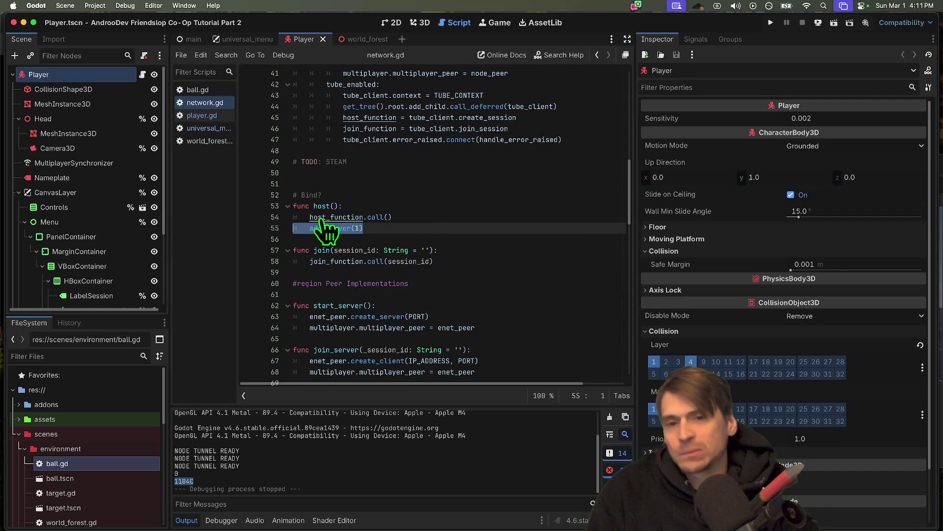
pyautogui.scroll(2, 462, 219)
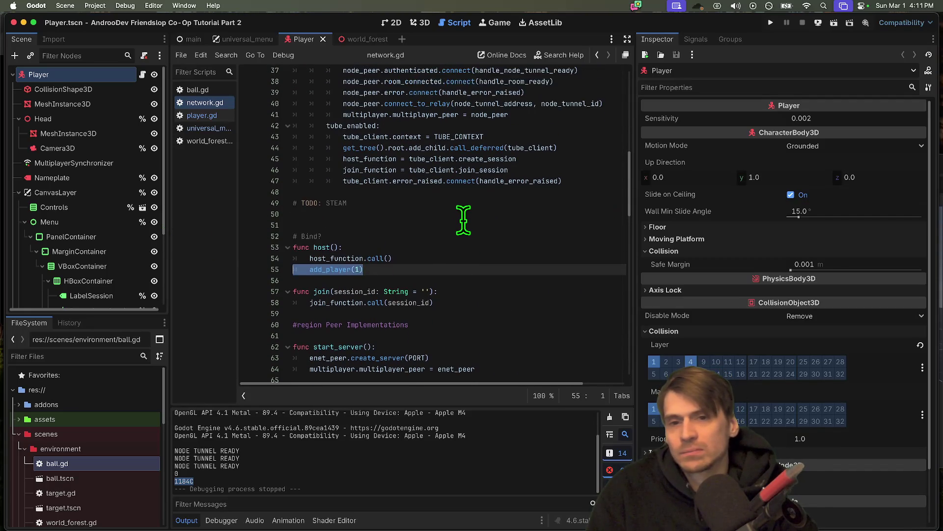
pyautogui.scroll(2, 463, 216)
pyautogui.scroll(-5, 394, 157)
pyautogui.press('BackSpace')
pyautogui.hotkey('ctrl', 's')
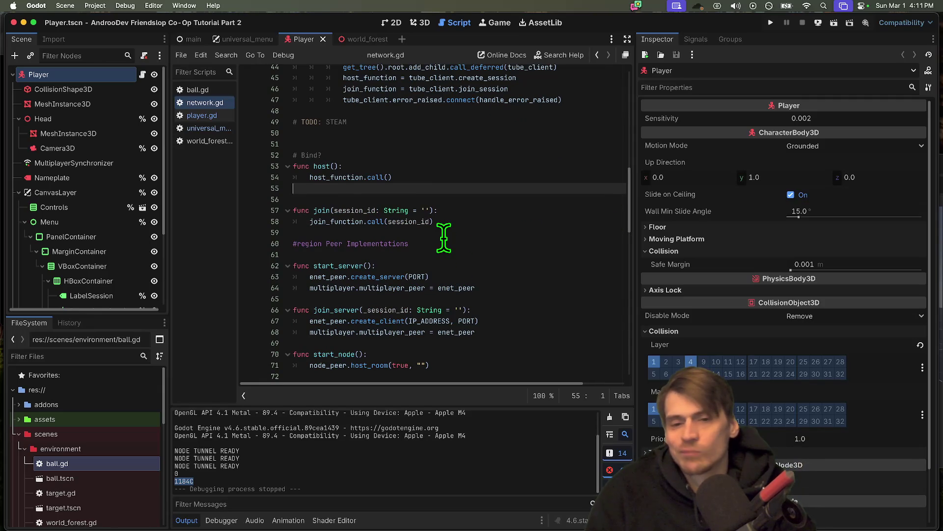
# Step: Put add_player(1) into start_server below the peer line, followed by a blank line
pyautogui.scroll(-1, 442, 236)
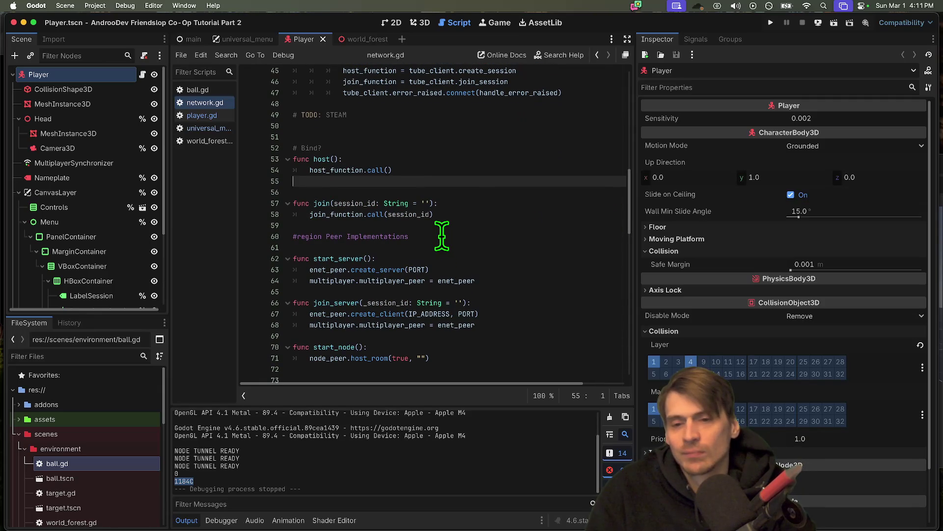
pyautogui.doubleClick(330, 258)
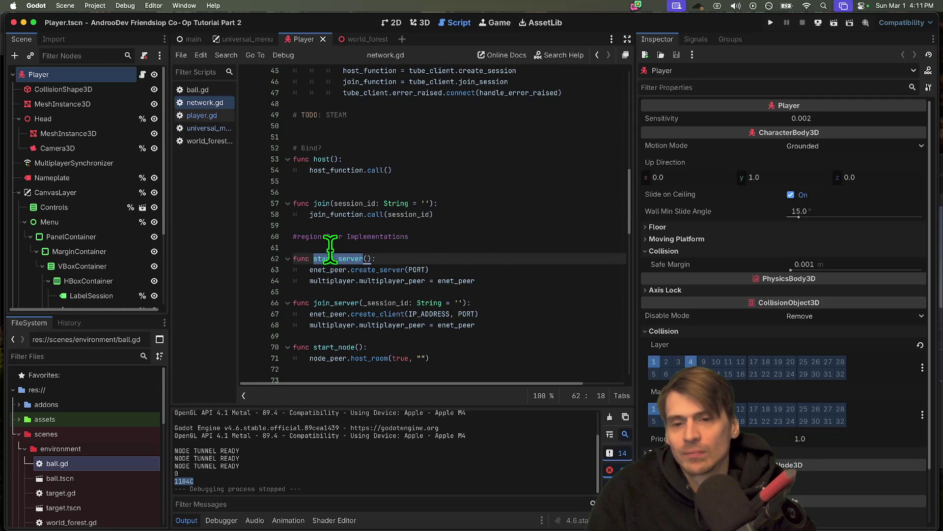
pyautogui.click(515, 302)
pyautogui.press('super+z')
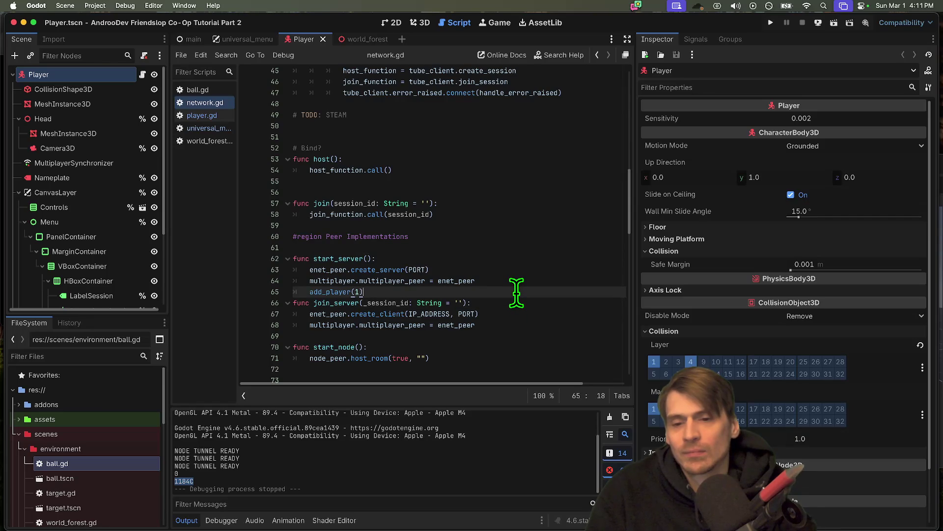
pyautogui.press('Return')
# Step: Add print(multiplayer.get_unique_id()) at the end of handle_room_ready
pyautogui.scroll(-1, 525, 297)
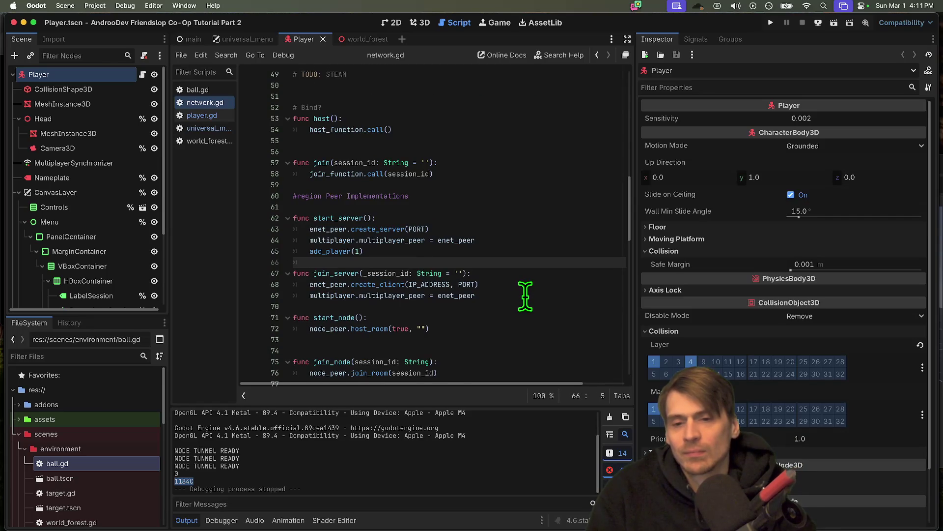
pyautogui.scroll(-4, 525, 297)
pyautogui.click(557, 247)
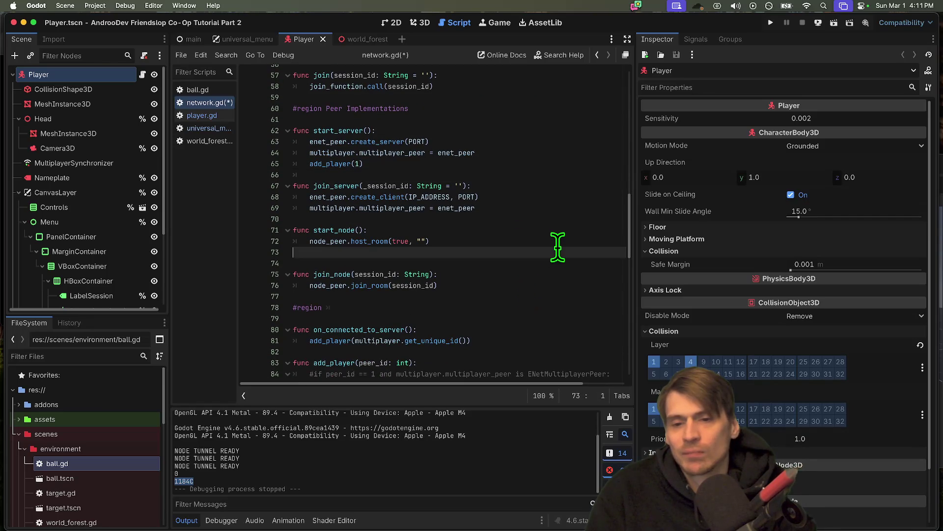
pyautogui.scroll(-15, 558, 247)
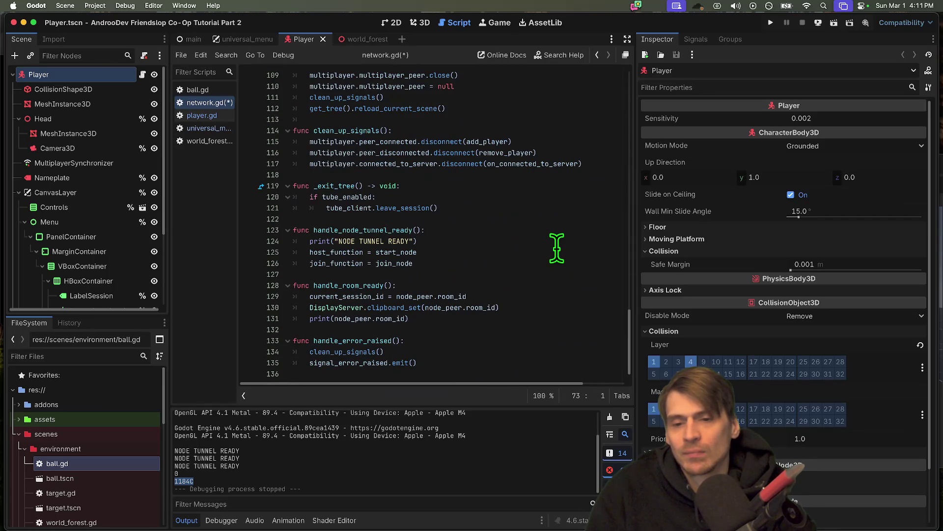
pyautogui.click(335, 275)
pyautogui.doubleClick(335, 285)
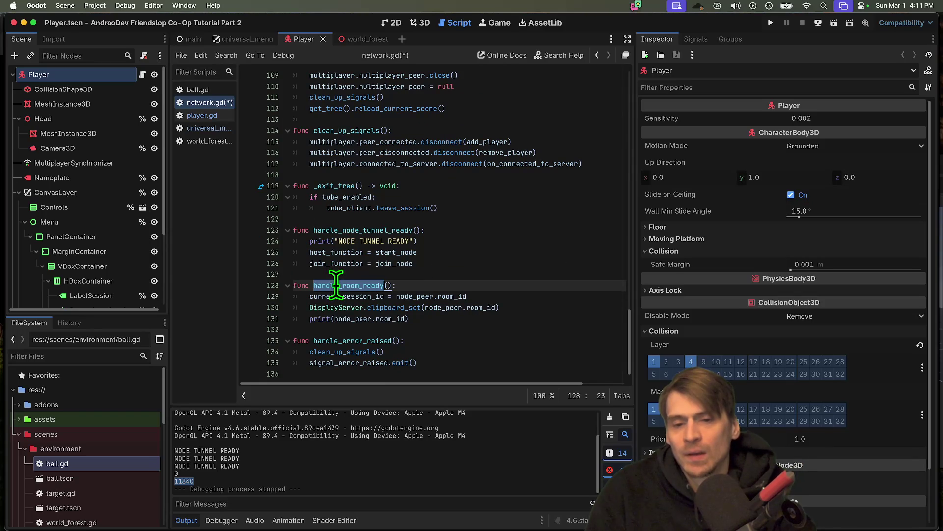
pyautogui.click(509, 329)
pyautogui.press('Return')
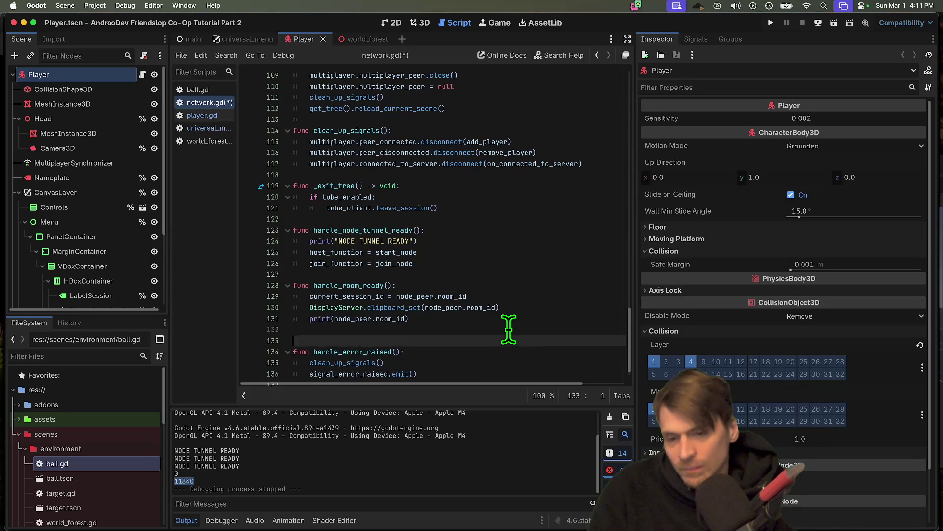
pyautogui.write('print(')
pyautogui.write('get')
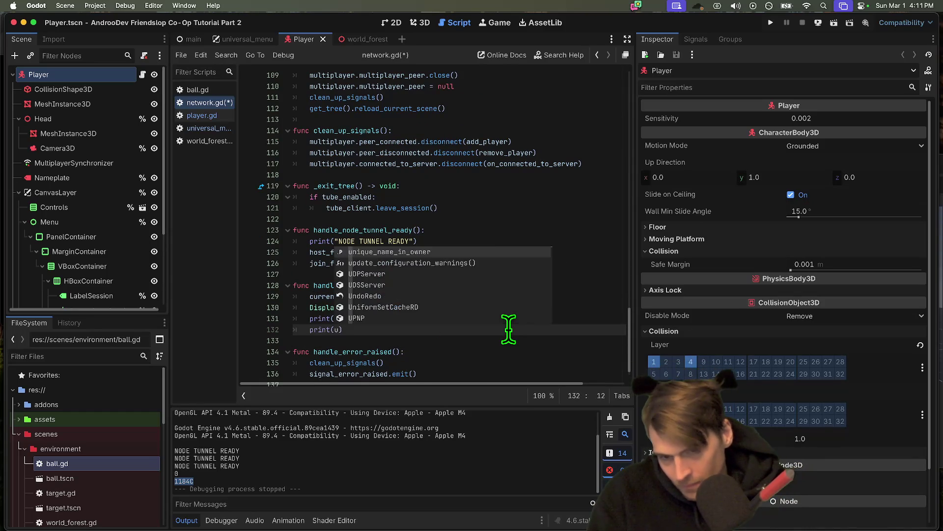
pyautogui.write('_n')
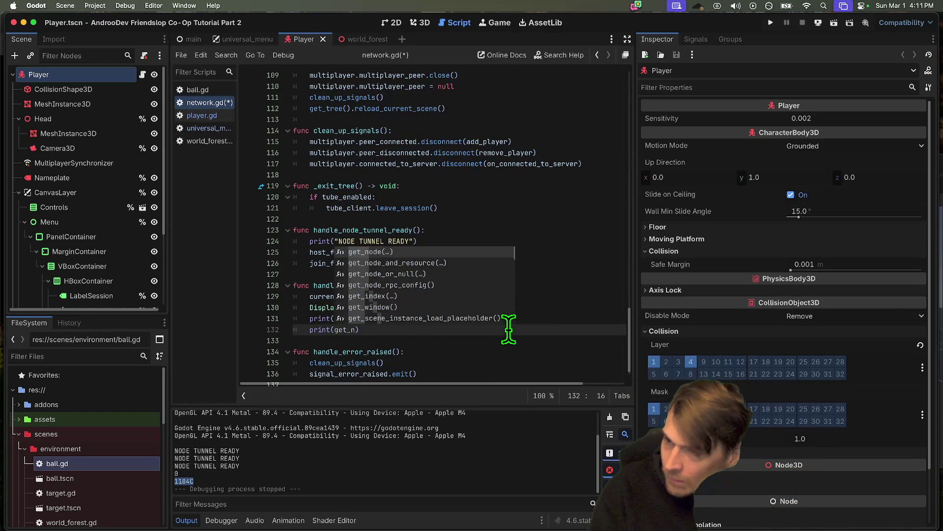
pyautogui.press('BackSpace')
pyautogui.write('u')
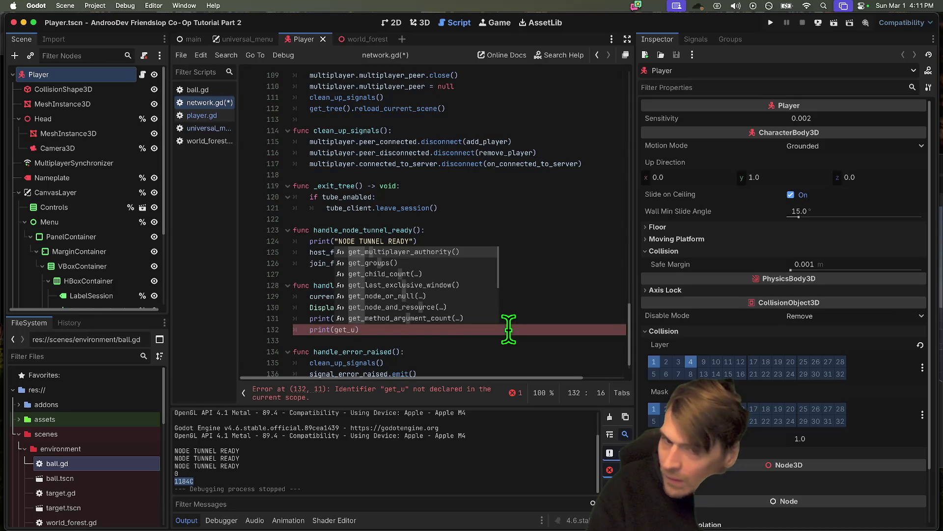
pyautogui.press('Escape')
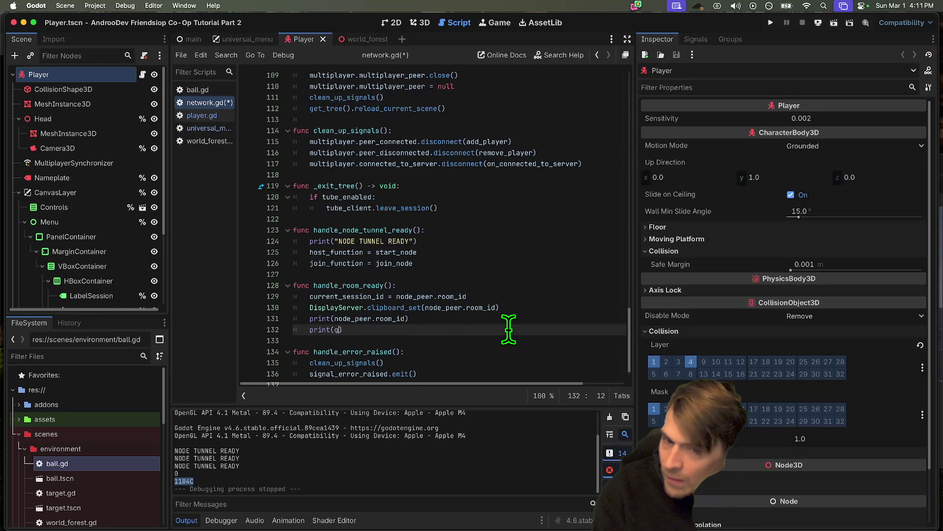
pyautogui.write('mul')
pyautogui.press('Return')
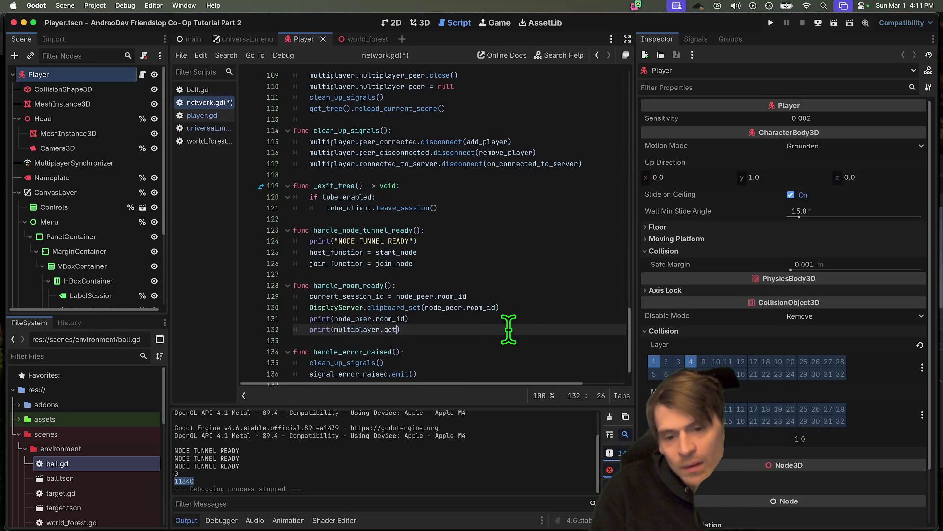
pyautogui.write('_u')
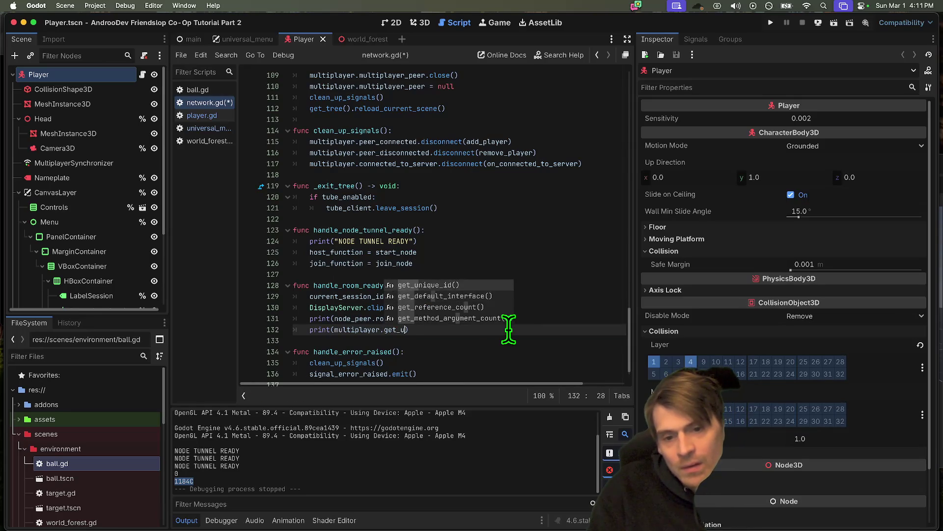
pyautogui.press('Return')
# Step: Save and run, host a session to see the printed id 1, then stop the game
pyautogui.press('super+b')
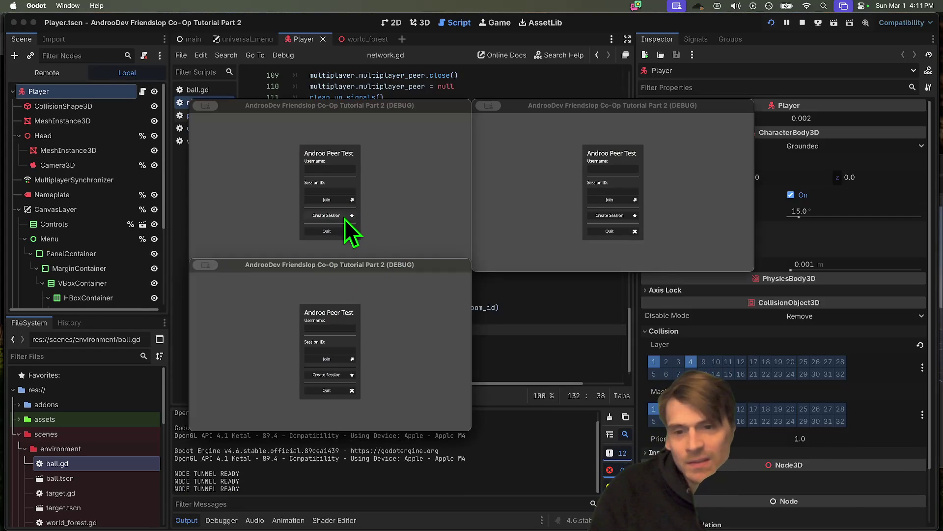
pyautogui.click(344, 219)
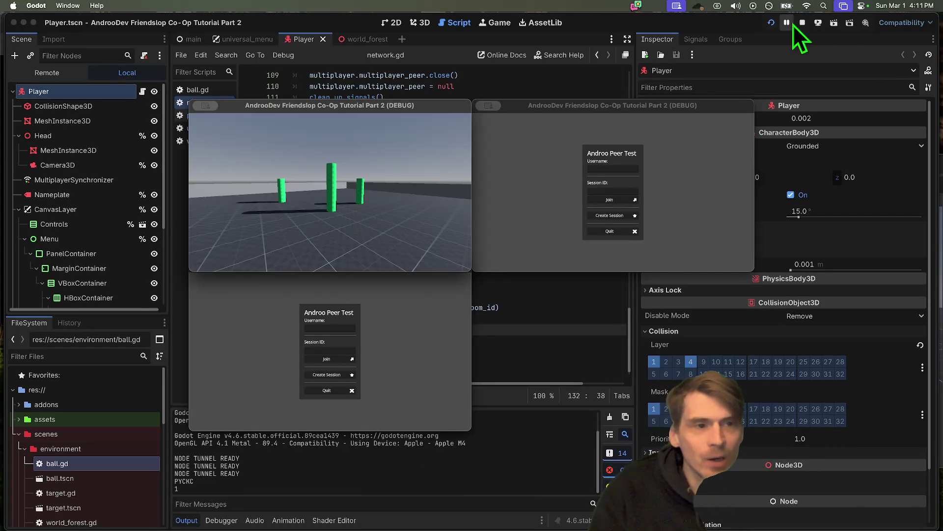
pyautogui.click(802, 23)
pyautogui.click(553, 330)
pyautogui.hotkey('ctrl', 'shift', 'Return')
pyautogui.write('add_p')
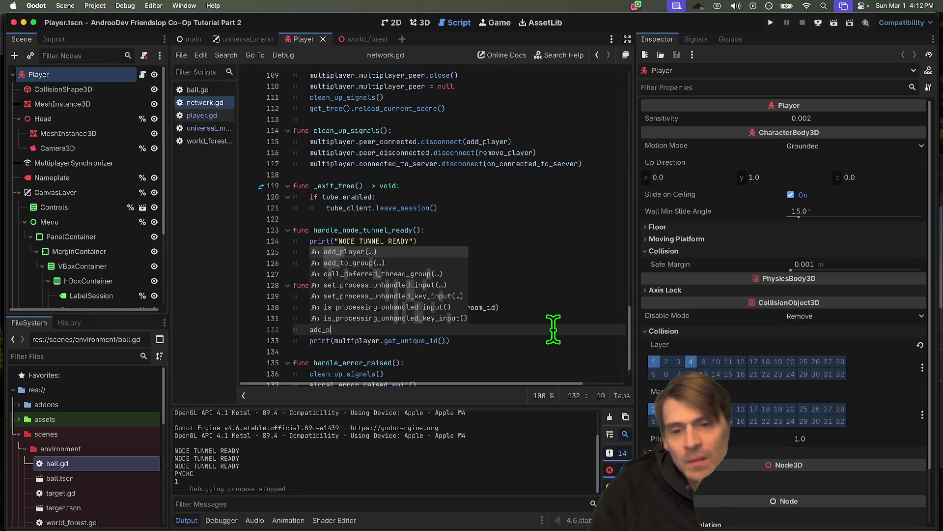
# Step: Move the unique-id expression from the print into add_player, delete the empty print line, and save network.gd
pyautogui.press('Return')
pyautogui.write('t')
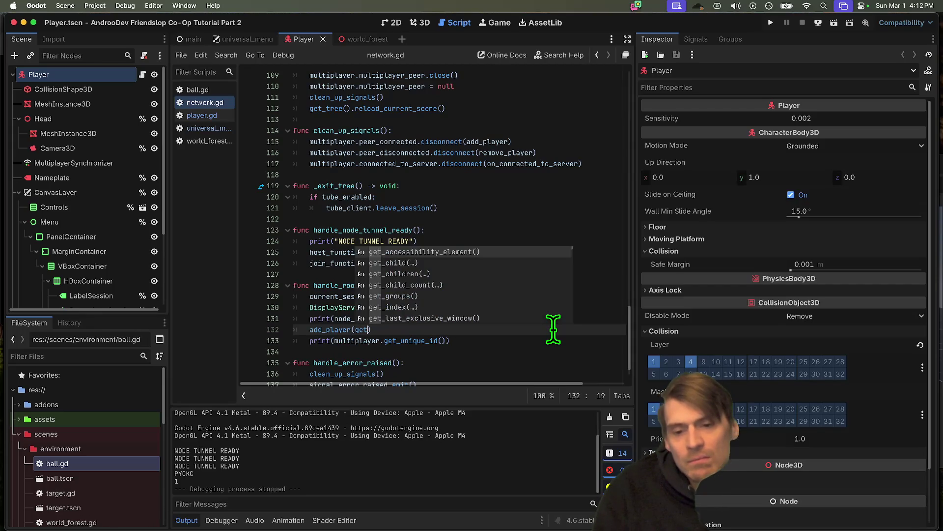
pyautogui.press('Escape')
pyautogui.moveTo(363, 340); pyautogui.dragTo(452, 337)
pyautogui.hotkey('ctrl', 'x')
pyautogui.click(461, 327)
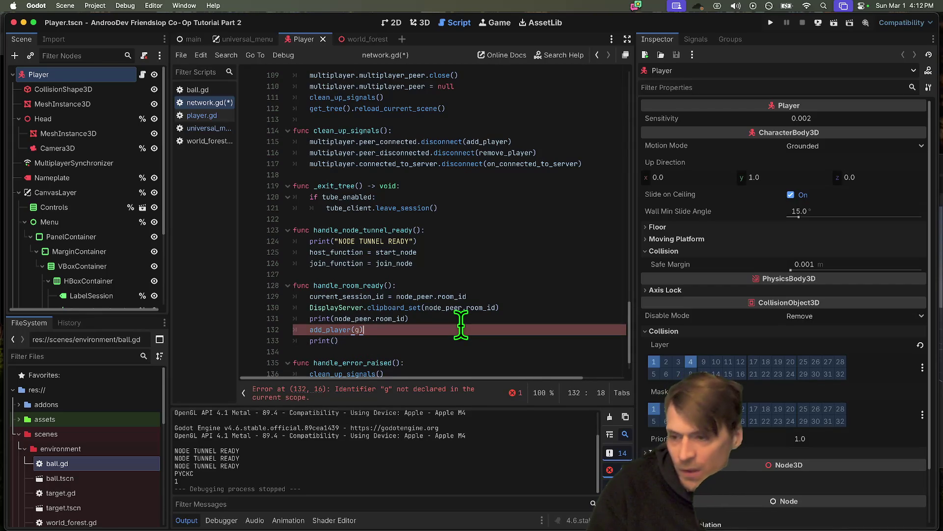
pyautogui.press('BackSpace')
pyautogui.hotkey('ctrl', 'v')
pyautogui.press('Down')
pyautogui.hotkey('ctrl', 'shift', 'k')
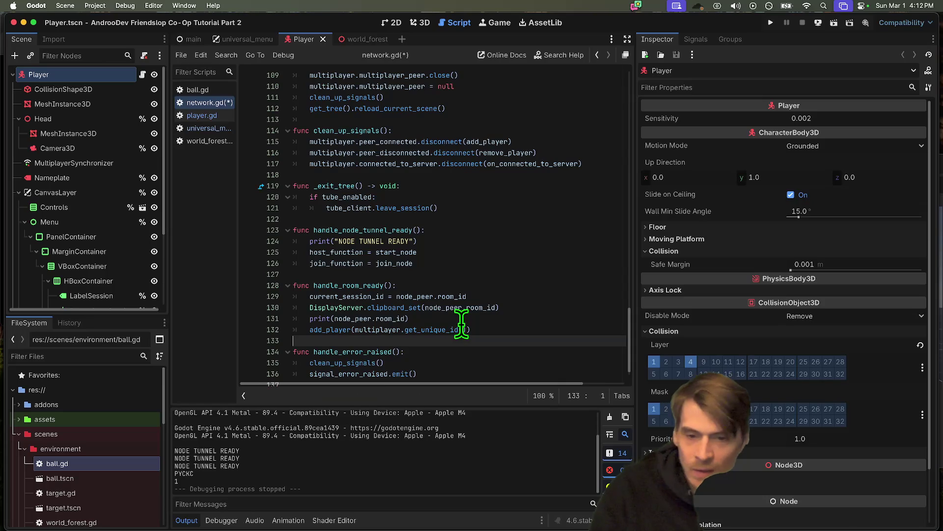
pyautogui.hotkey('ctrl', 's')
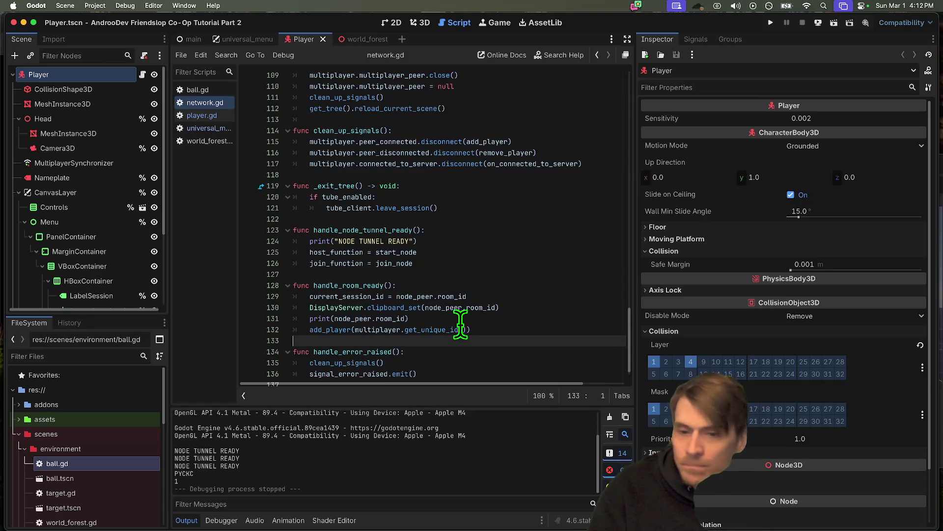
# Step: Remove the extra blank line before join and a stray tab in network.gd's _ready
pyautogui.click(311, 344)
pyautogui.scroll(20, 322, 339)
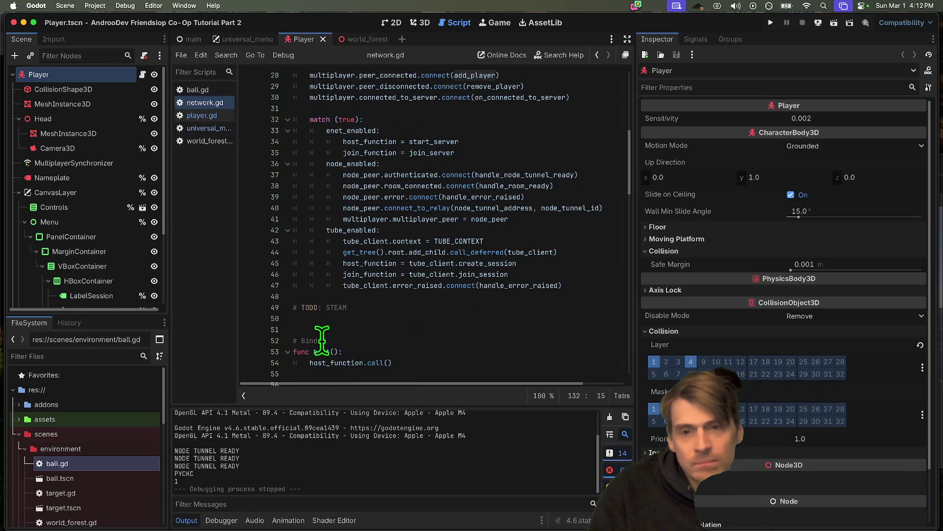
pyautogui.scroll(7, 322, 339)
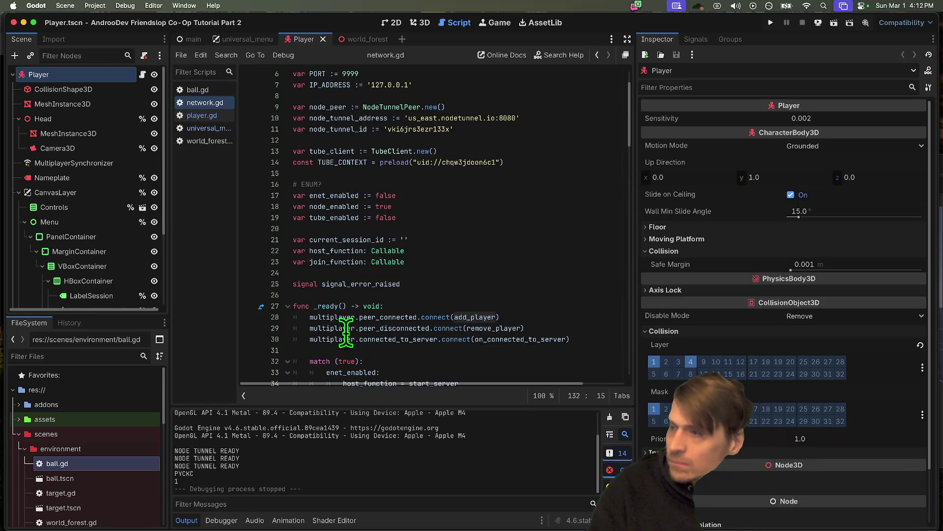
pyautogui.moveTo(347, 334)
pyautogui.scroll(-4, 543, 256)
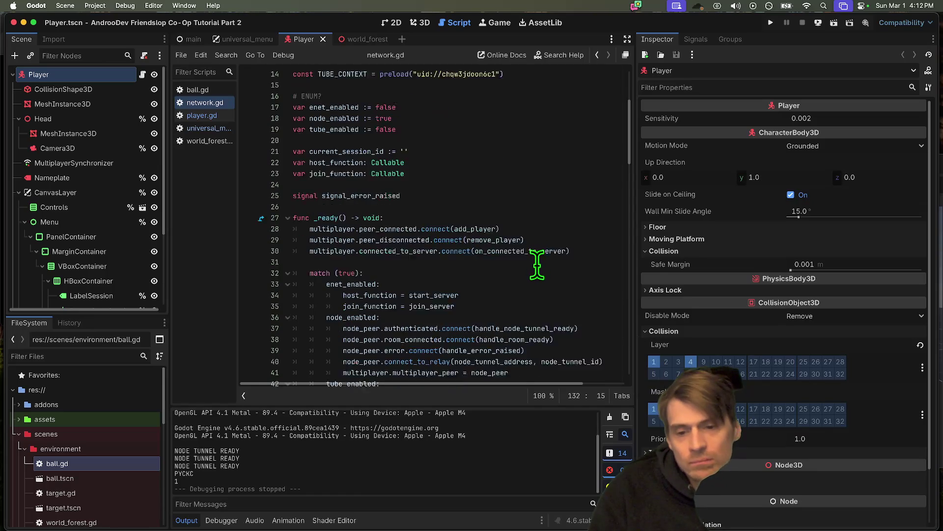
pyautogui.rightClick(513, 282)
pyautogui.press('Escape')
pyautogui.scroll(-4, 391, 310)
pyautogui.scroll(-5, 391, 310)
pyautogui.click(427, 190)
pyautogui.press('Delete')
pyautogui.scroll(-3, 457, 192)
pyautogui.click(493, 187)
pyautogui.press('BackSpace')
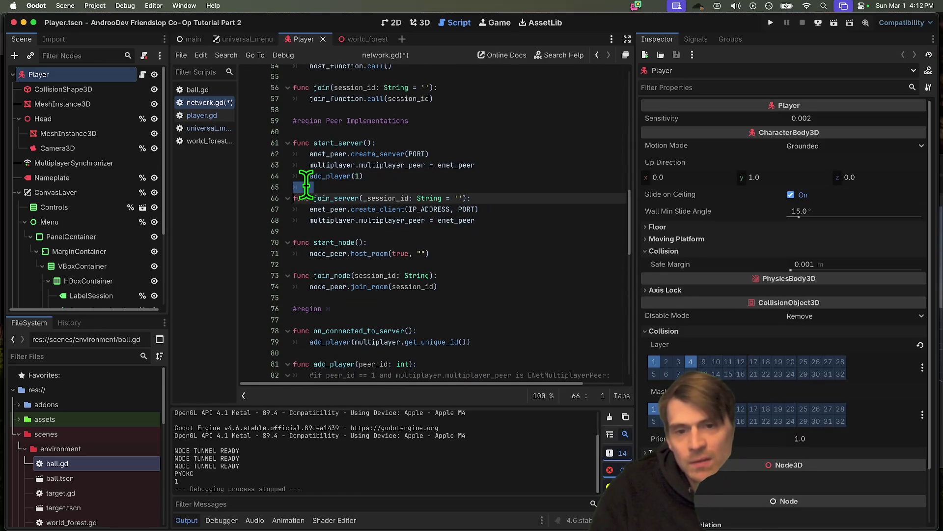
# Step: Check the add_player(1) and multiplayer_peer lines, then bring up player.gd and scroll down
pyautogui.doubleClick(358, 176)
pyautogui.doubleClick(366, 166)
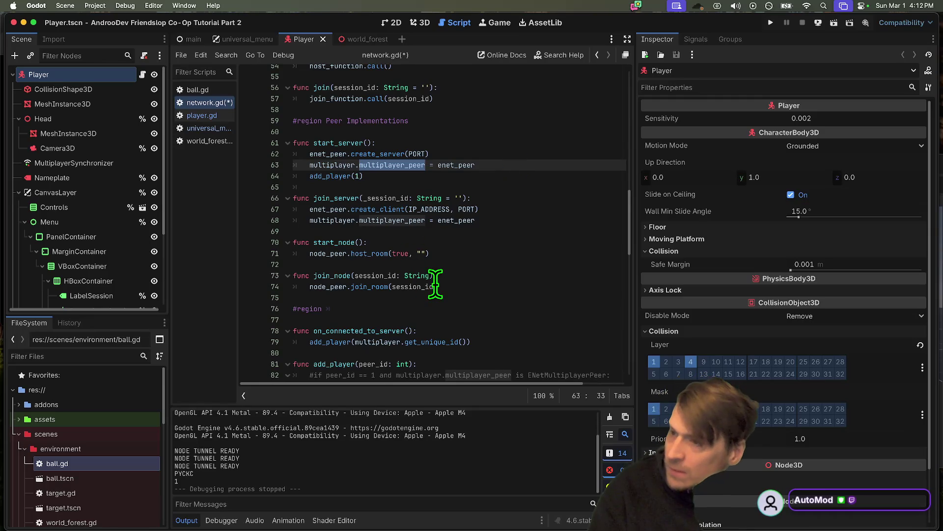
pyautogui.tripleClick(334, 175)
pyautogui.scroll(1, 506, 168)
pyautogui.scroll(-1, 507, 168)
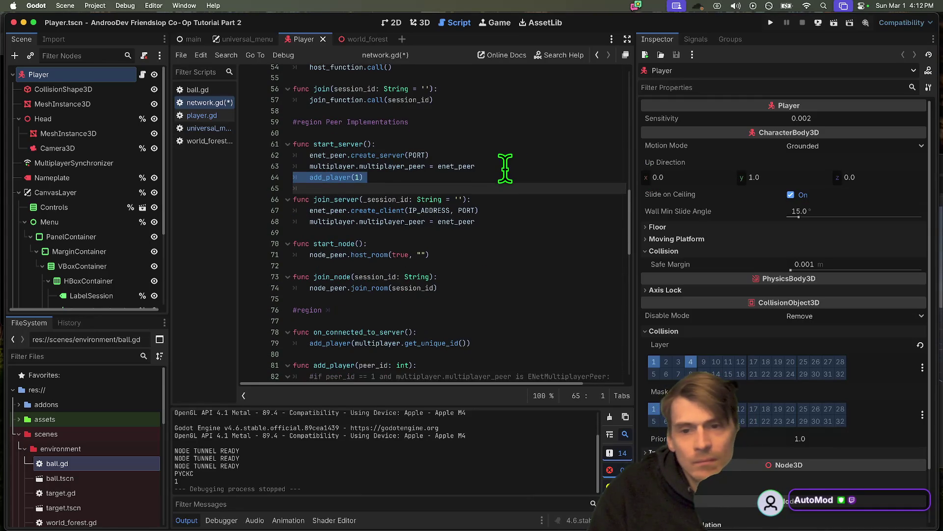
pyautogui.click(198, 117)
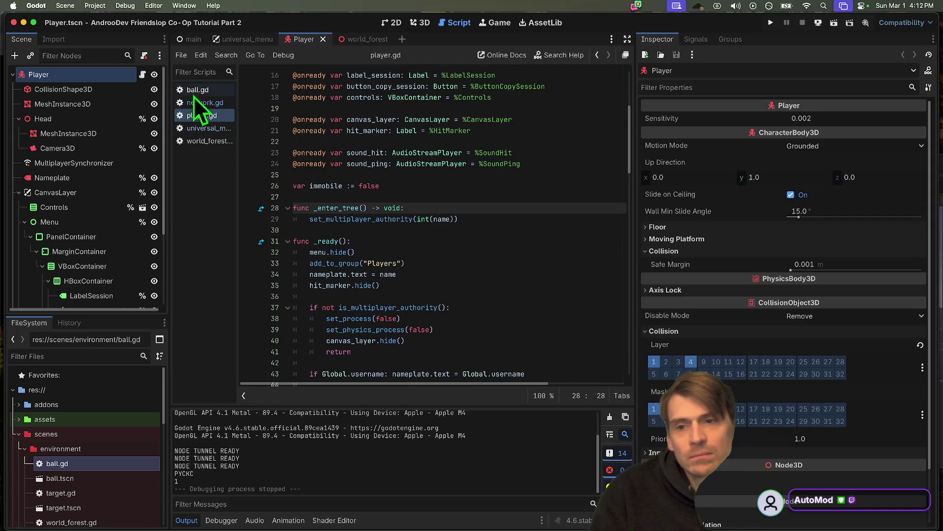
pyautogui.scroll(-7, 327, 158)
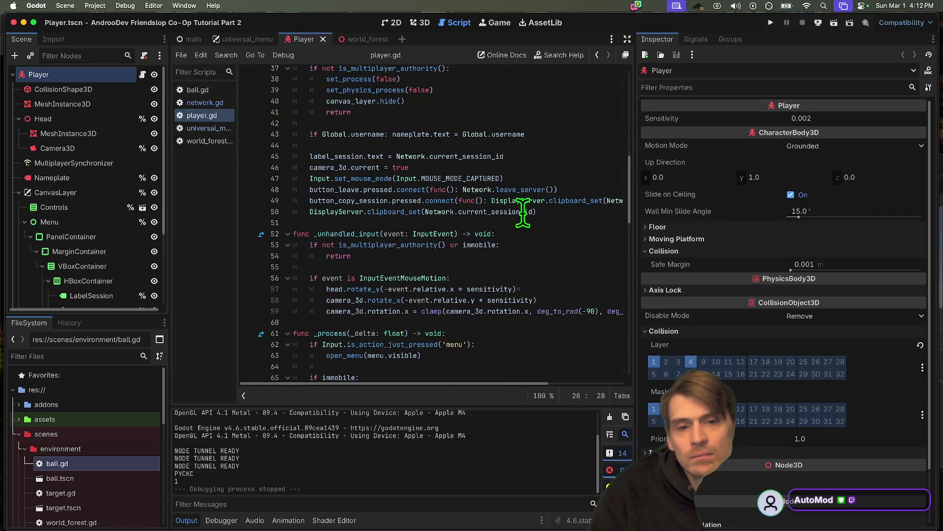
# Step: Note current_session_id in player.gd, then add 'func start_tube():' below join_server in network.gd
pyautogui.doubleClick(501, 212)
pyautogui.click(209, 103)
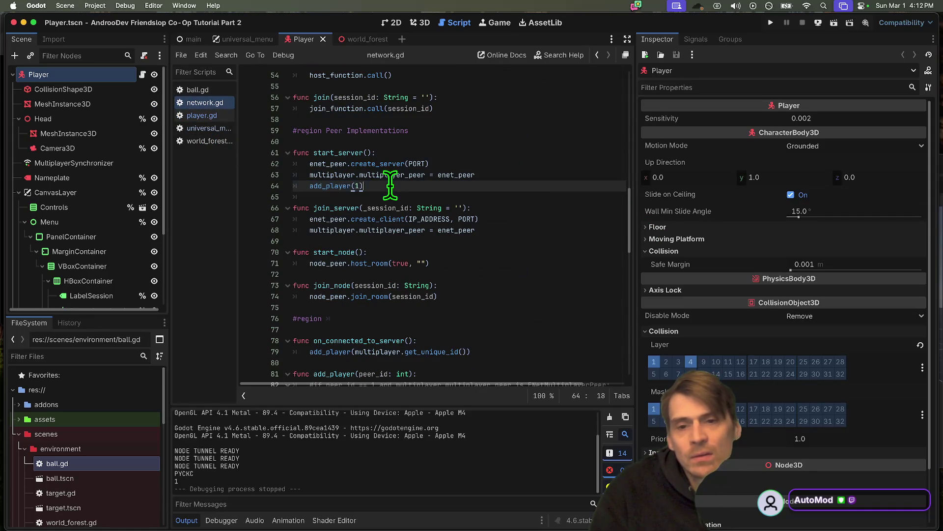
pyautogui.click(511, 254)
pyautogui.press('Return')
pyautogui.press('Return')
pyautogui.press('Return')
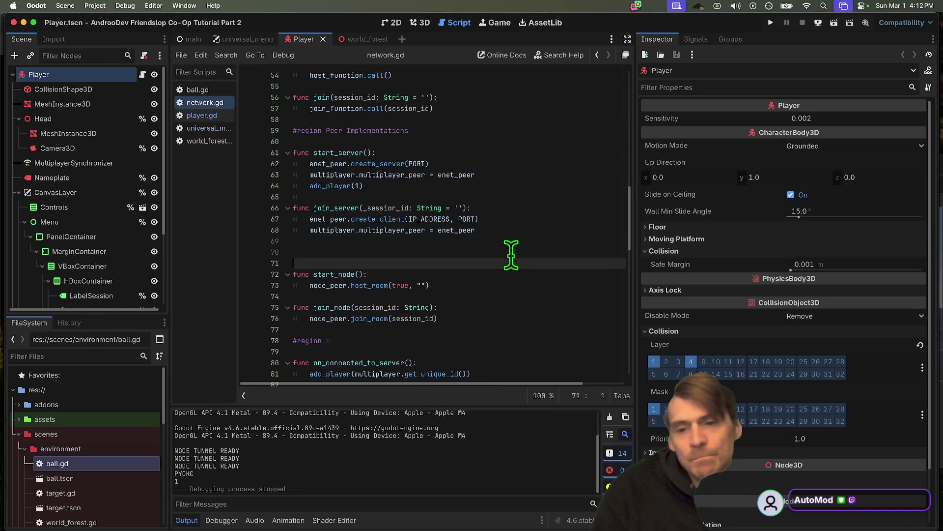
pyautogui.write('func start_t')
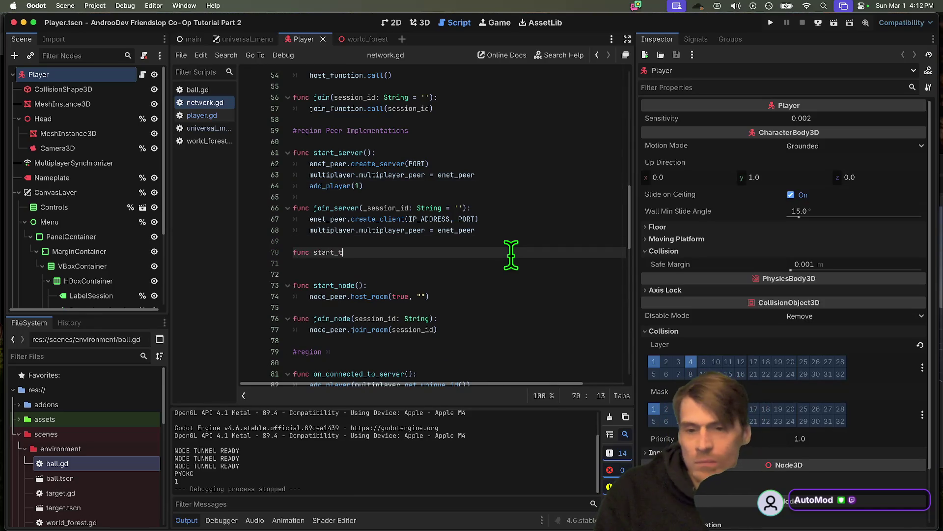
pyautogui.write('ube():')
pyautogui.press('Return')
pyautogui.press('Return')
pyautogui.write('func join')
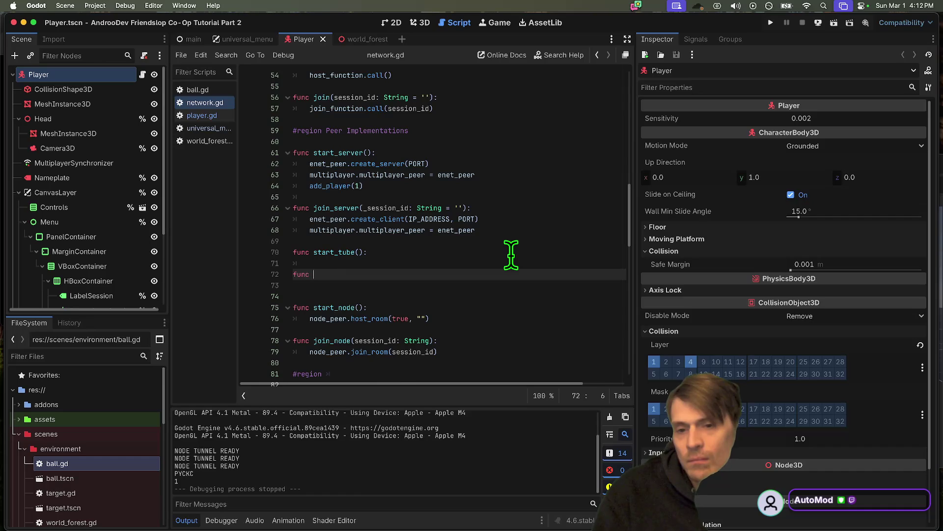
# Step: Reuse join_node's header to declare 'func join_tube(session_id: String):' with an indented empty body
pyautogui.tripleClick(479, 340)
pyautogui.hotkey('ctrl', 'c')
pyautogui.tripleClick(473, 272)
pyautogui.hotkey('ctrl', 'v')
pyautogui.click(356, 275)
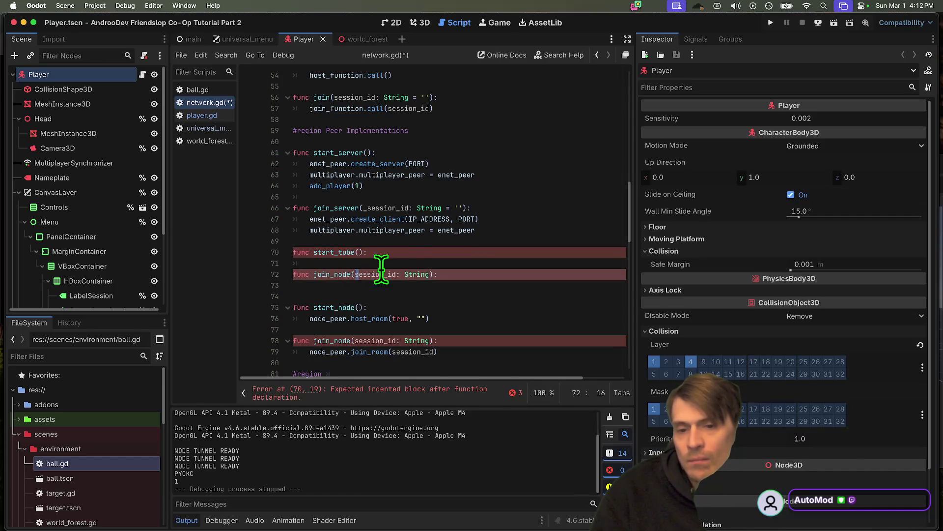
pyautogui.press('BackSpace')
pyautogui.press('BackSpace')
pyautogui.write('be(')
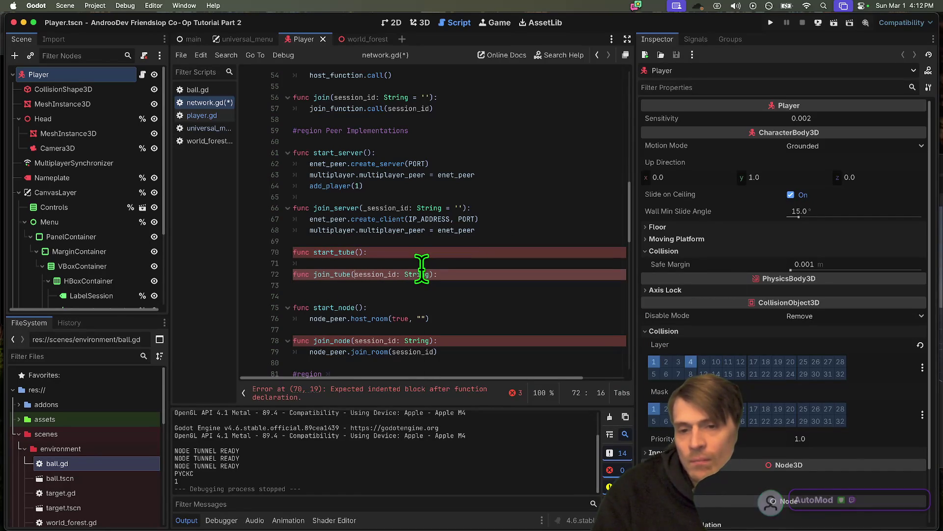
pyautogui.press('Down')
pyautogui.press('Tab')
pyautogui.scroll(6, 423, 269)
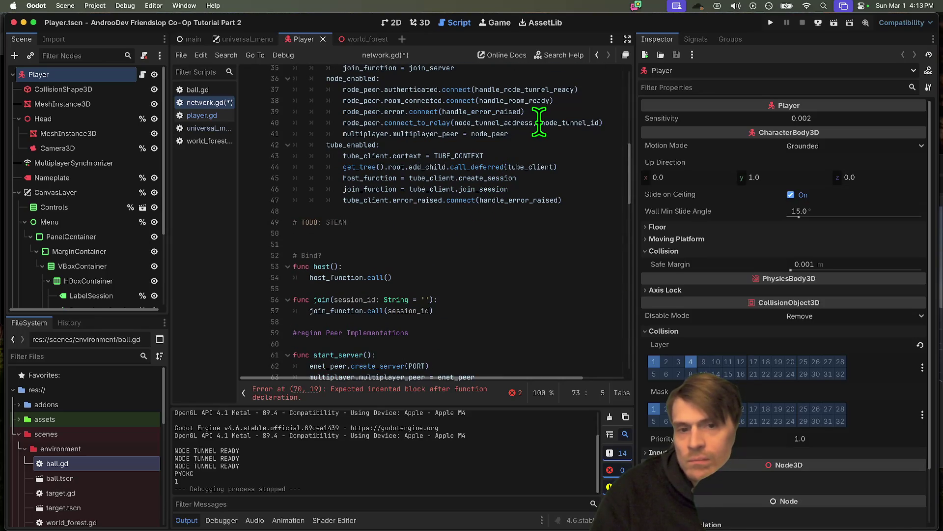
# Step: Remove the tube_client session call from the join_function line in the match block
pyautogui.scroll(1, 539, 123)
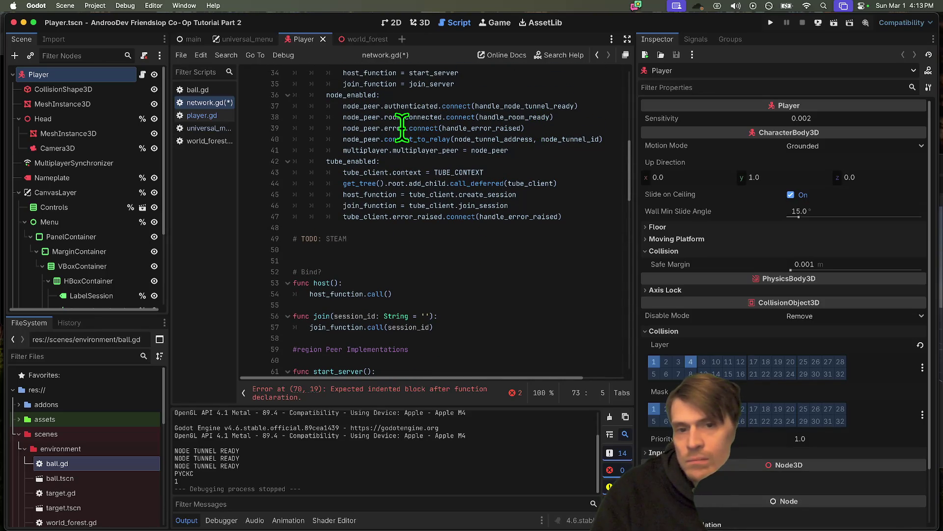
pyautogui.scroll(3, 332, 227)
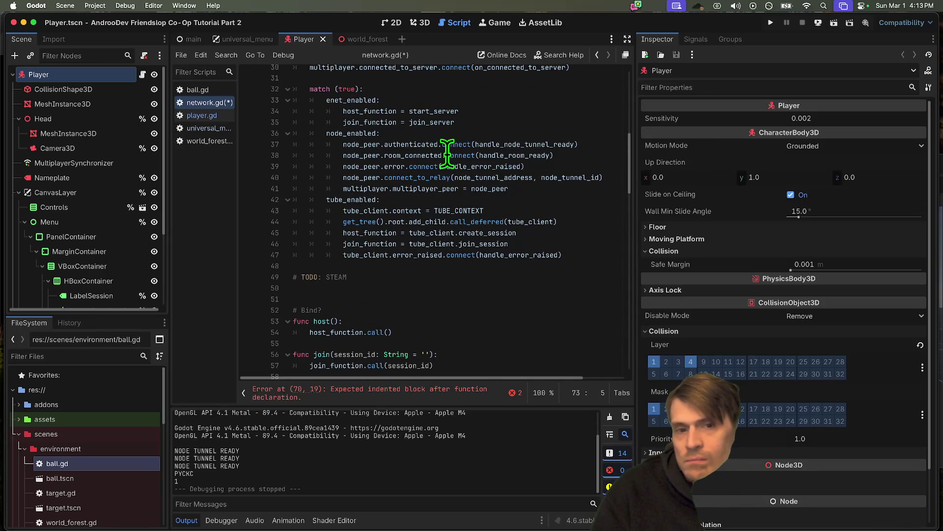
pyautogui.moveTo(457, 229)
pyautogui.mouseDown()
pyautogui.moveTo(455, 239)
pyautogui.moveTo(410, 243)
pyautogui.mouseUp()
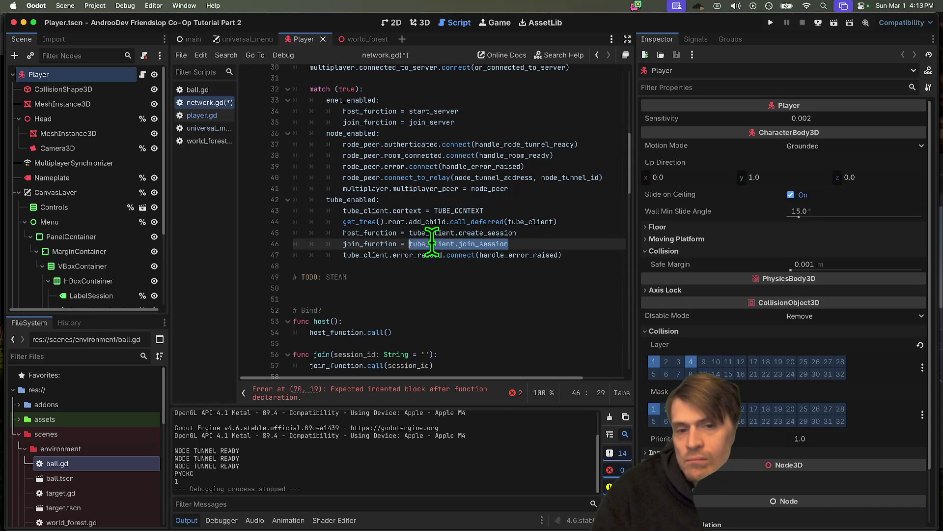
pyautogui.press('BackSpace')
pyautogui.scroll(-2, 470, 261)
pyautogui.scroll(-6, 462, 265)
# Step: Try a tube_client.join_session() call in join_tube's body, undoing and restoring it
pyautogui.click(451, 357)
pyautogui.write('tube_client.join_session(')
pyautogui.press('BackSpace')
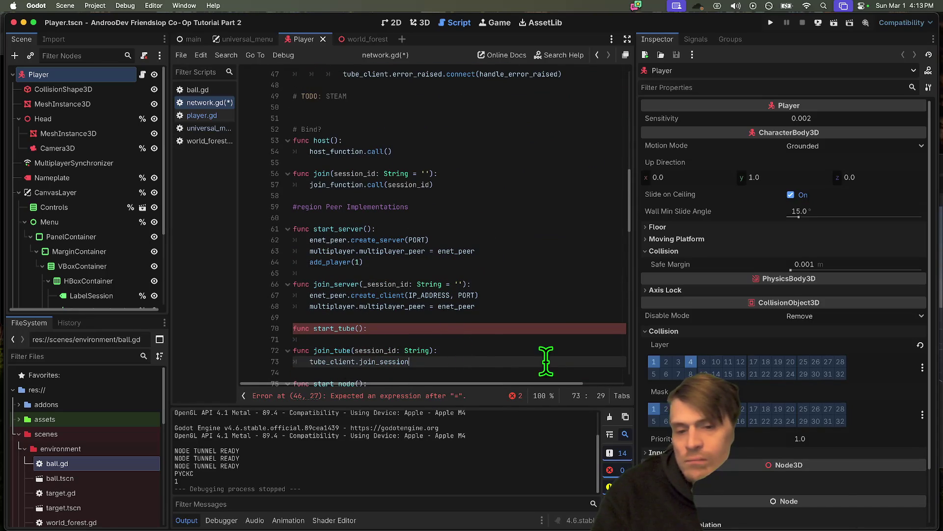
pyautogui.write('()')
pyautogui.click(511, 343)
pyautogui.click(517, 353)
pyautogui.hotkey('ctrl', 'z')
pyautogui.hotkey('ctrl', 'z')
pyautogui.hotkey('ctrl', 'z')
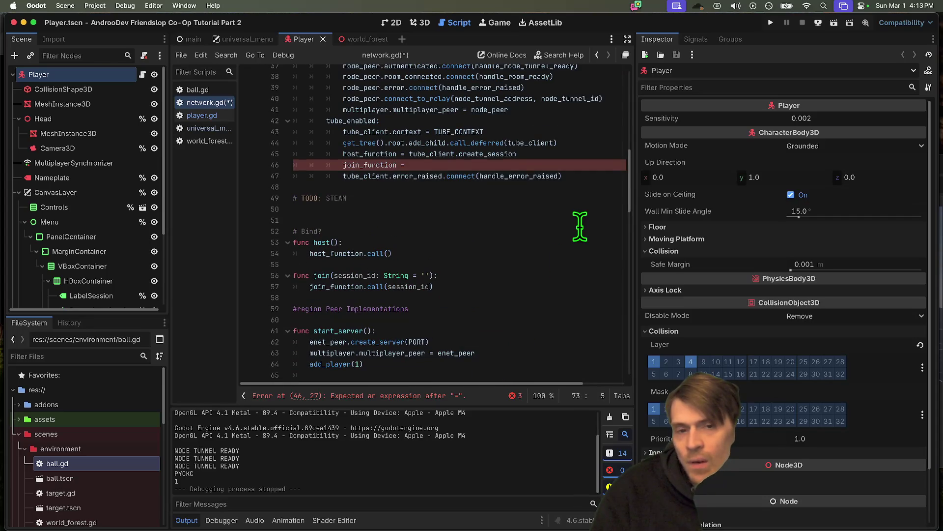
pyautogui.hotkey('ctrl', 'shift', 'z')
pyautogui.hotkey('ctrl', 'shift', 'z')
pyautogui.hotkey('ctrl', 'shift', 'z')
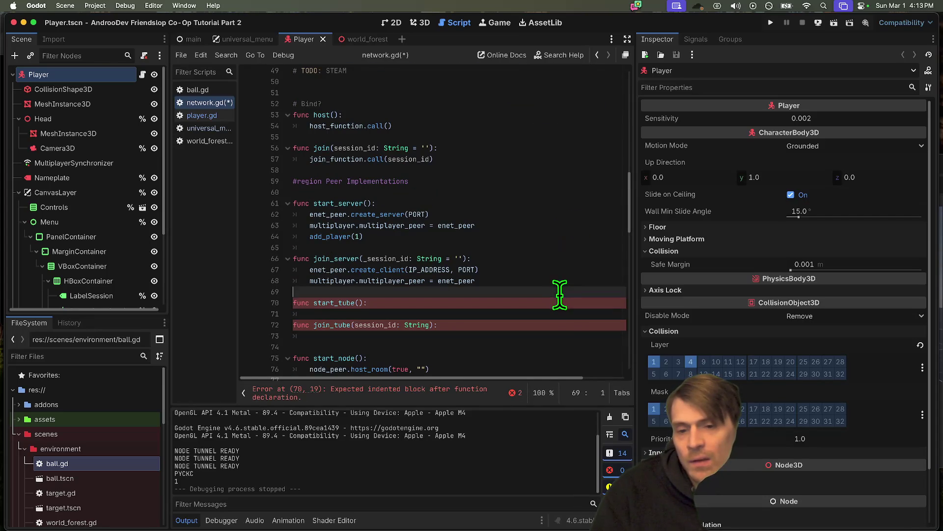
# Step: Delete the join_tube stub from network.gd
pyautogui.keyDown('shift'); pyautogui.click(543, 312); pyautogui.keyUp('shift')
pyautogui.press('BackSpace')
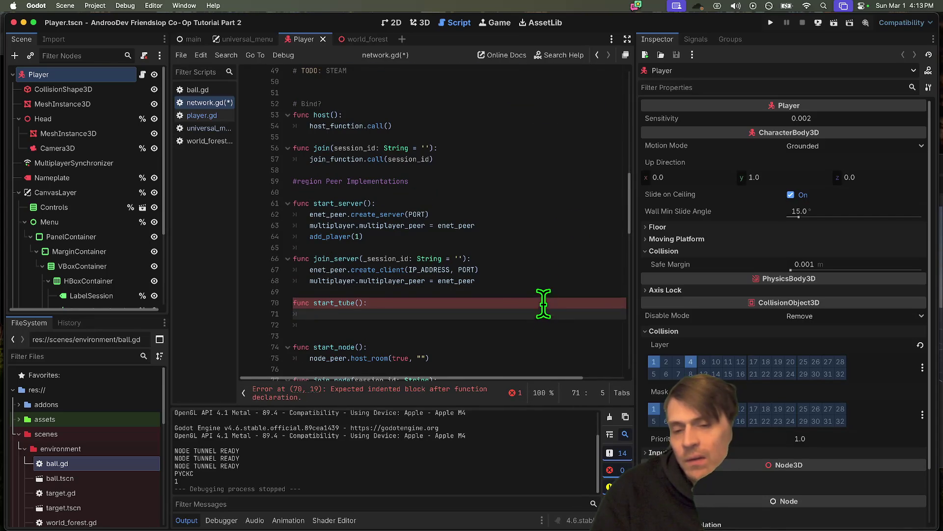
pyautogui.scroll(-10, 547, 273)
pyautogui.scroll(8, 547, 274)
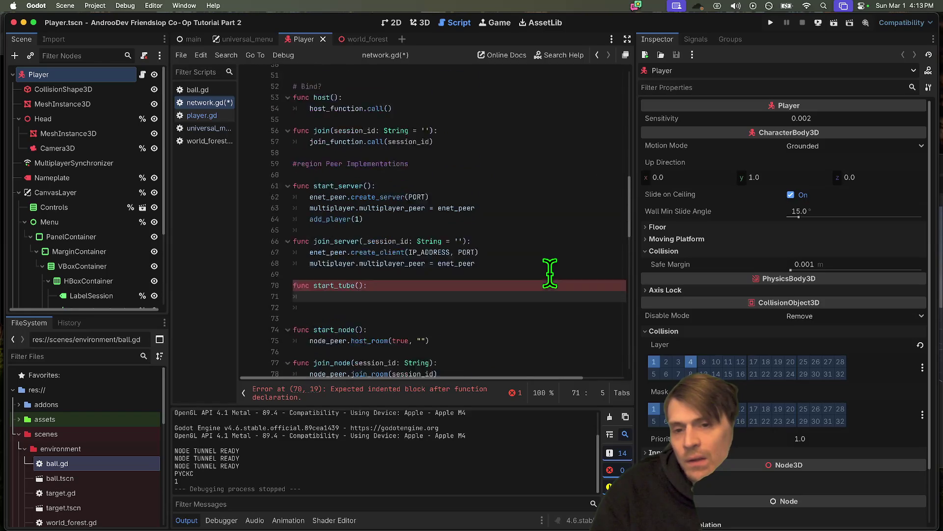
pyautogui.scroll(2, 549, 273)
# Step: Set host_function = start_tube in the match block in place of tube_client.create_session
pyautogui.doubleClick(334, 316)
pyautogui.scroll(3, 531, 213)
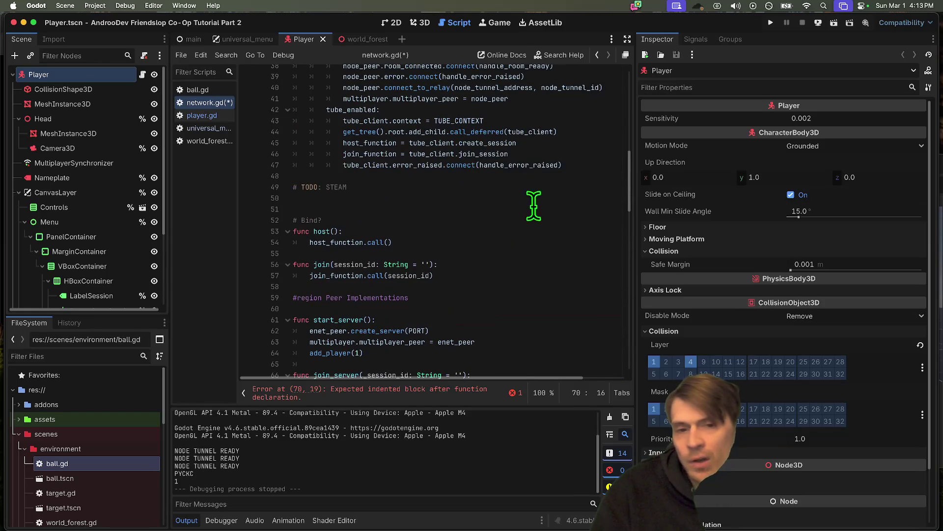
pyautogui.moveTo(516, 143); pyautogui.dragTo(410, 142)
pyautogui.write('st_function = star')
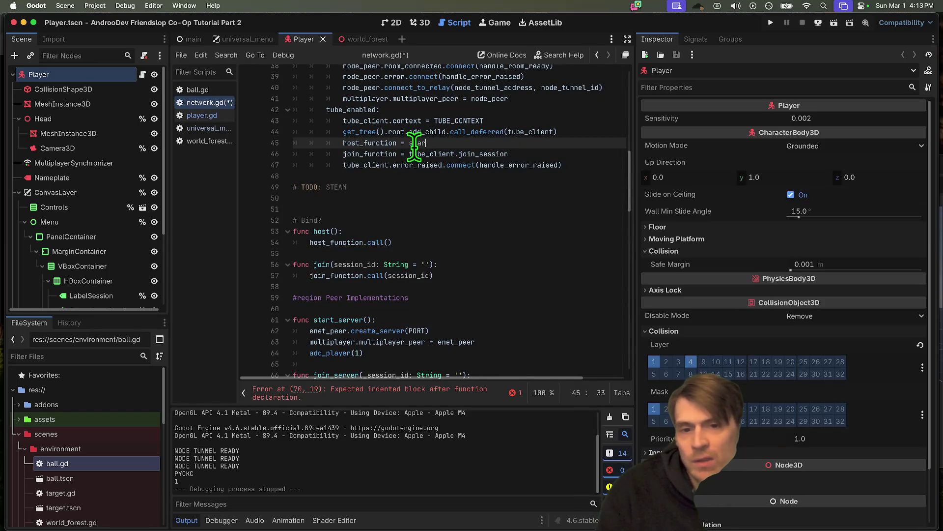
pyautogui.press('Down')
pyautogui.press('Down')
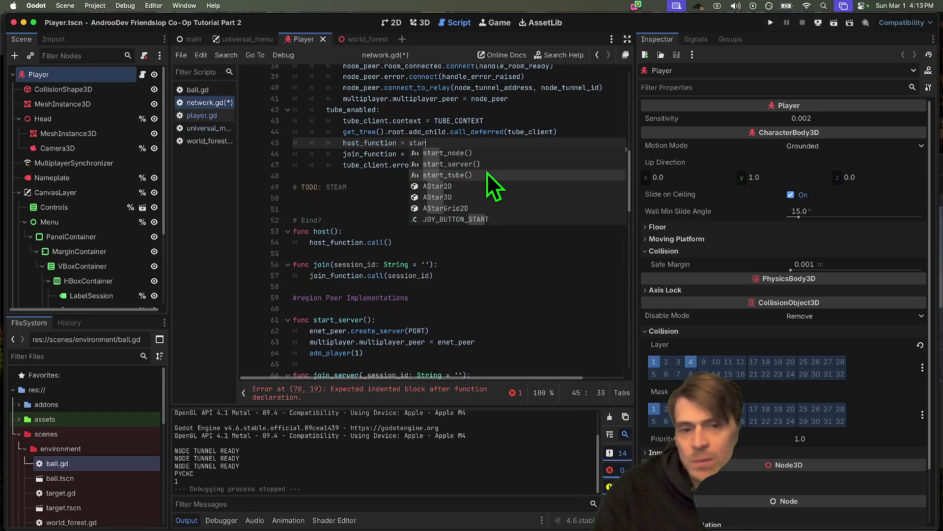
pyautogui.press('Return')
pyautogui.press('BackSpace')
pyautogui.press('BackSpace')
# Step: Give start_tube a tube_client.create_session() call and add_player(1), tidy blank lines, and save network.gd
pyautogui.scroll(-5, 488, 172)
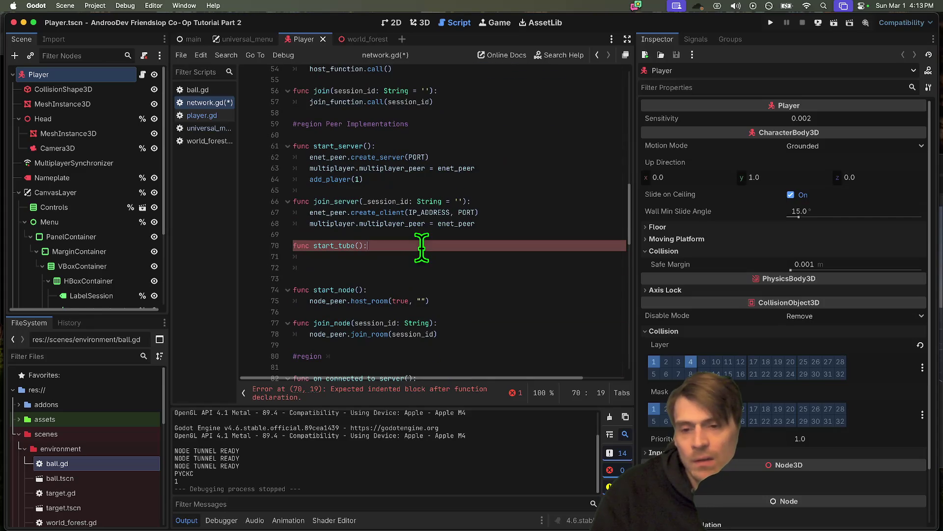
pyautogui.click(420, 256)
pyautogui.write('tube_client.create_session')
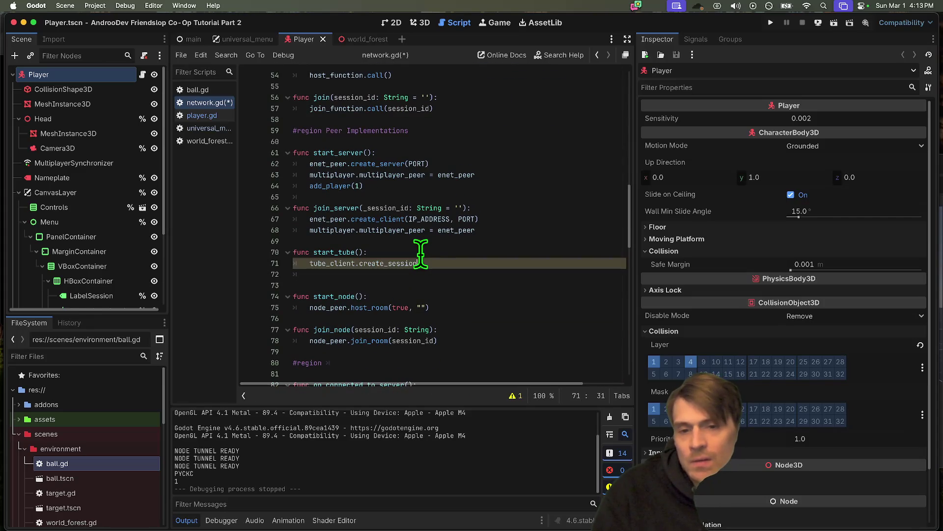
pyautogui.press('Return')
pyautogui.write('add_player(1)')
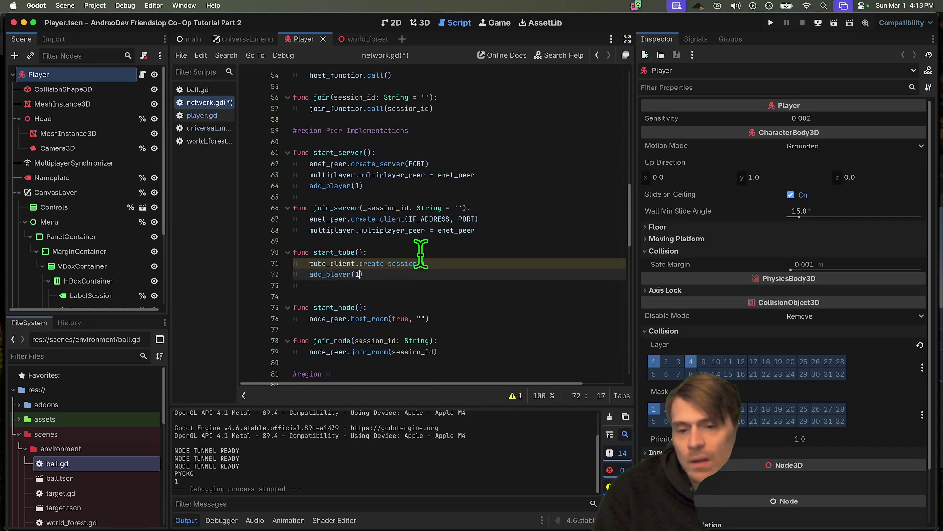
pyautogui.press('Down')
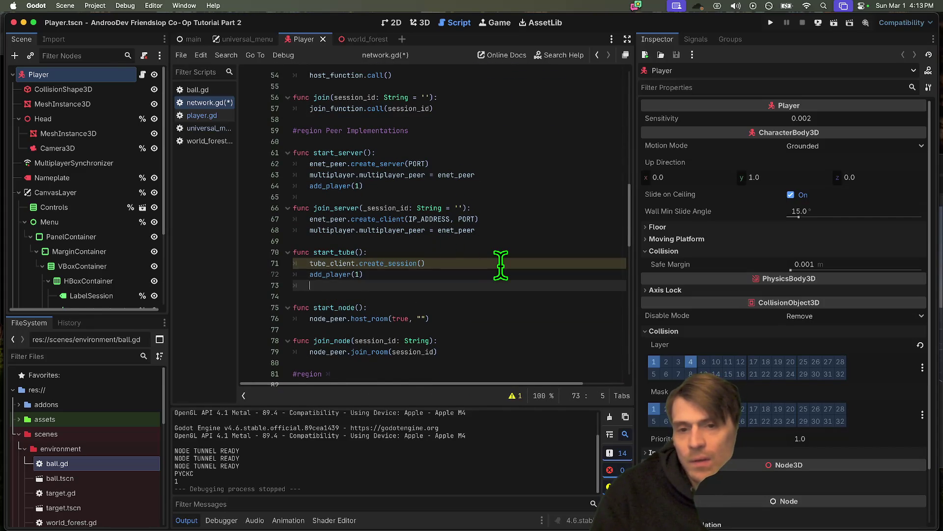
pyautogui.press('BackSpace')
pyautogui.press('Delete')
pyautogui.press('Return')
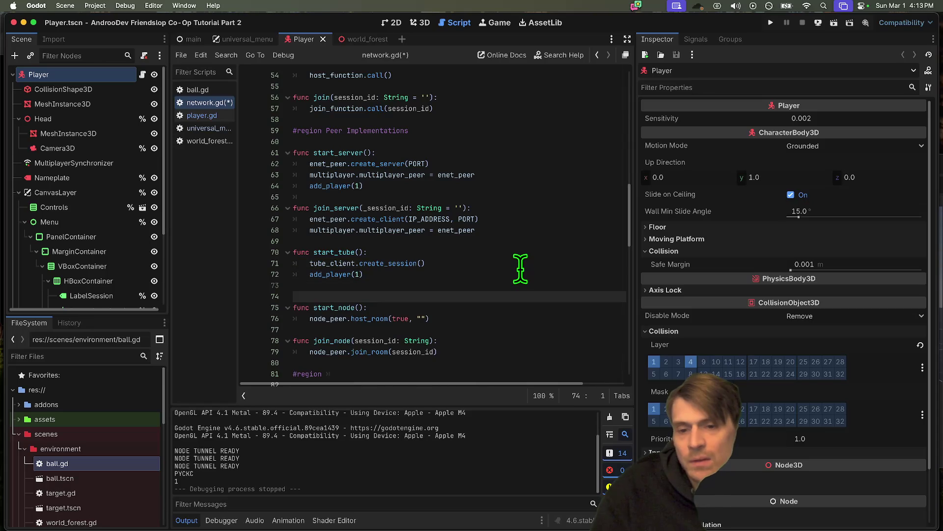
pyautogui.press('BackSpace')
pyautogui.press('cmd+s')
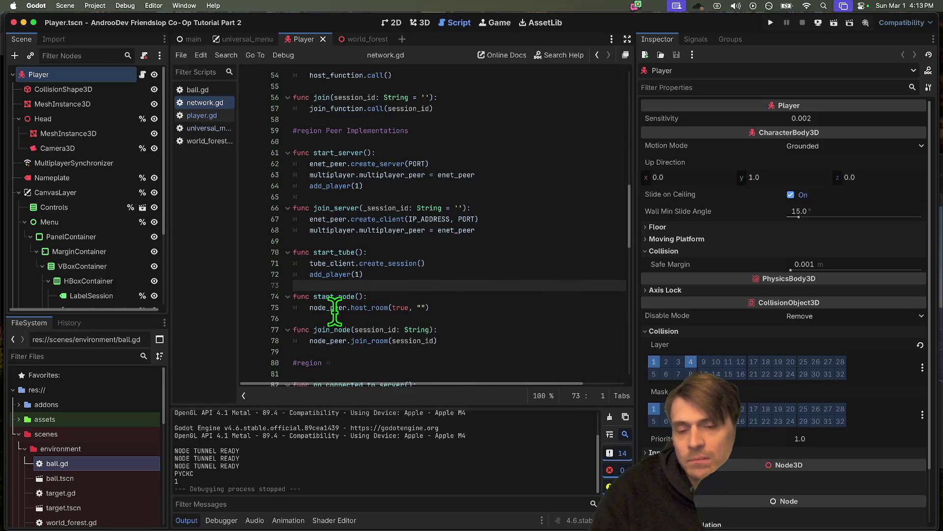
# Step: Review the start_node host_room line, then run the project with Cmd+B
pyautogui.click(386, 307)
pyautogui.click(479, 304)
pyautogui.scroll(-15, 482, 303)
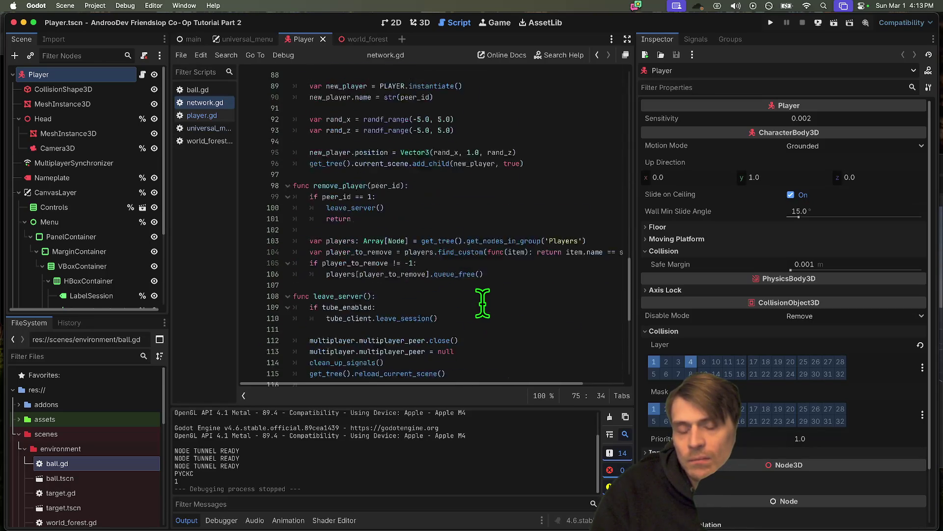
pyautogui.click(516, 373)
pyautogui.press('cmd+b')
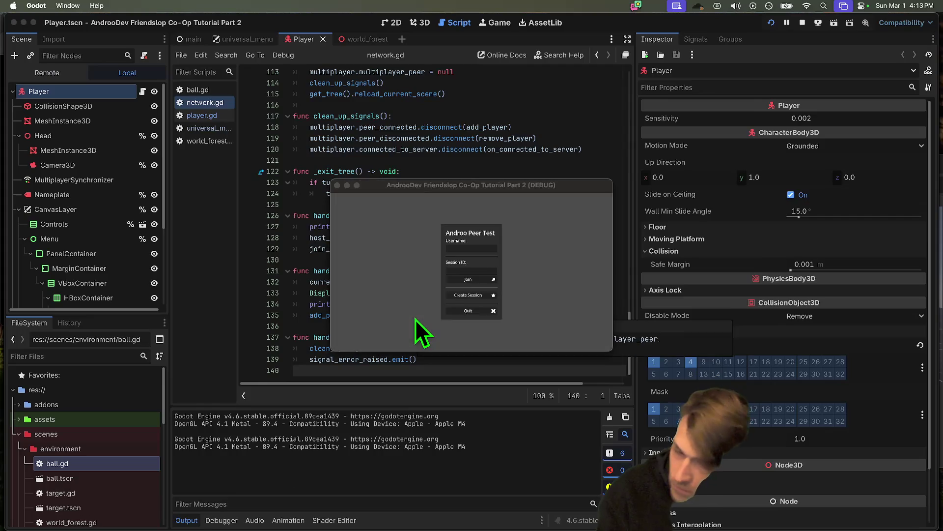
# Step: Host a session in the first game, join it from the second window, and shoot some fire balls
pyautogui.click(346, 216)
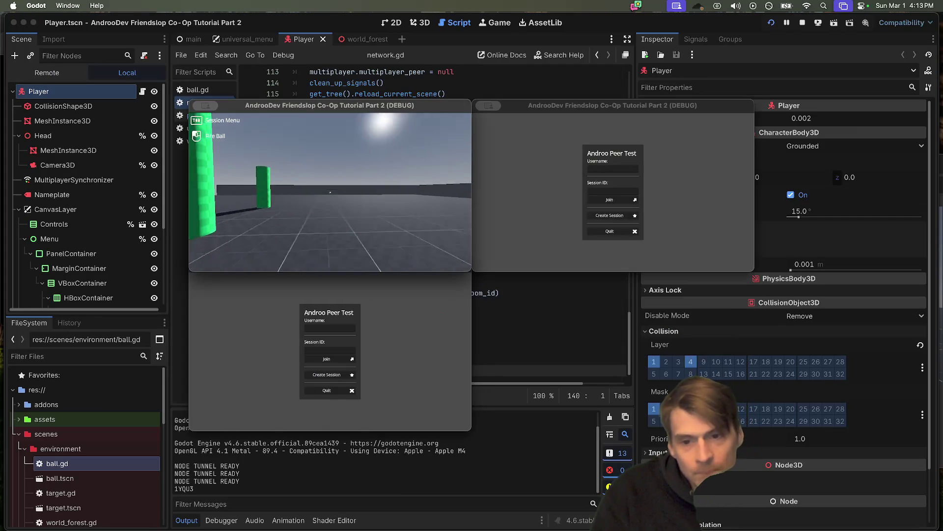
pyautogui.click(378, 366)
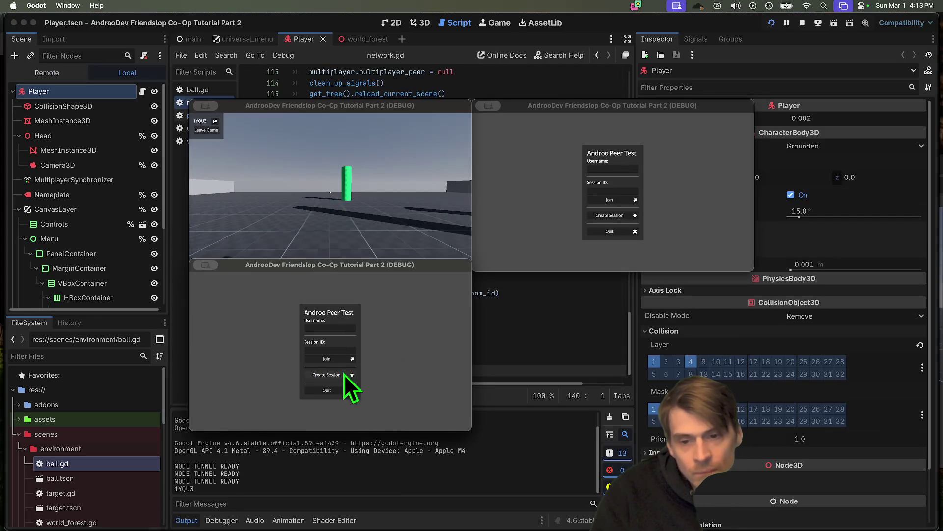
pyautogui.click(340, 351)
pyautogui.write('1YQU3')
pyautogui.click(338, 360)
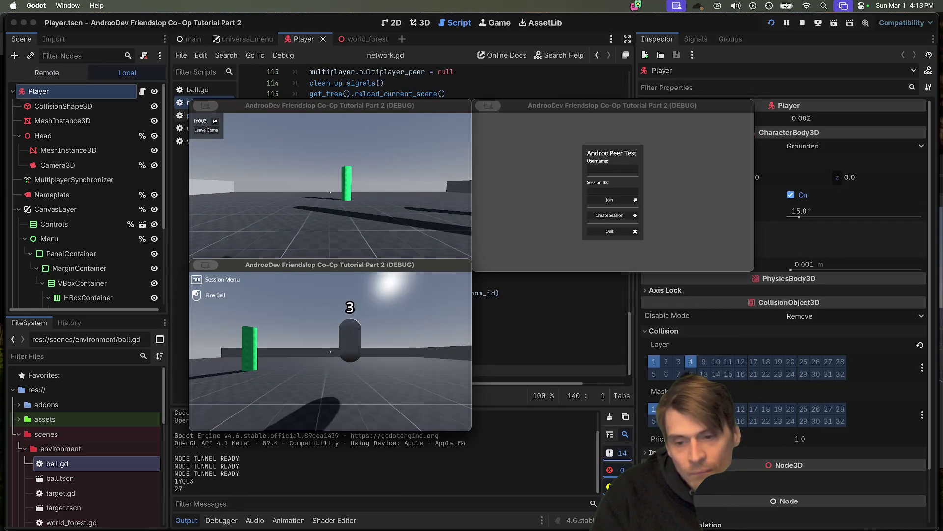
pyautogui.click(330, 351)
pyautogui.click(330, 352)
pyautogui.click(331, 352)
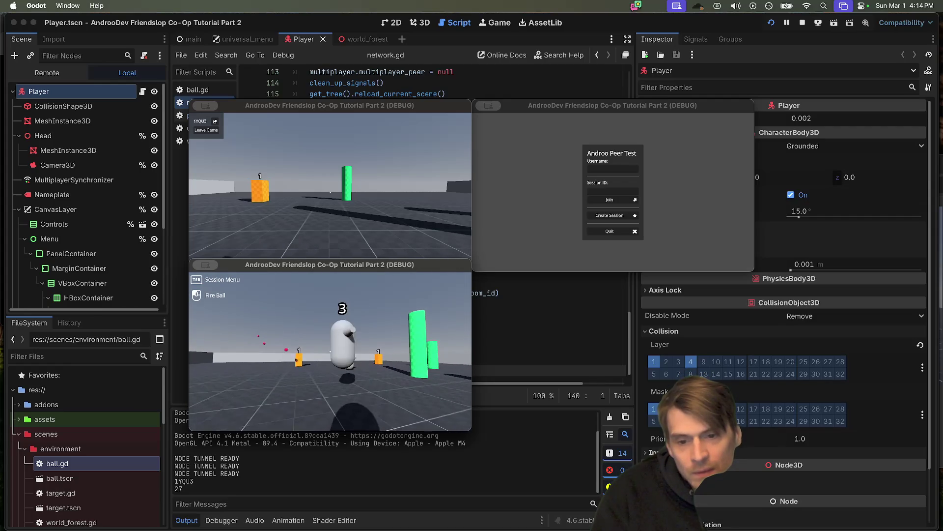
pyautogui.click(330, 352)
pyautogui.press('Tab')
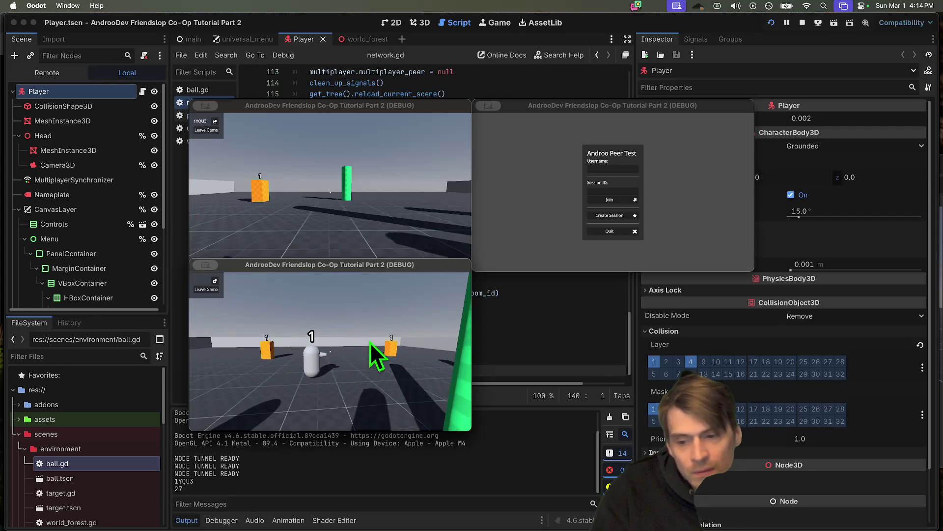
# Step: Enter the session code in the third window's Session ID, correcting the final 'Y', then join and shoot
pyautogui.click(610, 191)
pyautogui.write('27')
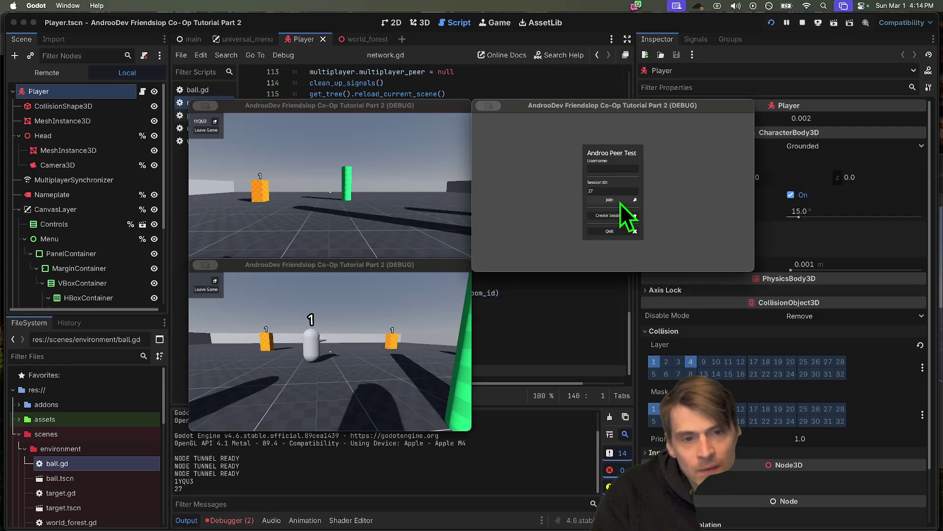
pyautogui.doubleClick(604, 191)
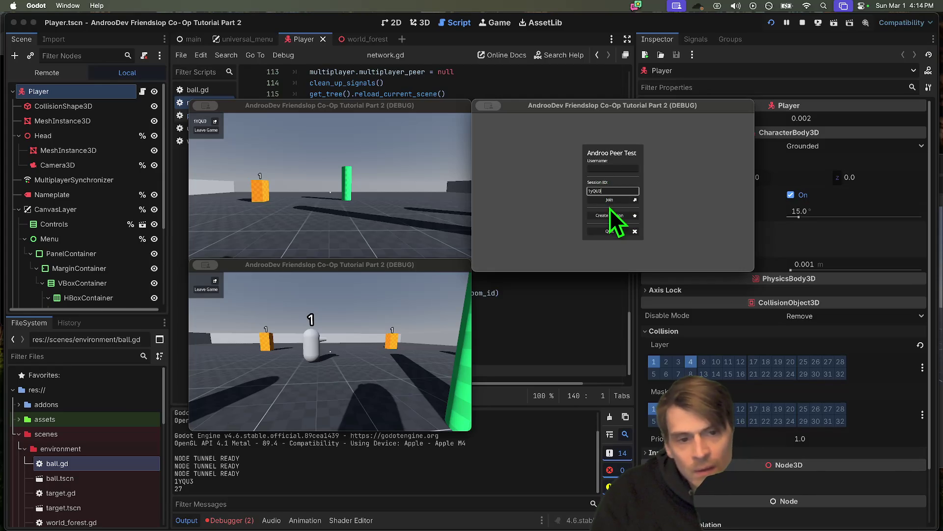
pyautogui.click(324, 202)
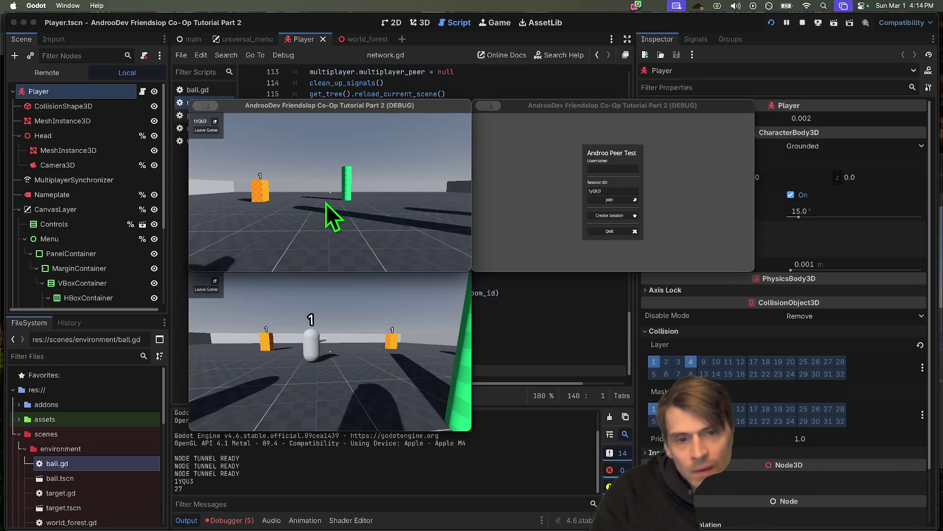
pyautogui.click(622, 191)
pyautogui.press('BackSpace')
pyautogui.write('Y')
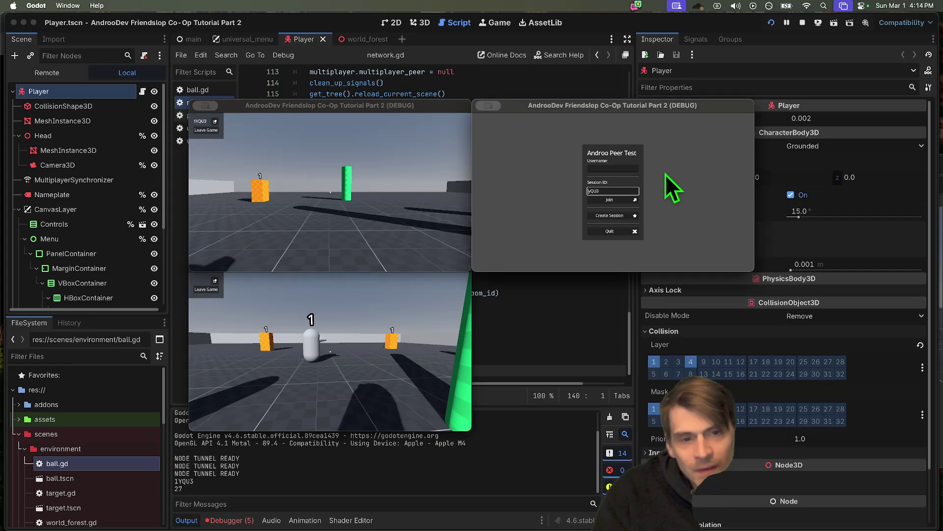
pyautogui.click(623, 200)
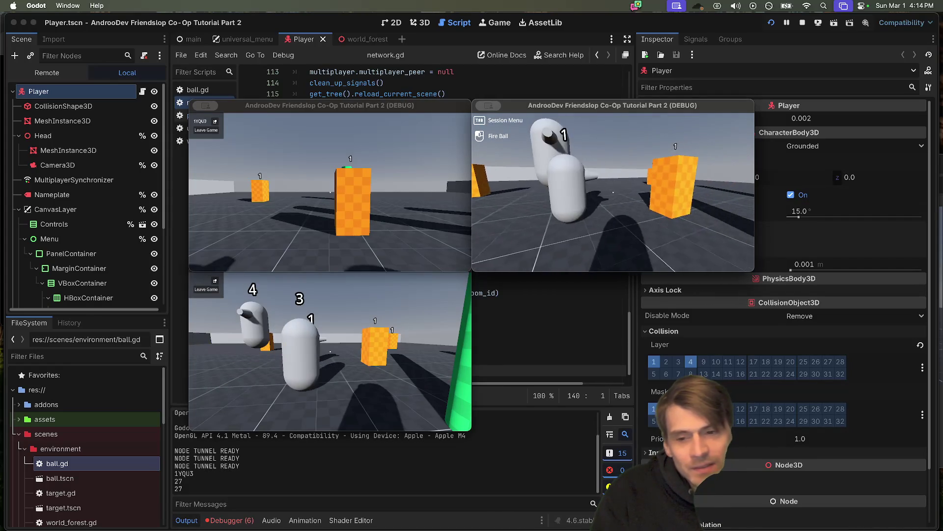
pyautogui.click(613, 192)
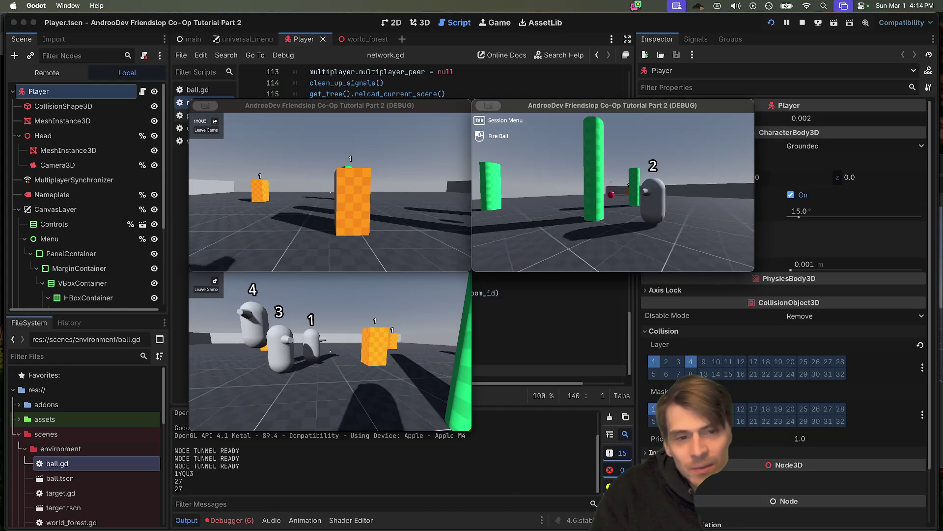
# Step: Walk the host and third players toward each other, then quit the game windows
pyautogui.click(382, 205)
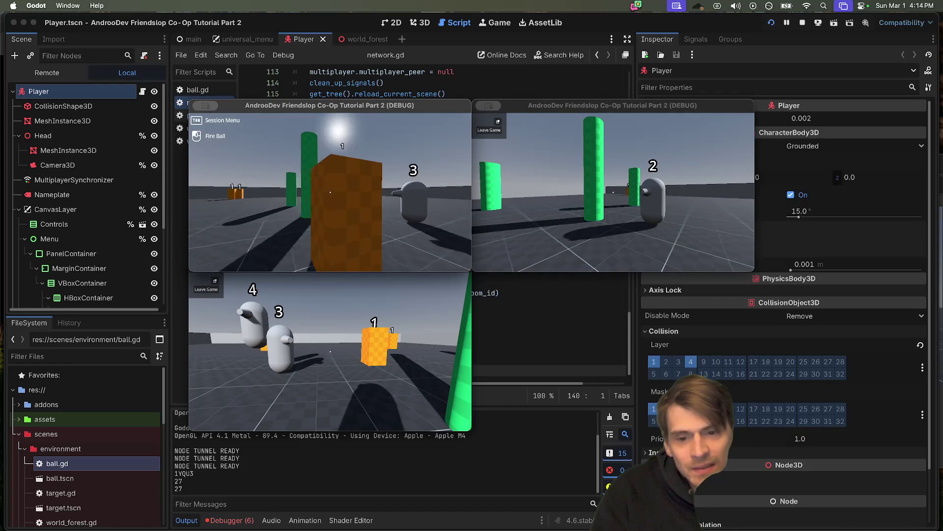
pyautogui.press('w')
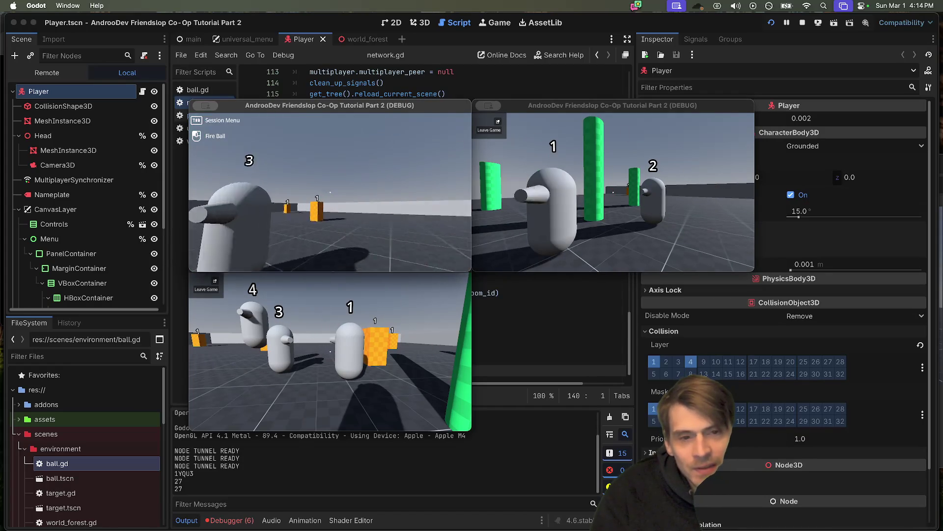
pyautogui.click(521, 211)
pyautogui.press('w')
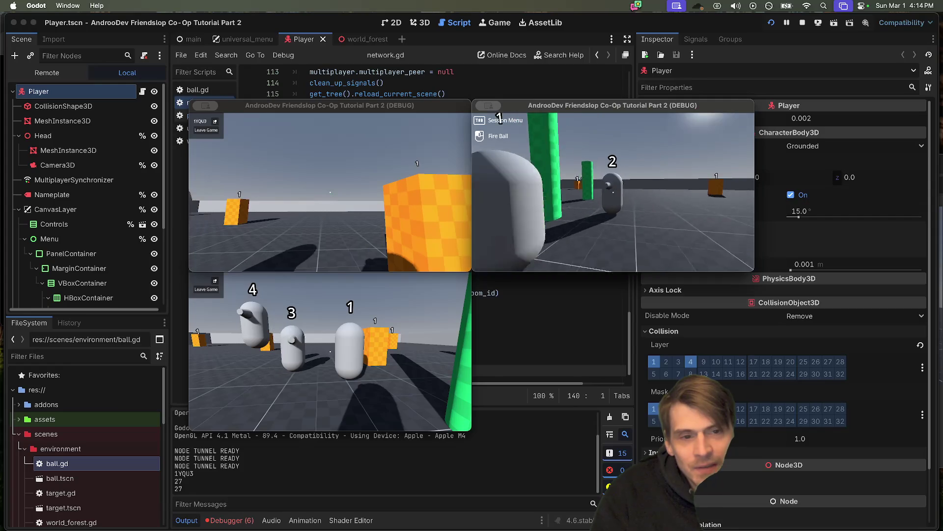
pyautogui.moveTo(613, 192)
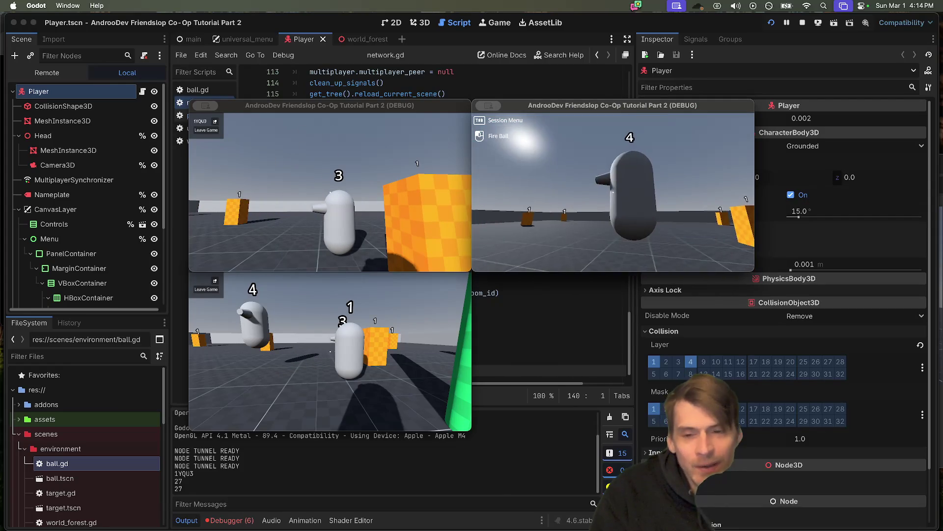
pyautogui.press('super+q')
pyautogui.press('super+q')
pyautogui.press('super+q')
pyautogui.click(559, 185)
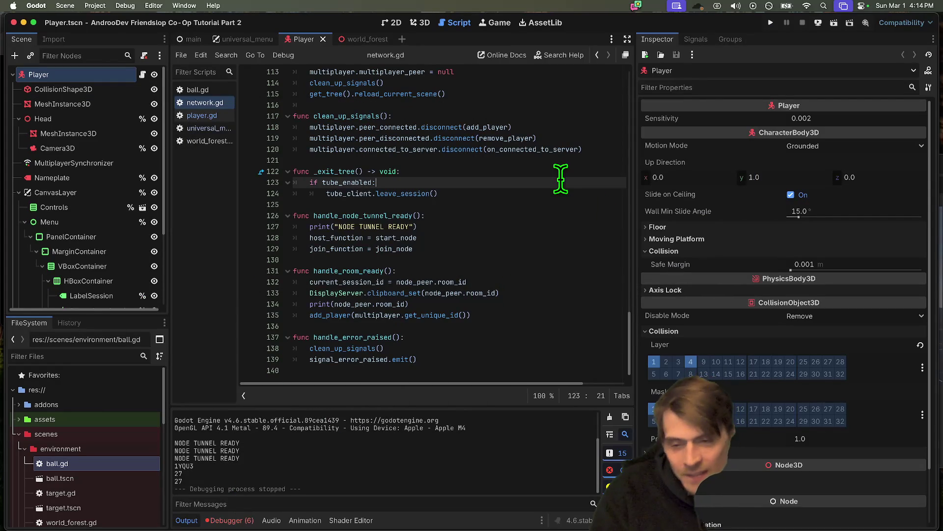
pyautogui.press('super+shift+f')
pyautogui.press('Escape')
pyautogui.click(511, 319)
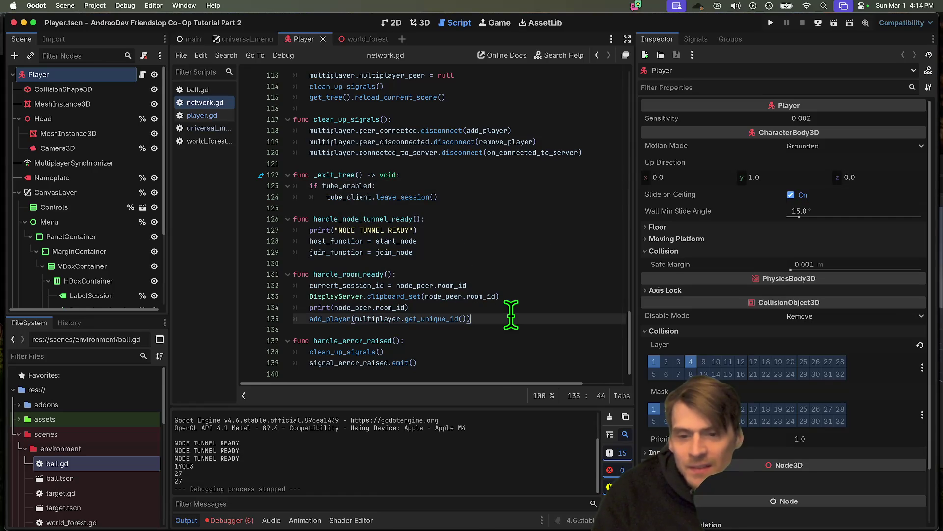
pyautogui.tripleClick(511, 319)
pyautogui.moveTo(511, 315); pyautogui.dragTo(519, 301)
pyautogui.scroll(10, 521, 299)
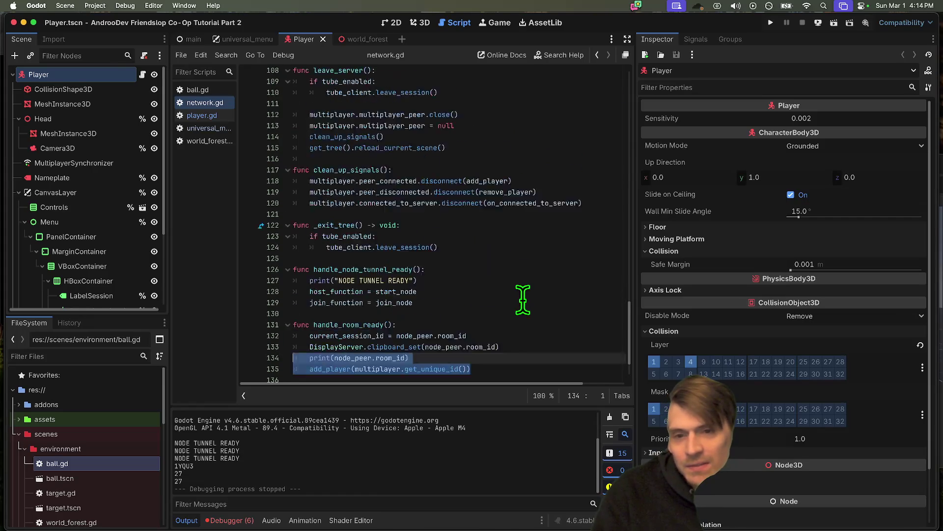
pyautogui.scroll(7, 522, 299)
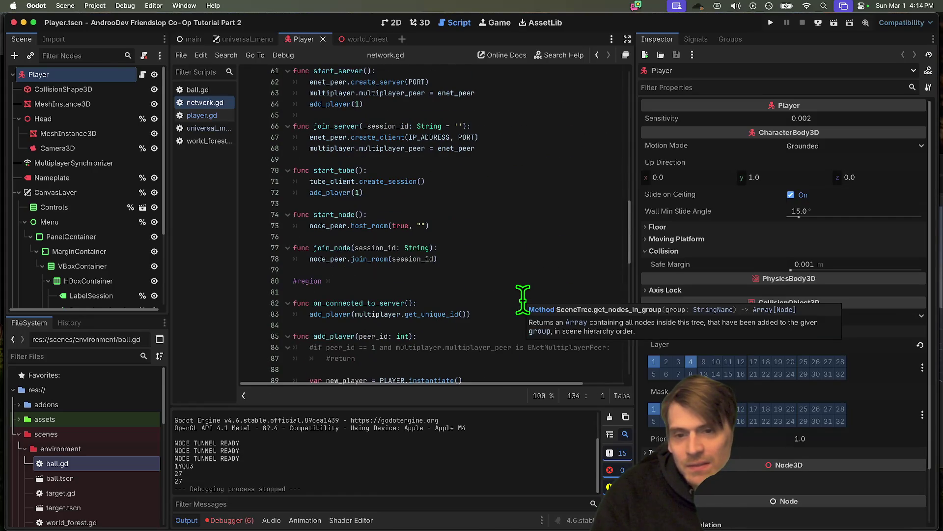
pyautogui.click(489, 204)
pyautogui.tripleClick(508, 193)
pyautogui.scroll(5, 529, 194)
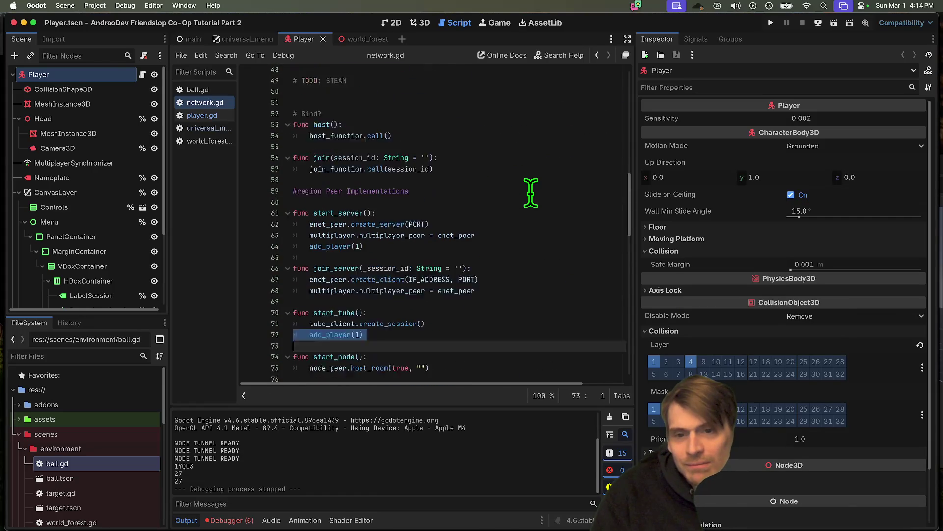
pyautogui.doubleClick(328, 160)
pyautogui.scroll(5, 465, 157)
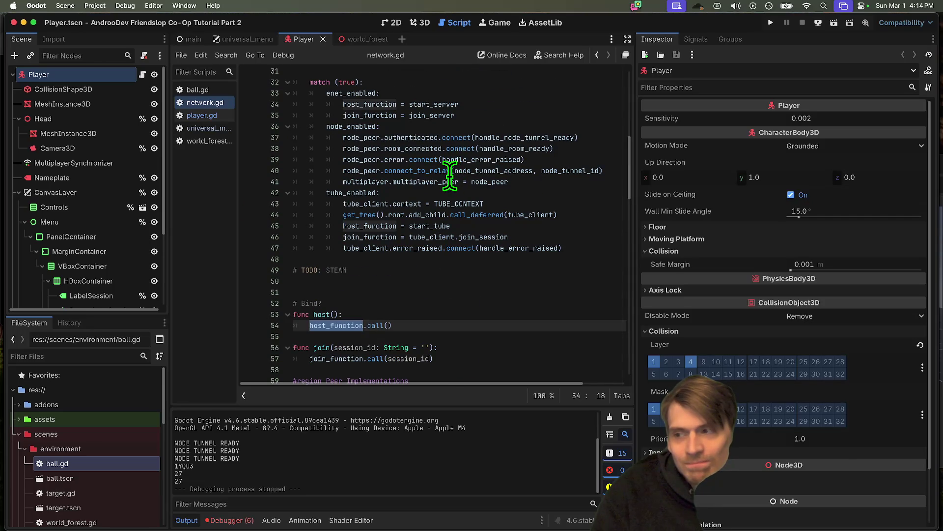
pyautogui.click(210, 127)
# Step: Search universal_menu.gd for 'add_p' and 'playe', then close the search
pyautogui.press('super+f')
pyautogui.write('add_p')
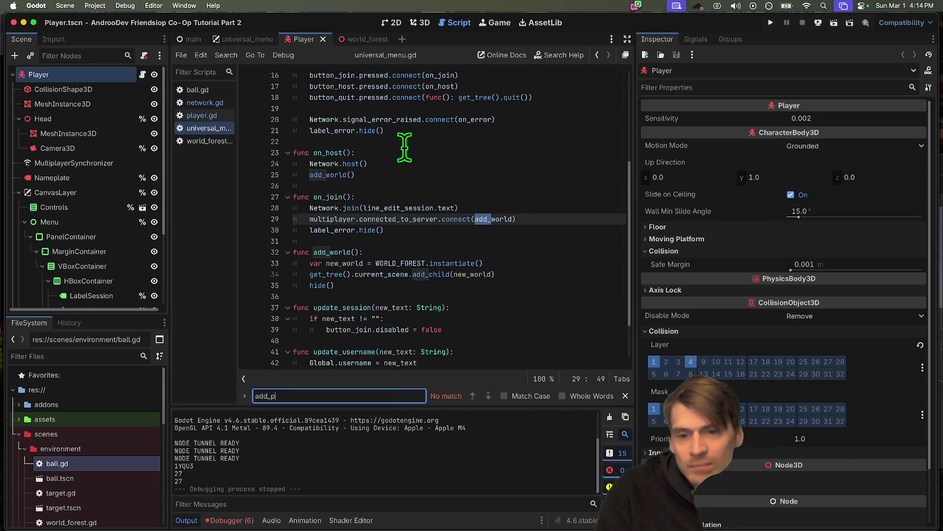
pyautogui.press('Escape')
pyautogui.press('super+f')
pyautogui.write('playe')
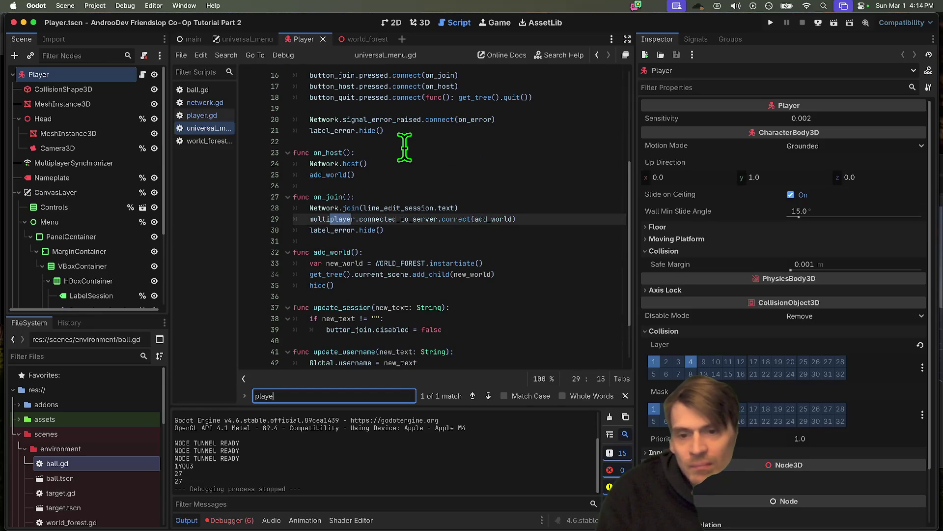
pyautogui.press('Escape')
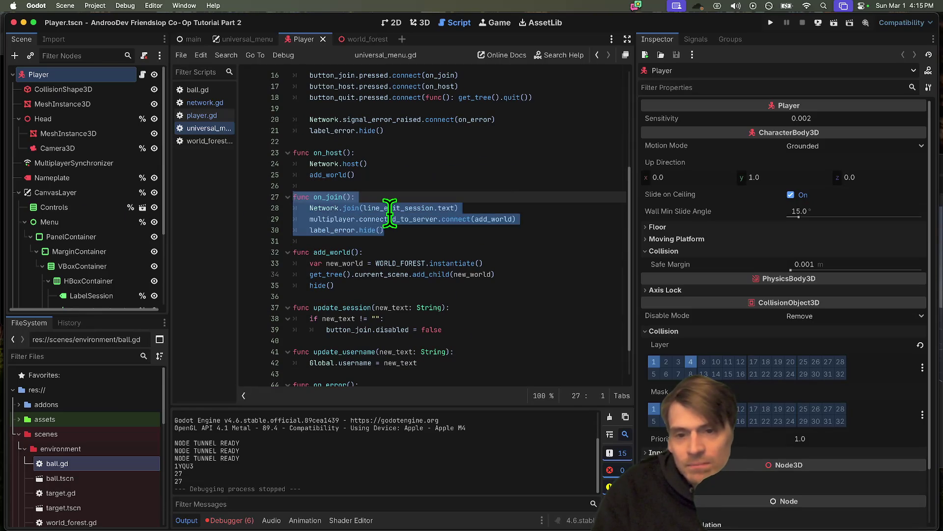
# Step: Inspect connected_to_server on line 29 and on_host on line 23 in universal_menu.gd
pyautogui.doubleClick(390, 218)
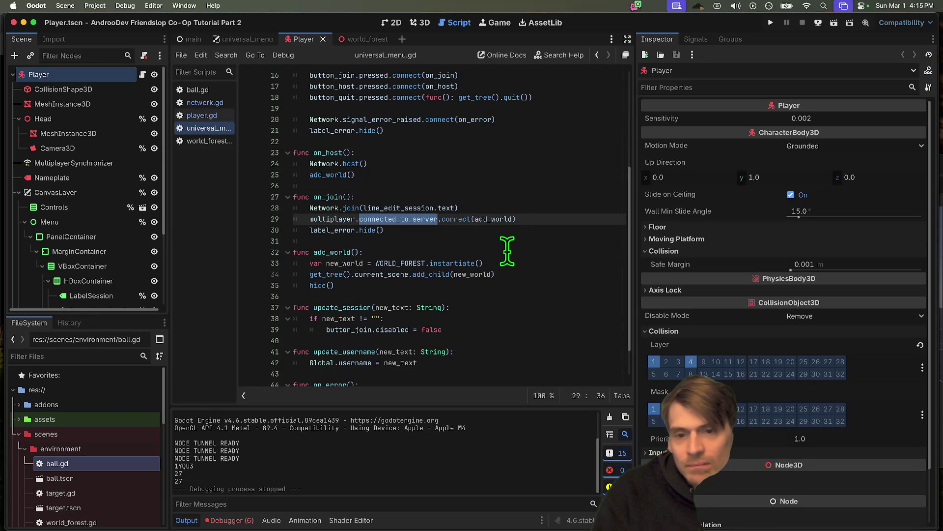
pyautogui.scroll(3, 506, 236)
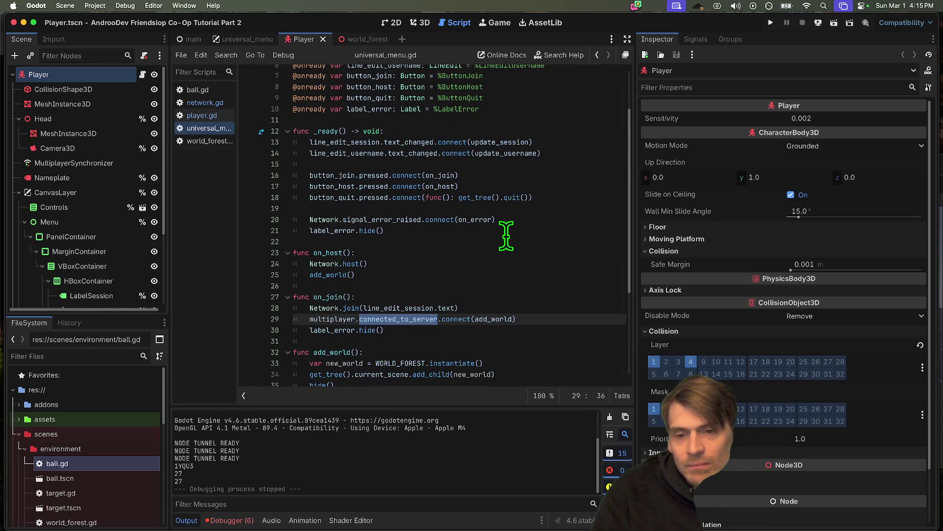
pyautogui.doubleClick(328, 252)
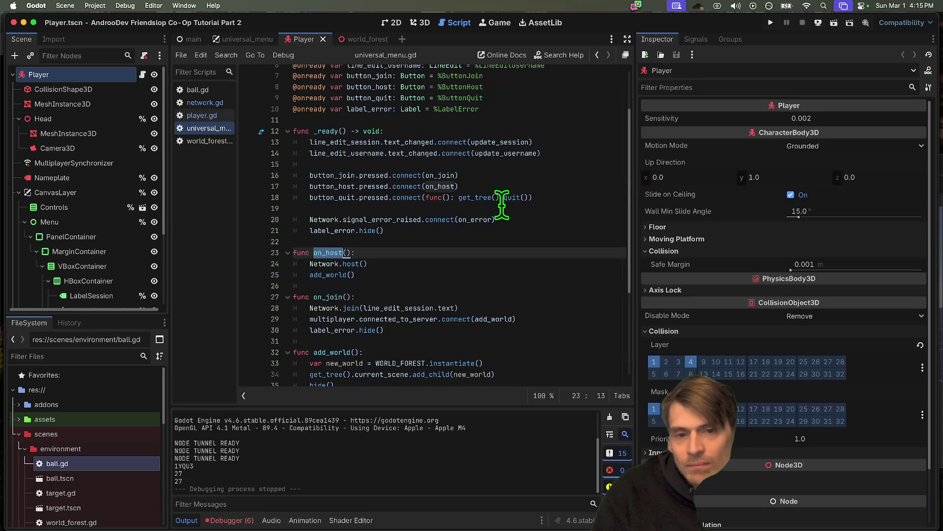
pyautogui.scroll(-3, 501, 204)
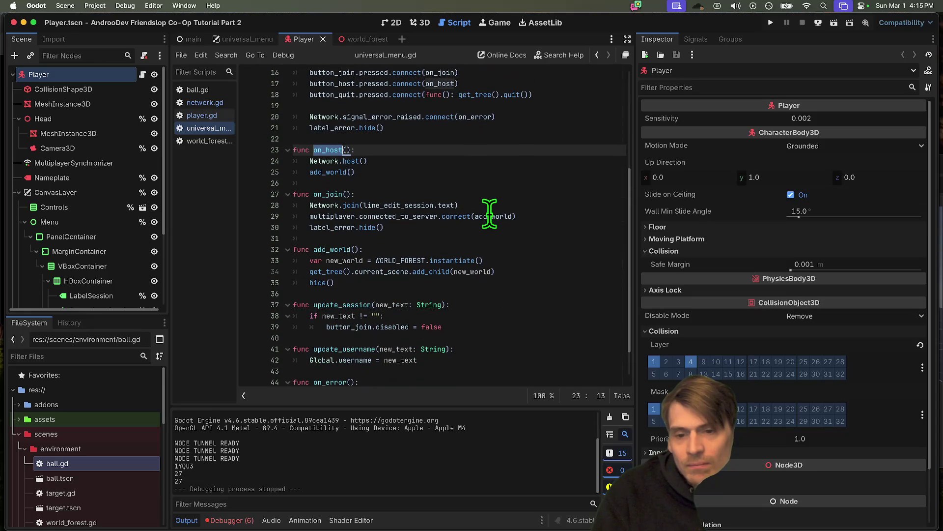
pyautogui.scroll(-2, 287, 266)
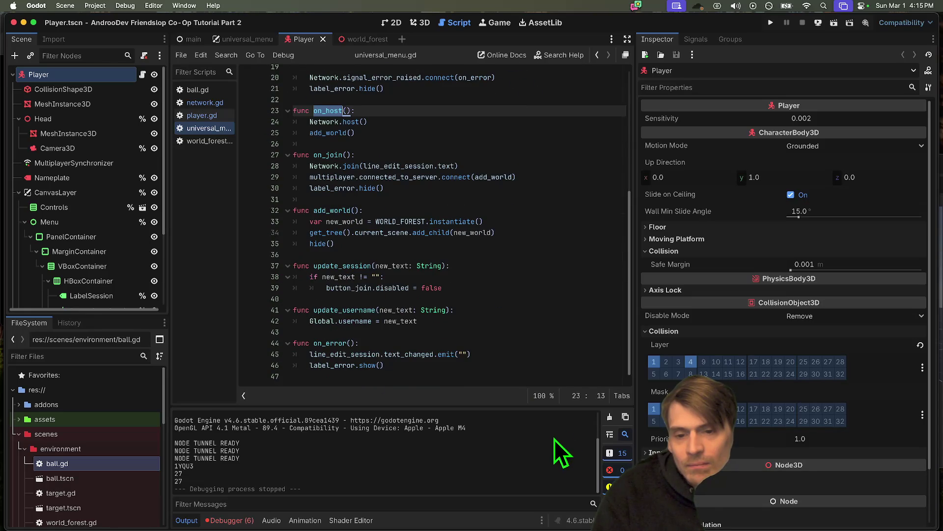
pyautogui.click(521, 340)
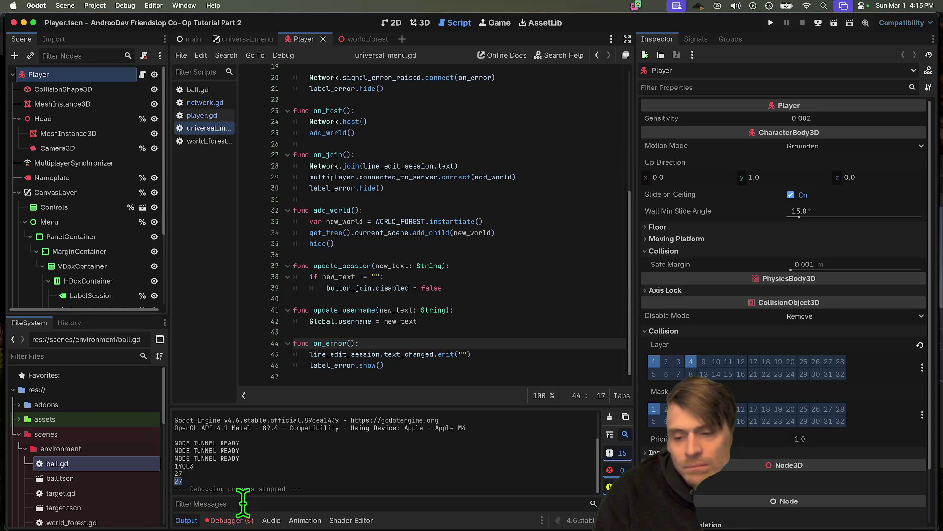
# Step: Look through player.gd and world_forest.gd, then scroll network.gd to handle_node_tunnel_ready
pyautogui.click(207, 119)
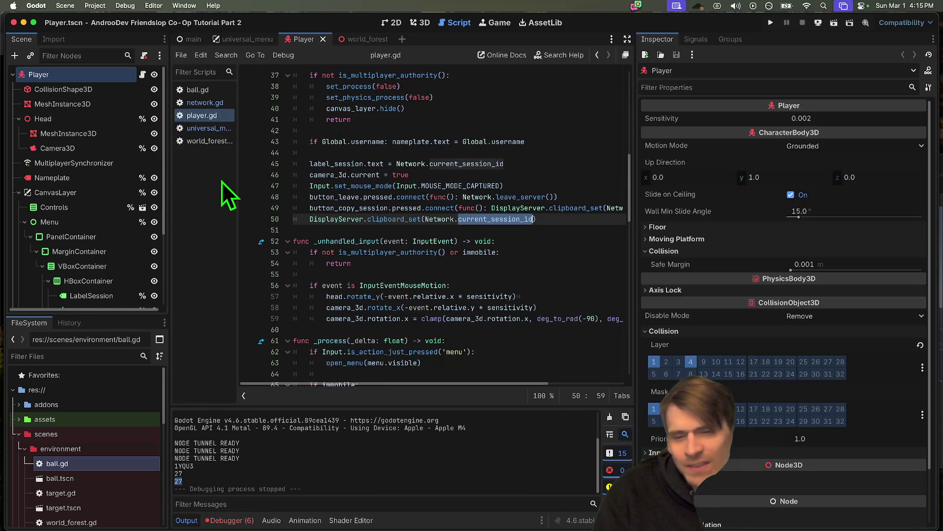
pyautogui.click(205, 128)
pyautogui.click(202, 141)
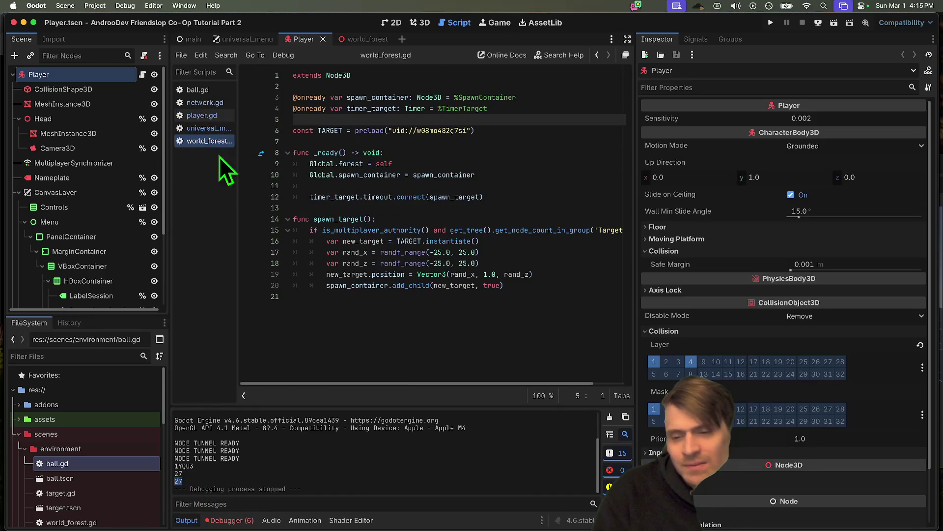
pyautogui.click(423, 309)
pyautogui.click(231, 116)
pyautogui.click(216, 102)
pyautogui.scroll(-5, 261, 192)
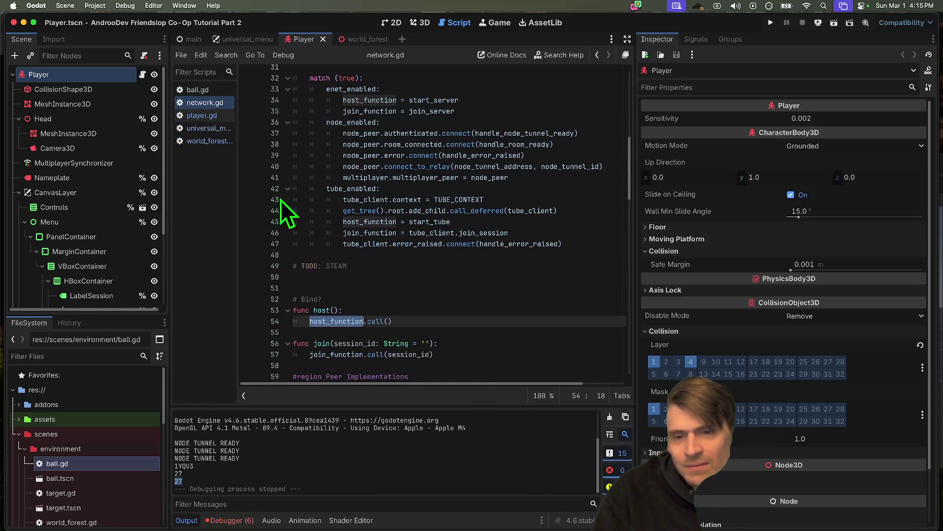
pyautogui.scroll(-10, 442, 271)
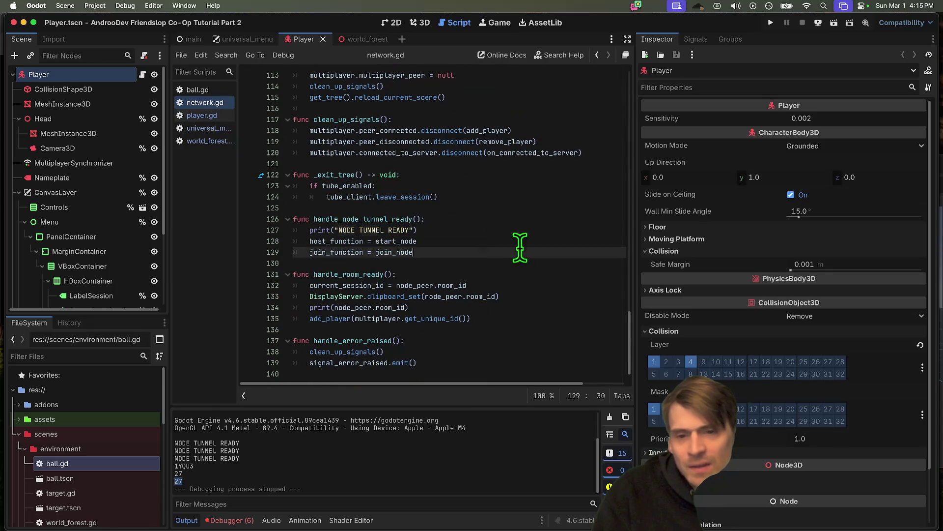
pyautogui.click(395, 241)
# Step: Remove the host_function and join_function assignments from handle_node_tunnel_ready
pyautogui.doubleClick(395, 241)
pyautogui.moveTo(540, 252)
pyautogui.mouseDown()
pyautogui.moveTo(252, 248)
pyautogui.moveTo(253, 238)
pyautogui.mouseUp()
pyautogui.press('super+c')
pyautogui.press('BackSpace')
# Step: Make room after the connect_to_relay line in _ready's node_enabled branch, tidying the blank lines
pyautogui.scroll(15, 540, 215)
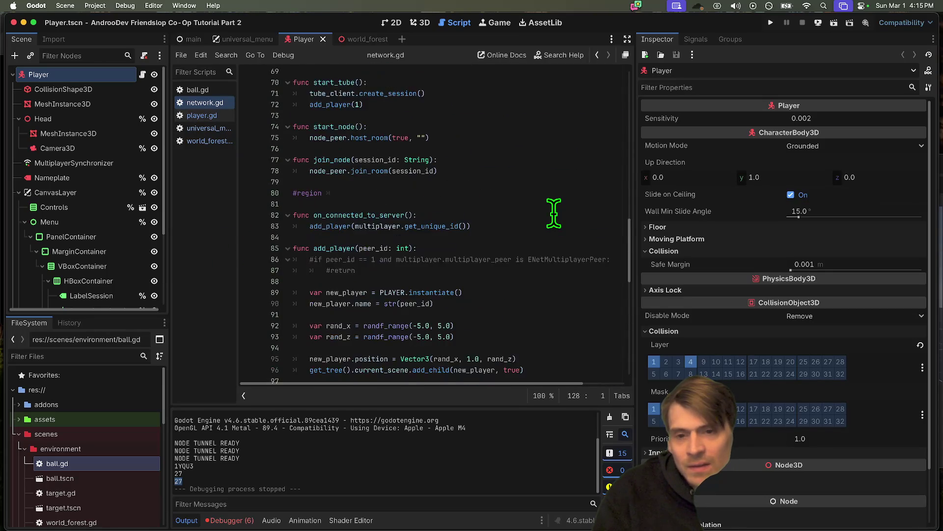
pyautogui.scroll(1, 553, 215)
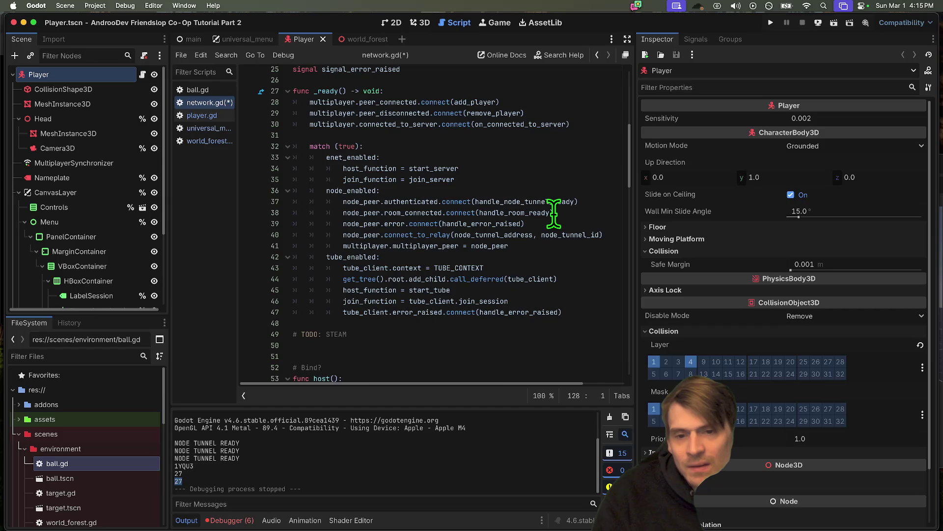
pyautogui.click(546, 246)
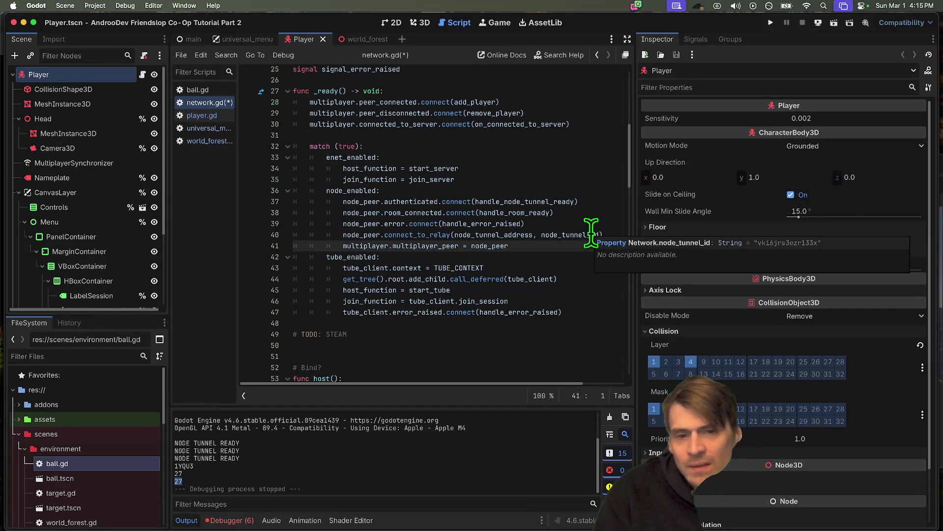
pyautogui.press('Return')
pyautogui.press('Return')
pyautogui.press('Up')
pyautogui.press('Up')
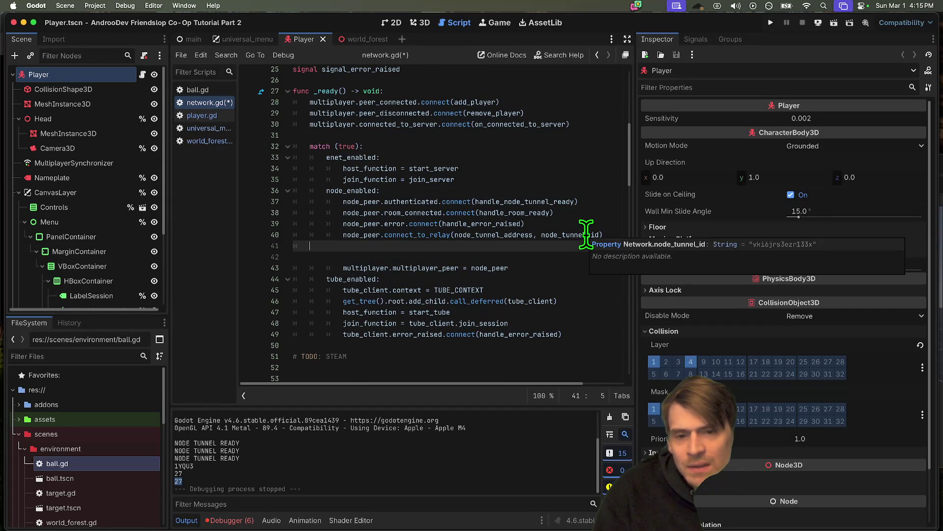
pyautogui.press('Down')
pyautogui.press('Delete')
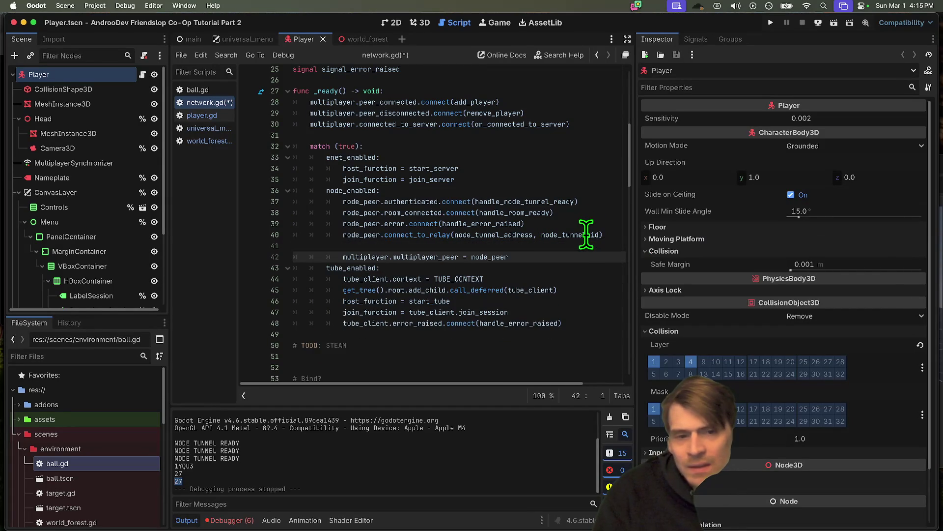
pyautogui.press('Up')
pyautogui.press('Up')
pyautogui.press('Up')
pyautogui.press('Down')
pyautogui.press('Down')
pyautogui.press('Delete')
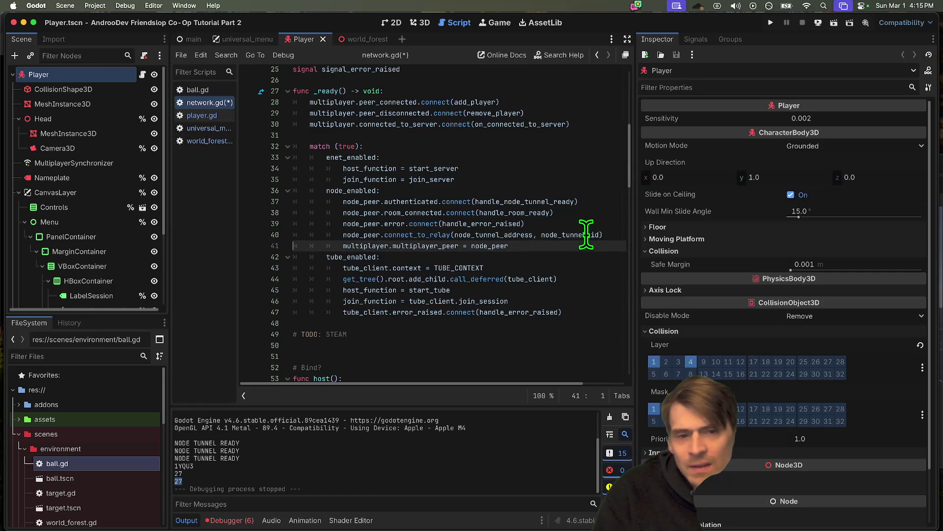
pyautogui.press('Up')
# Step: Paste host_function = start_node and join_function = join_node under node_enabled, indented correctly
pyautogui.press('Down')
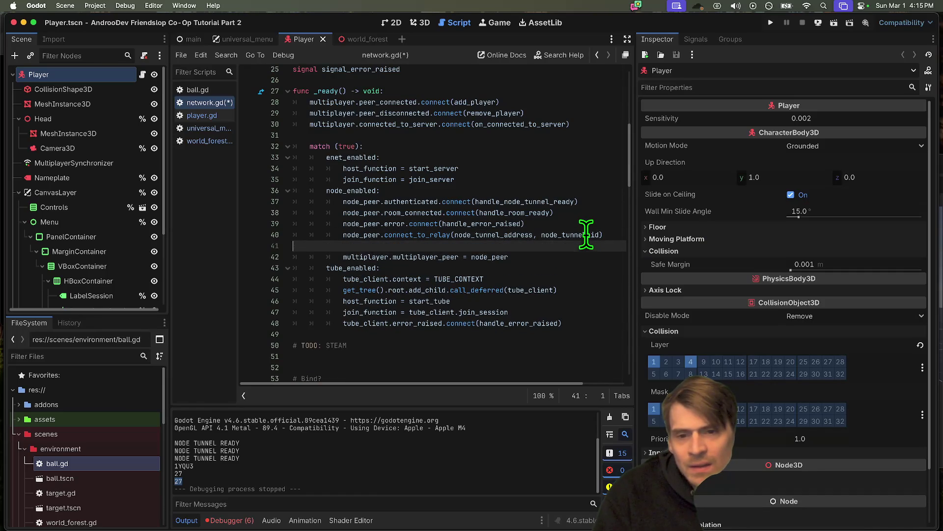
pyautogui.press('super+v')
pyautogui.press('Up')
pyautogui.press('Up')
pyautogui.press('Tab')
pyautogui.press('Tab')
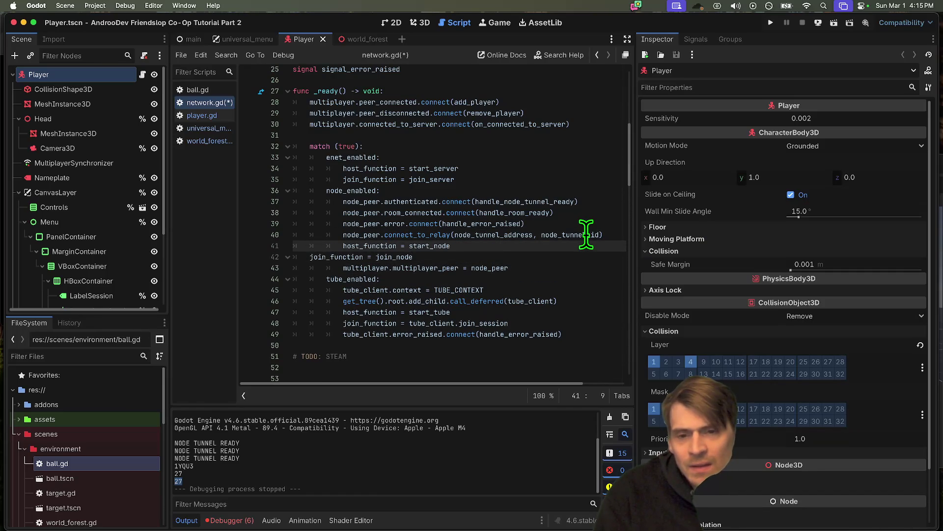
pyautogui.hotkey('shift', 'Down')
pyautogui.press('Tab')
pyautogui.press('Tab')
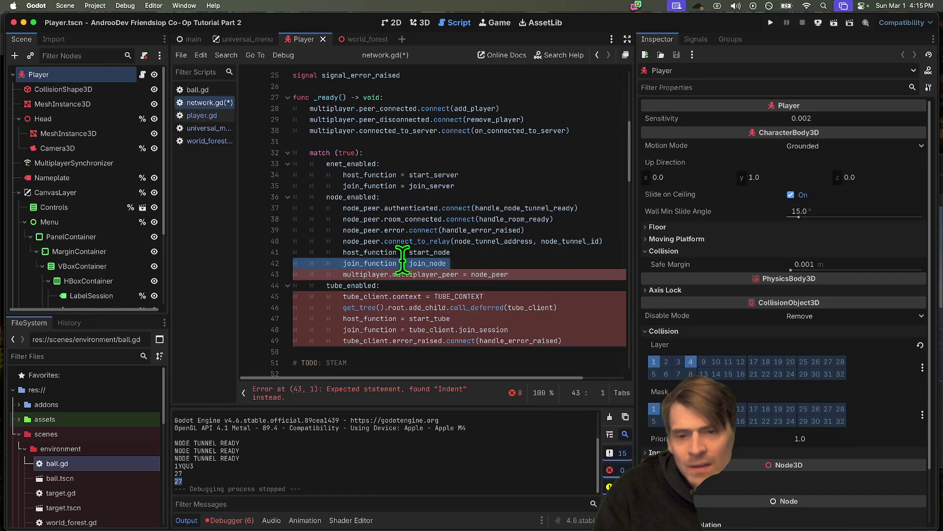
pyautogui.scroll(-15, 442, 241)
pyautogui.moveTo(483, 231); pyautogui.dragTo(256, 221)
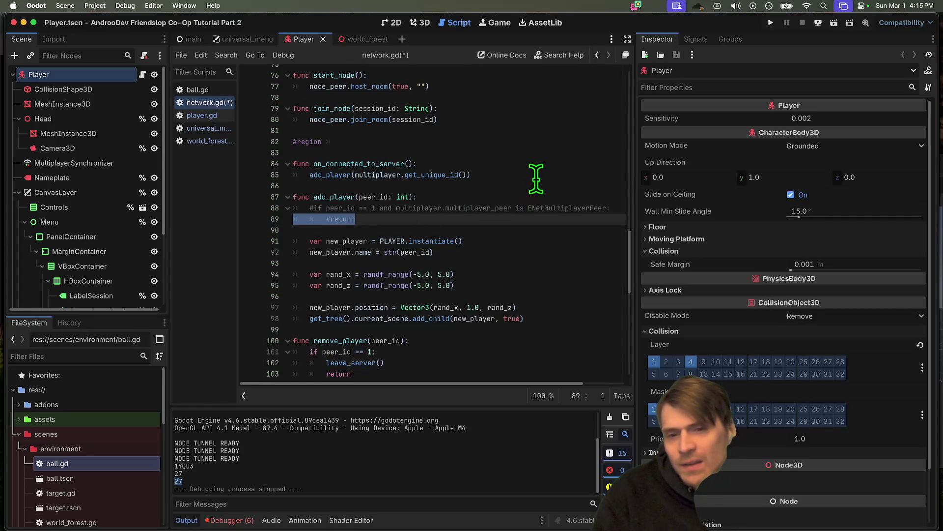
# Step: Review the script, cutting then restoring start_tube's add_player(1) line
pyautogui.doubleClick(362, 165)
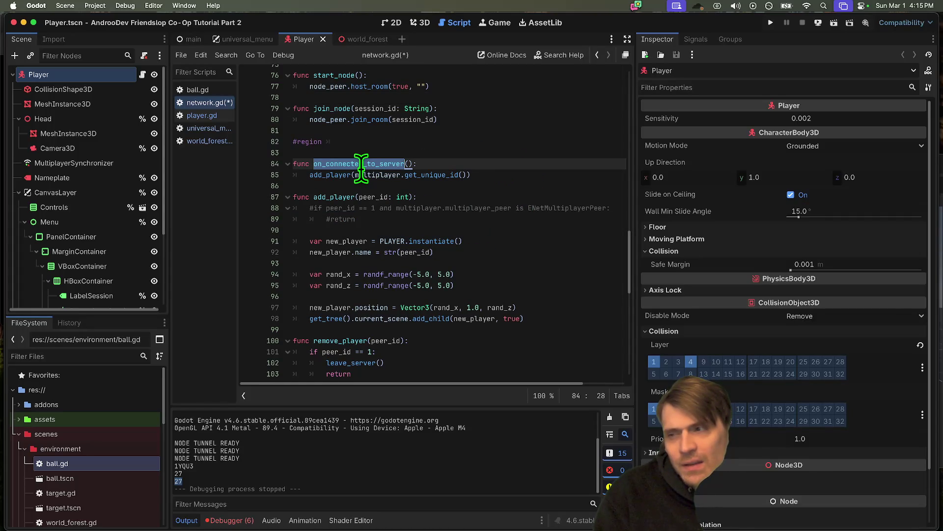
pyautogui.scroll(-3, 542, 182)
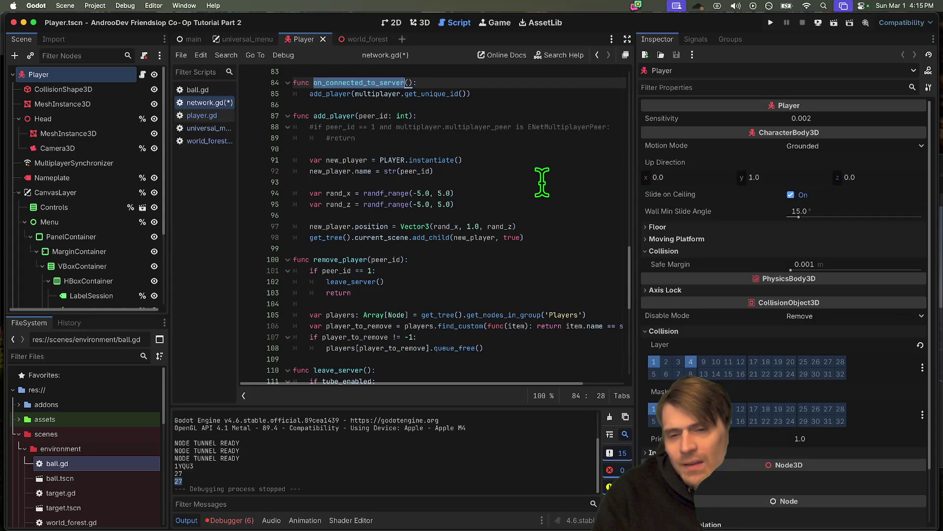
pyautogui.scroll(2, 492, 206)
pyautogui.scroll(-7, 433, 197)
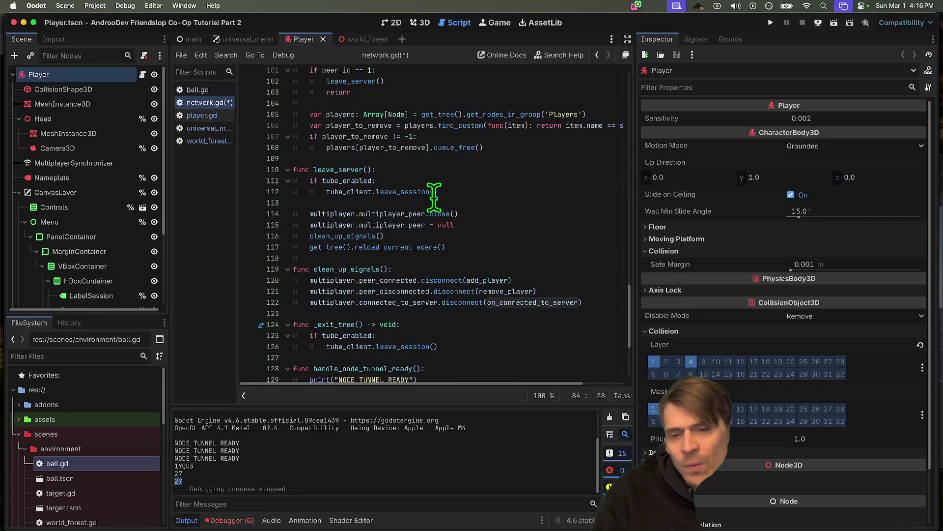
pyautogui.scroll(15, 432, 196)
pyautogui.click(489, 223)
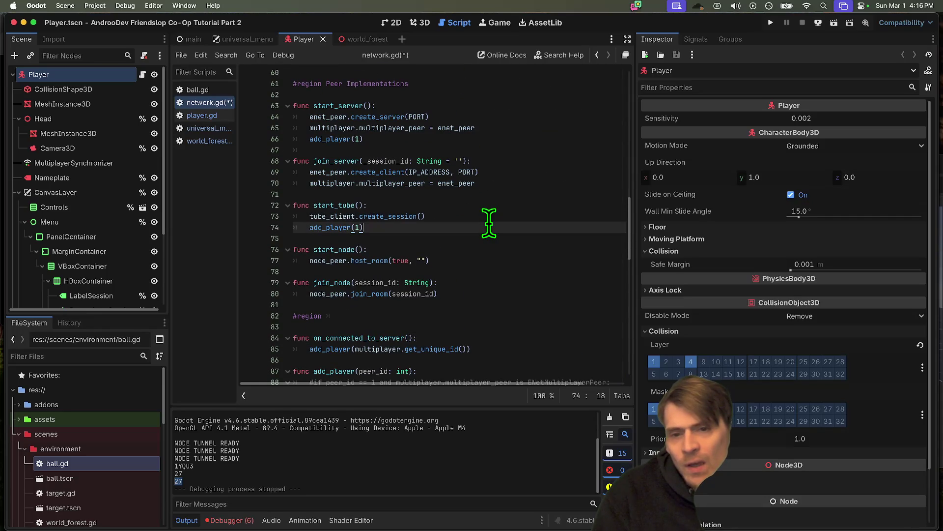
pyautogui.tripleClick(491, 223)
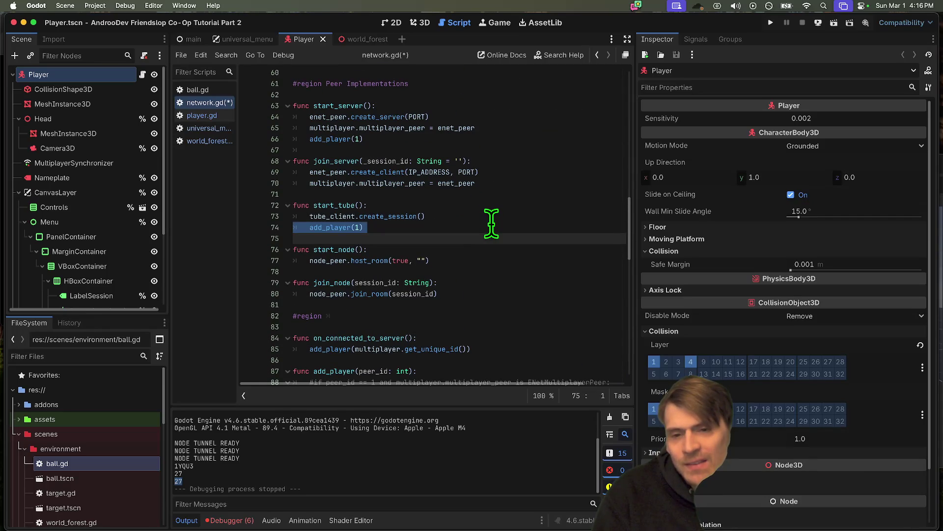
pyautogui.hotkey('ctrl', 'x')
pyautogui.hotkey('ctrl', 'z')
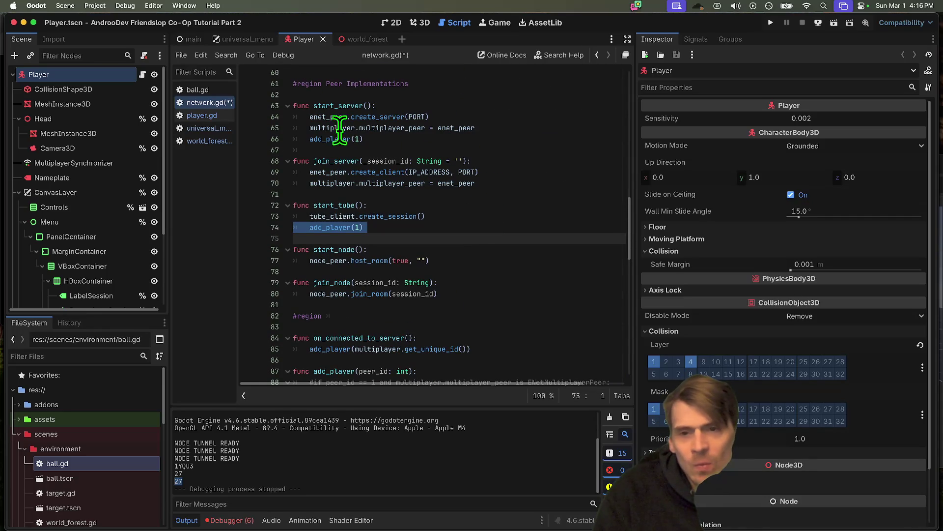
# Step: Look over join_server and start_node, highlighting their names and node_peer
pyautogui.doubleClick(337, 106)
pyautogui.doubleClick(336, 161)
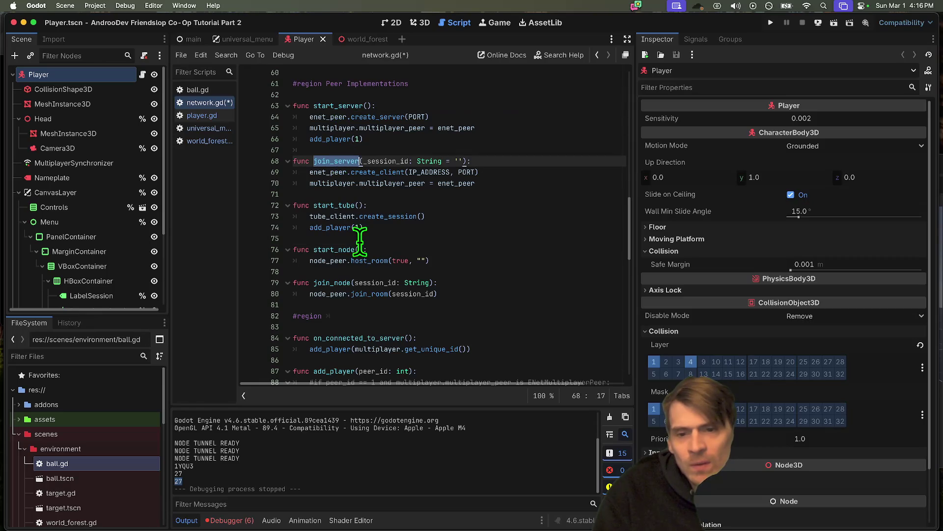
pyautogui.doubleClick(349, 250)
pyautogui.doubleClick(328, 260)
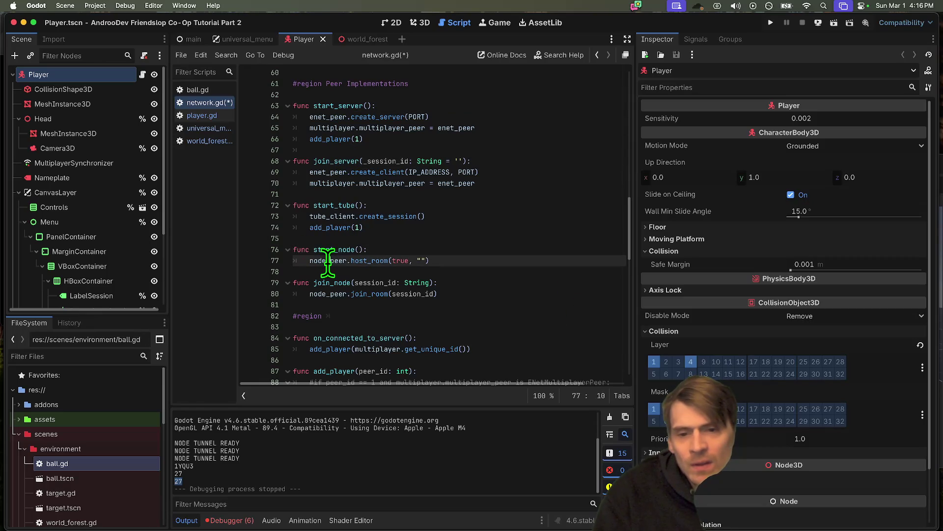
pyautogui.scroll(-15, 468, 256)
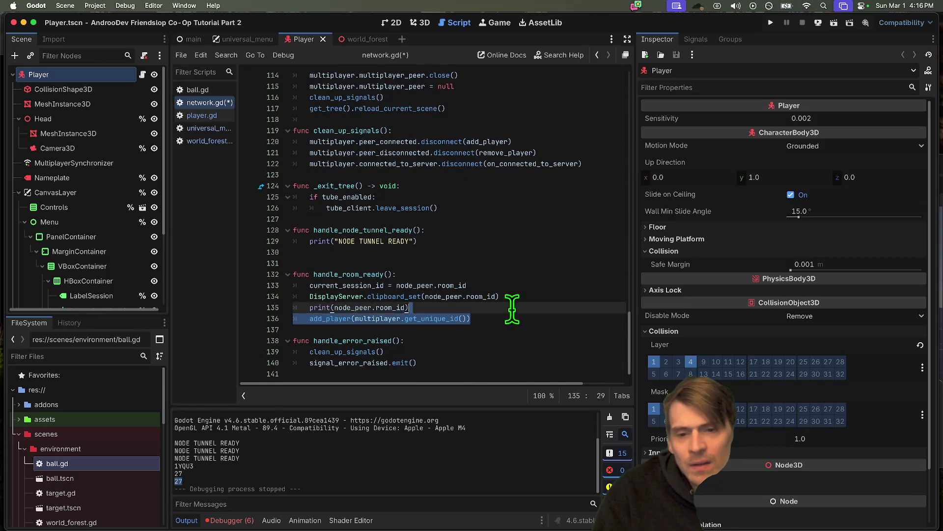
# Step: Add a new line after print(node_peer.room_id) in handle_room_ready and begin typing print(
pyautogui.click(453, 326)
pyautogui.hotkey('shift', 'Up')
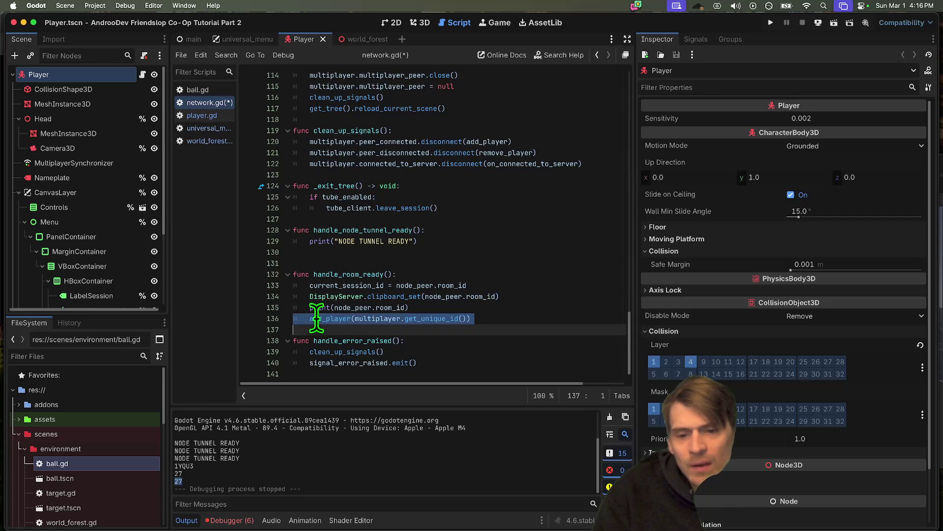
pyautogui.click(438, 307)
pyautogui.doubleClick(379, 318)
pyautogui.click(453, 304)
pyautogui.press('Return')
pyautogui.write('print')
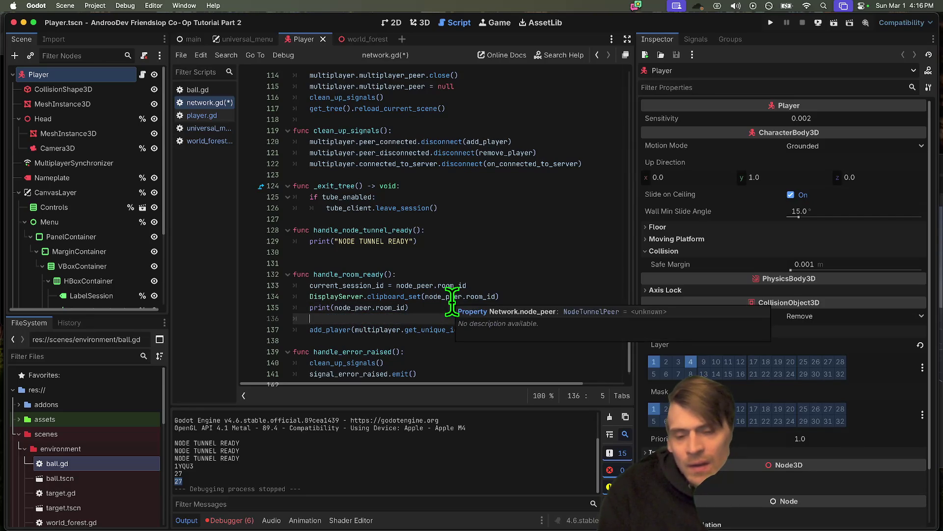
pyautogui.write('(node_peer.get')
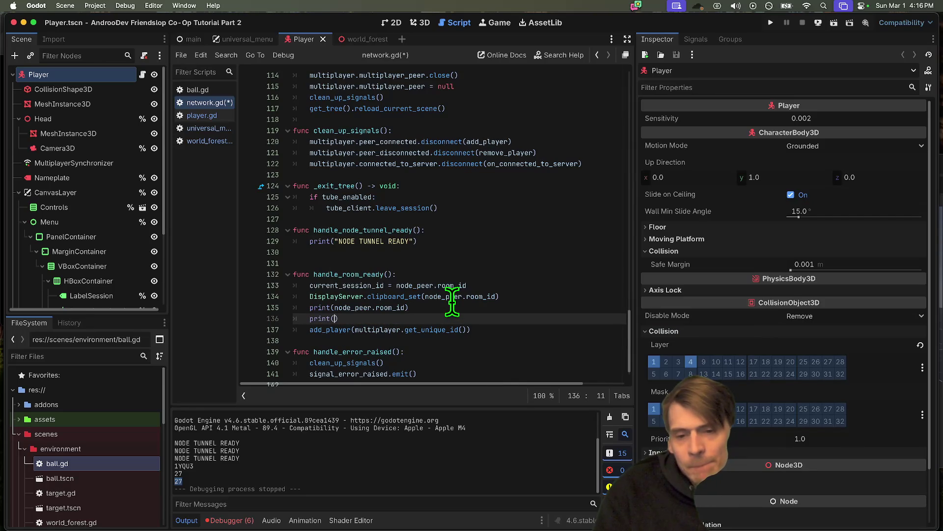
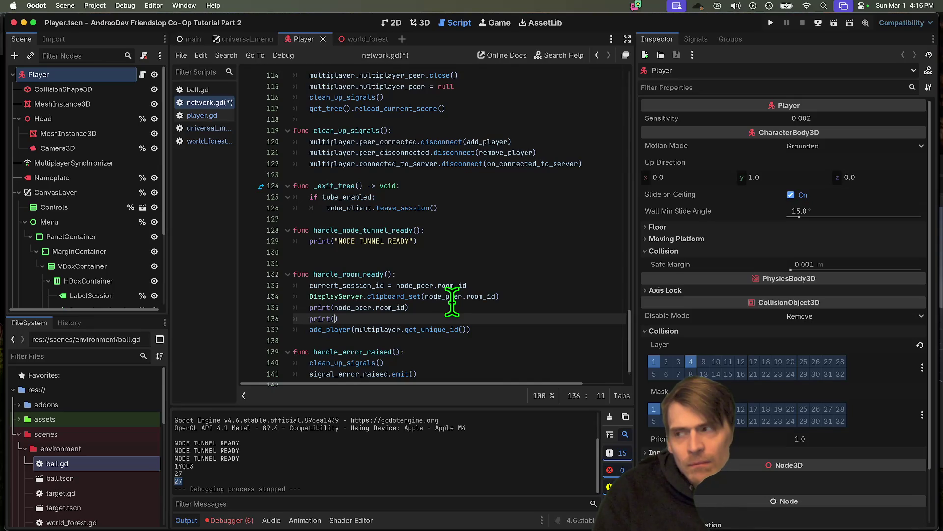
# Step: Complete line 136 of network.gd as print(node_peer.peer)
pyautogui.write('ode')
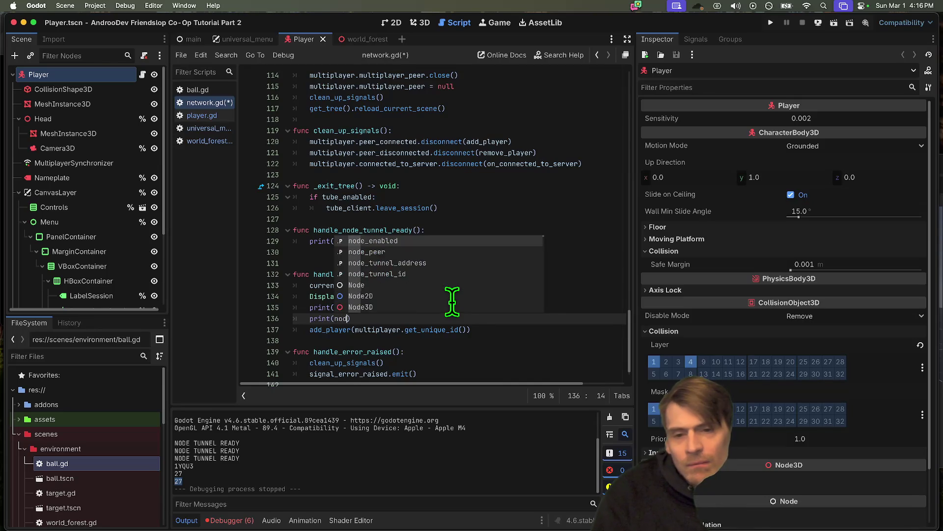
pyautogui.write('_peer.')
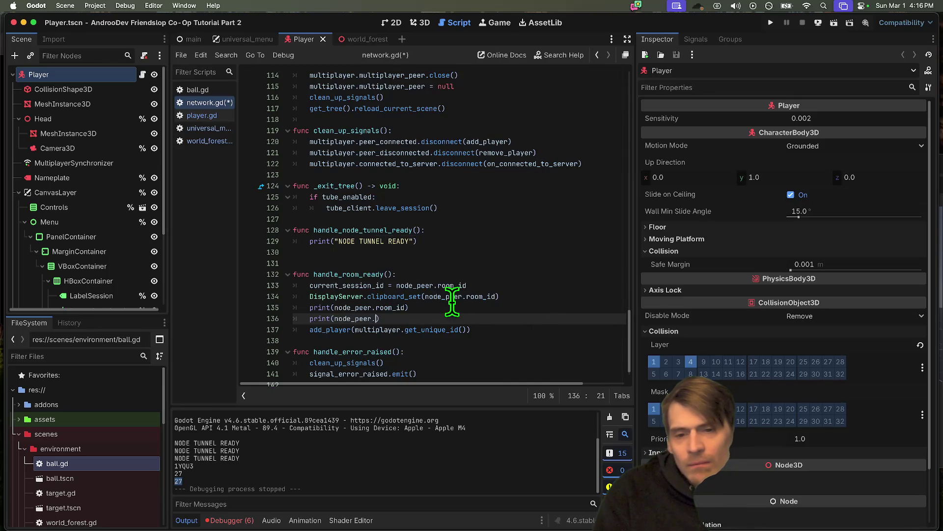
pyautogui.write('get')
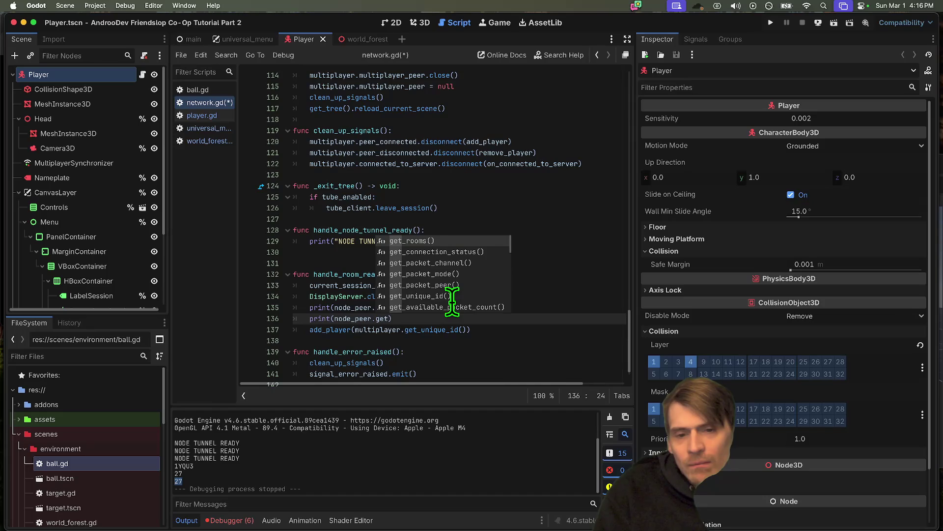
pyautogui.press('BackSpace')
pyautogui.press('BackSpace')
pyautogui.press('BackSpace')
pyautogui.write('peer')
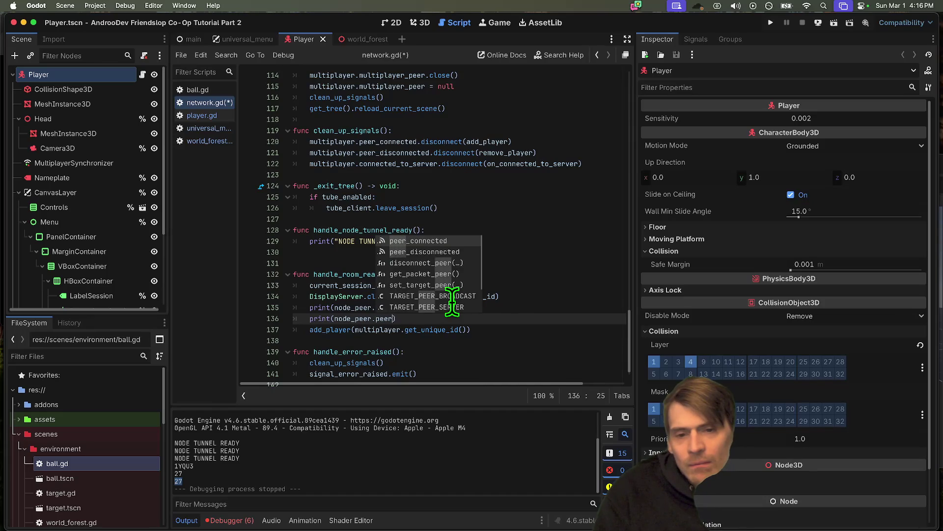
pyautogui.write('s')
pyautogui.press('BackSpace')
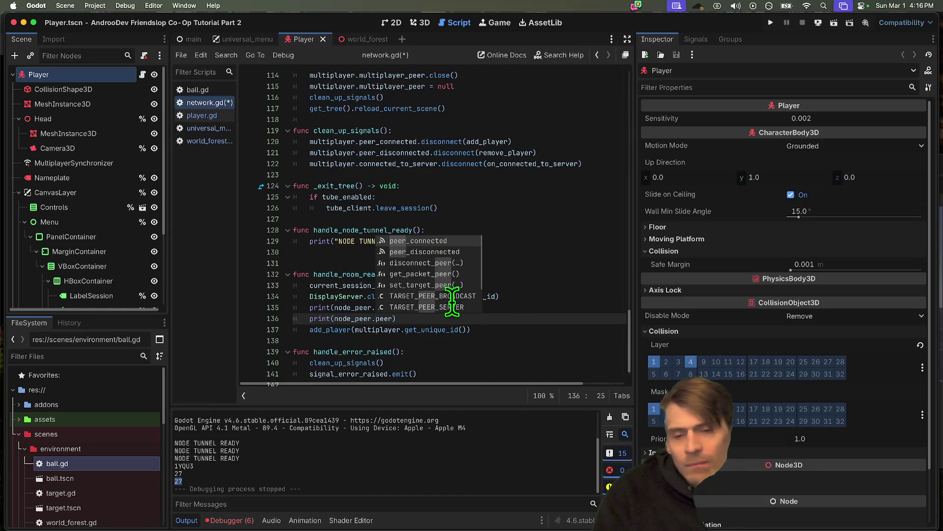
pyautogui.scroll(-1, 449, 303)
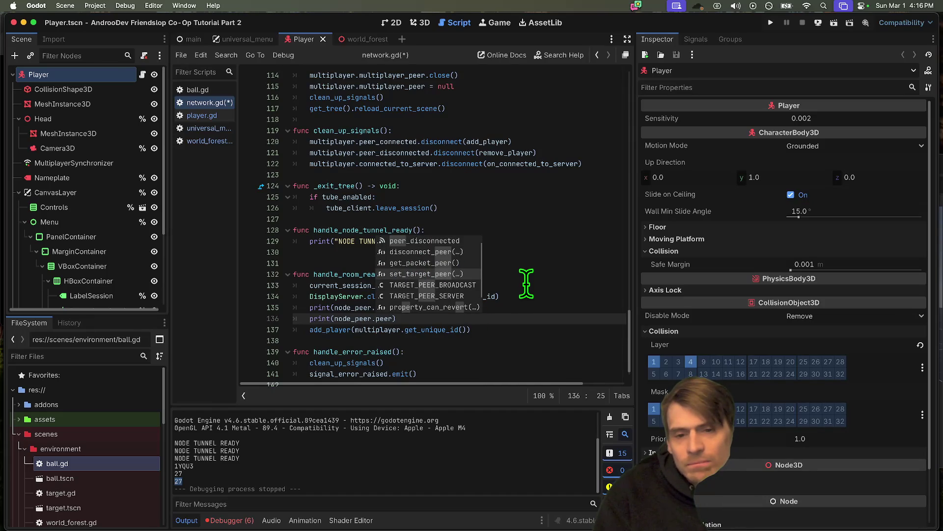
pyautogui.press('BackSpace')
pyautogui.press('BackSpace')
pyautogui.press('BackSpace')
pyautogui.press('BackSpace')
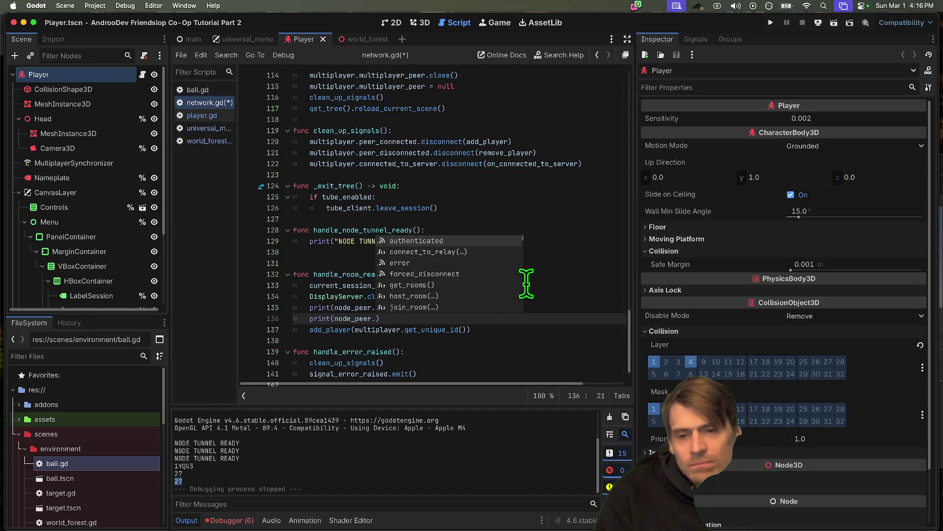
pyautogui.press('BackSpace')
pyautogui.write('peer')
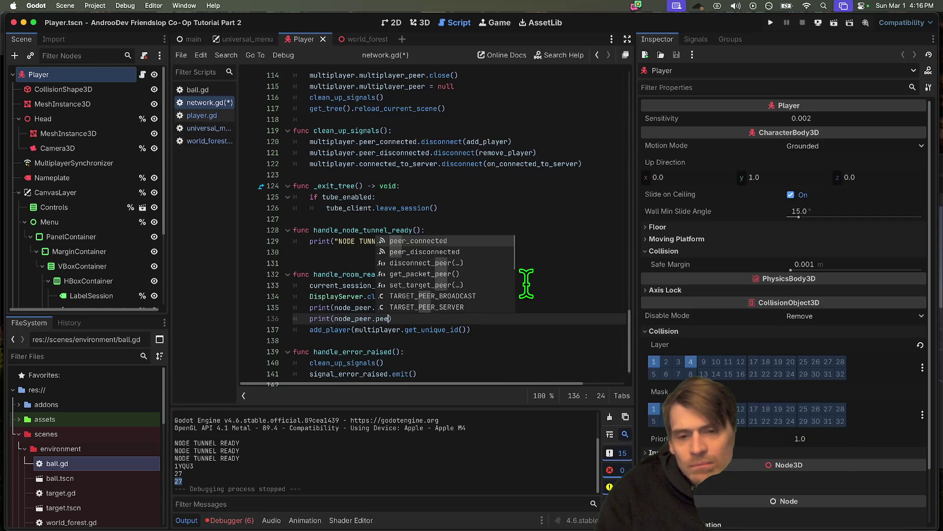
pyautogui.scroll(15, 525, 268)
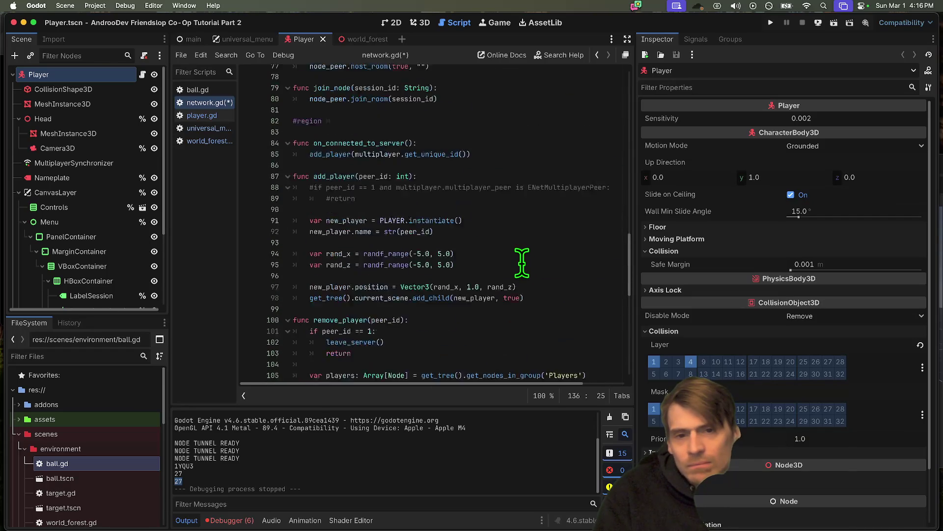
# Step: Comment out the multiplayer.connected_to_server.connect line in _ready, leaving peer_connected active
pyautogui.scroll(8, 521, 263)
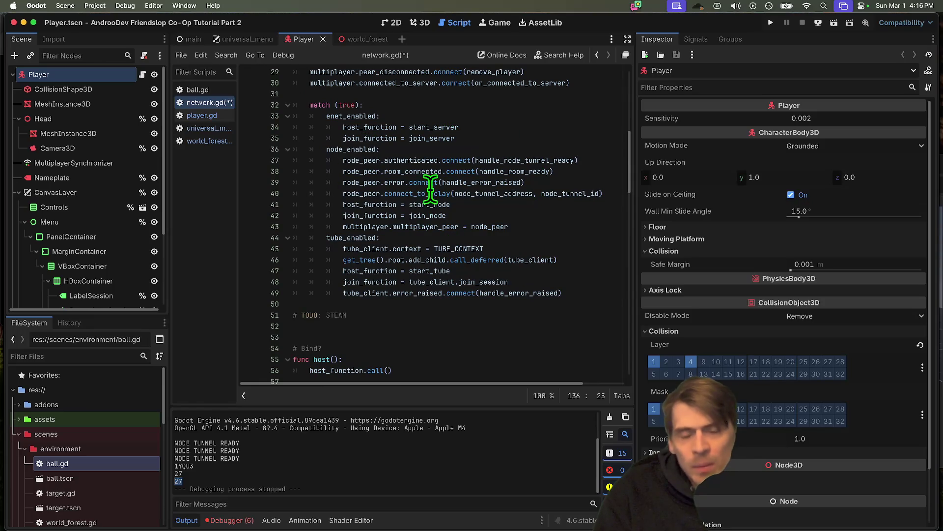
pyautogui.doubleClick(401, 171)
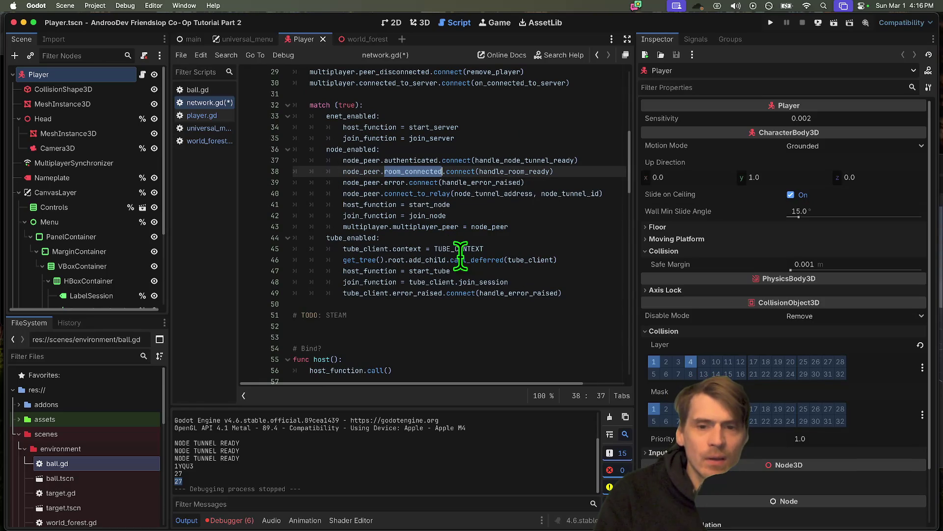
pyautogui.scroll(3, 451, 211)
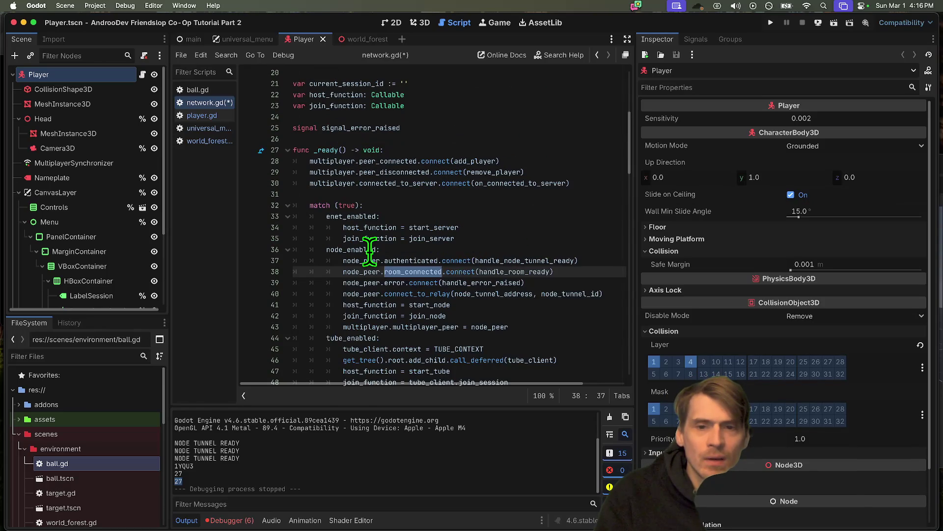
pyautogui.click(565, 171)
pyautogui.press('Up')
pyautogui.press('super+k')
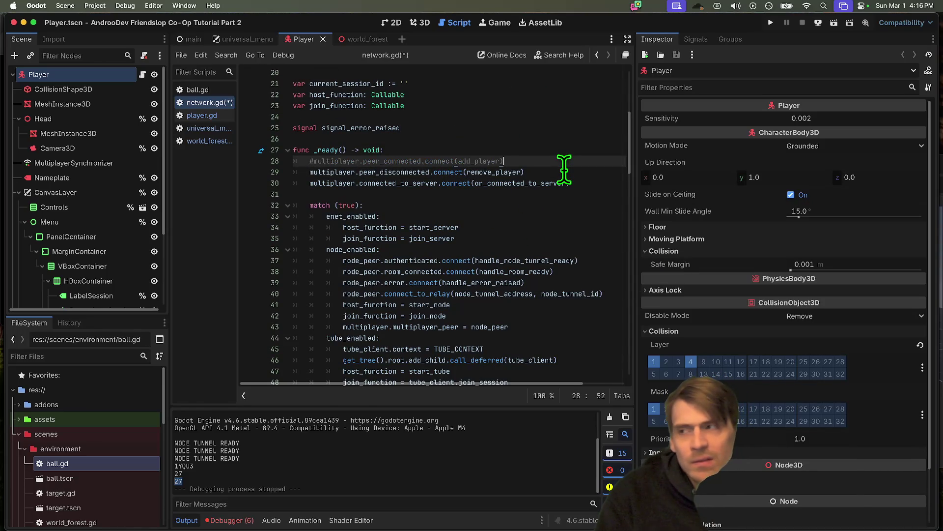
pyautogui.press('super+k')
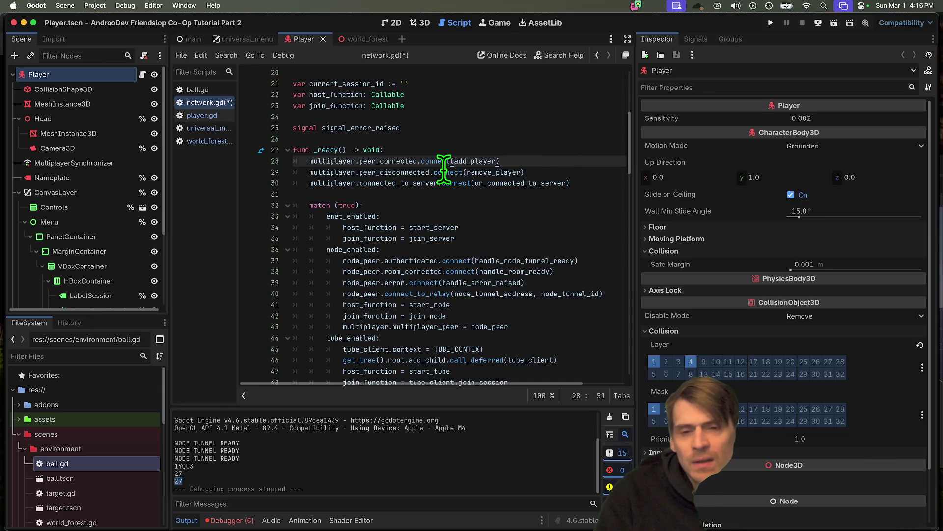
pyautogui.click(450, 183)
pyautogui.press('super+k')
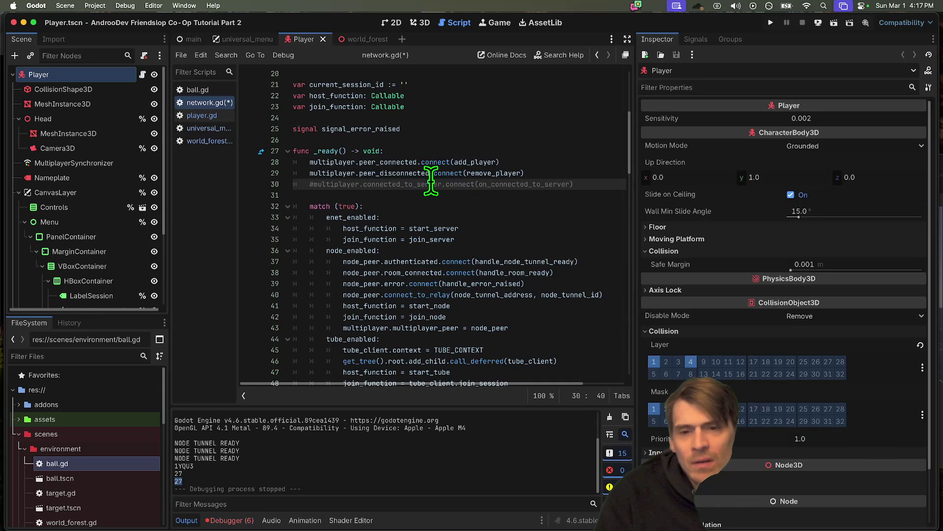
# Step: Scroll through network.gd and switch to player.gd
pyautogui.scroll(-1, 432, 179)
pyautogui.scroll(-20, 435, 305)
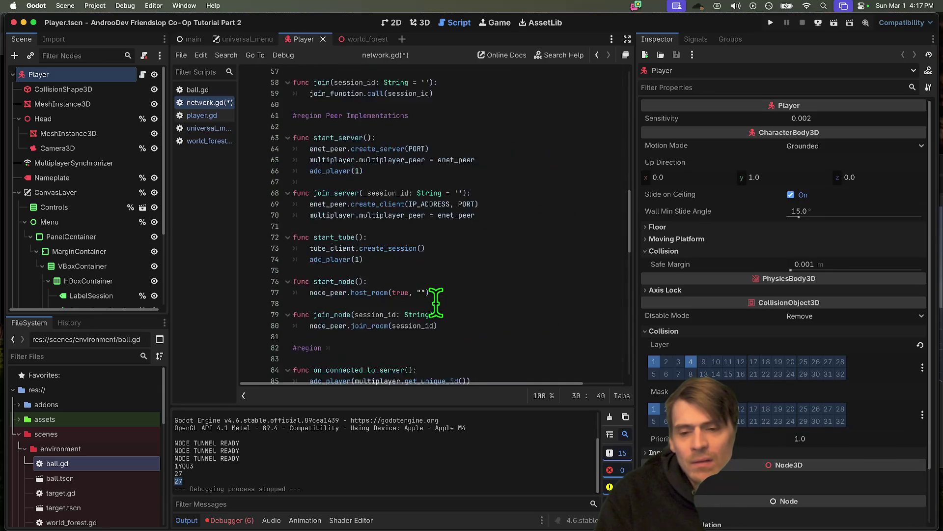
pyautogui.scroll(-3, 462, 282)
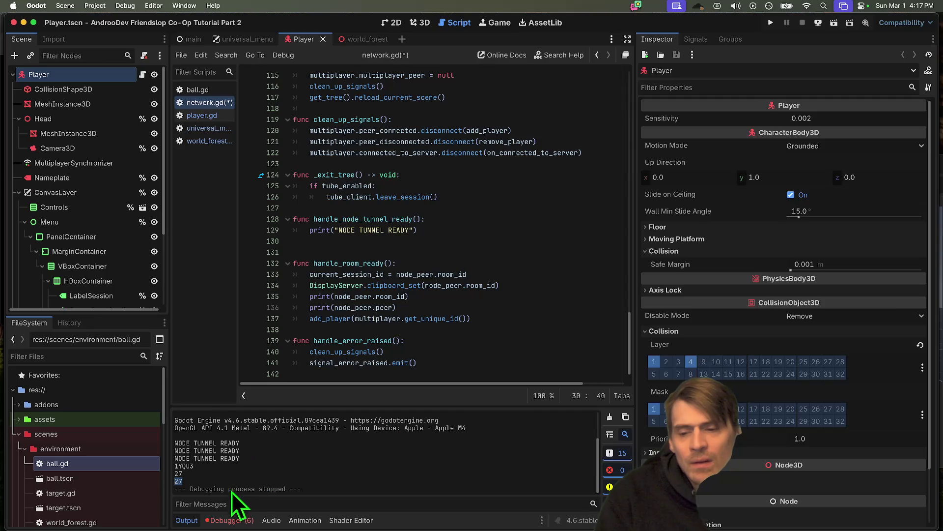
pyautogui.click(199, 117)
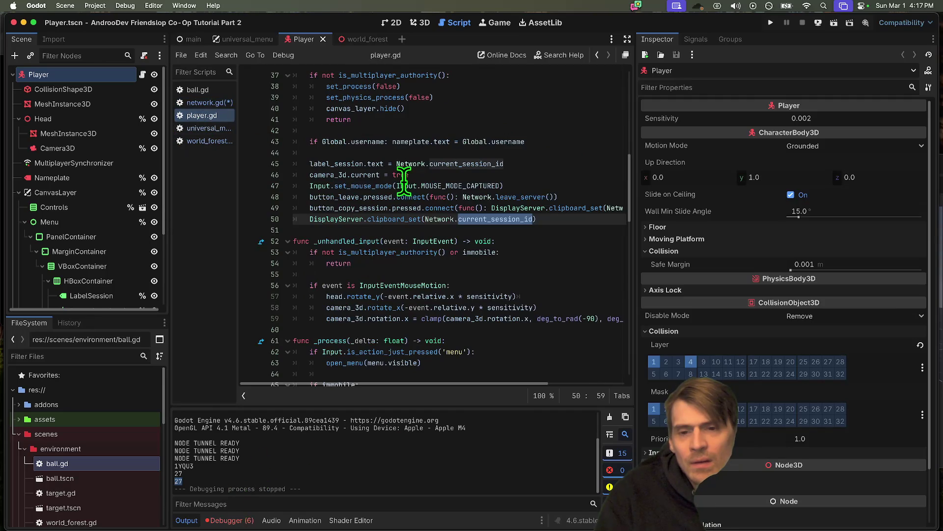
# Step: Open universal_menu.gd and inspect the connected_to_server hookup in on_join
pyautogui.scroll(5, 465, 199)
pyautogui.scroll(-2, 465, 199)
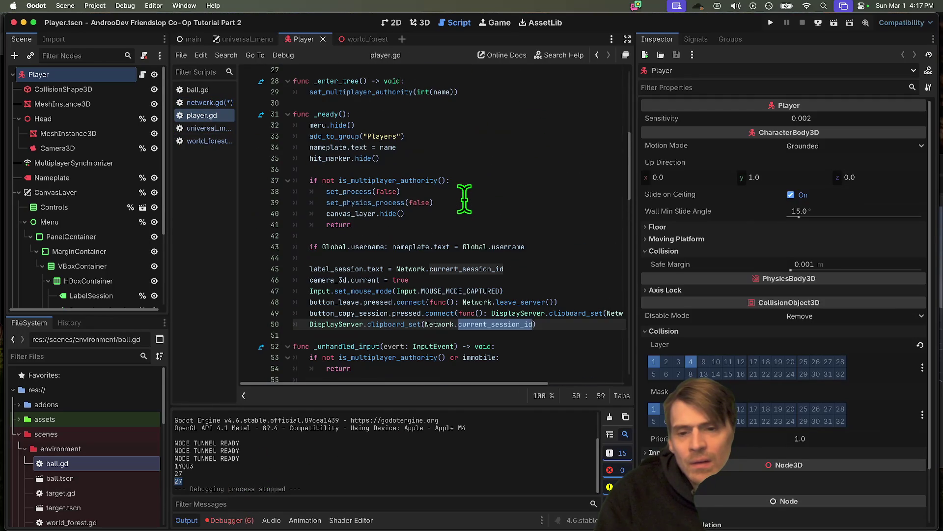
pyautogui.click(228, 128)
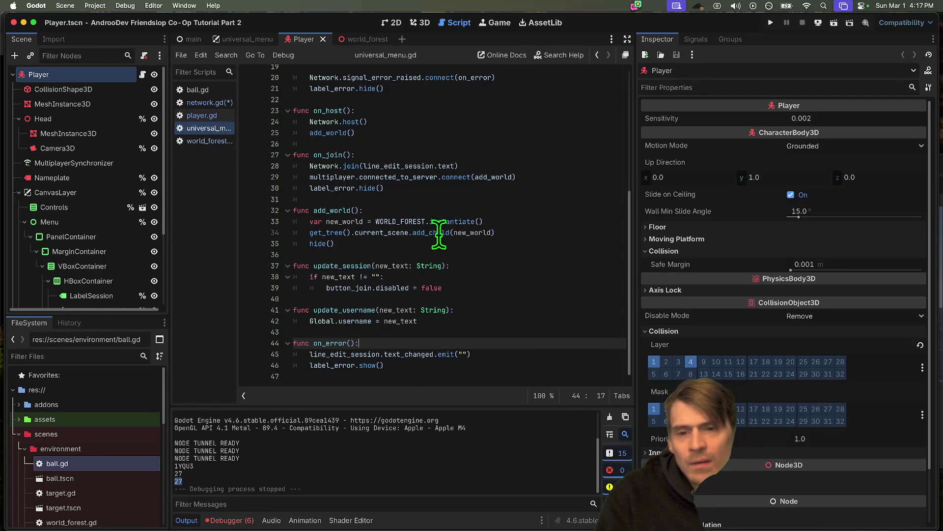
pyautogui.click(388, 177)
# Step: Return to network.gd and select the commented-out line 30 in _ready
pyautogui.scroll(4, 495, 213)
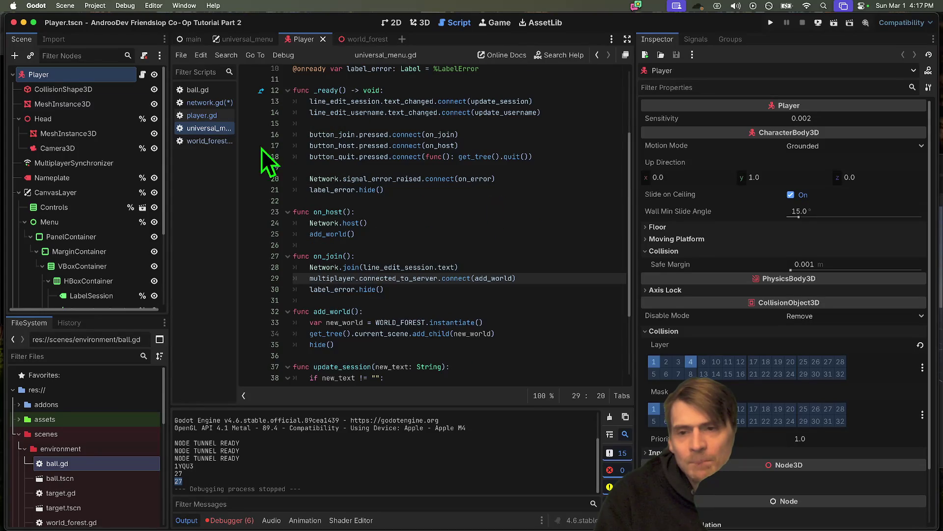
pyautogui.click(231, 102)
pyautogui.scroll(10, 570, 169)
pyautogui.scroll(3, 588, 175)
pyautogui.doubleClick(540, 114)
pyautogui.tripleClick(541, 114)
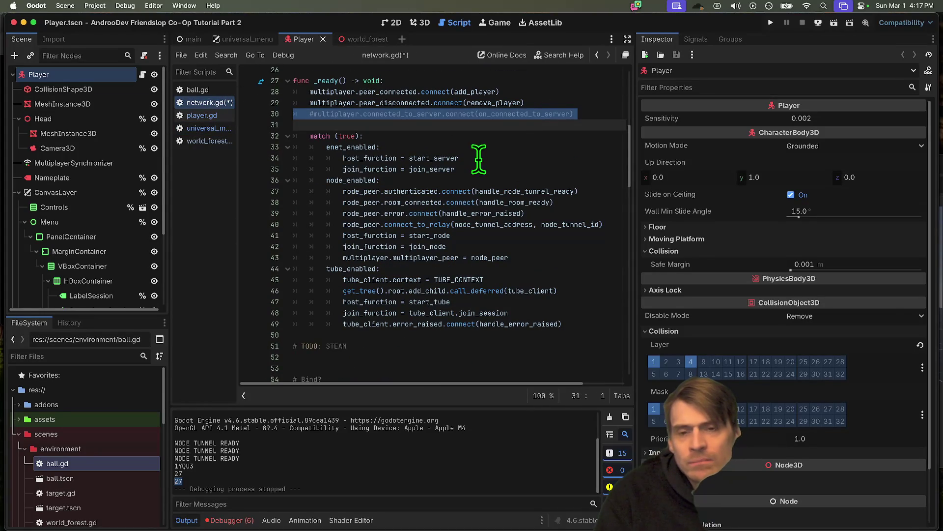
# Step: Jump to the on_connected_to_server definition and inspect its add_player call
pyautogui.click(521, 114)
pyautogui.keyDown('super'); pyautogui.click(521, 114); pyautogui.keyUp('super')
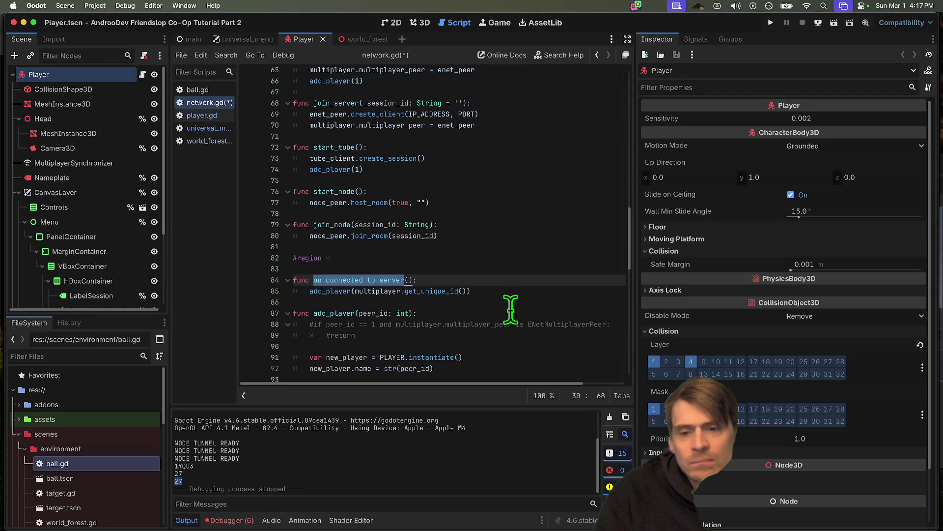
pyautogui.moveTo(470, 291); pyautogui.dragTo(314, 291)
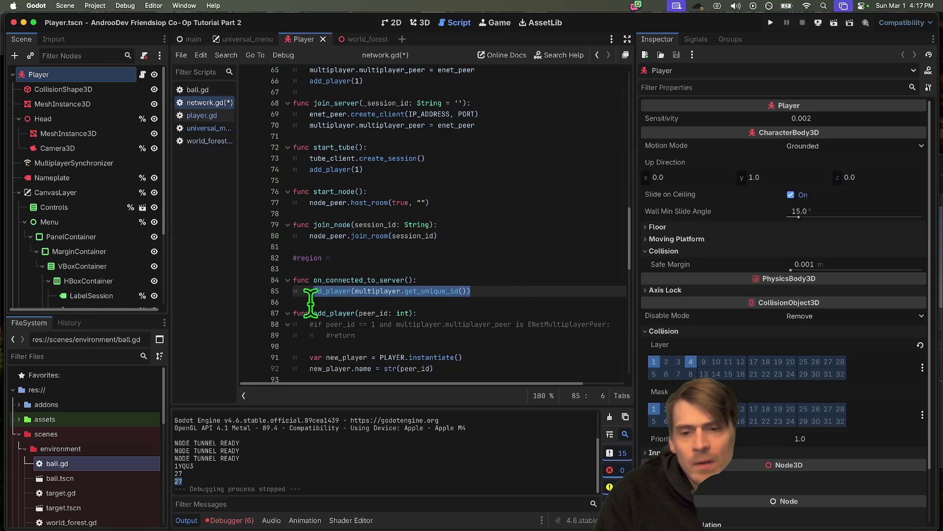
pyautogui.click(326, 291)
pyautogui.doubleClick(342, 280)
pyautogui.scroll(-15, 443, 255)
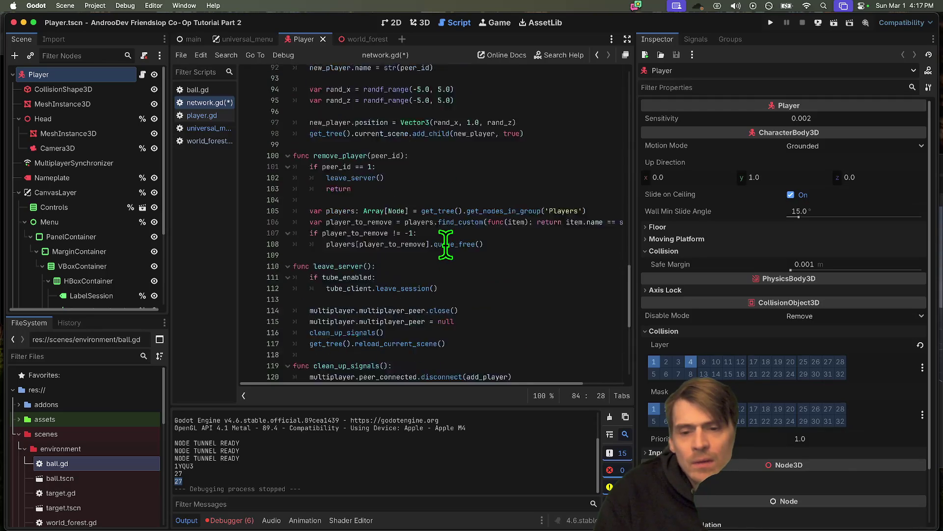
# Step: Remove the add_player call from the room-ready handler, keeping both print lines
pyautogui.moveTo(491, 319)
pyautogui.mouseDown()
pyautogui.moveTo(207, 326)
pyautogui.moveTo(210, 319)
pyautogui.mouseUp()
pyautogui.press('BackSpace')
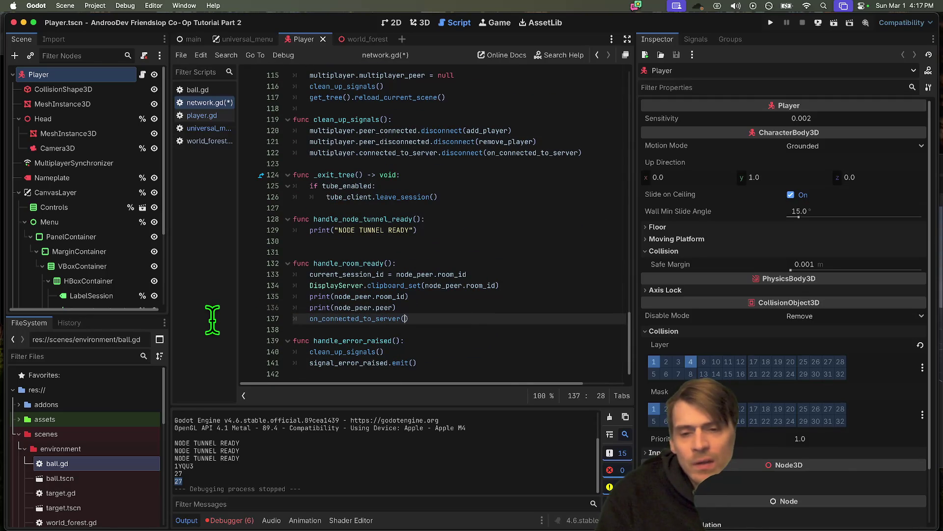
pyautogui.doubleClick(339, 318)
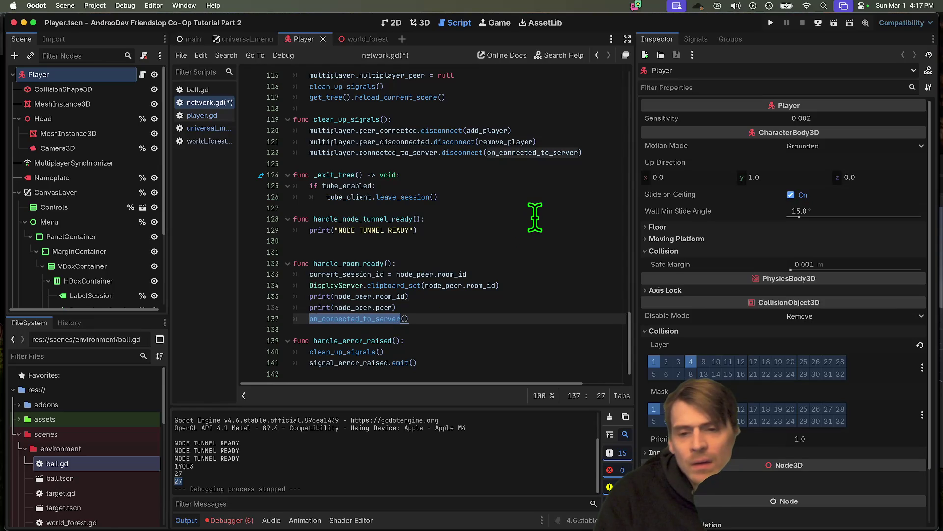
pyautogui.scroll(10, 531, 222)
pyautogui.scroll(1, 537, 215)
pyautogui.doubleClick(335, 140)
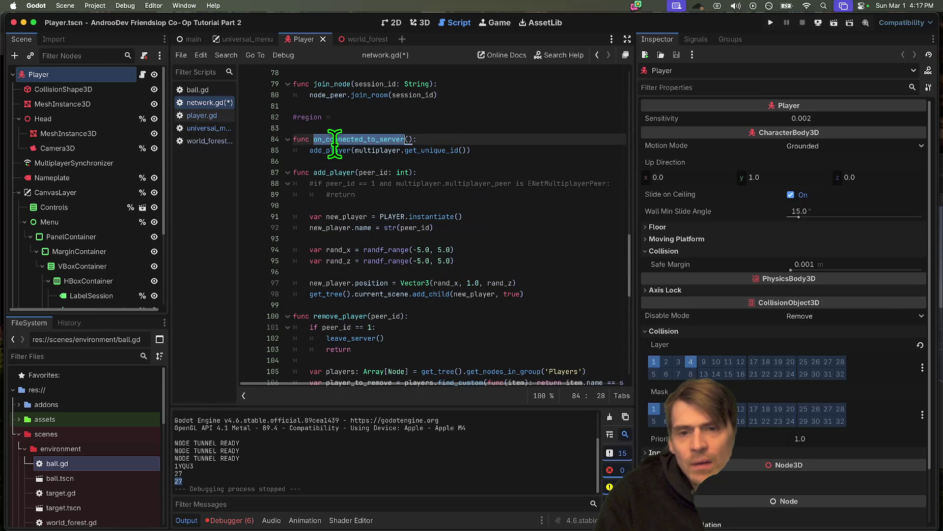
pyautogui.scroll(-10, 490, 225)
pyautogui.moveTo(504, 347); pyautogui.dragTo(515, 318)
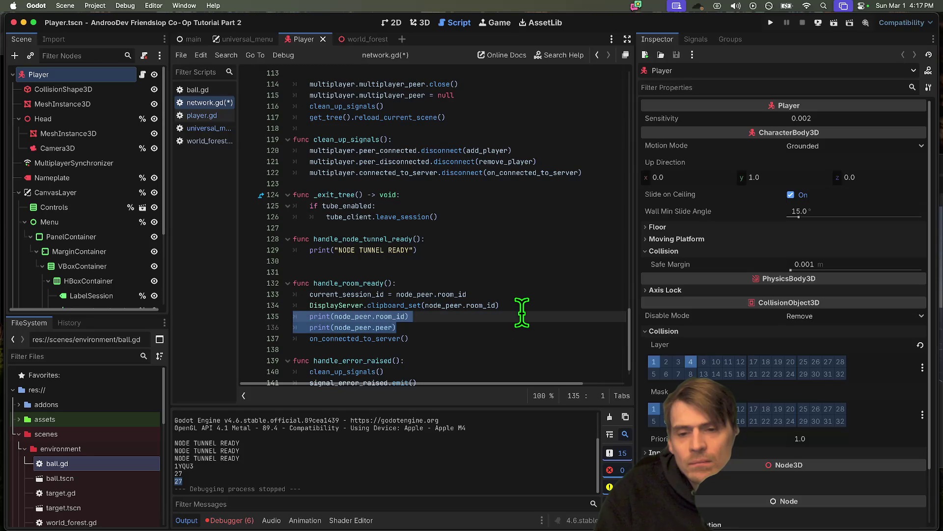
pyautogui.click(337, 349)
# Step: Trace the on_connected_to_server reference in _ready to its definition
pyautogui.scroll(-1, 338, 339)
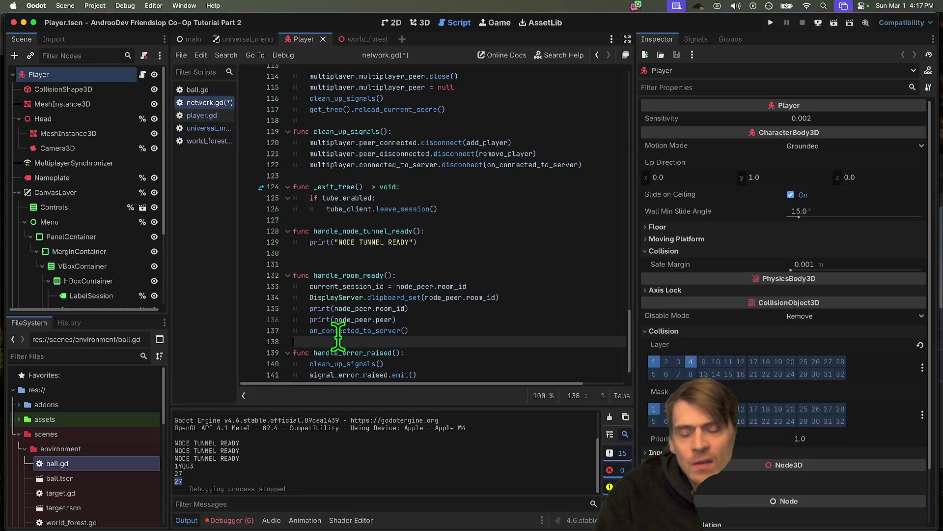
pyautogui.scroll(2, 393, 352)
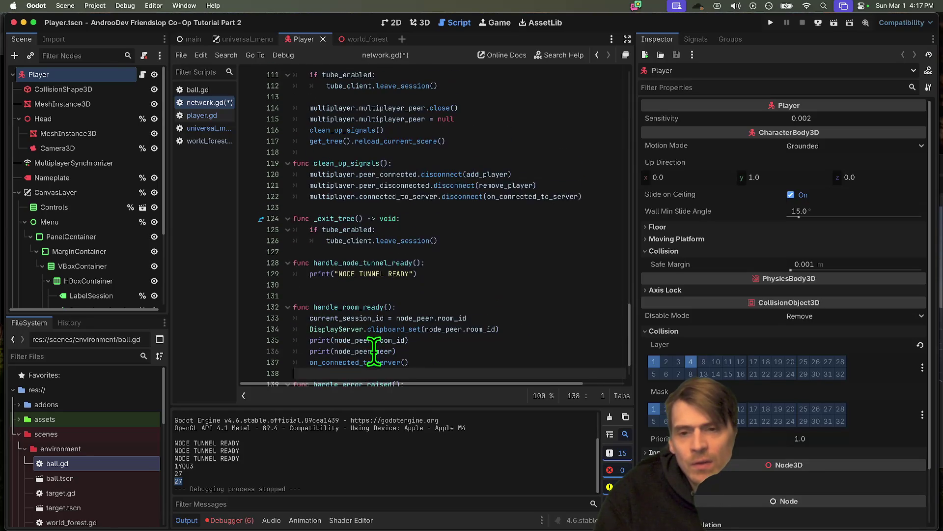
pyautogui.scroll(15, 374, 350)
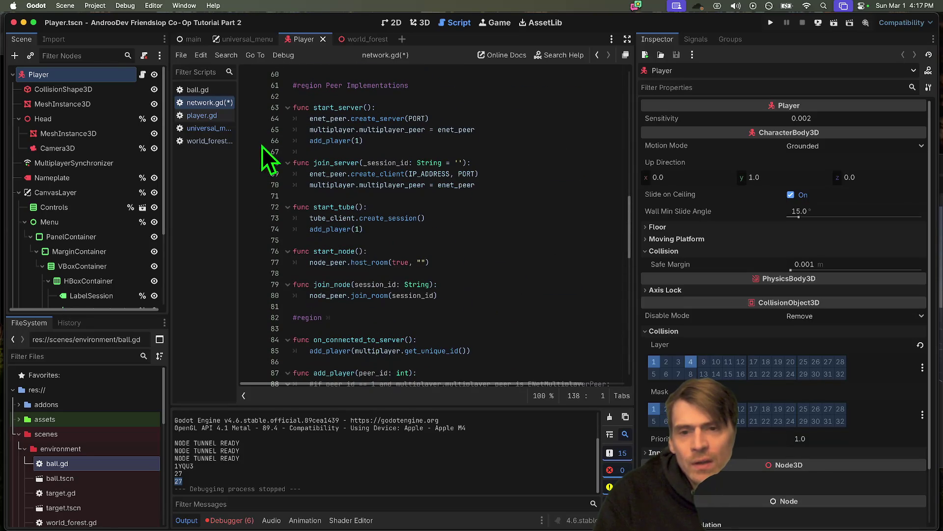
pyautogui.scroll(10, 432, 135)
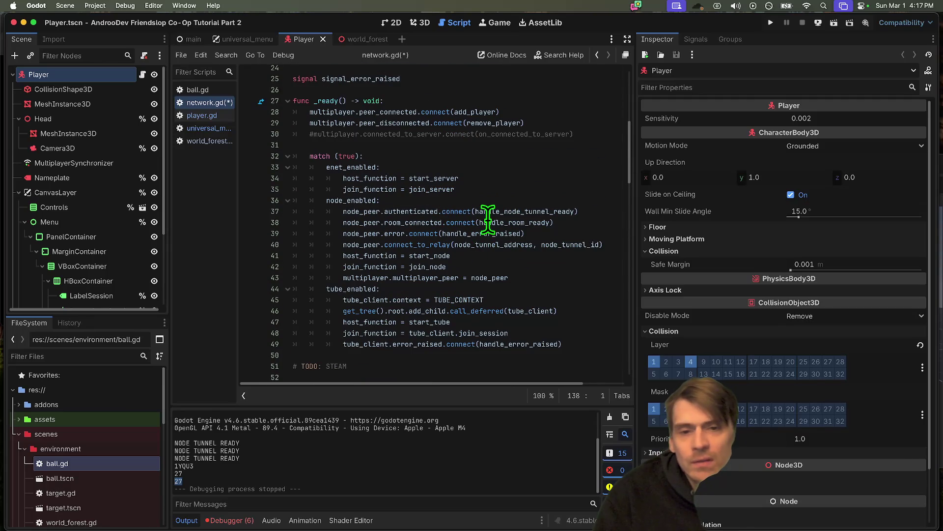
pyautogui.scroll(1, 489, 147)
pyautogui.click(377, 150)
pyautogui.click(377, 141)
pyautogui.doubleClick(556, 141)
# Step: Highlight every add_player occurrence and place the caret on empty line 131
pyautogui.scroll(5, 533, 128)
pyautogui.scroll(-15, 533, 133)
pyautogui.scroll(-5, 517, 200)
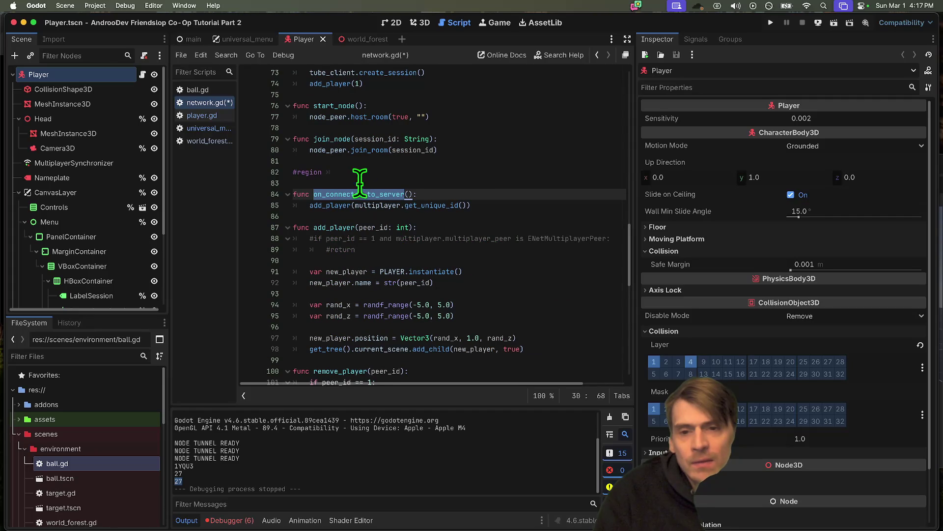
pyautogui.doubleClick(330, 206)
pyautogui.scroll(-6, 452, 194)
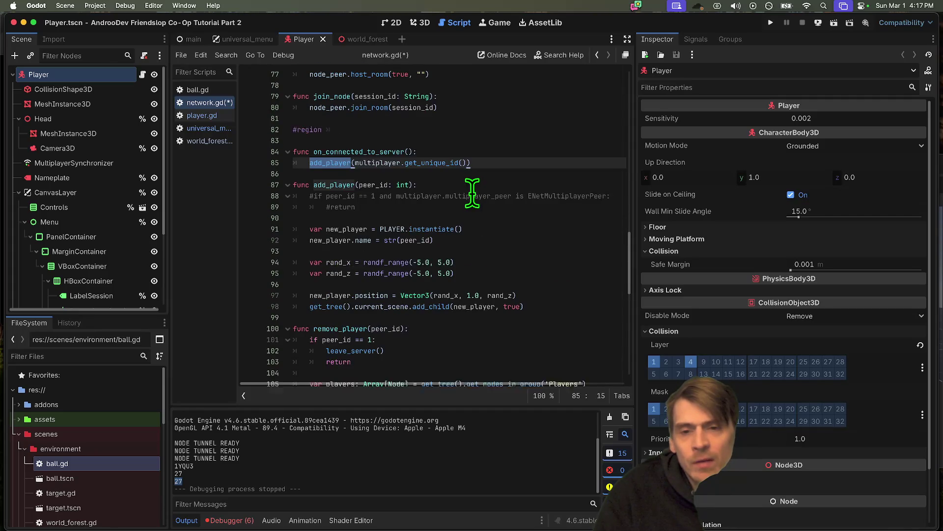
pyautogui.scroll(-8, 400, 211)
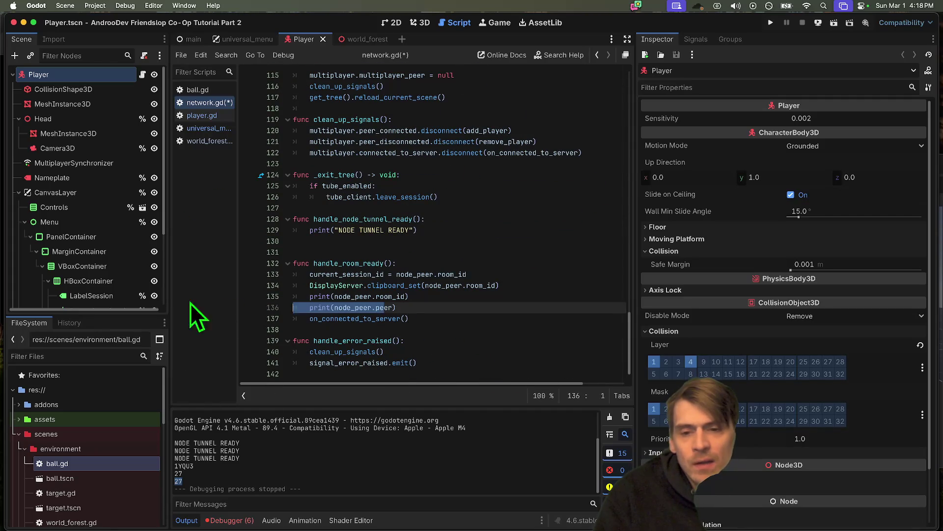
pyautogui.click(529, 252)
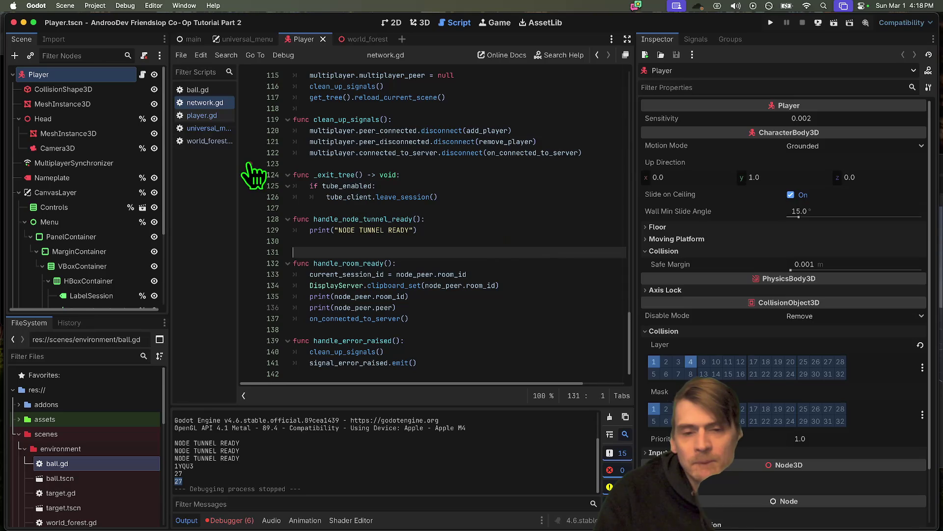
# Step: Run the project, create a session, stop it, and expand the handle_room_ready 'peer' access error
pyautogui.press('super+b')
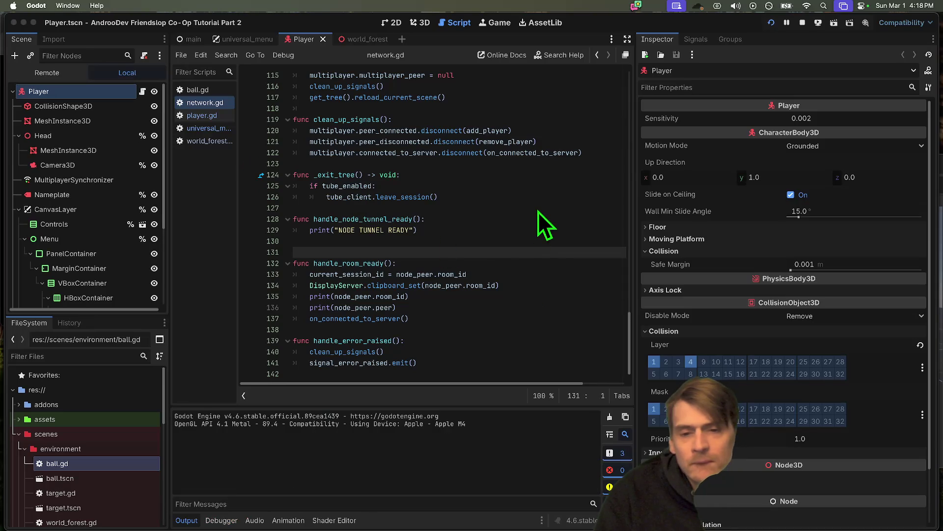
pyautogui.click(328, 217)
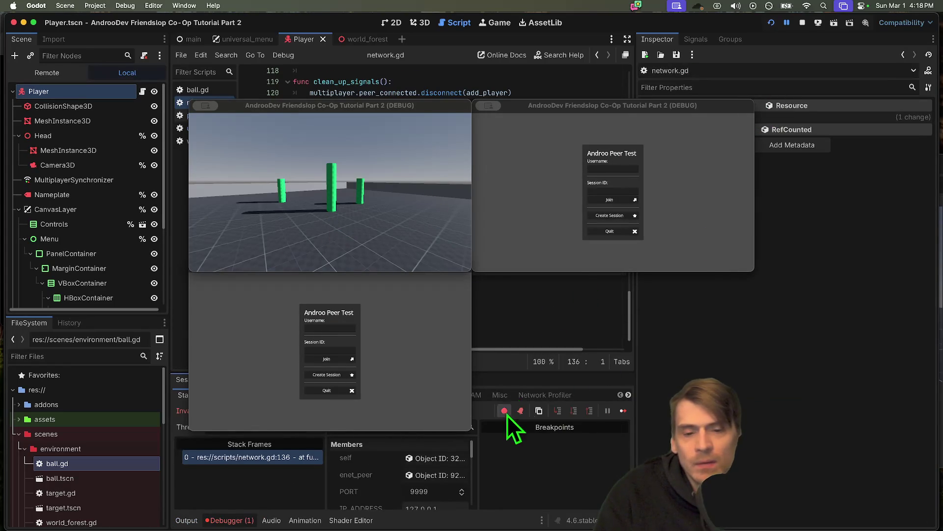
pyautogui.click(803, 23)
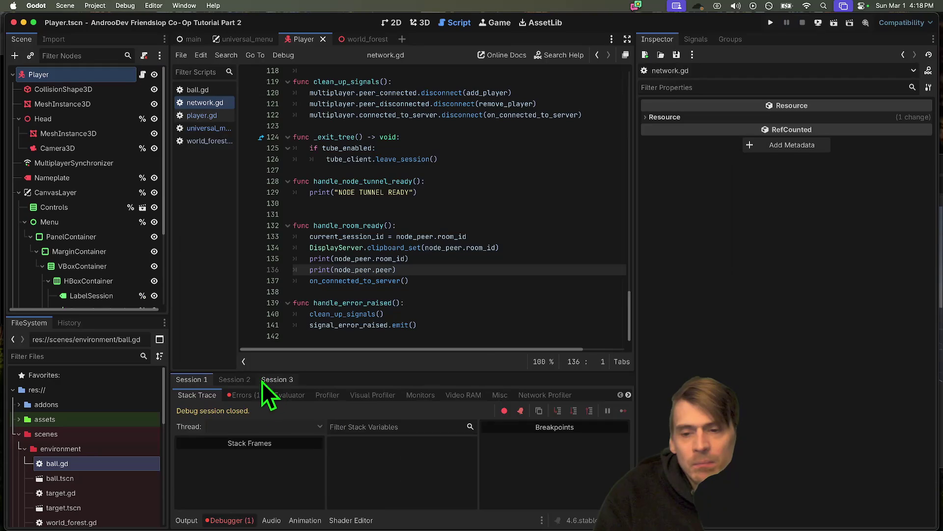
pyautogui.click(265, 395)
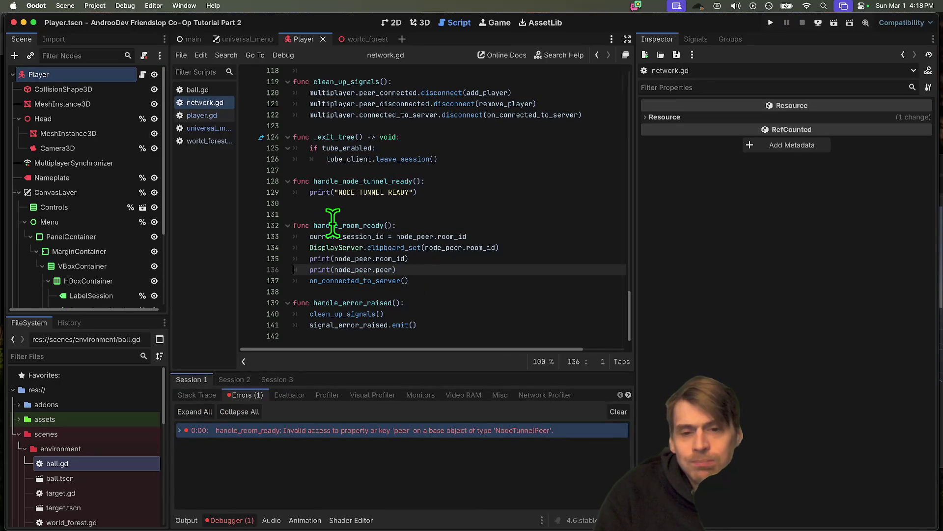
pyautogui.click(376, 430)
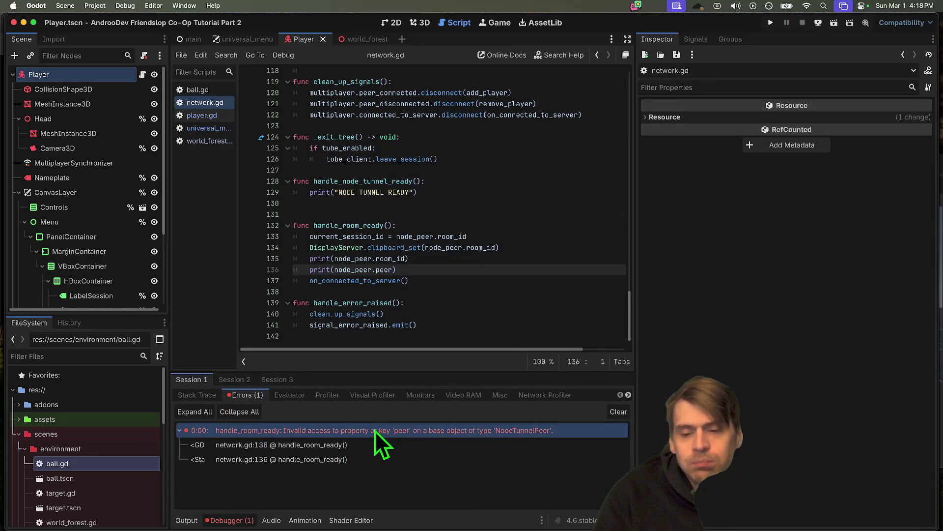
pyautogui.doubleClick(355, 224)
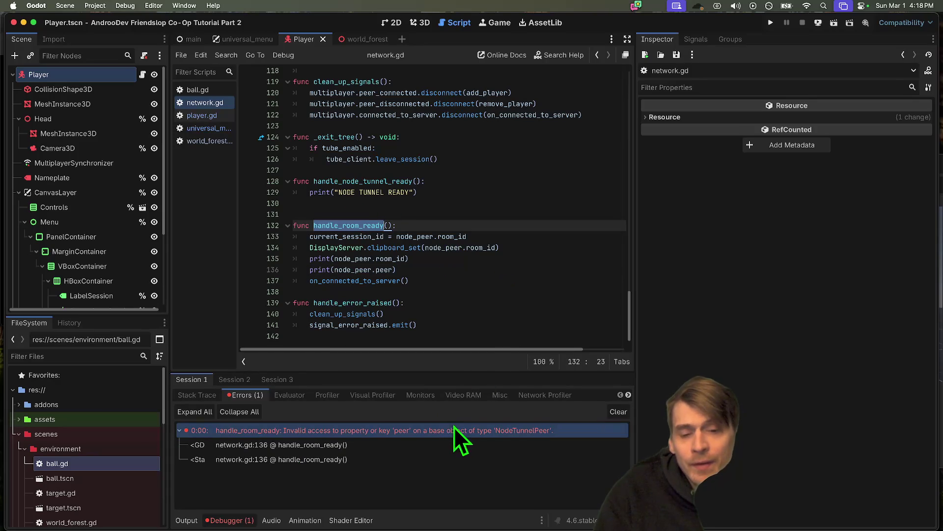
pyautogui.click(290, 382)
pyautogui.click(213, 379)
# Step: Change line 136 to print(node_peer.get_peers), comment it out, and relaunch the project
pyautogui.click(318, 434)
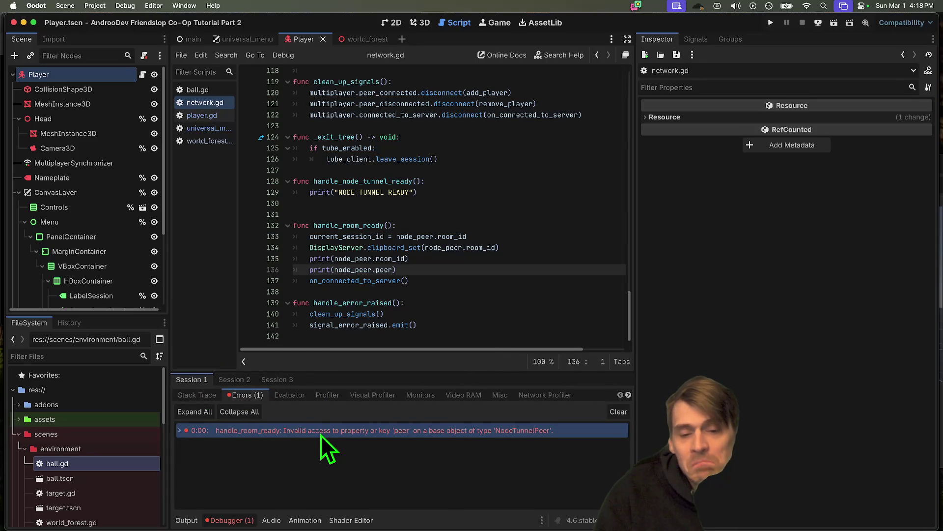
pyautogui.doubleClick(338, 432)
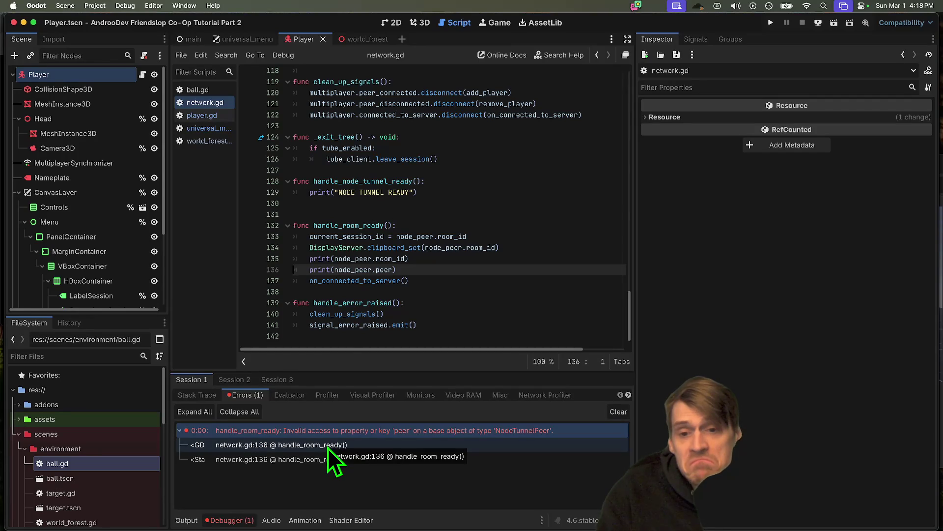
pyautogui.click(375, 281)
pyautogui.doubleClick(384, 269)
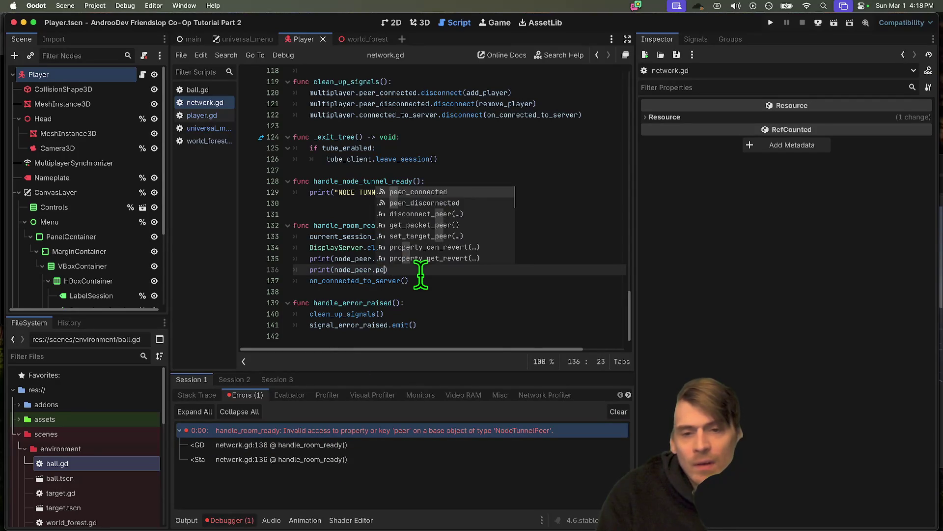
pyautogui.write('get_pee')
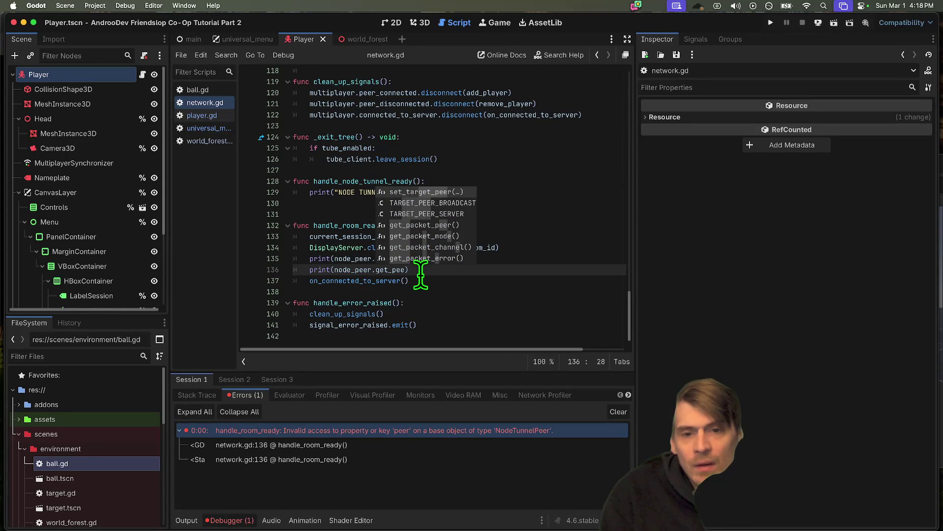
pyautogui.write('rs')
pyautogui.press('Escape')
pyautogui.hotkey('ctrl', 'k')
pyautogui.press('super+b')
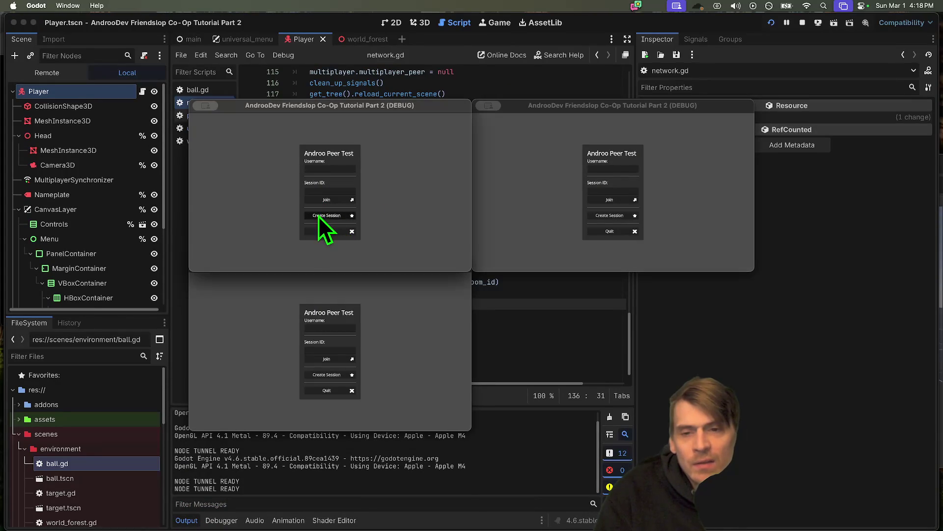
# Step: Host a session in the first game window, join from the second, and walk around
pyautogui.click(327, 215)
pyautogui.click(398, 345)
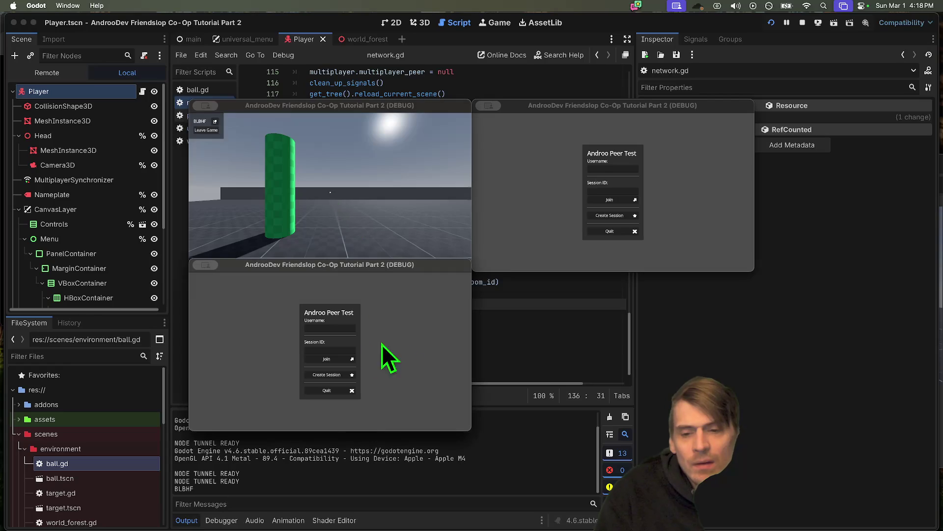
pyautogui.click(326, 359)
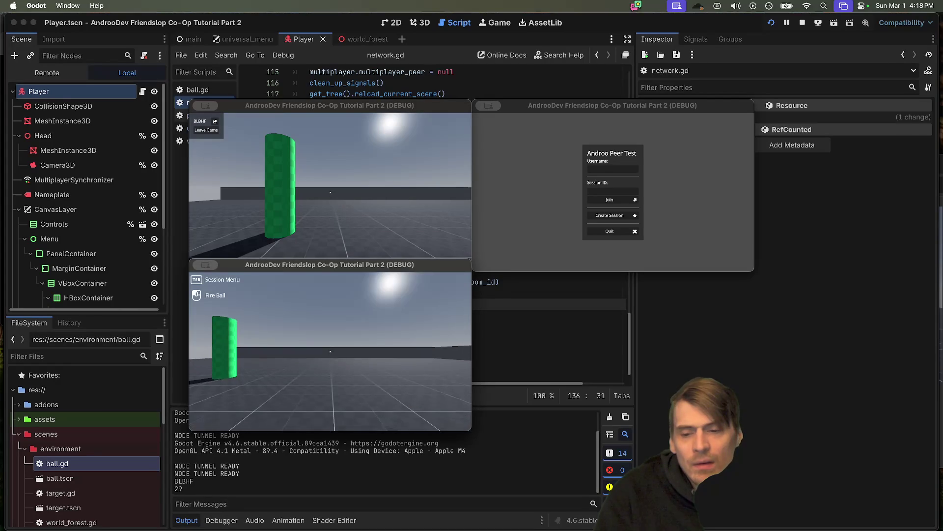
pyautogui.press('w')
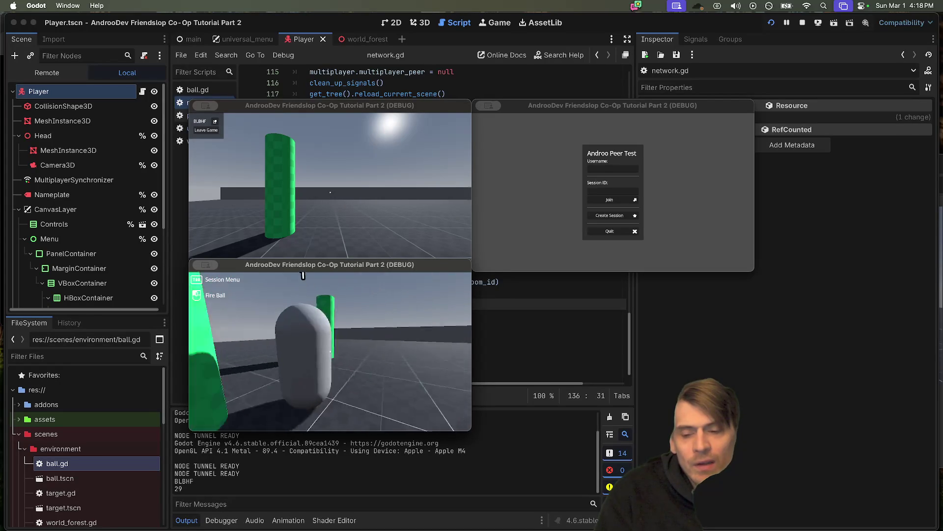
pyautogui.press('s')
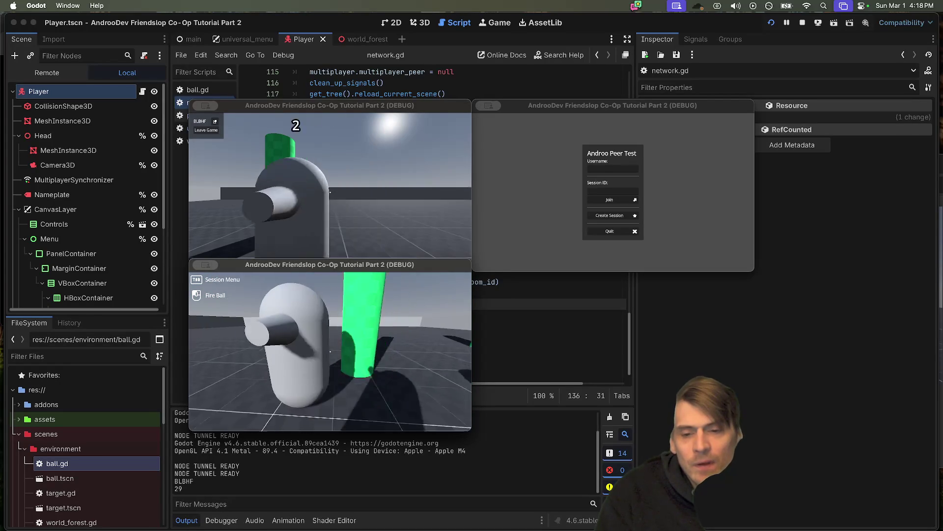
pyautogui.press('Tab')
# Step: Join from the third window with the session ID, fire a ball, then stop the game
pyautogui.click(489, 228)
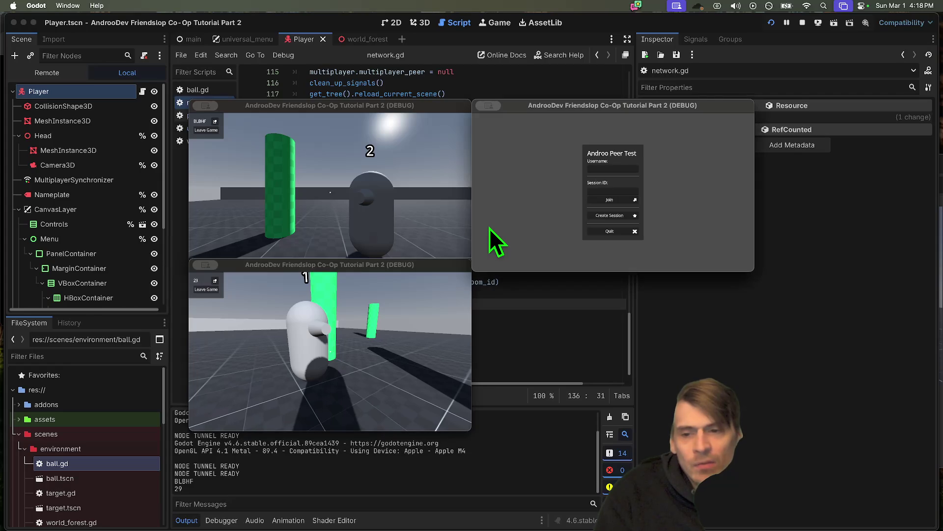
pyautogui.click(597, 191)
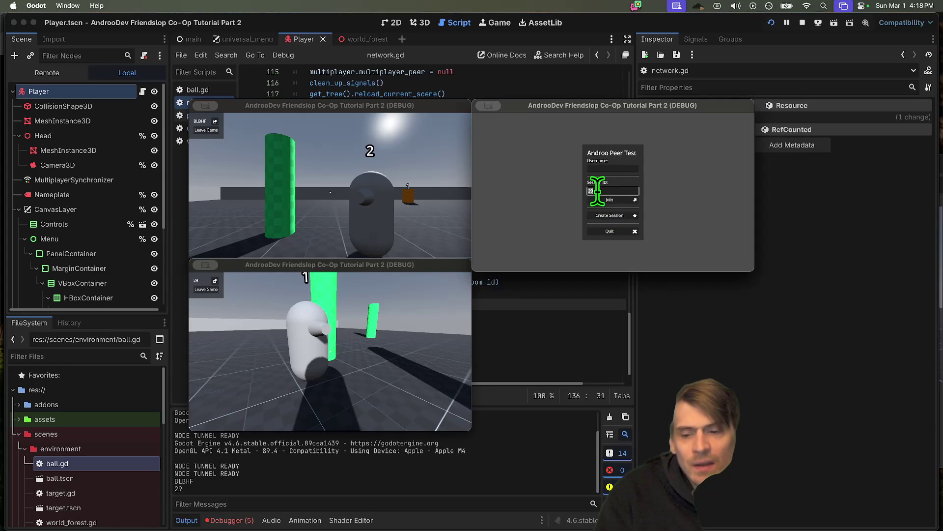
pyautogui.press('BackSpace')
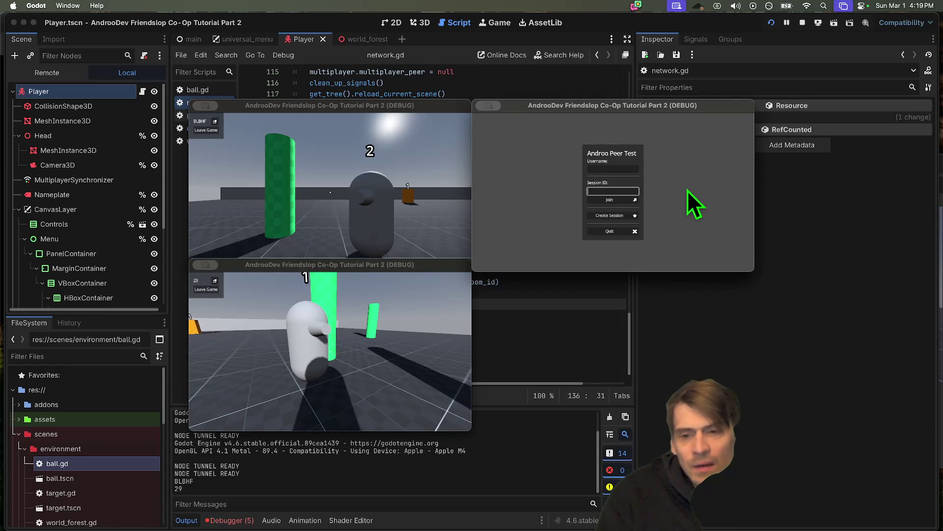
pyautogui.write('BLB')
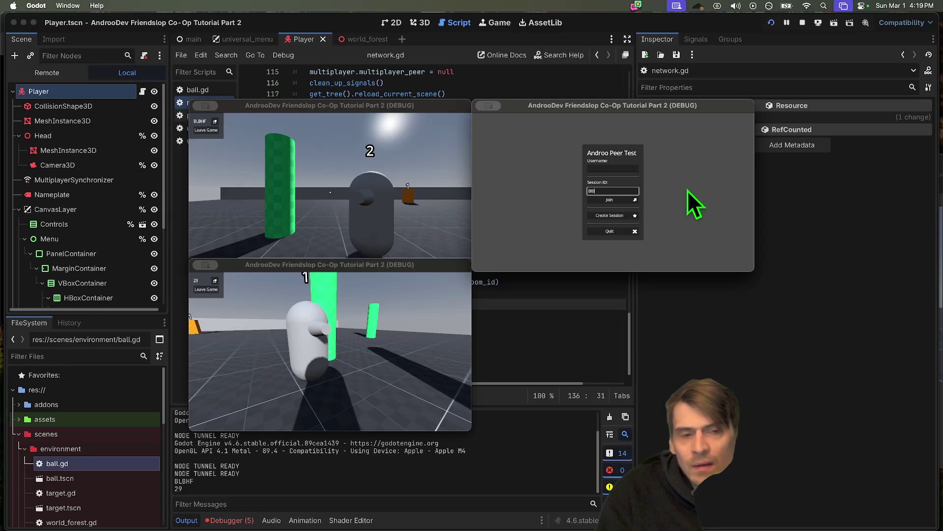
pyautogui.write('HF')
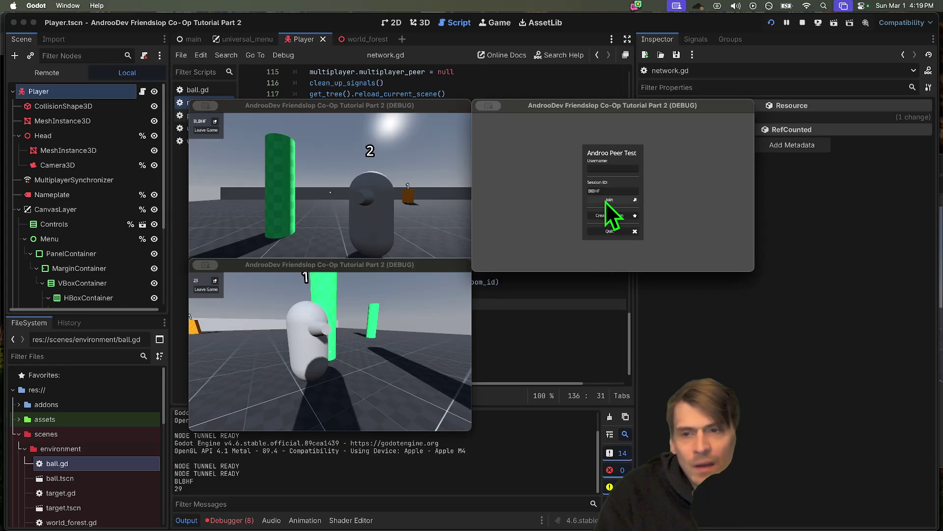
pyautogui.click(606, 200)
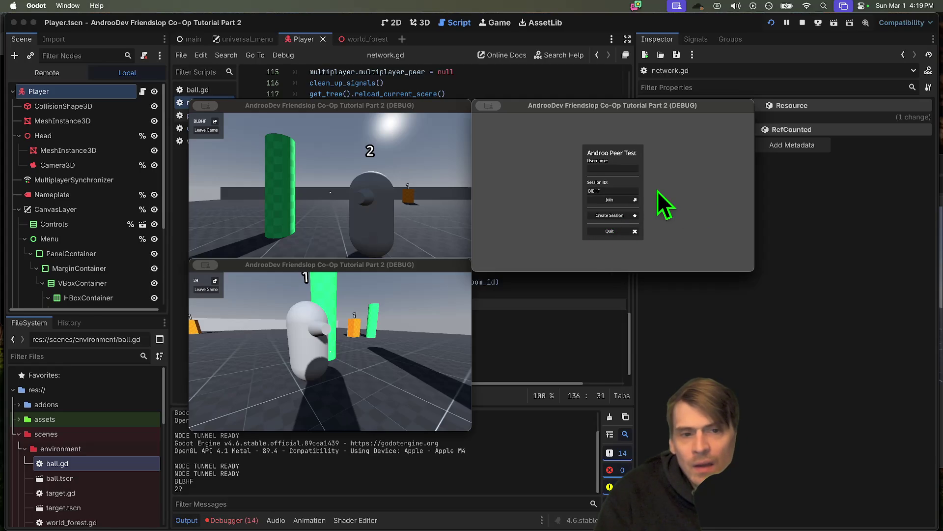
pyautogui.click(612, 198)
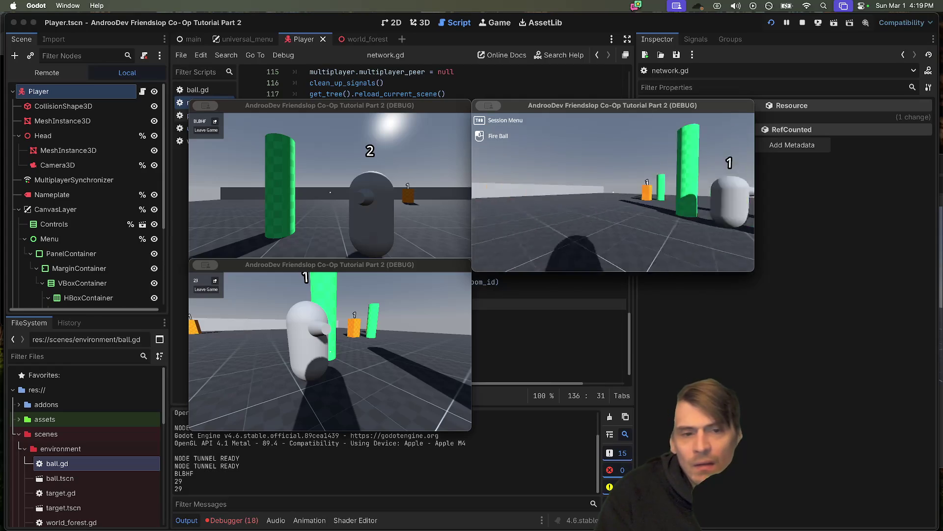
pyautogui.click(613, 192)
pyautogui.press('w')
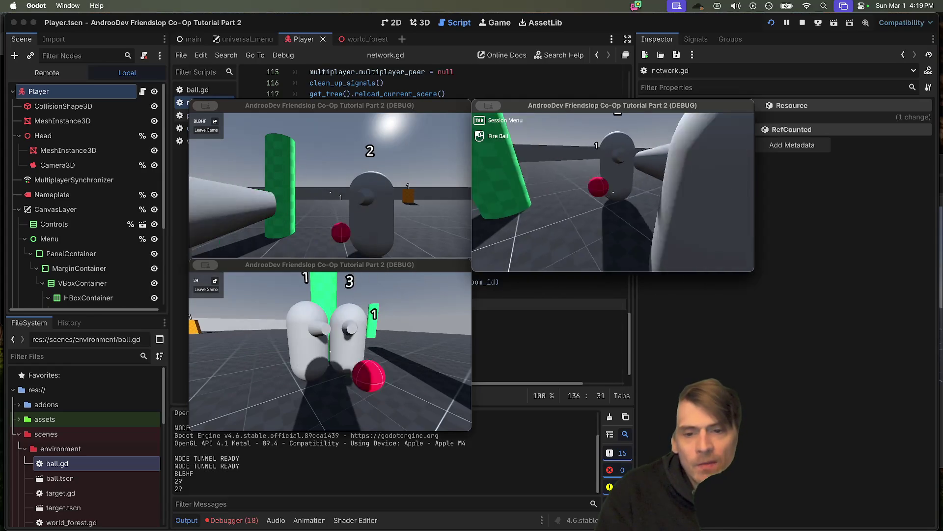
pyautogui.press('super+period')
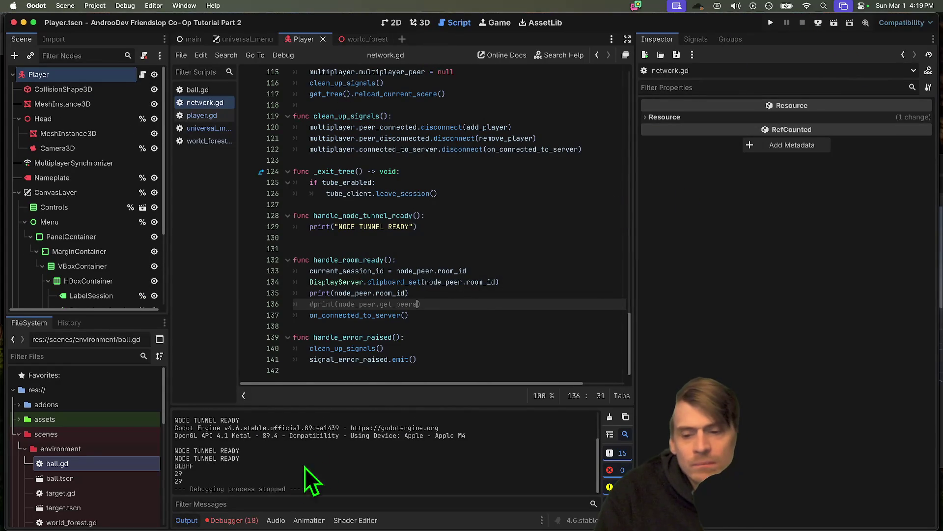
# Step: Inspect the on_join error across the debug sessions and jump to its code
pyautogui.click(234, 520)
pyautogui.click(246, 381)
pyautogui.click(262, 383)
pyautogui.click(234, 380)
pyautogui.doubleClick(303, 475)
pyautogui.click(420, 454)
pyautogui.doubleClick(427, 469)
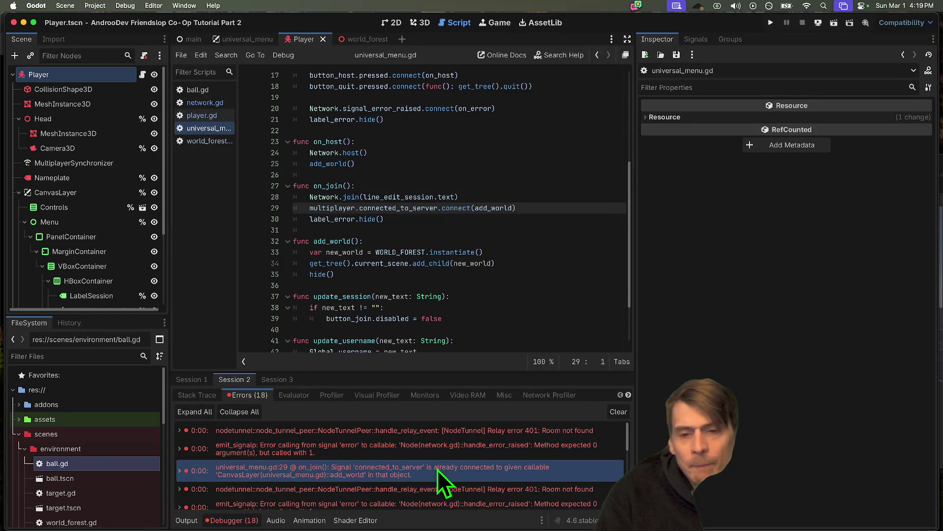
# Step: Delete the label_error.hide() line from on_join in universal_menu.gd
pyautogui.click(364, 186)
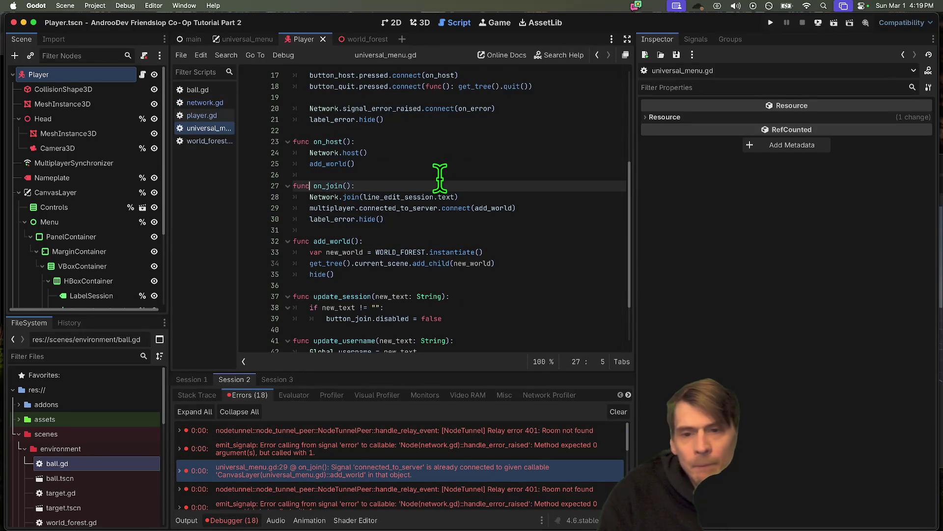
pyautogui.press('Down')
pyautogui.press('Return')
pyautogui.press('Up')
pyautogui.hotkey('ctrl', 'z')
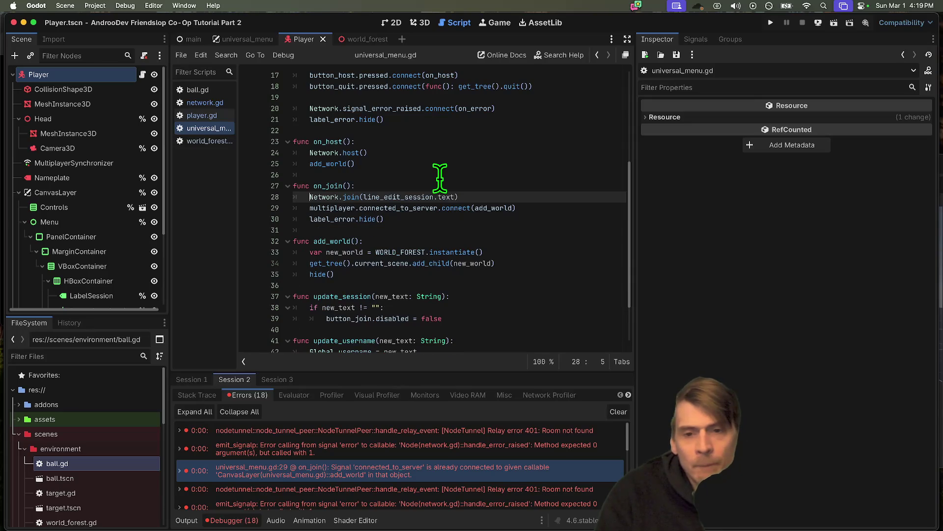
pyautogui.scroll(5, 358, 211)
pyautogui.doubleClick(324, 217)
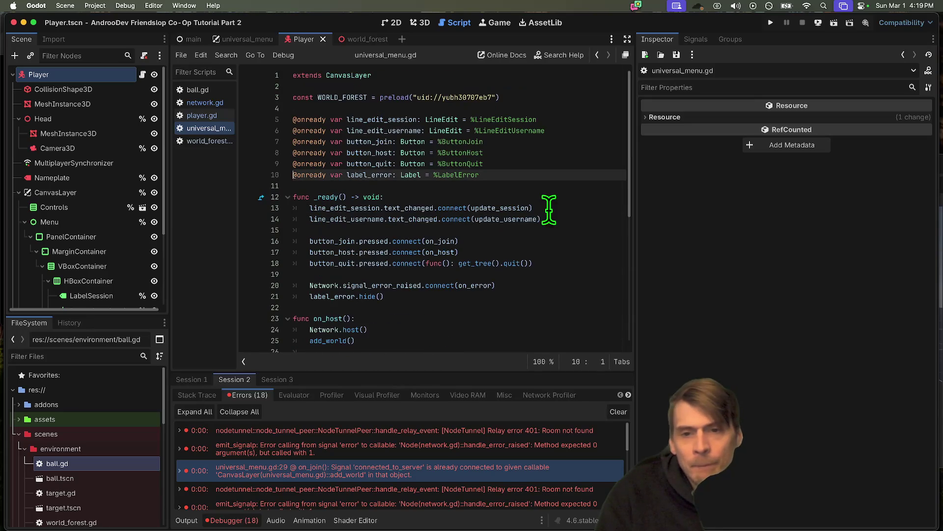
pyautogui.click(380, 176)
pyautogui.doubleClick(380, 176)
pyautogui.scroll(-2, 511, 256)
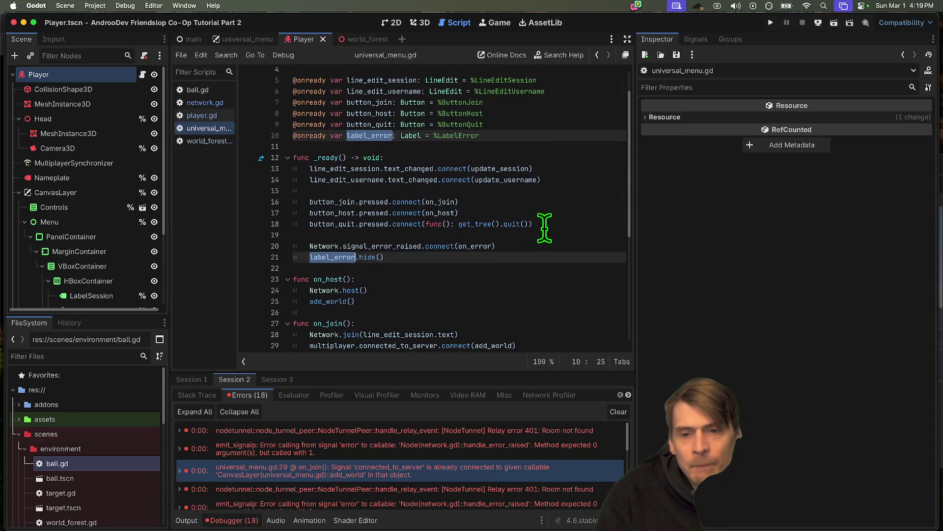
pyautogui.scroll(-6, 545, 227)
pyautogui.tripleClick(548, 194)
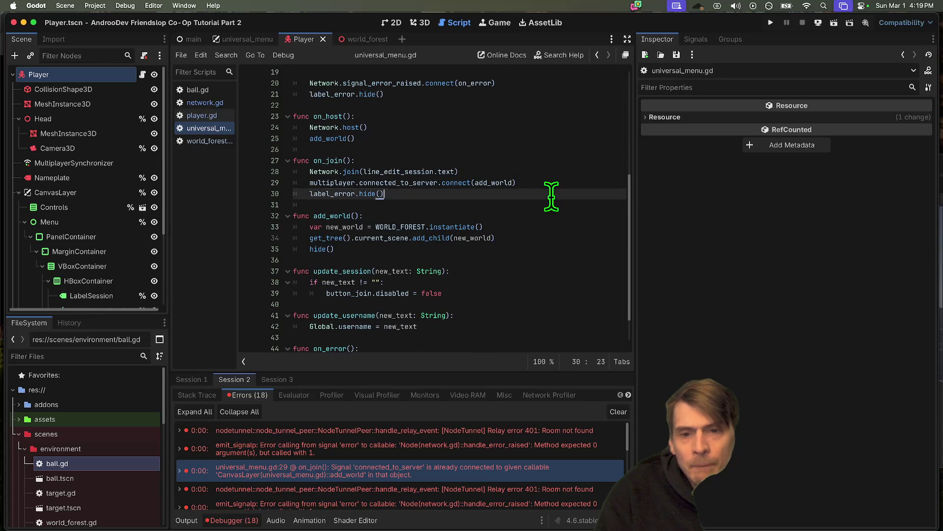
pyautogui.press('BackSpace')
# Step: Rerun and stop the game, inspect the 401 'Room not found' relay error, and reopen network.gd
pyautogui.press('super+b')
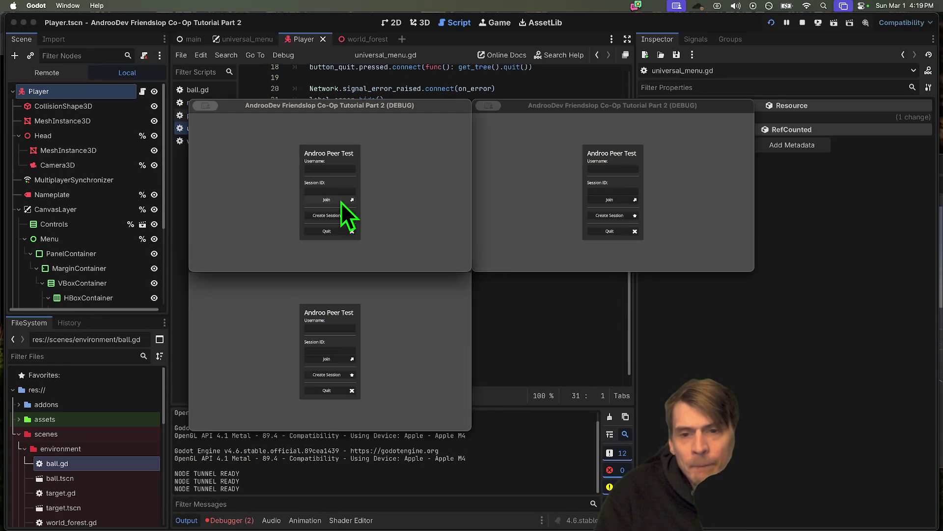
pyautogui.click(800, 24)
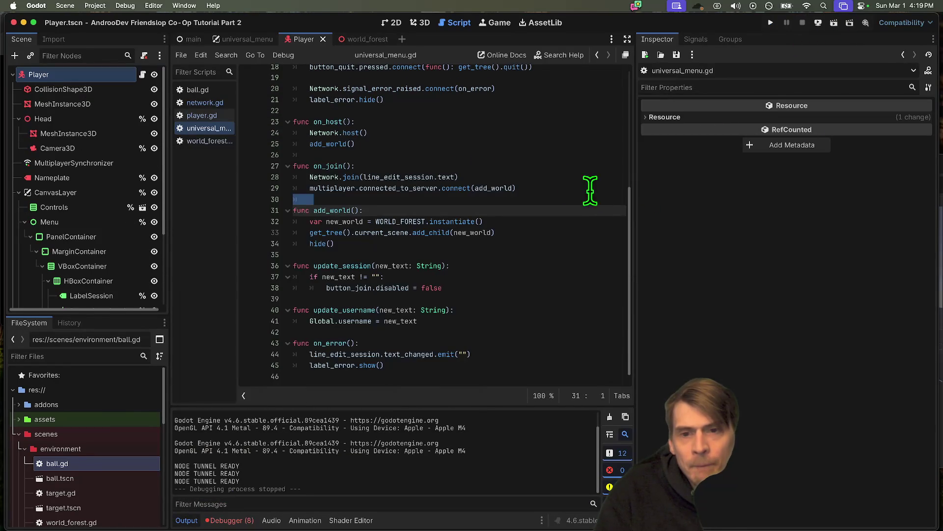
pyautogui.click(231, 520)
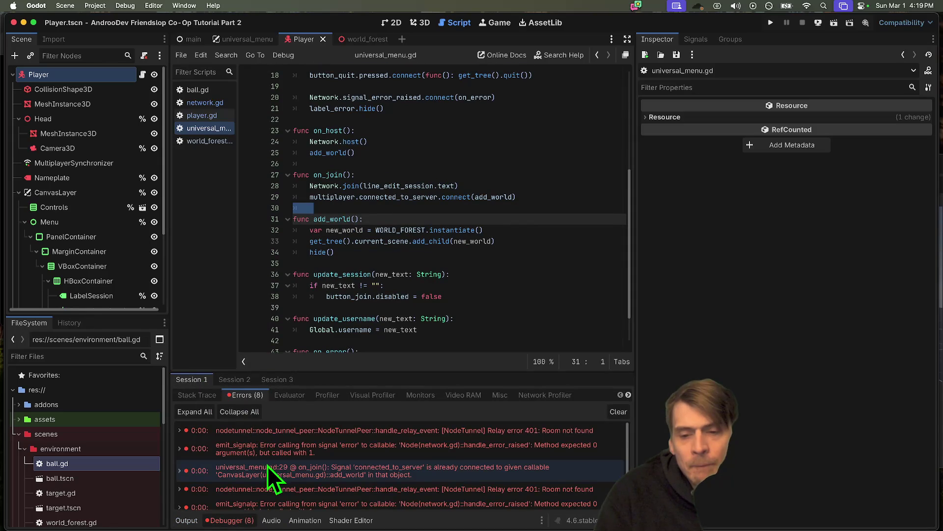
pyautogui.click(279, 436)
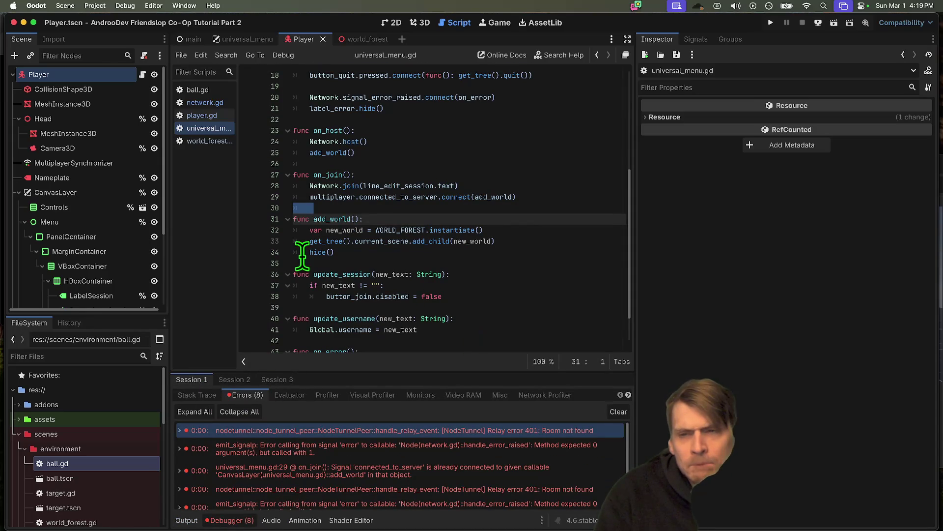
pyautogui.click(205, 102)
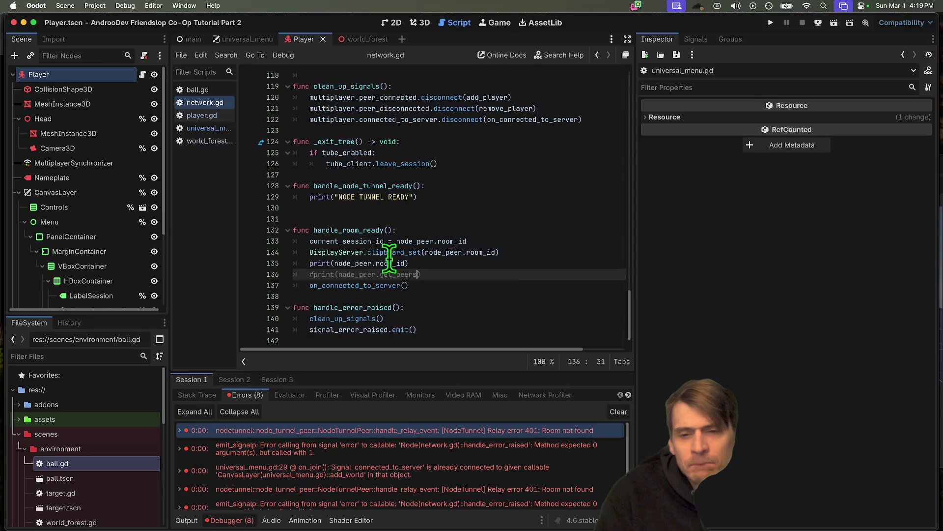
# Step: Blank the signal name in line 39's node_peer .connect(handle_error_raised) and open the NodeTunnelPeer class reference
pyautogui.doubleClick(344, 328)
pyautogui.scroll(20, 351, 322)
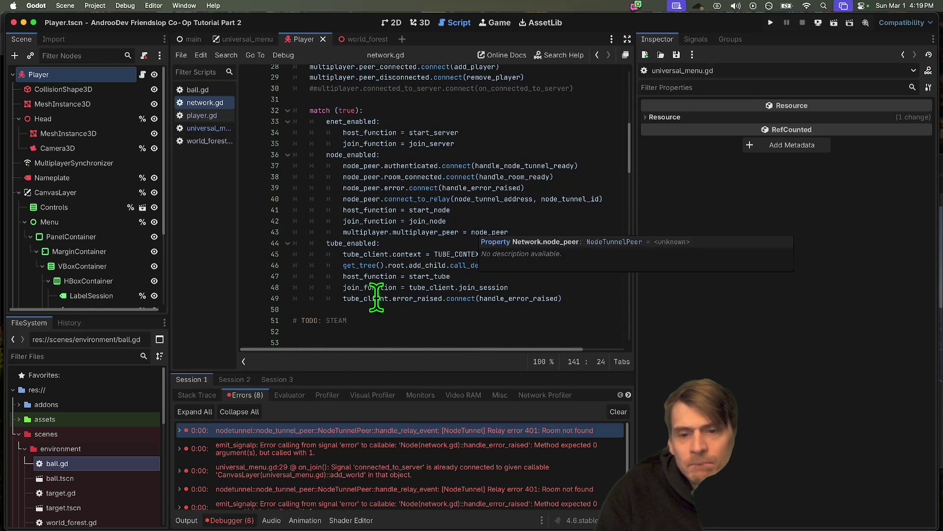
pyautogui.doubleClick(373, 298)
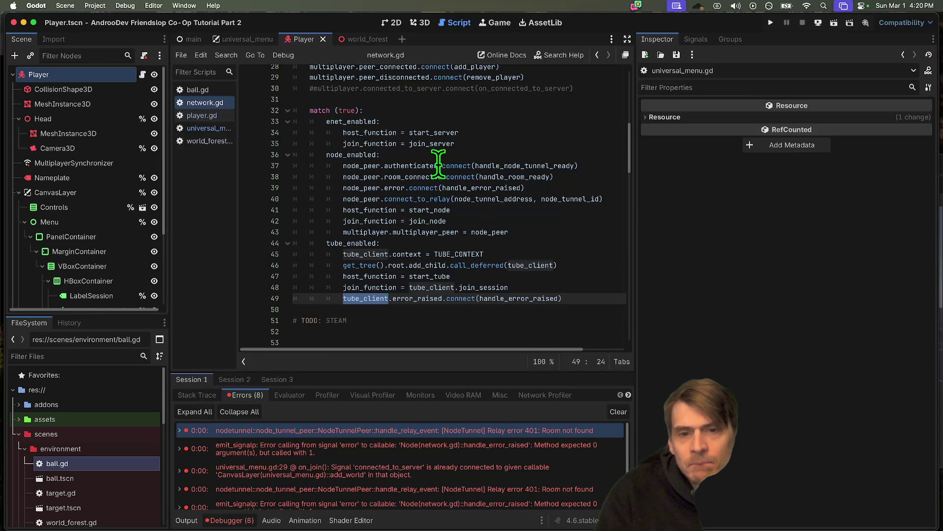
pyautogui.doubleClick(396, 188)
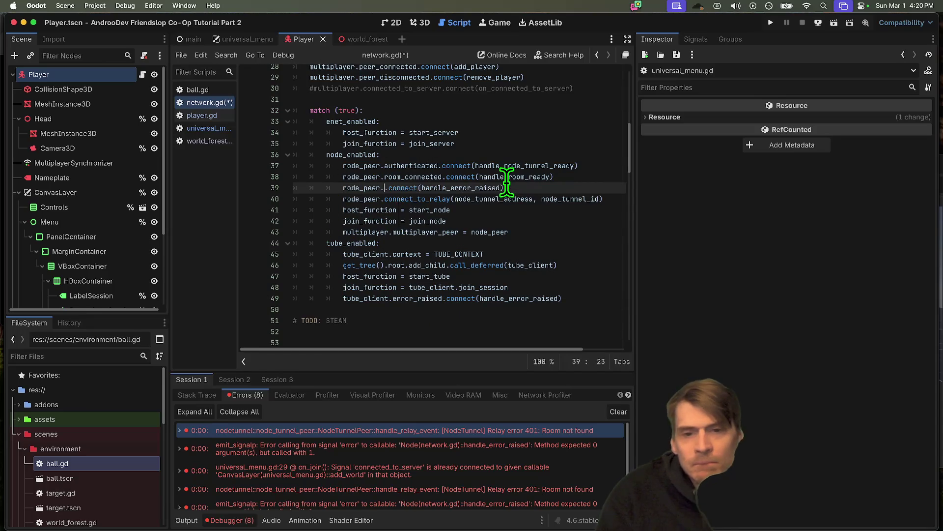
pyautogui.write('on')
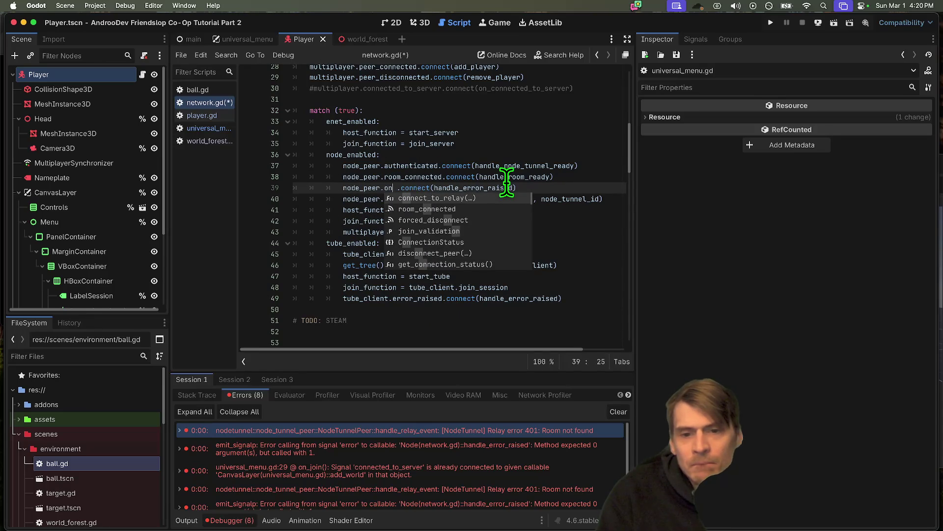
pyautogui.press('BackSpace')
pyautogui.press('BackSpace')
pyautogui.write('error')
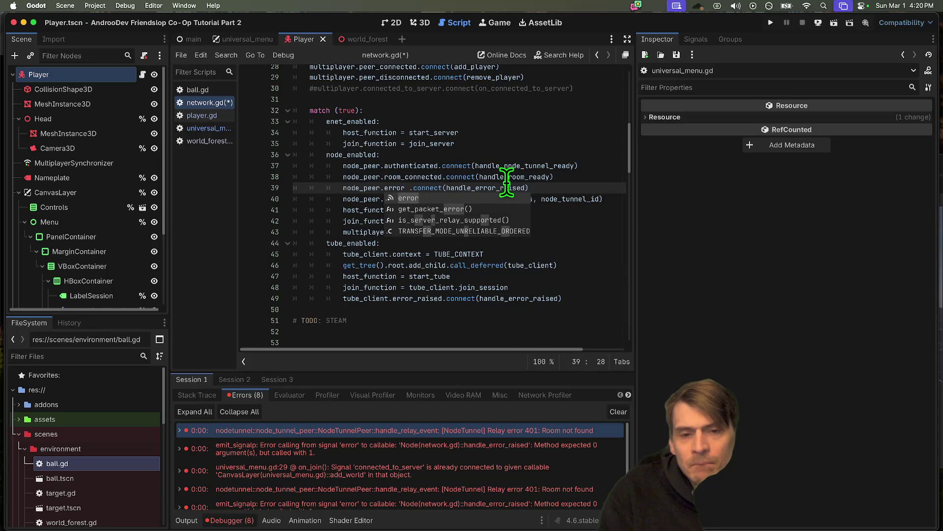
pyautogui.press('BackSpace')
pyautogui.press('BackSpace')
pyautogui.press('BackSpace')
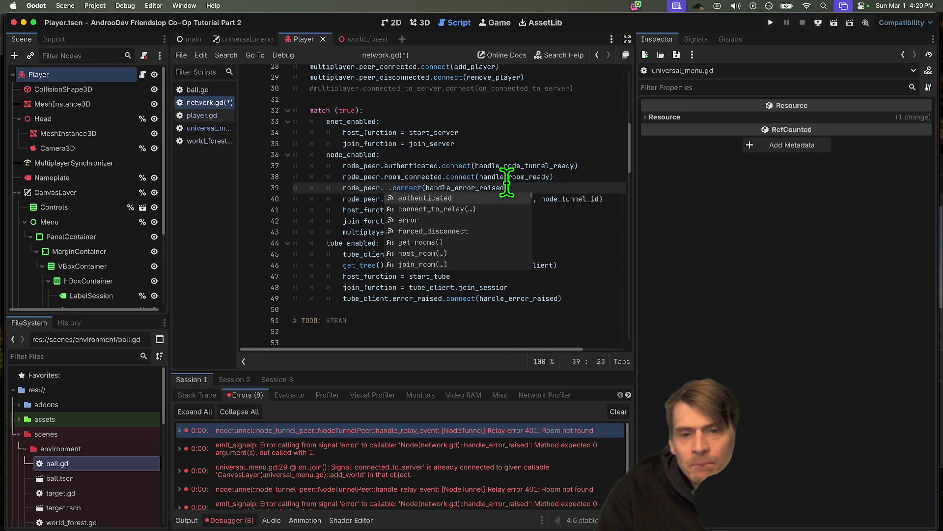
pyautogui.press('Escape')
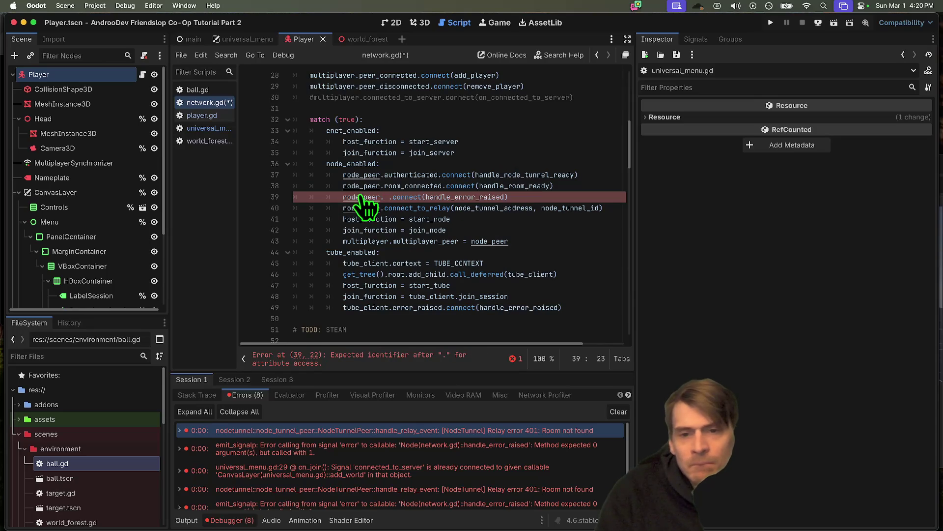
pyautogui.keyDown('super'); pyautogui.click(360, 195); pyautogui.keyUp('super')
pyautogui.keyDown('super'); pyautogui.click(403, 161); pyautogui.keyUp('super')
# Step: Fix the parse-error line so node_peer.error connects to handle_error_raised, and save network.gd
pyautogui.scroll(-5, 497, 255)
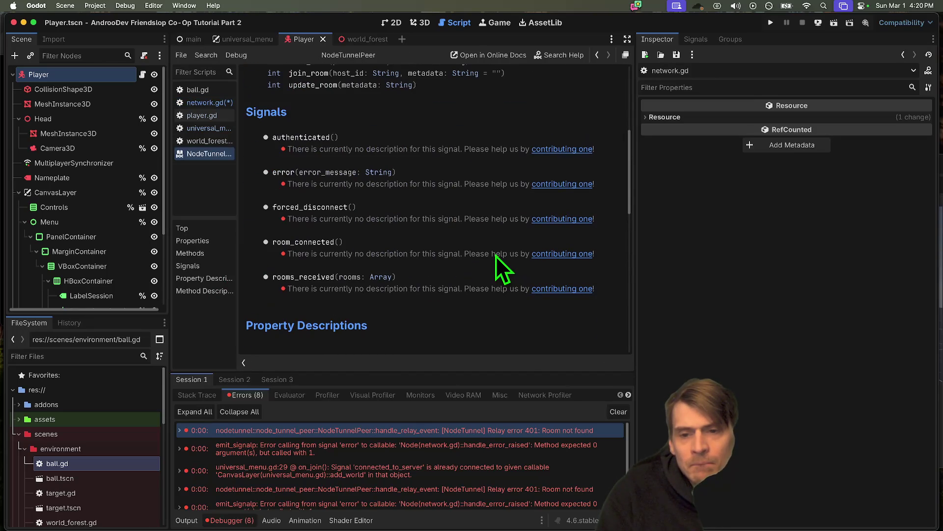
pyautogui.scroll(-8, 496, 256)
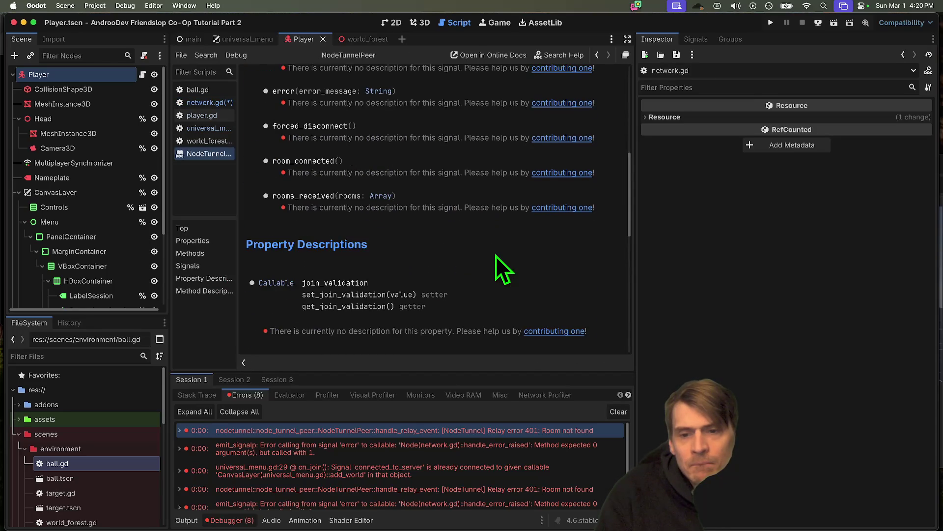
pyautogui.scroll(1, 497, 256)
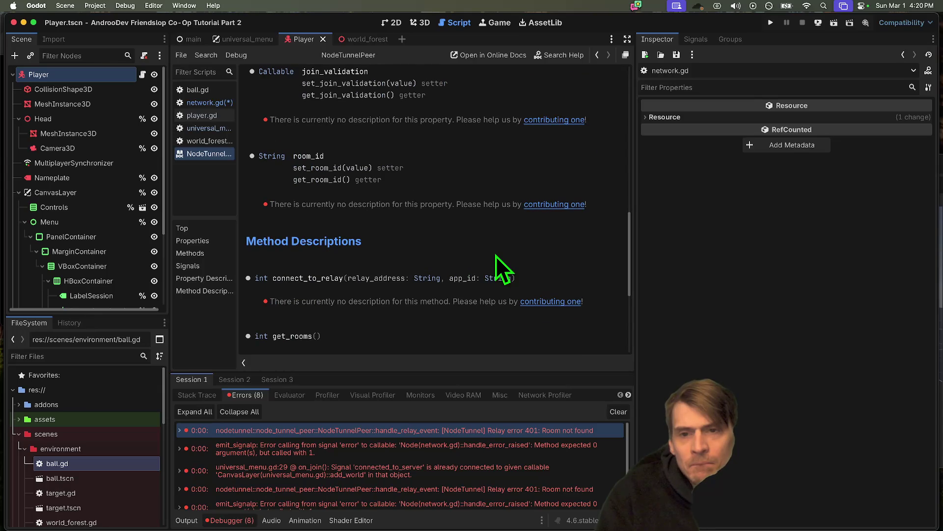
pyautogui.scroll(-4, 496, 255)
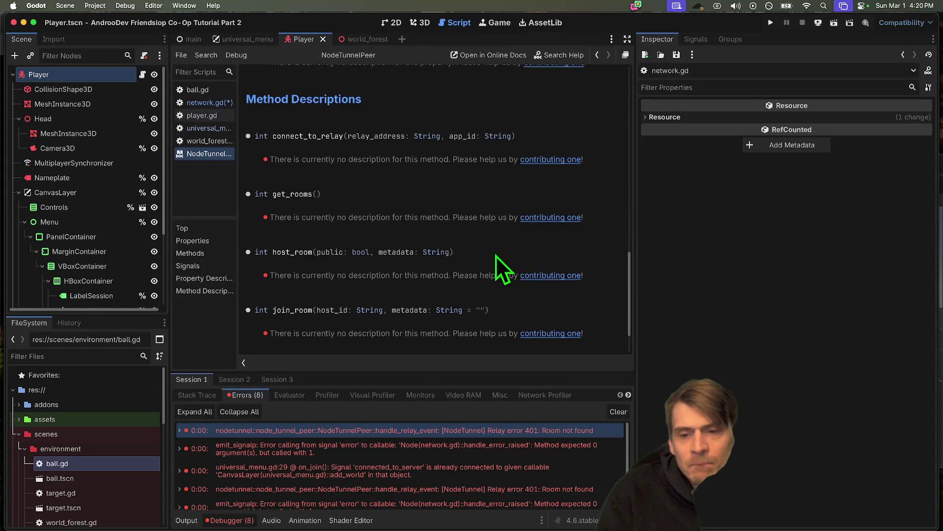
pyautogui.hotkey('alt', 'Left')
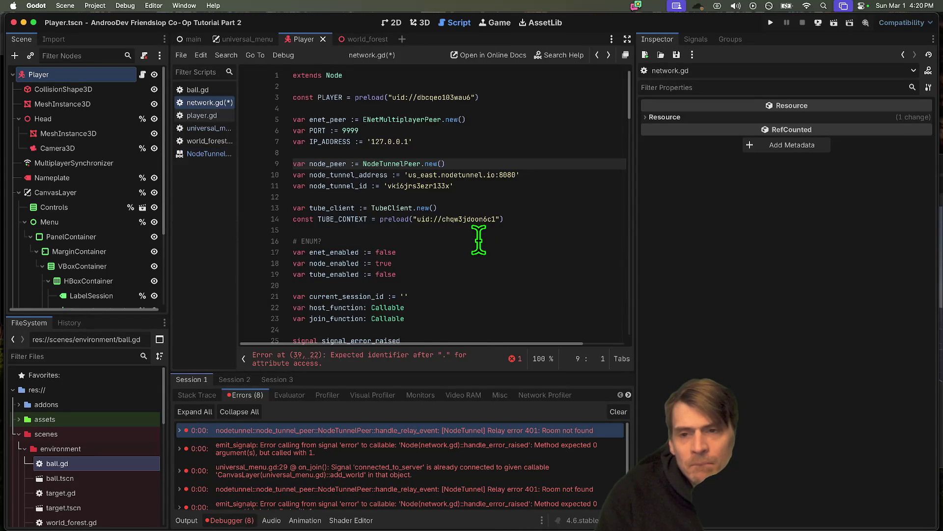
pyautogui.hotkey('alt', 'Left')
pyautogui.write('error')
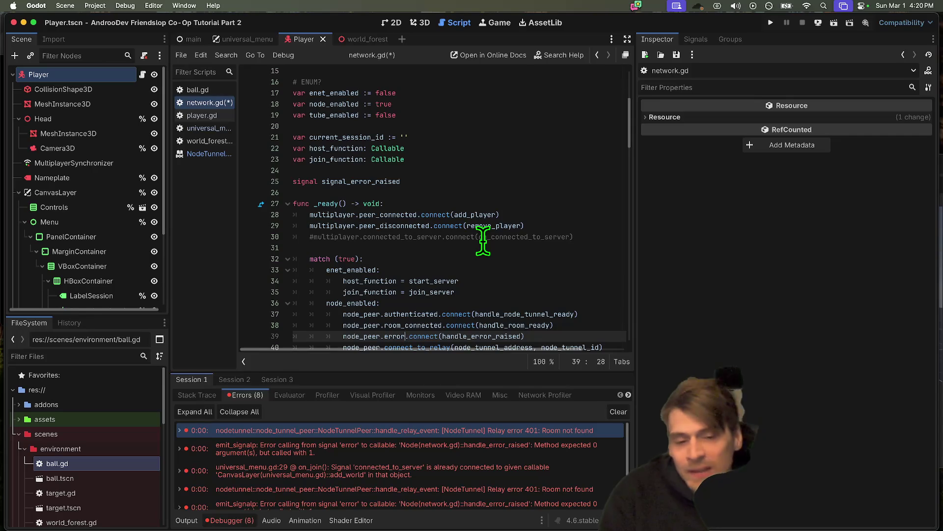
pyautogui.hotkey('ctrl', 's')
# Step: Uncomment the line 30 connected_to_server connection and paste a copy under node_enabled
pyautogui.doubleClick(449, 237)
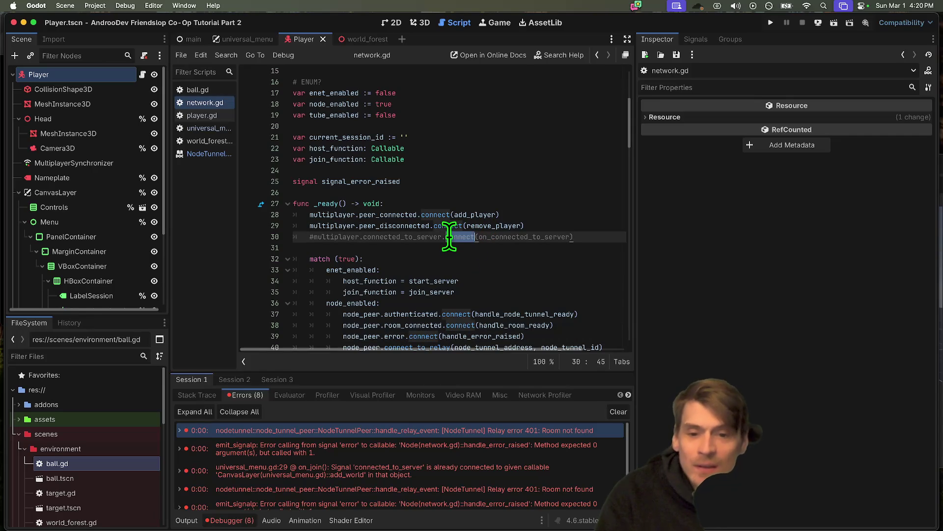
pyautogui.hotkey('ctrl', 'k')
pyautogui.moveTo(410, 237)
pyautogui.mouseDown()
pyautogui.moveTo(623, 222)
pyautogui.moveTo(593, 241)
pyautogui.mouseUp()
pyautogui.hotkey('ctrl', 'c')
pyautogui.scroll(-3, 572, 290)
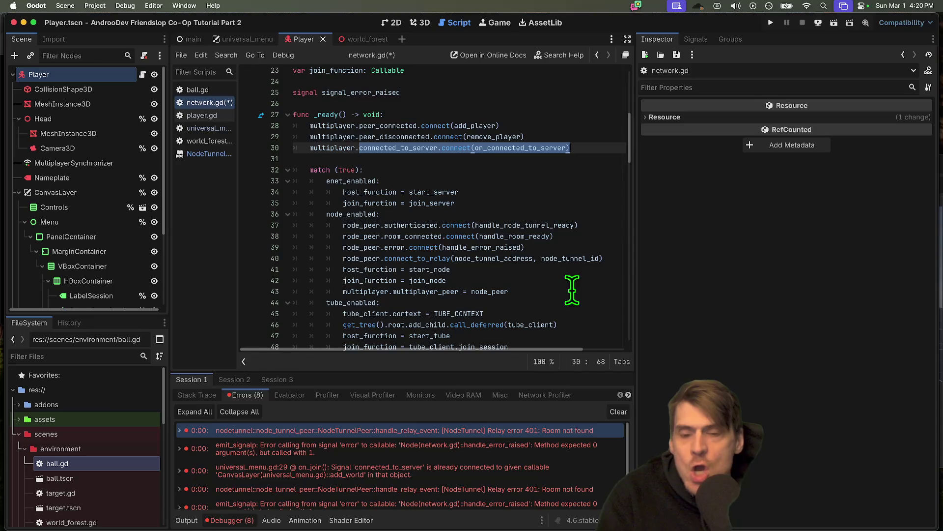
pyautogui.doubleClick(543, 147)
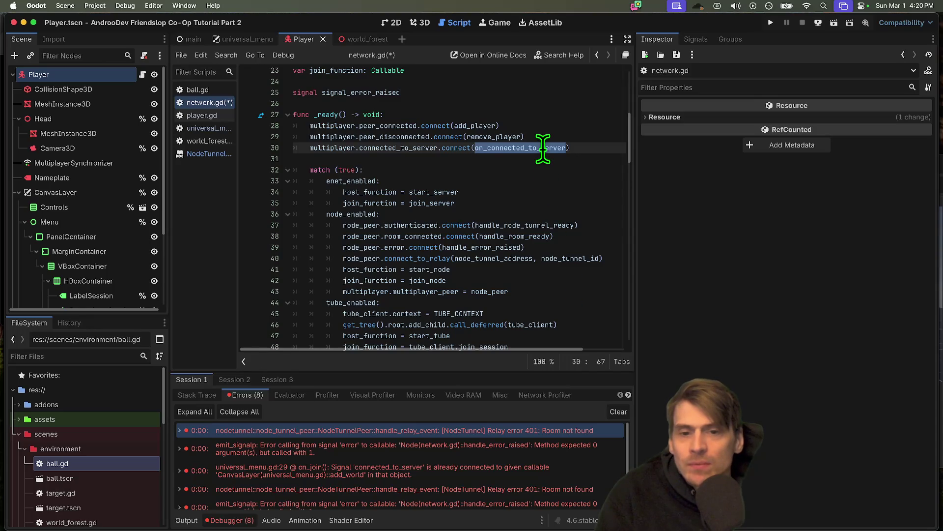
pyautogui.click(529, 290)
pyautogui.press('Up')
pyautogui.press('Up')
pyautogui.press('Up')
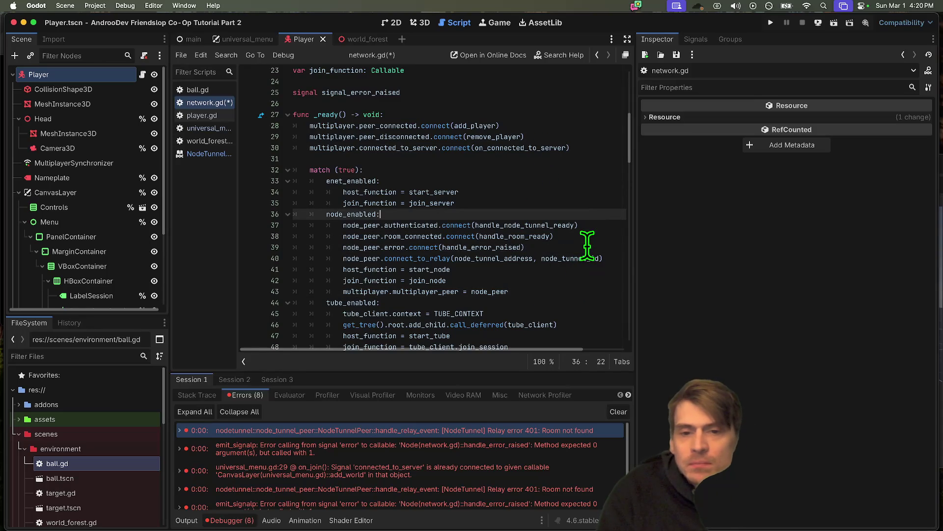
pyautogui.press('Return')
pyautogui.hotkey('ctrl', 'v')
# Step: Change the pasted line to multiplayer.connected_to_server.disconnect(on_connected_to_server)
pyautogui.doubleClick(354, 148)
pyautogui.click(362, 230)
pyautogui.write('.multiplayer.')
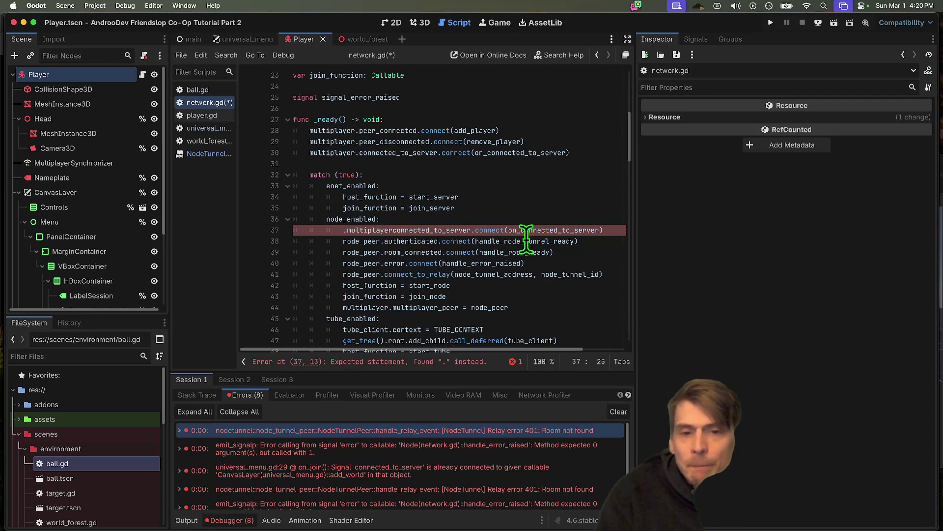
pyautogui.doubleClick(505, 230)
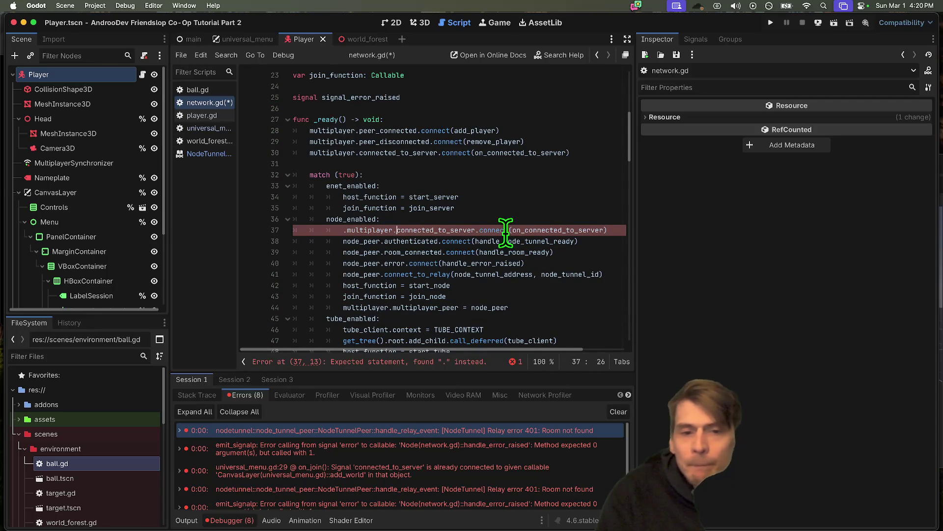
pyautogui.press('BackSpace')
pyautogui.press('BackSpace')
pyautogui.write('.disconnect')
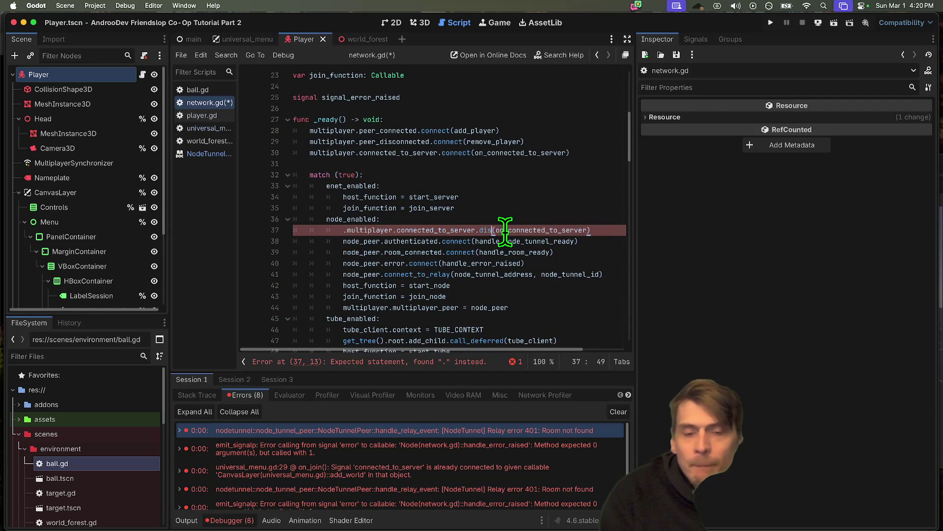
pyautogui.click(343, 230)
pyautogui.press('Delete')
# Step: Add a TODO comment above match (true) and correct the misspelled disconect on line 38
pyautogui.click(482, 186)
pyautogui.press('Up')
pyautogui.press('Up')
pyautogui.press('Return')
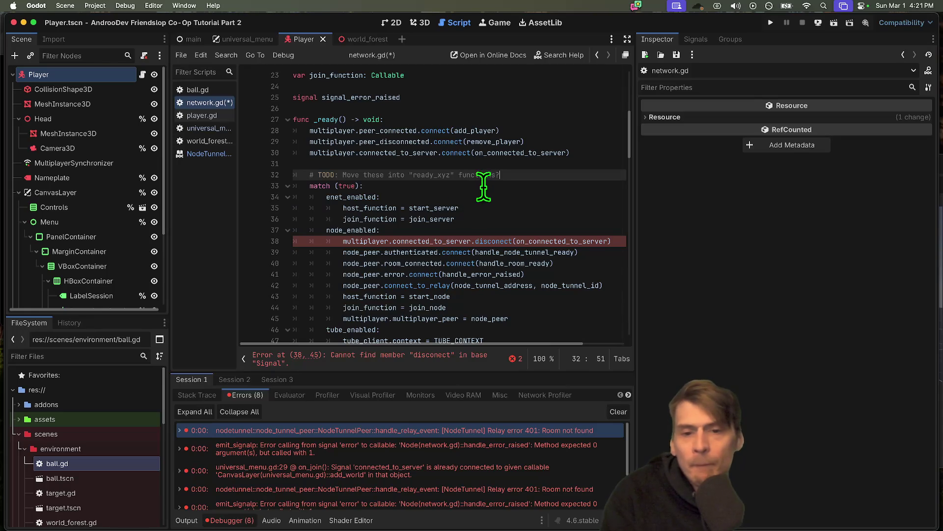
pyautogui.click(426, 359)
pyautogui.doubleClick(494, 208)
pyautogui.write('disc')
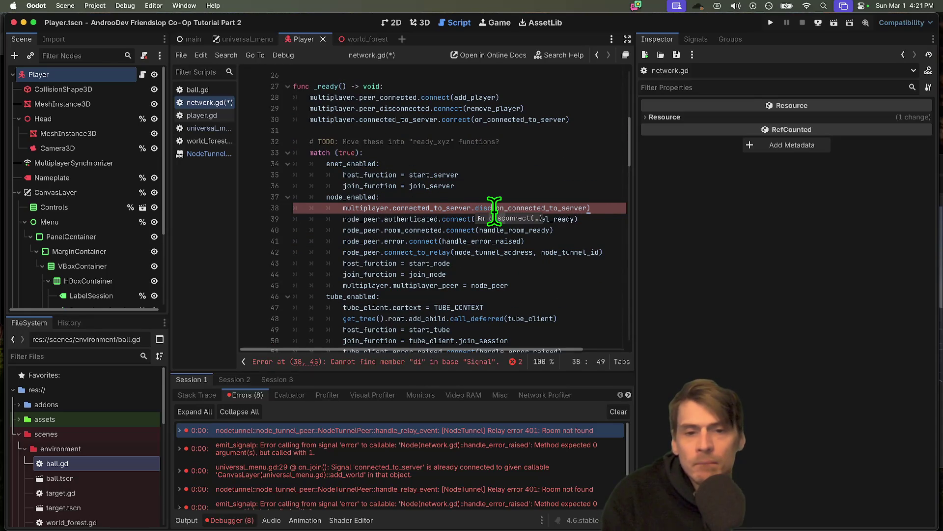
pyautogui.press('Return')
pyautogui.scroll(-15, 458, 294)
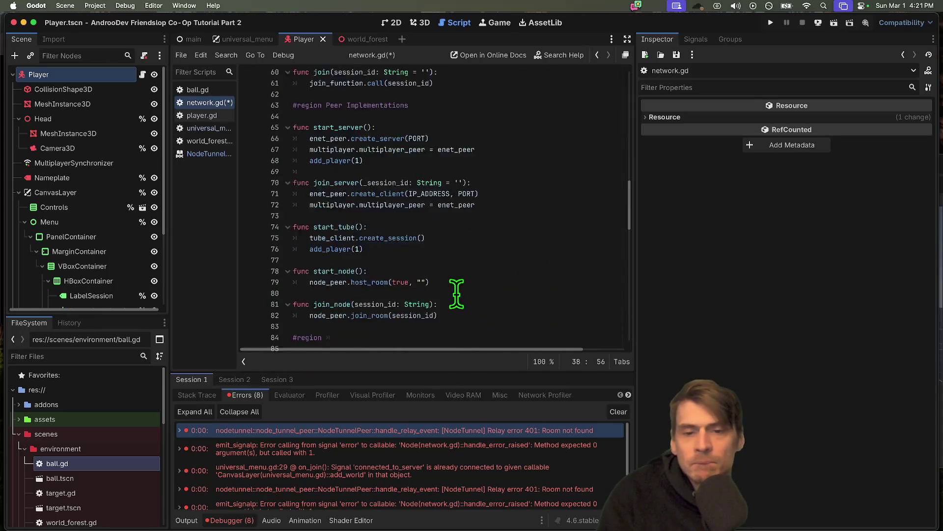
# Step: Start an if line in clean_up_signals and look up peer_connected in the docs
pyautogui.scroll(-7, 458, 294)
pyautogui.scroll(3, 464, 301)
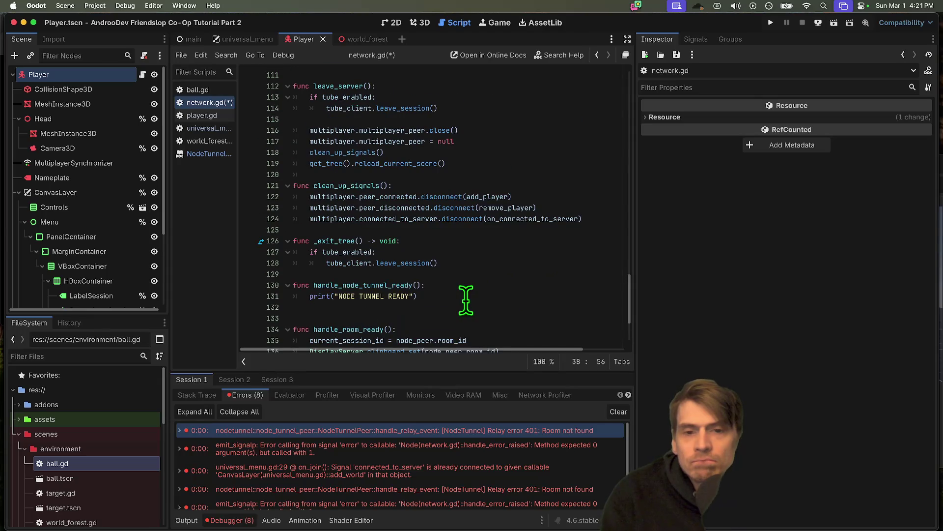
pyautogui.click(486, 186)
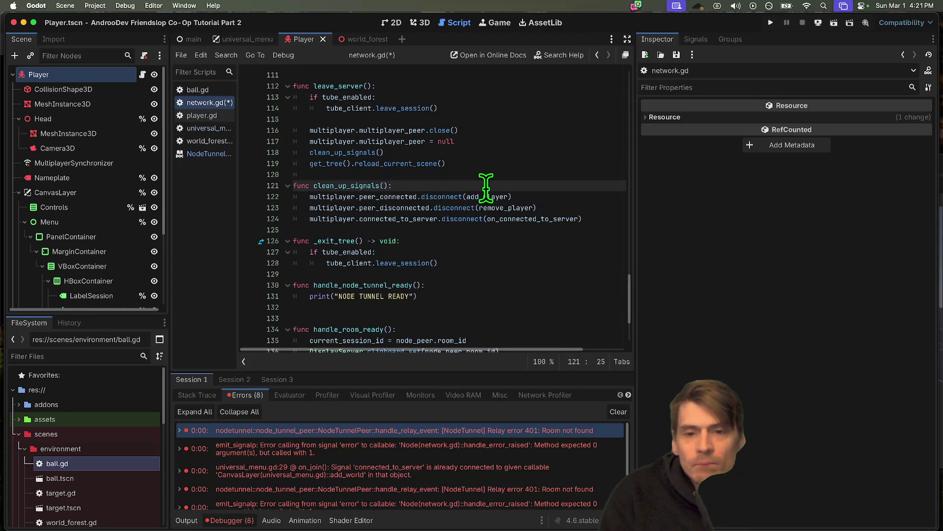
pyautogui.press('Return')
pyautogui.write('if')
pyautogui.doubleClick(388, 208)
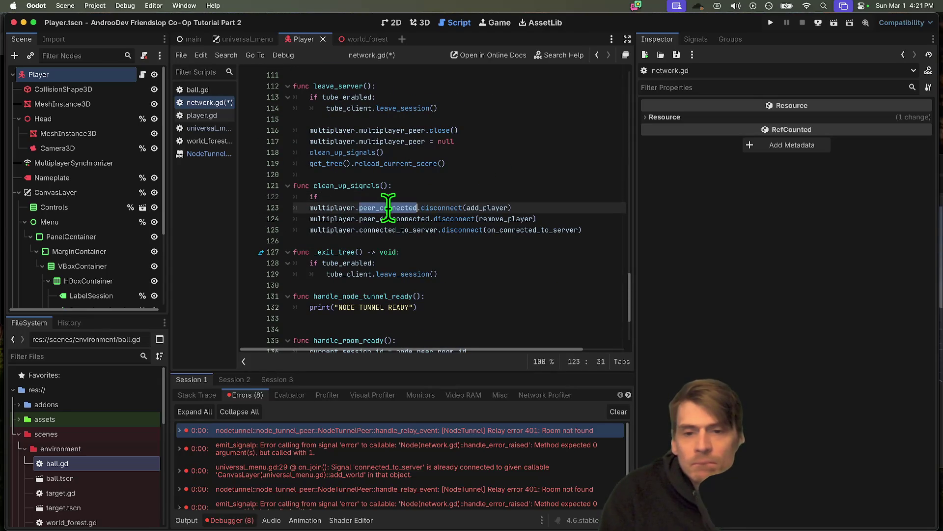
pyautogui.keyDown('ctrl'); pyautogui.click(388, 207); pyautogui.keyUp('ctrl')
pyautogui.hotkey('alt', 'Left')
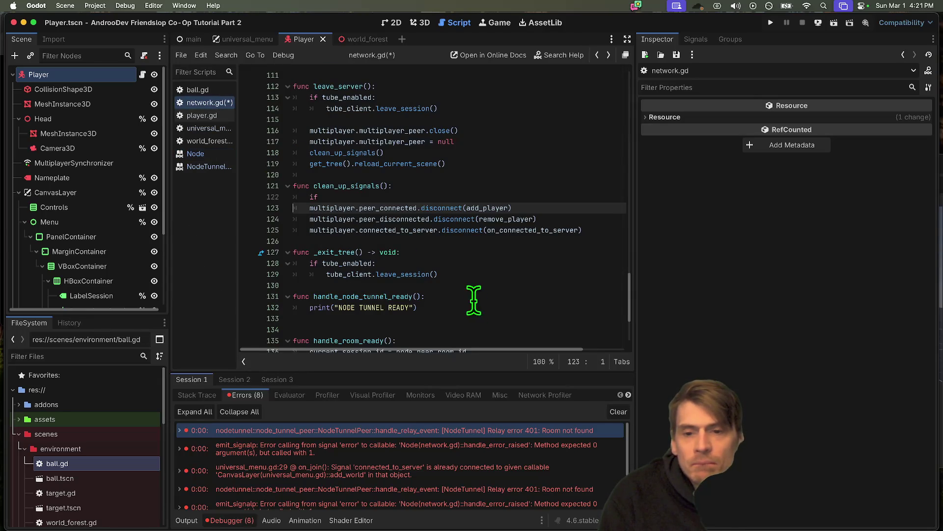
# Step: Complete the condition as multiplayer.has_connections using autocomplete
pyautogui.doubleClick(400, 208)
pyautogui.click(417, 196)
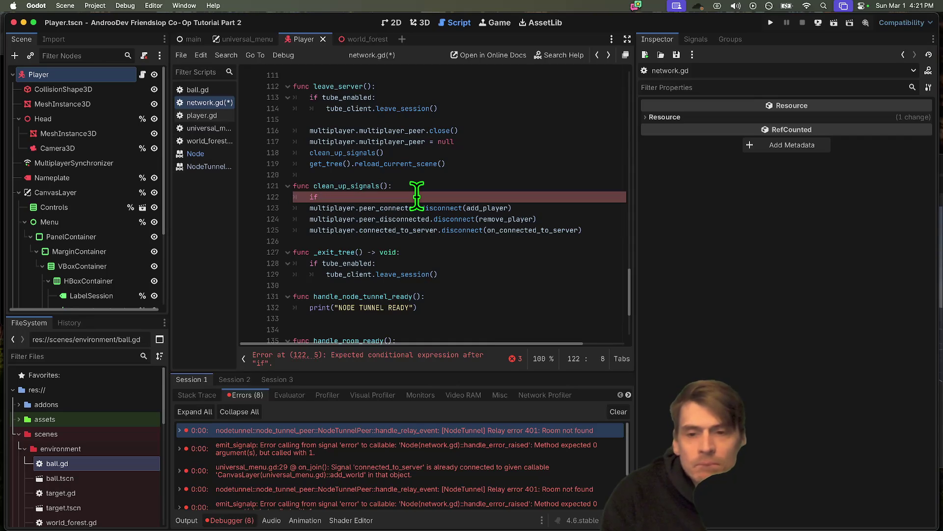
pyautogui.write('multiplayer.ha')
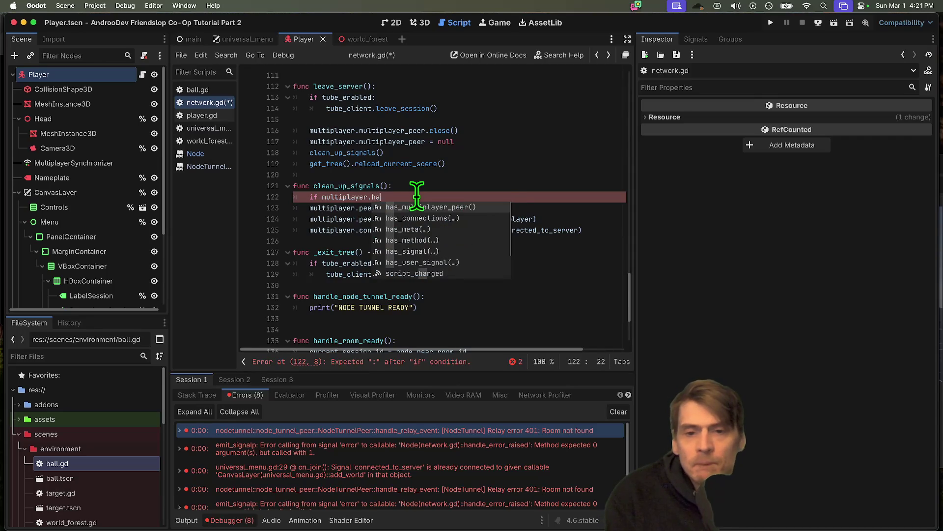
pyautogui.press('Down')
pyautogui.press('Return')
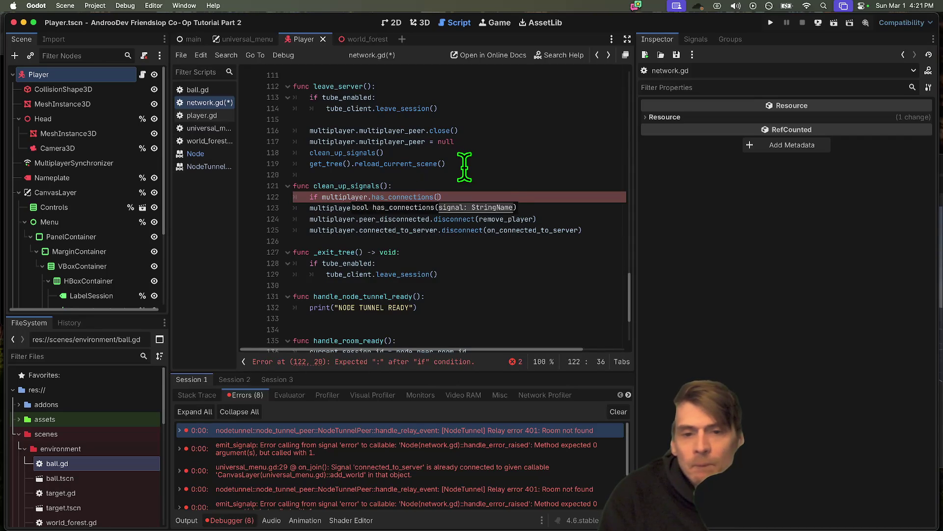
pyautogui.click(405, 246)
# Step: End the if with a colon and indent the three disconnect lines beneath it
pyautogui.click(493, 208)
pyautogui.click(401, 198)
pyautogui.keyDown('super'); pyautogui.click(402, 195); pyautogui.keyUp('super')
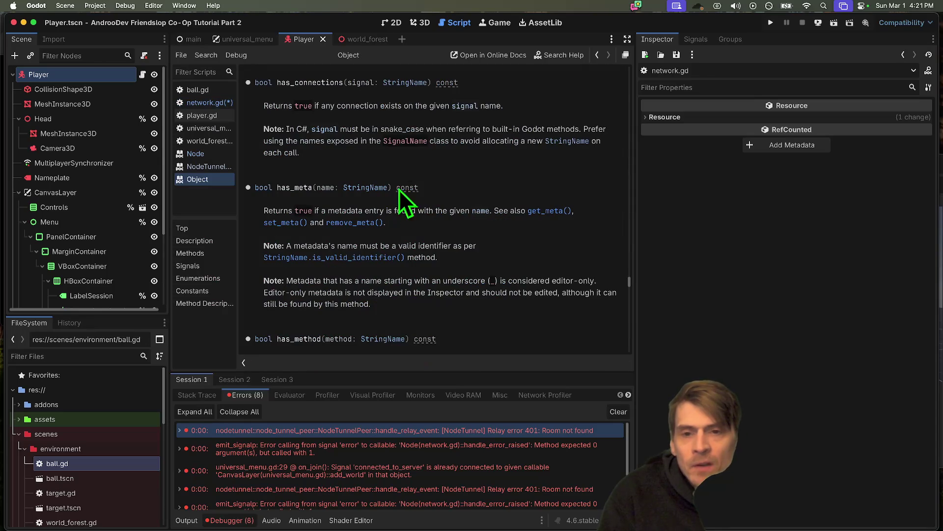
pyautogui.hotkey('alt', 'Left')
pyautogui.click(469, 194)
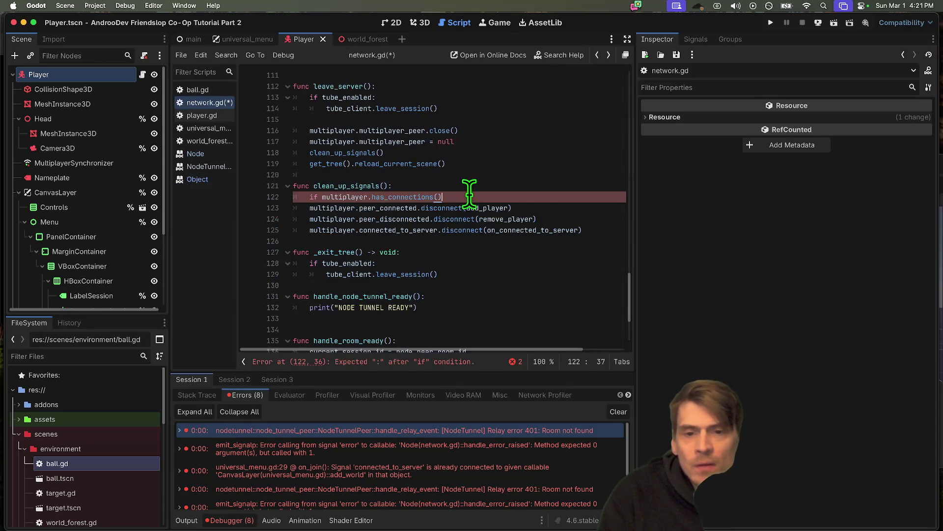
pyautogui.write(':')
pyautogui.press('Down')
pyautogui.hotkey('shift', 'Down')
pyautogui.press('Tab')
pyautogui.press('Down')
pyautogui.press('Tab')
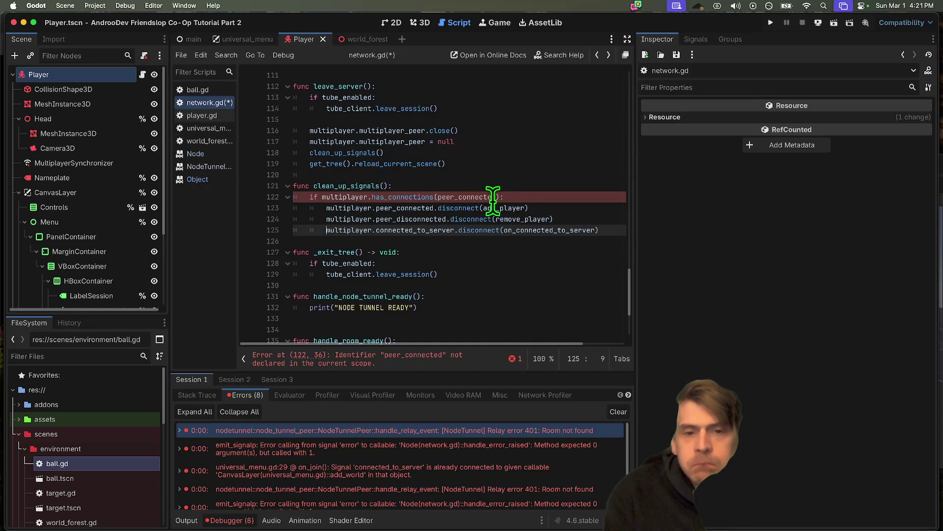
# Step: Make the has_connections argument the 'peer_connected' string and run the project
pyautogui.click(491, 196)
pyautogui.doubleClick(488, 196)
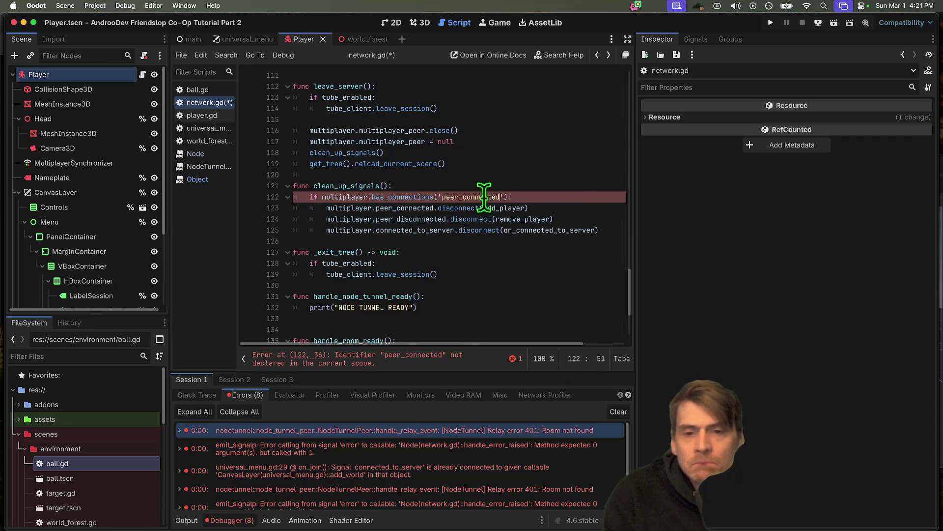
pyautogui.press('Left')
pyautogui.write('multiplayer.')
pyautogui.keyDown('ctrl'); pyautogui.click(459, 196); pyautogui.keyUp('ctrl')
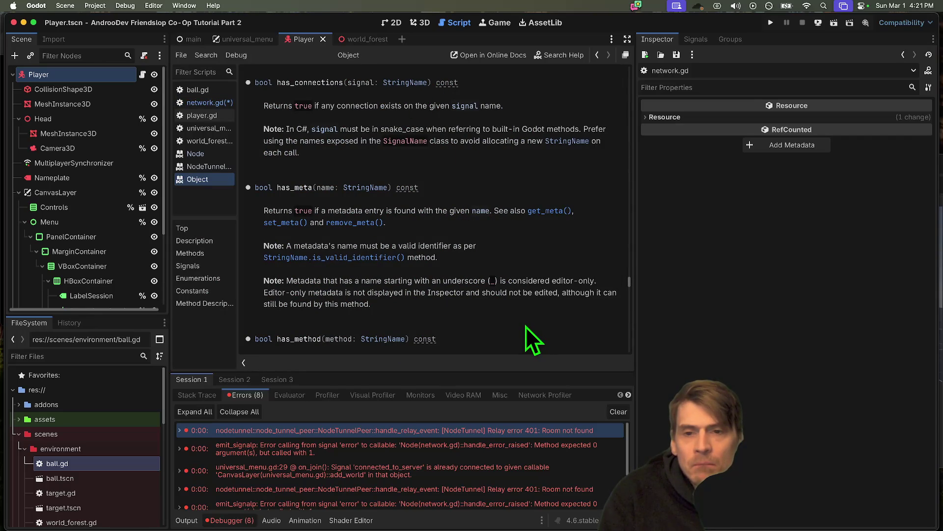
pyautogui.hotkey('alt', 'Left')
pyautogui.click(554, 239)
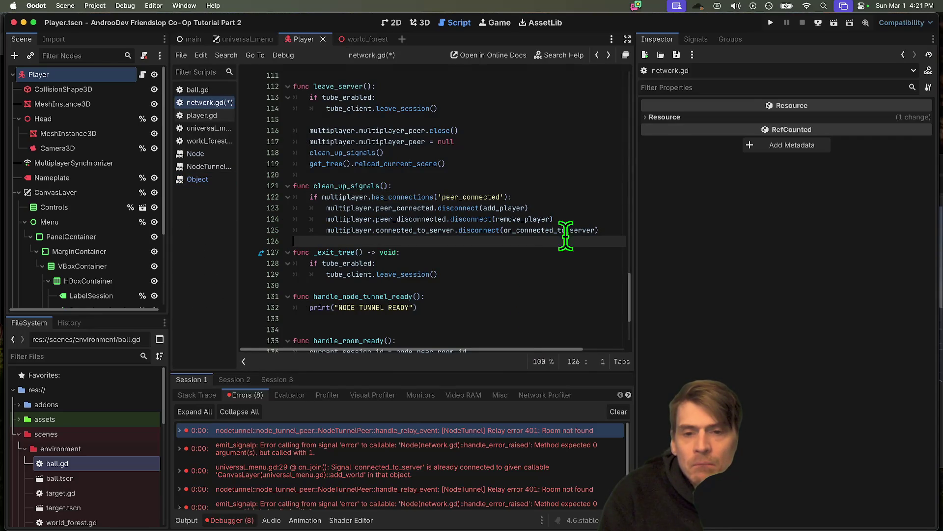
pyautogui.press('super+b')
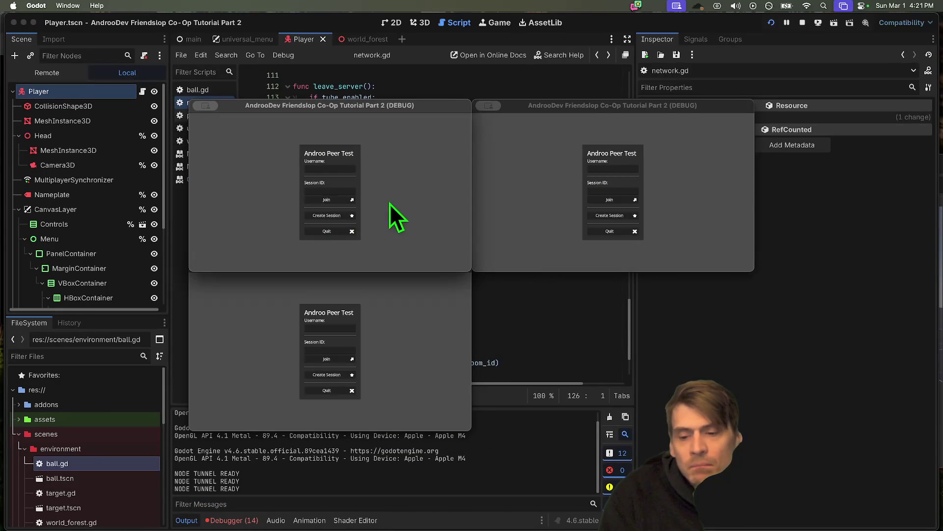
# Step: Jump to the universal_menu.gd:29 error, check the handle_error_raised argument error, and stop the game
pyautogui.click(241, 525)
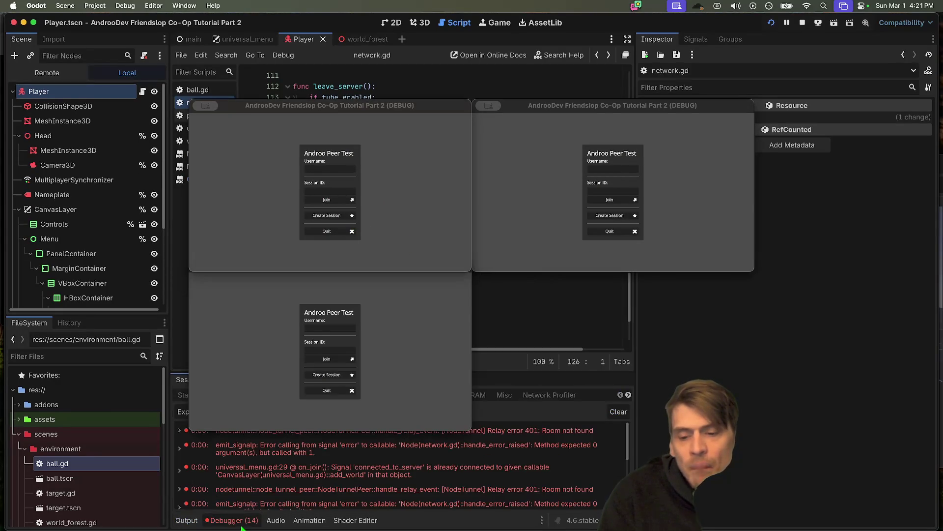
pyautogui.click(279, 478)
pyautogui.click(290, 455)
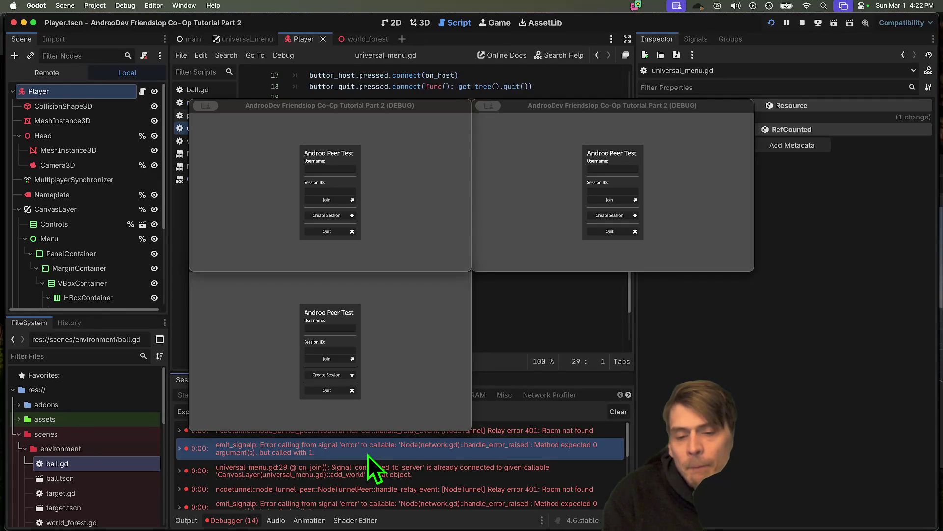
pyautogui.click(801, 23)
pyautogui.scroll(-3, 497, 245)
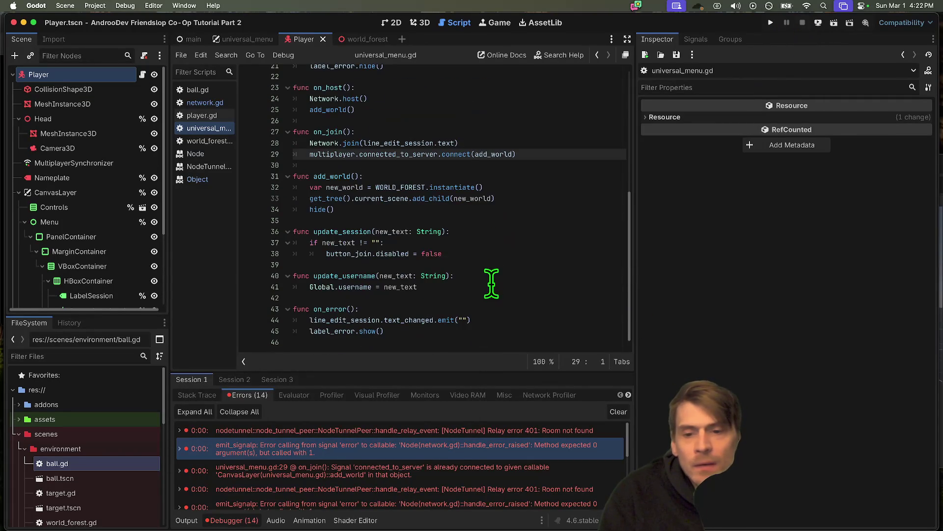
# Step: Change func on_error(args) to on_error(_args), save universal_menu.gd, and relaunch the game
pyautogui.click(355, 309)
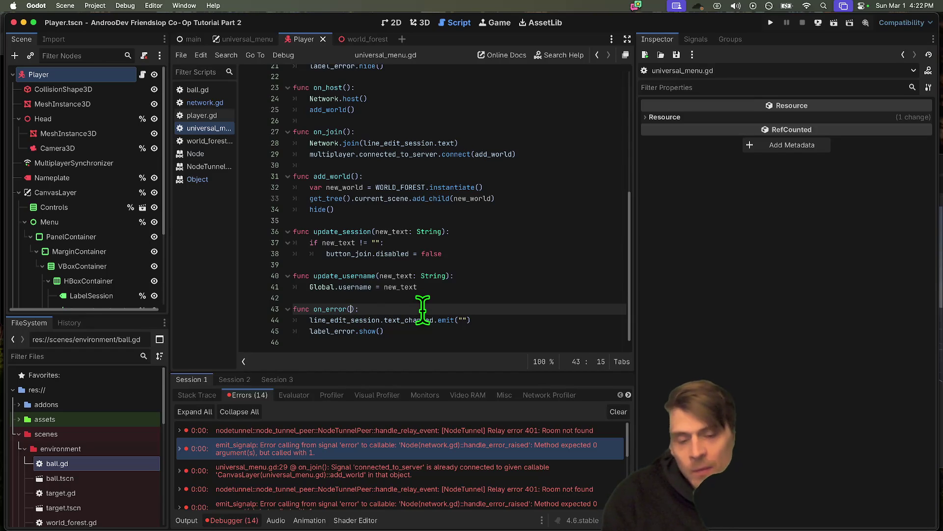
pyautogui.moveTo(310, 320); pyautogui.dragTo(471, 320)
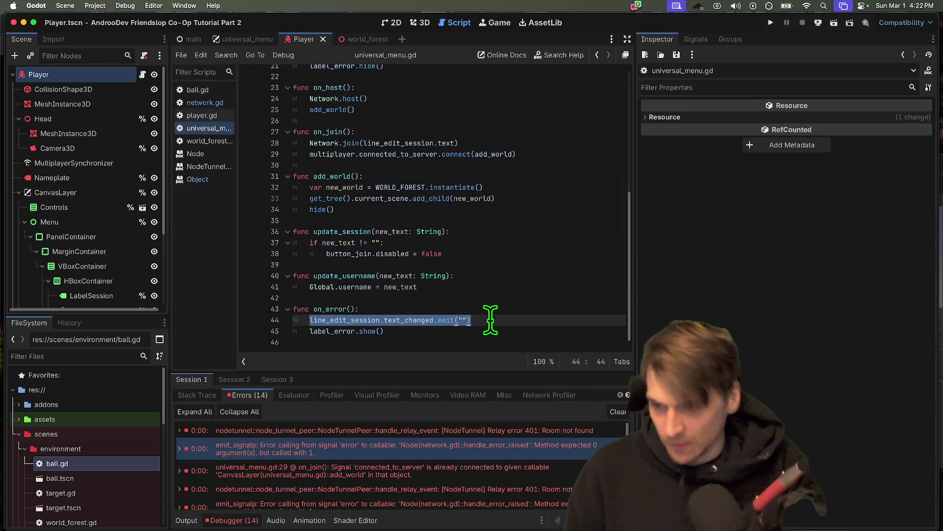
pyautogui.press('Up')
pyautogui.press('Left')
pyautogui.press('Left')
pyautogui.write('args')
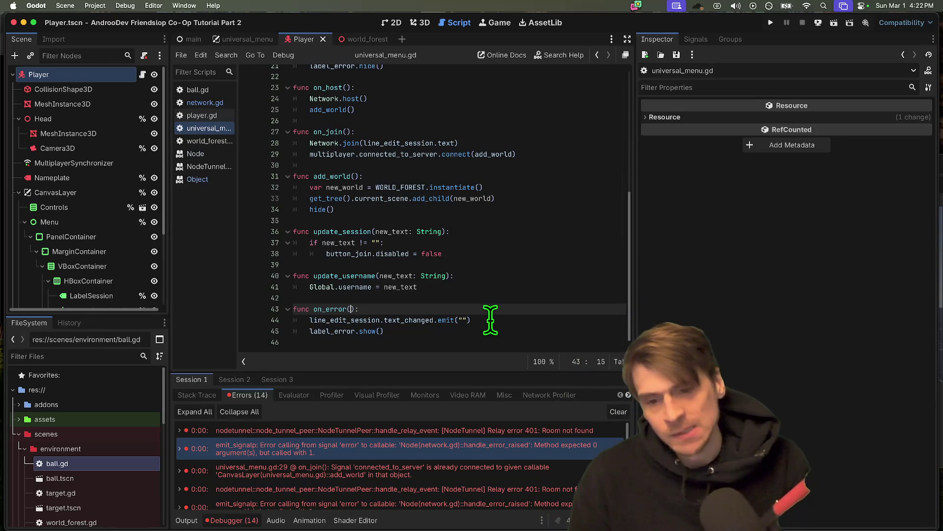
pyautogui.press('Left')
pyautogui.press('Left')
pyautogui.press('Left')
pyautogui.write('_')
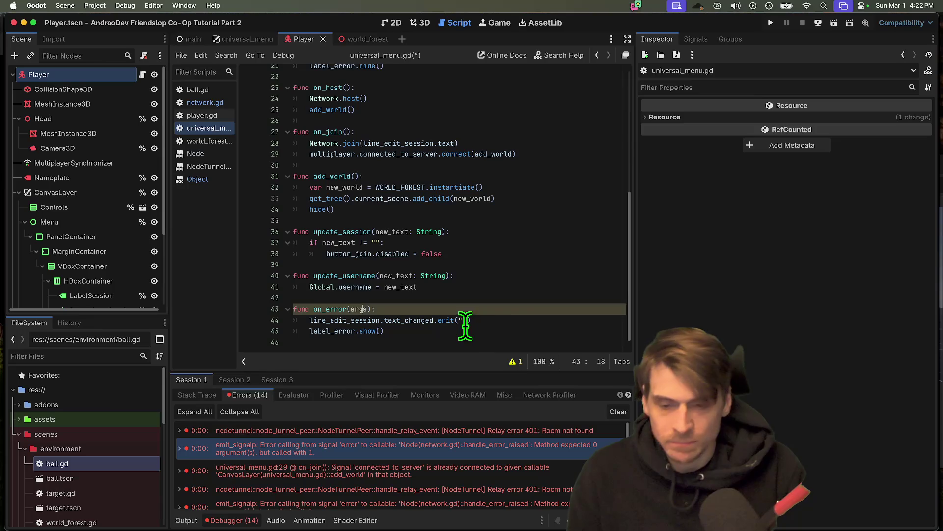
pyautogui.press('super+s')
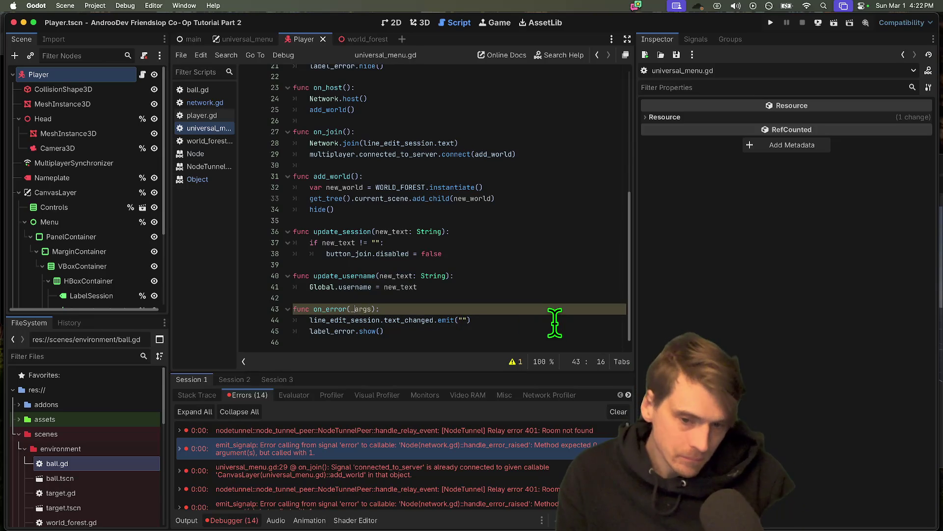
pyautogui.press('super+b')
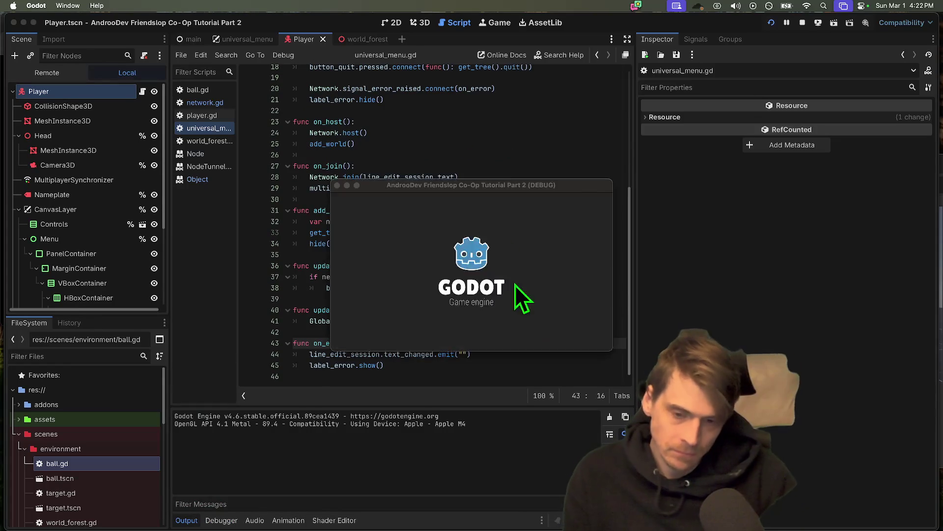
# Step: Host a session in one game window and try entering a session ID in another
pyautogui.click(332, 216)
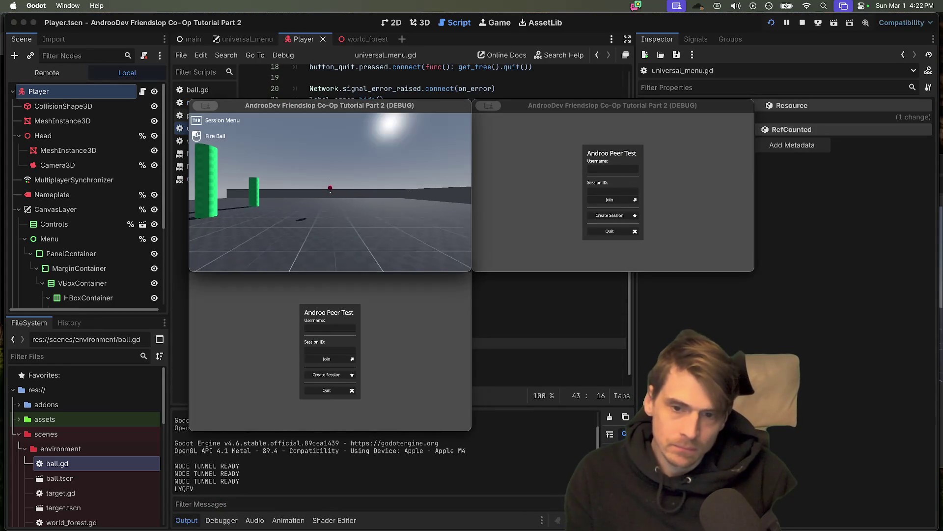
pyautogui.click(353, 349)
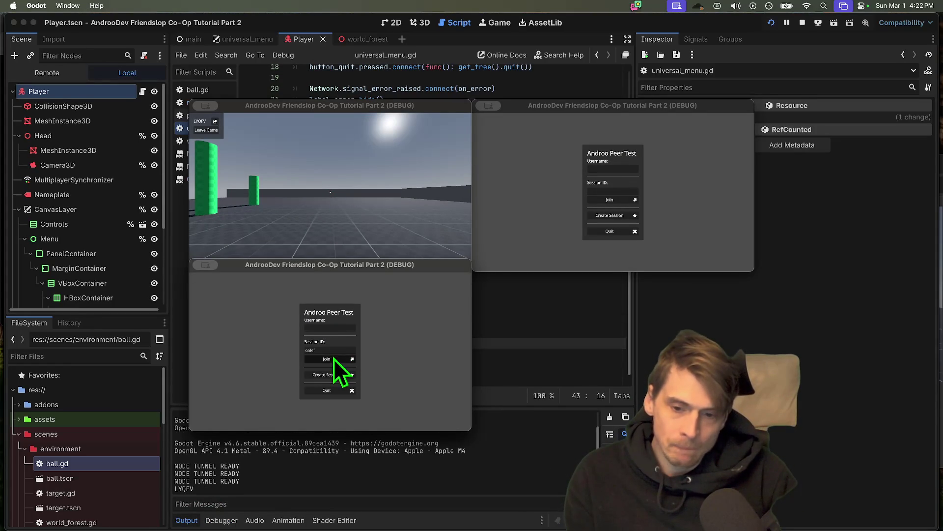
pyautogui.write('eafef')
pyautogui.press('super+a')
pyautogui.press('BackSpace')
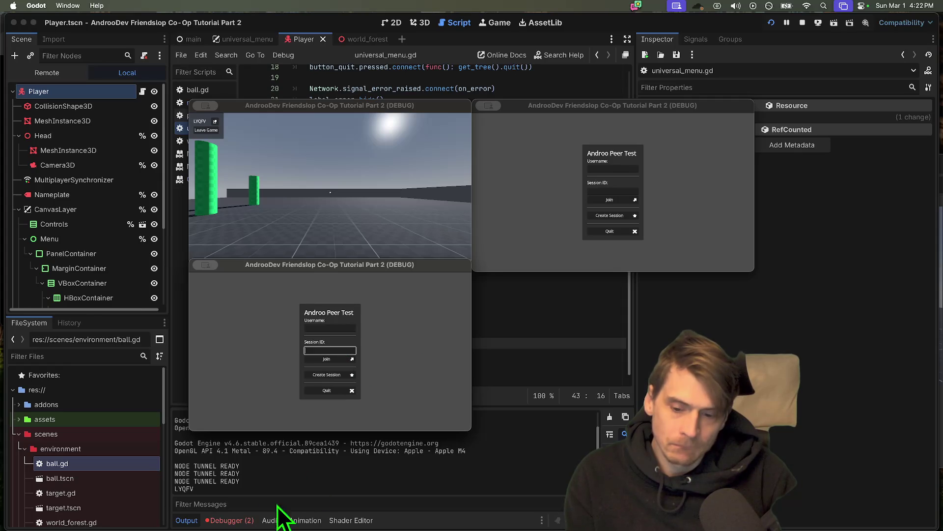
pyautogui.click(229, 519)
pyautogui.click(244, 517)
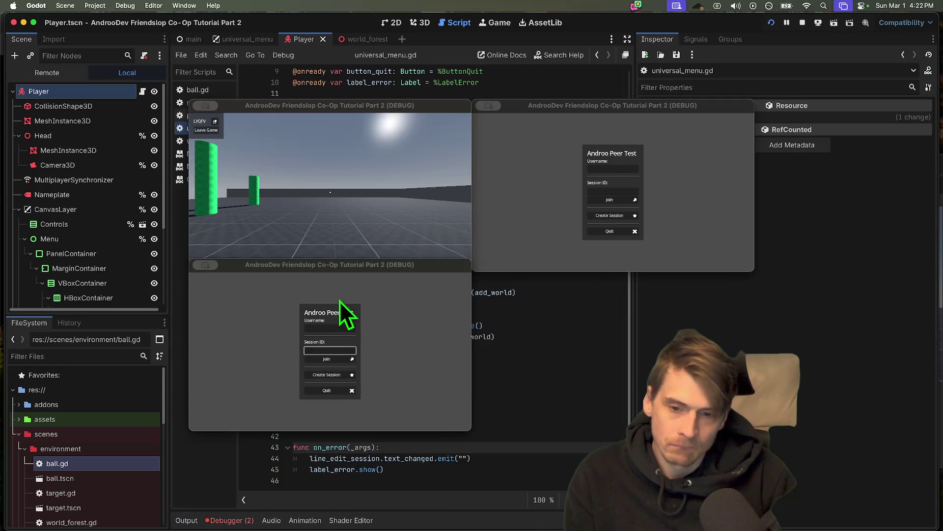
pyautogui.moveTo(361, 267); pyautogui.dragTo(644, 222)
pyautogui.click(225, 520)
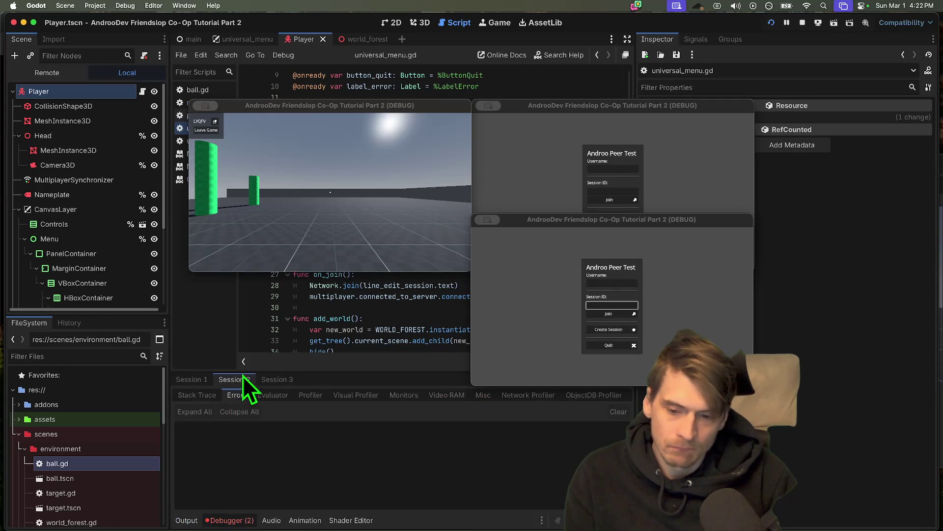
# Step: Inspect Session 3's handle_error_raised argument-count error, then stop the game
pyautogui.click(277, 379)
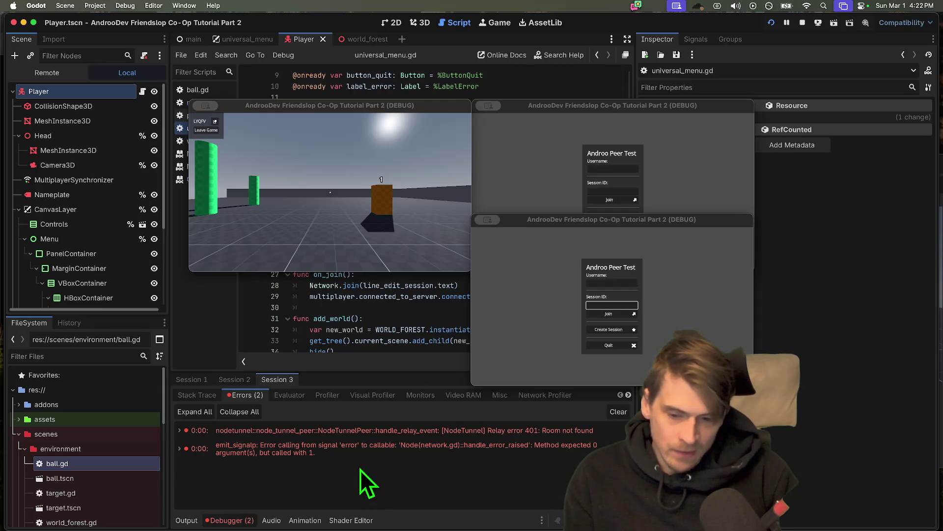
pyautogui.doubleClick(340, 450)
pyautogui.click(338, 466)
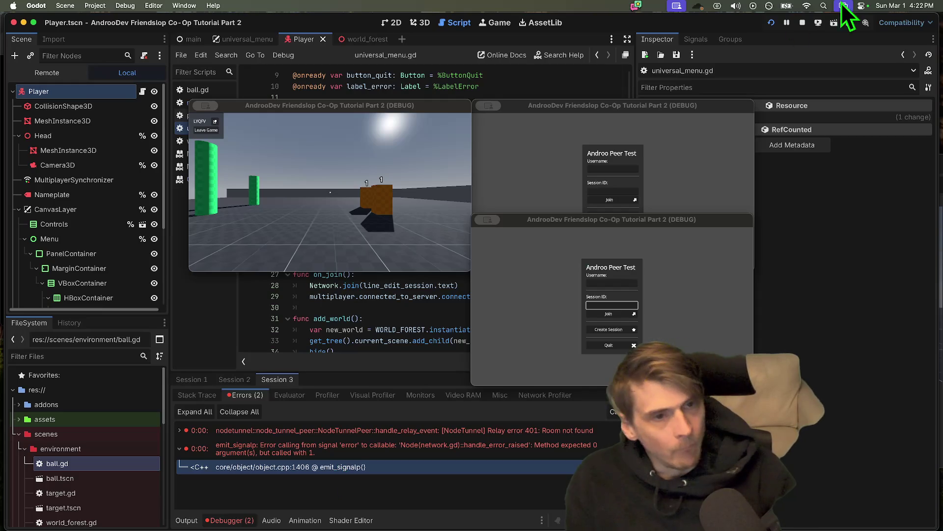
pyautogui.click(803, 22)
pyautogui.scroll(-4, 433, 298)
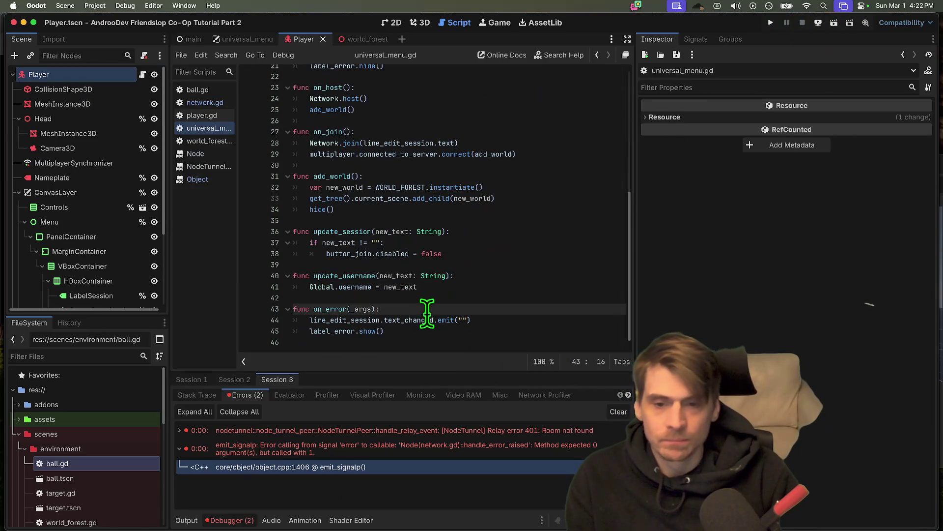
# Step: Check where on_error is used, then locate the relay connection line in network.gd
pyautogui.doubleClick(332, 309)
pyautogui.scroll(5, 478, 295)
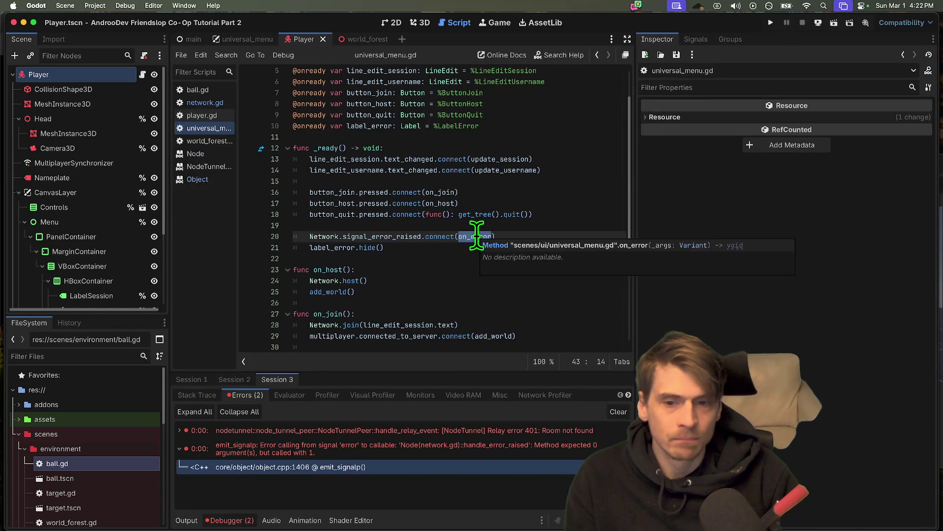
pyautogui.scroll(2, 481, 237)
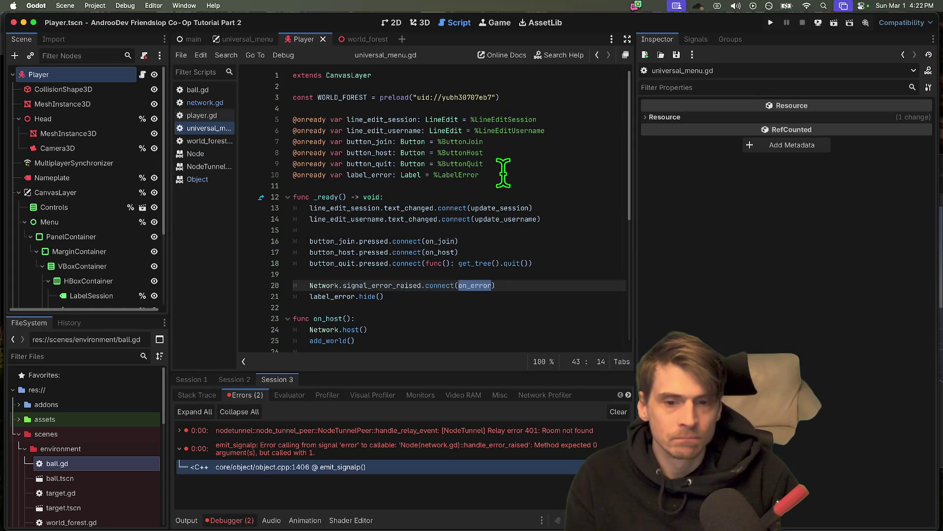
pyautogui.scroll(-5, 375, 274)
pyautogui.scroll(5, 375, 274)
pyautogui.scroll(-7, 514, 304)
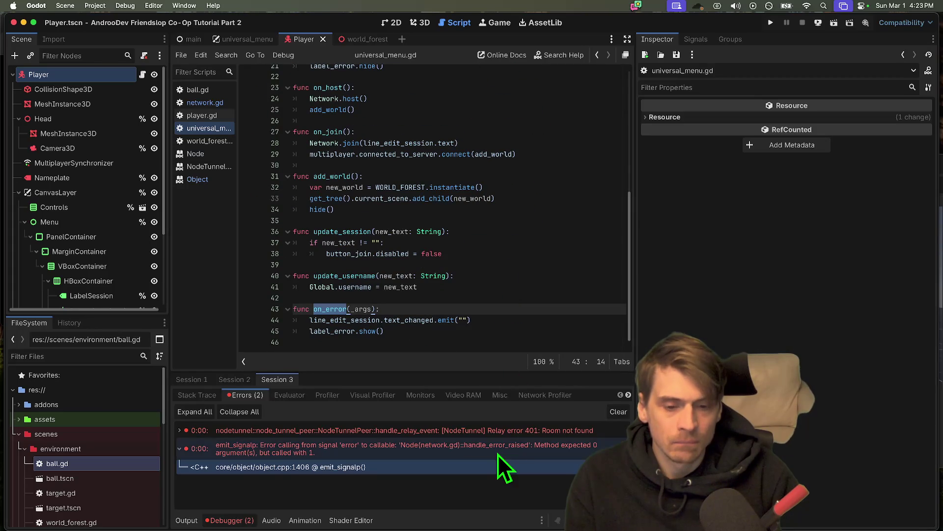
pyautogui.click(202, 103)
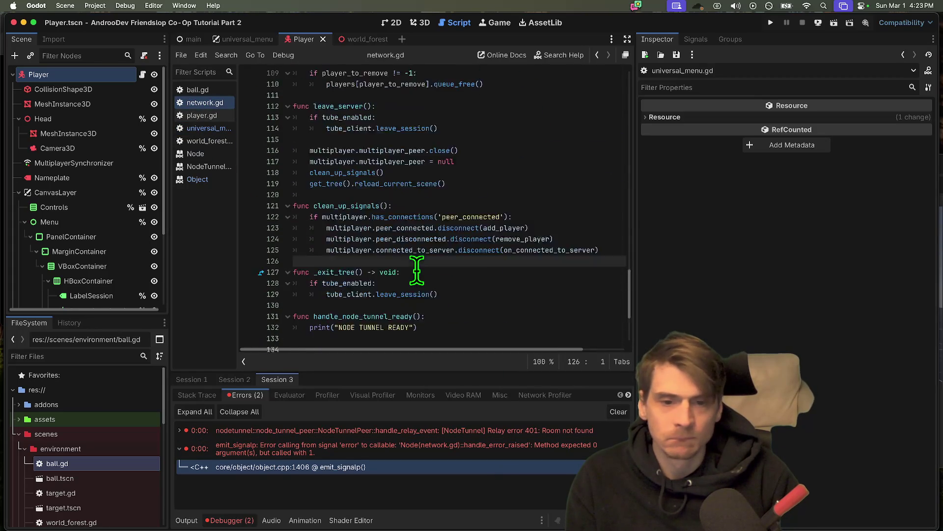
pyautogui.scroll(-5, 417, 270)
pyautogui.moveTo(635, 170); pyautogui.dragTo(724, 173)
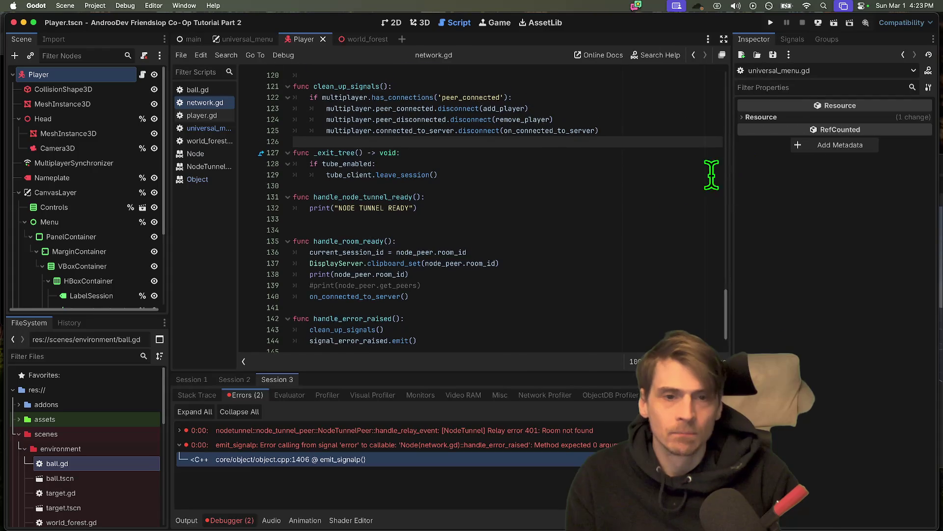
pyautogui.scroll(14, 642, 192)
pyautogui.scroll(12, 644, 198)
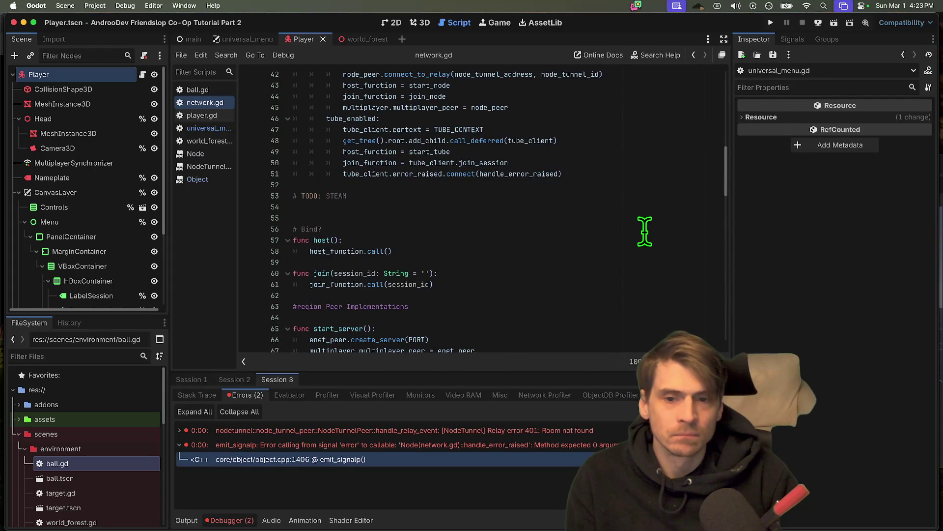
pyautogui.scroll(8, 498, 186)
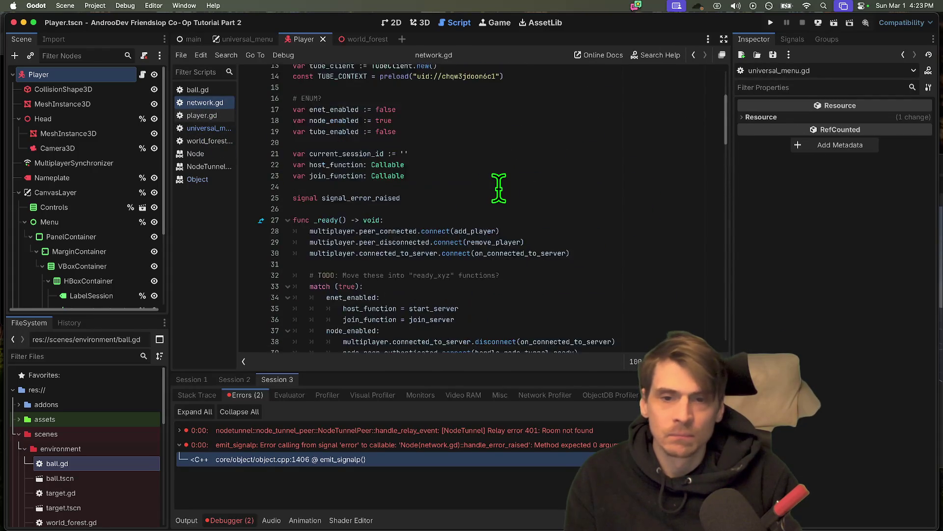
pyautogui.scroll(-6, 498, 187)
pyautogui.click(348, 161)
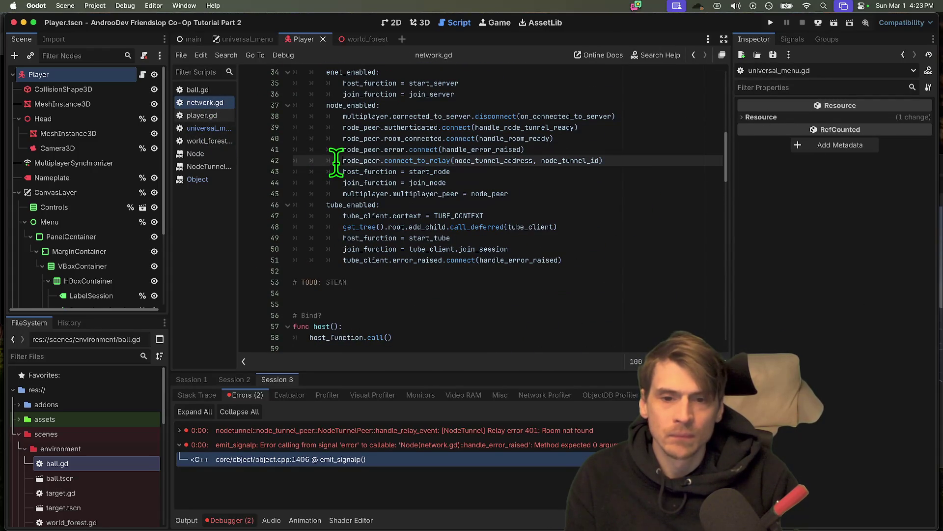
# Step: Give handle_error_raised in network.gd an _args parameter
pyautogui.doubleClick(484, 149)
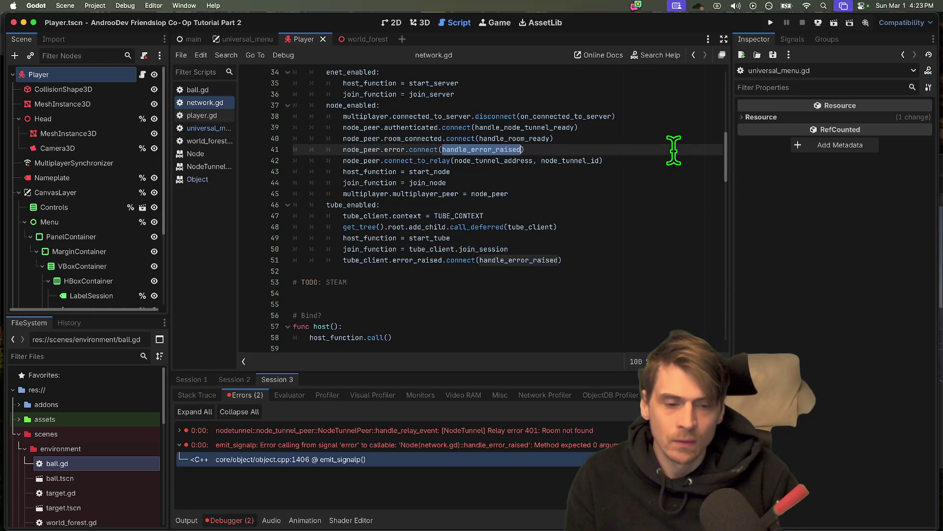
pyautogui.press('super+d')
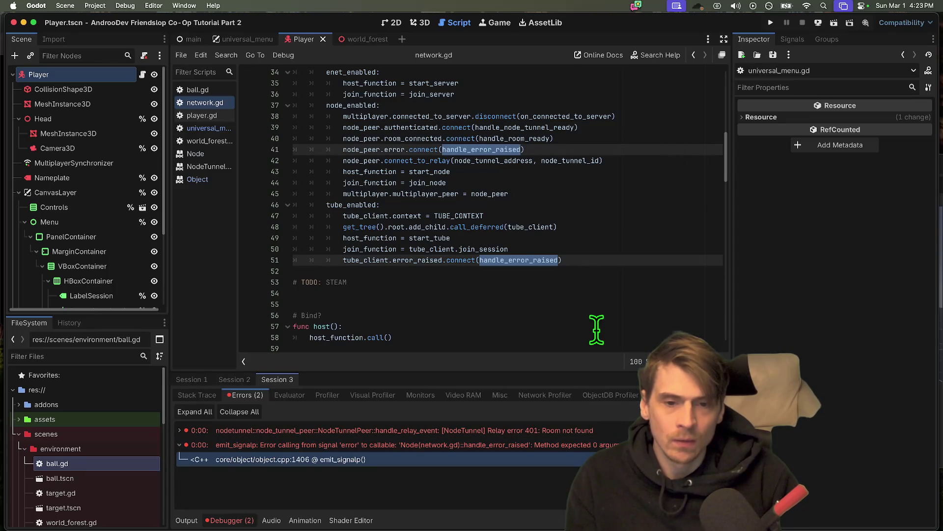
pyautogui.scroll(-20, 568, 327)
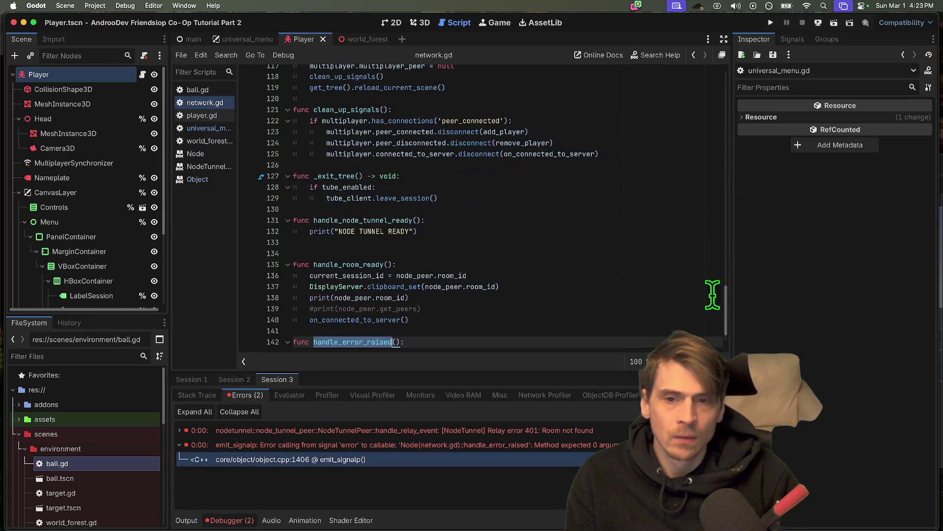
pyautogui.click(550, 319)
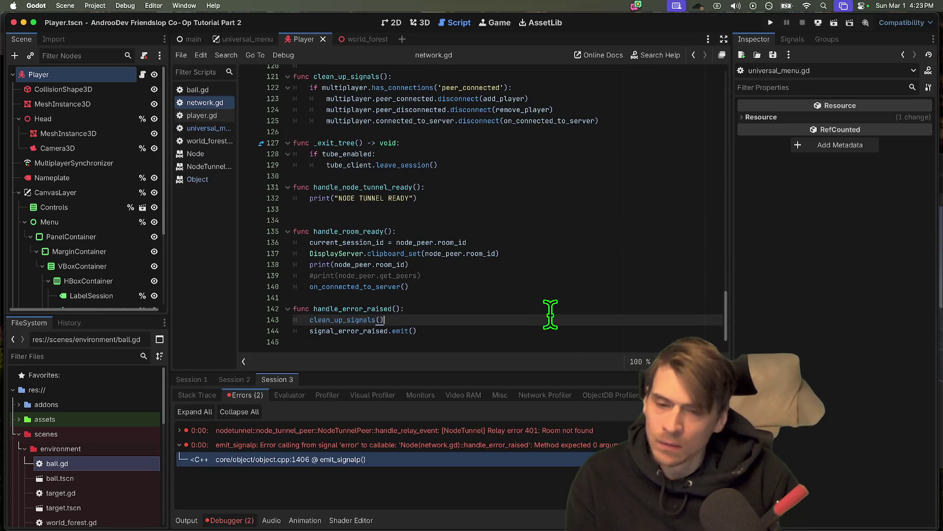
# Step: Save universal_menu.gd, return to network.gd, and relaunch the three game instances
pyautogui.click(193, 140)
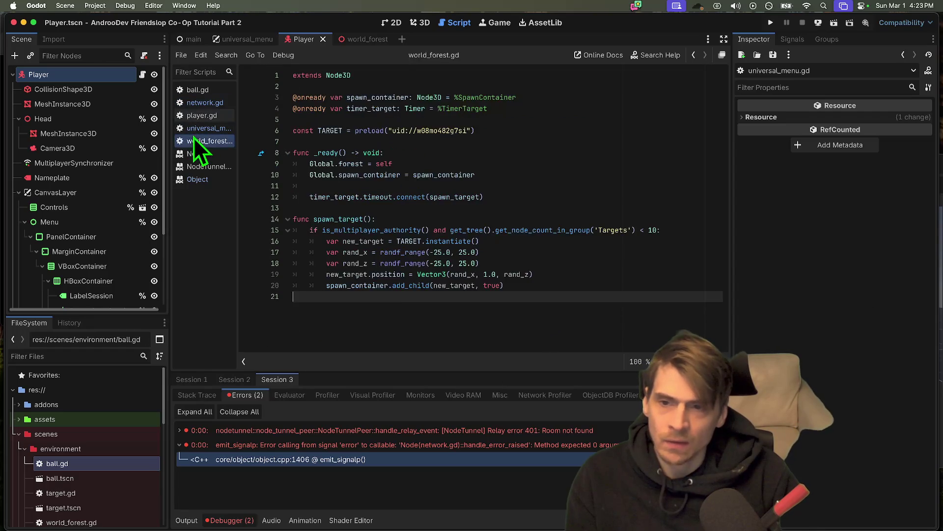
pyautogui.click(206, 128)
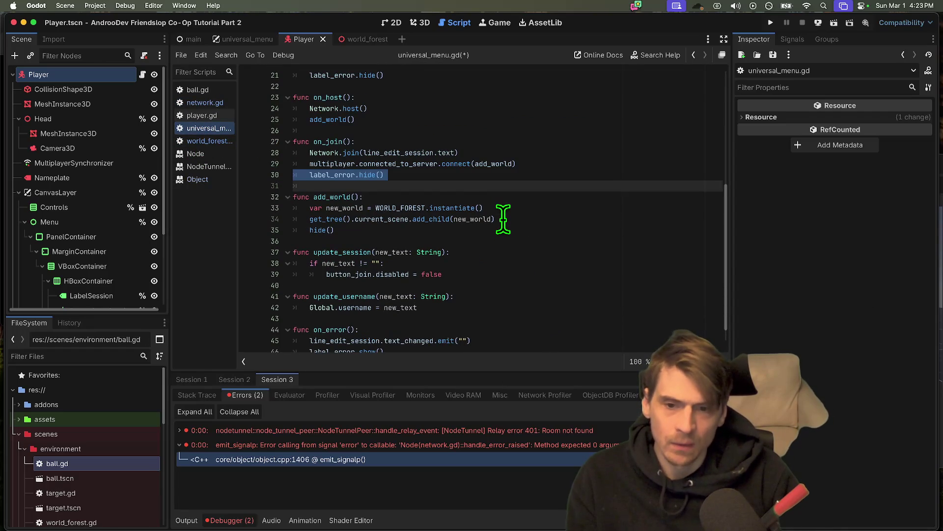
pyautogui.press('super+z')
pyautogui.press('super+z')
pyautogui.press('super+z')
pyautogui.press('super+shift+z')
pyautogui.press('super+shift+z')
pyautogui.press('super+shift+z')
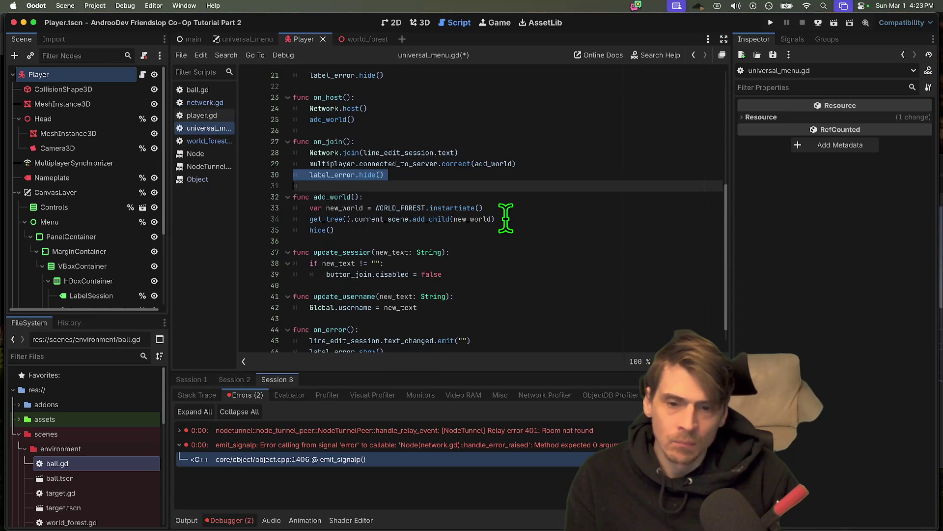
pyautogui.press('super+s')
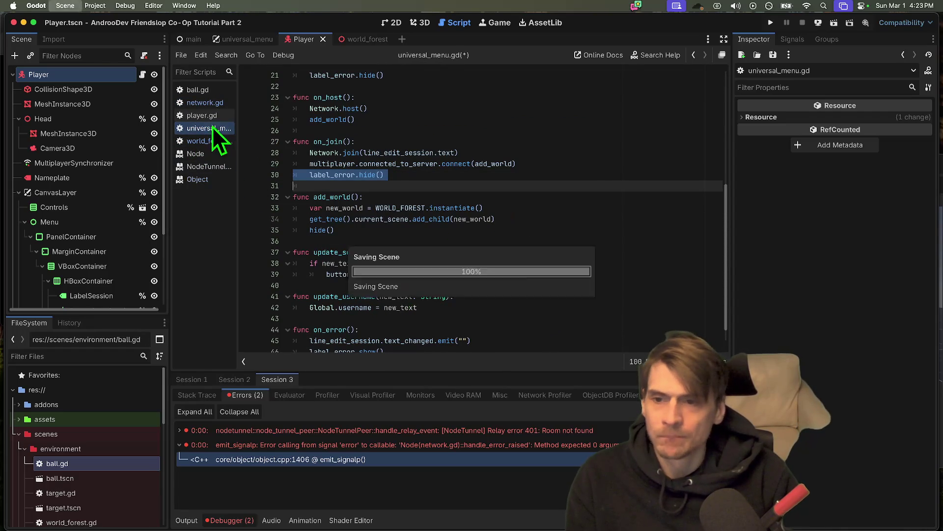
pyautogui.click(207, 100)
pyautogui.scroll(-2, 418, 295)
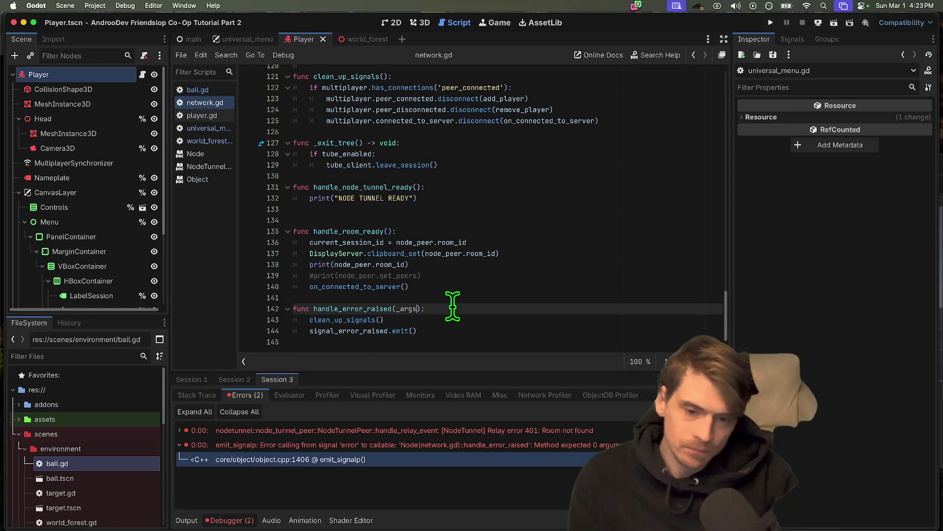
pyautogui.press('super+b')
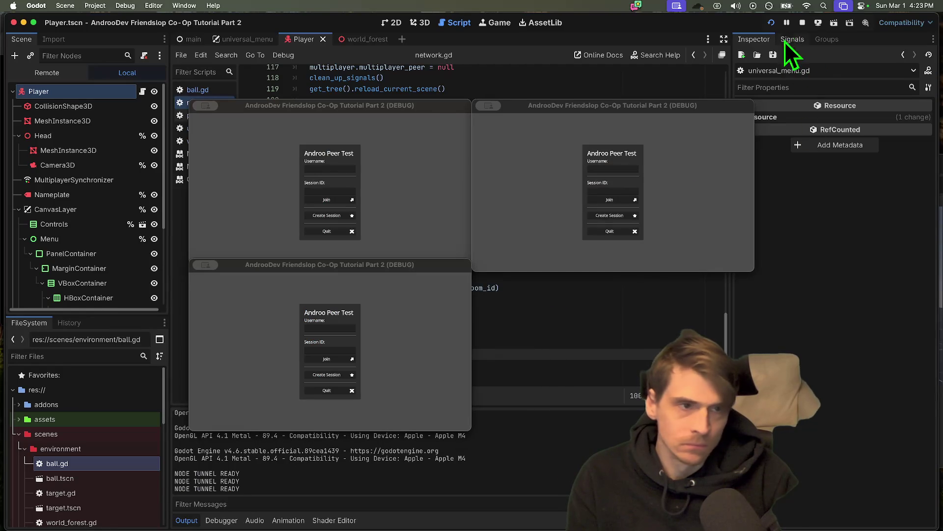
# Step: Stop and relaunch the test instances, attempt a join, and show the Debugger errors
pyautogui.click(802, 23)
pyautogui.click(676, 326)
pyautogui.write('# TODO: Handle any number of args: How?')
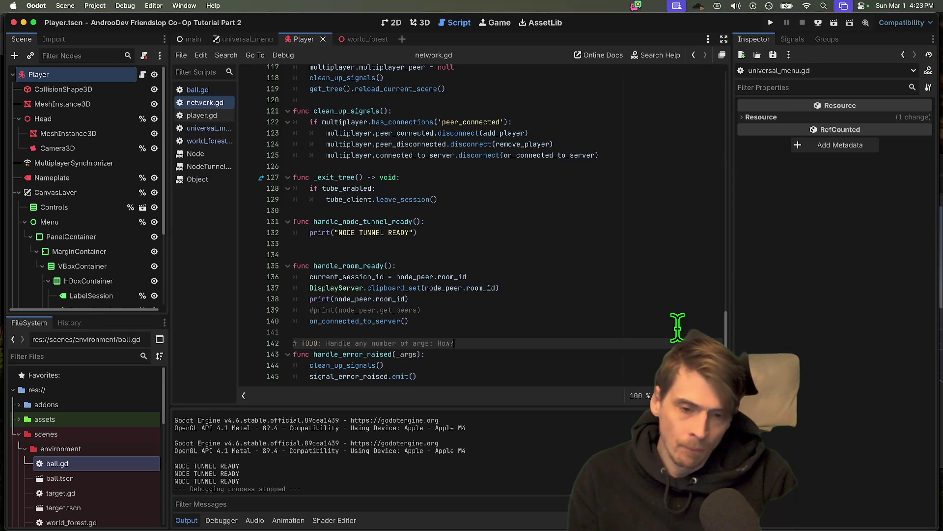
pyautogui.press('super+b')
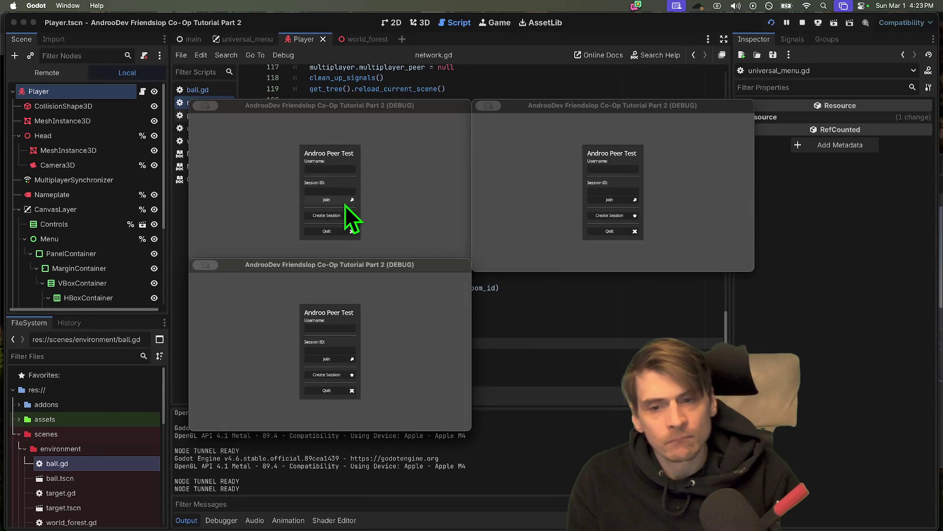
pyautogui.click(345, 202)
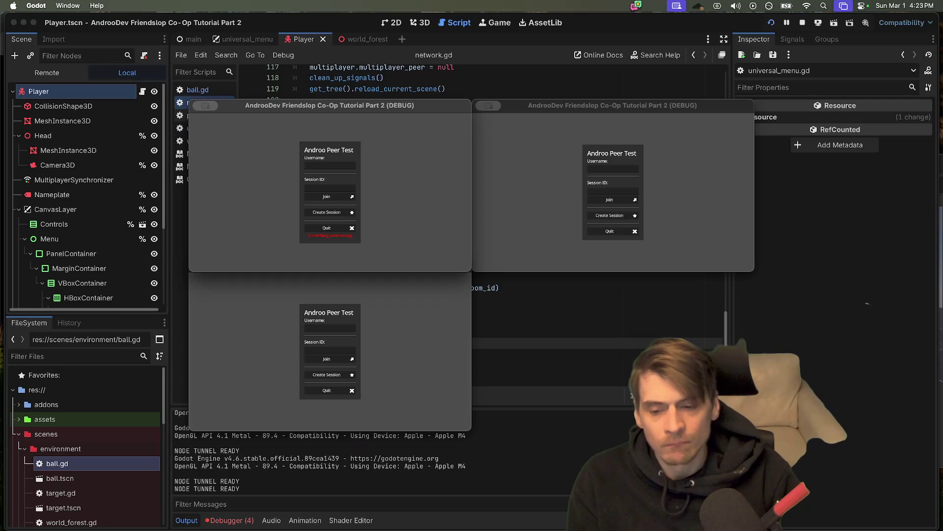
pyautogui.click(226, 520)
pyautogui.click(434, 404)
pyautogui.moveTo(381, 268); pyautogui.dragTo(559, 327)
# Step: Review each session's errors at network.gd line 125 and universal_menu.gd line 29
pyautogui.click(236, 381)
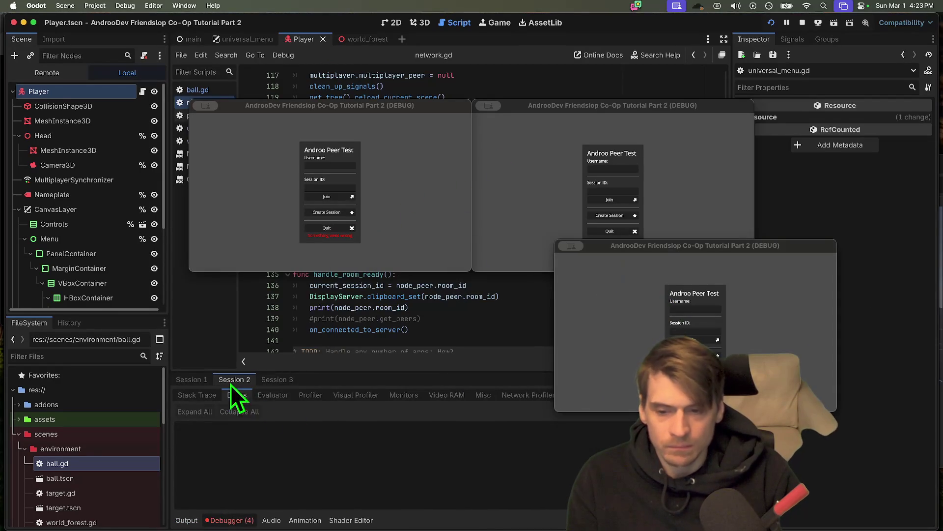
pyautogui.click(197, 381)
pyautogui.click(296, 444)
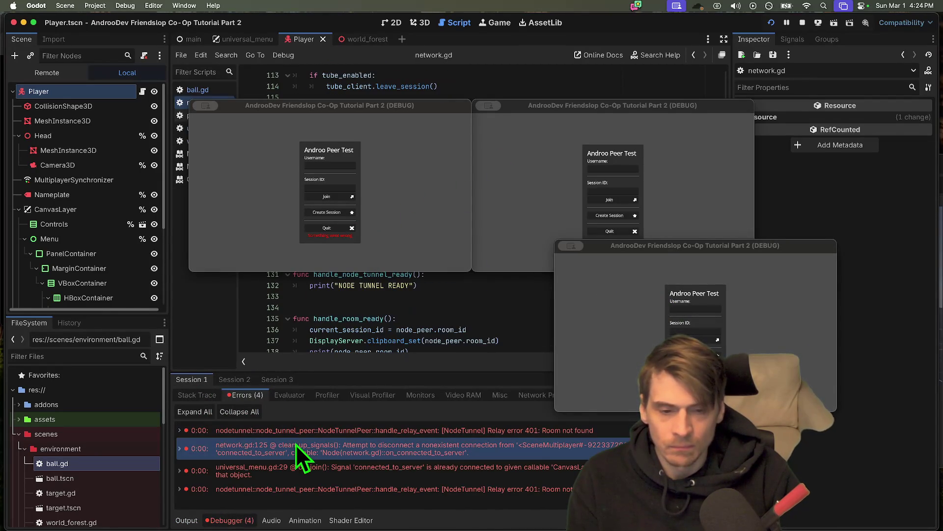
pyautogui.click(293, 467)
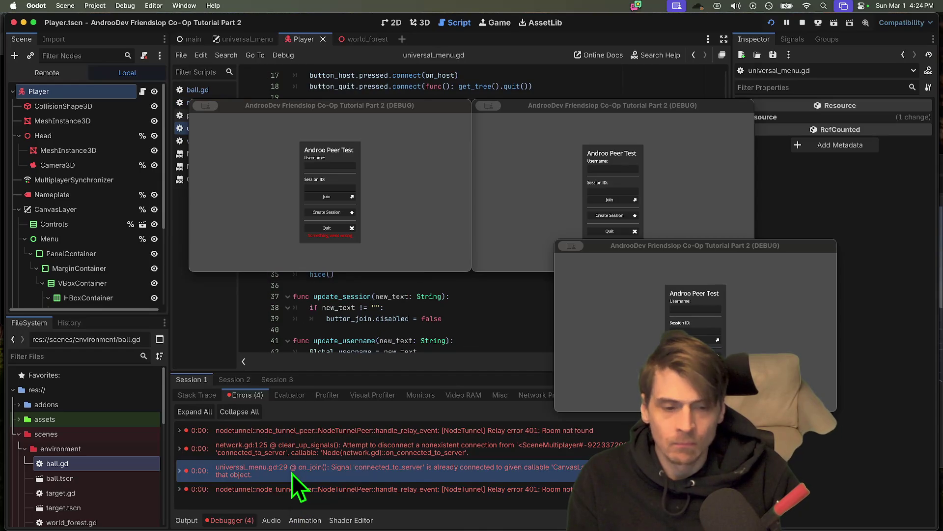
pyautogui.moveTo(312, 479)
pyautogui.click(334, 446)
pyautogui.click(340, 471)
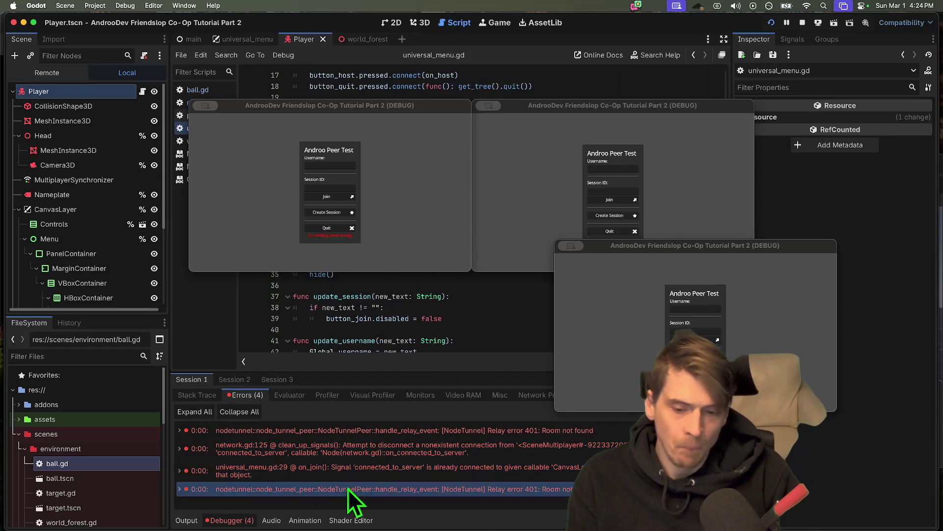
pyautogui.moveTo(350, 478)
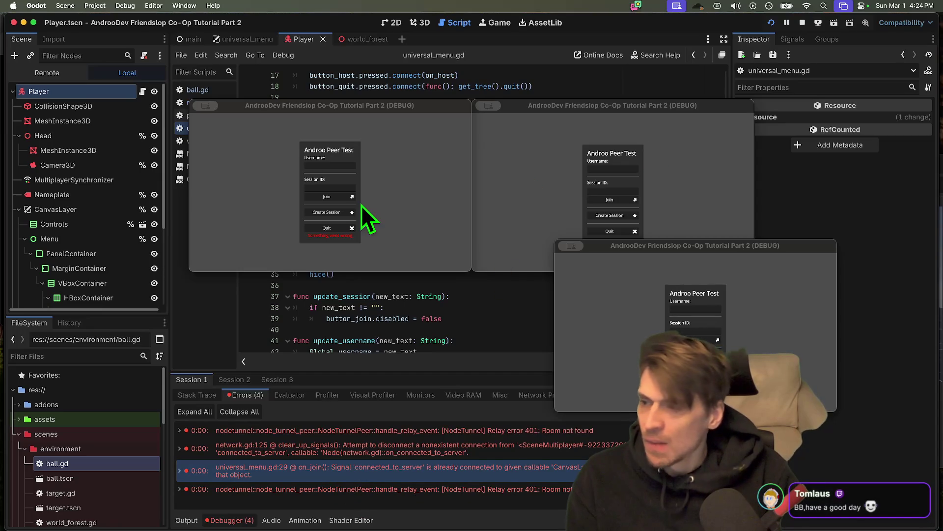
# Step: Host a session in the first window, join it with the pasted code from the second, then stop
pyautogui.click(337, 212)
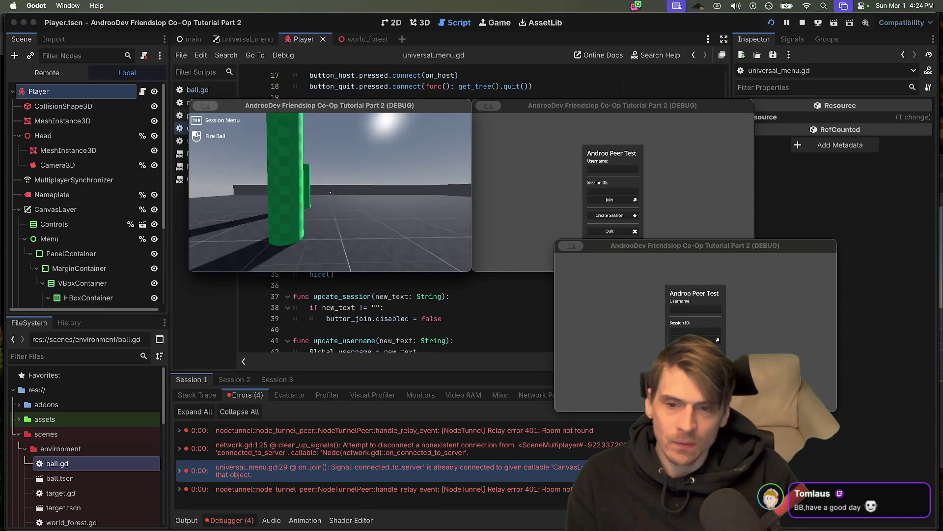
pyautogui.press('Tab')
pyautogui.click(214, 121)
pyautogui.click(612, 191)
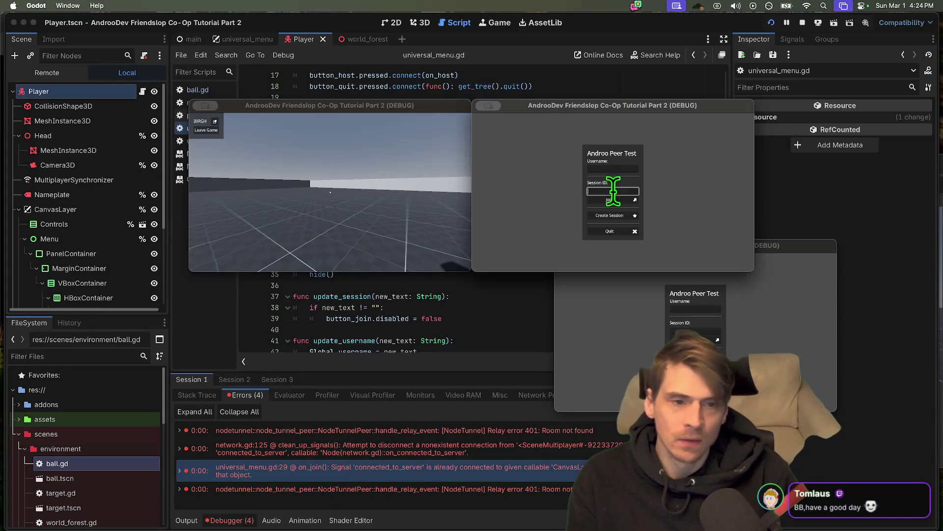
pyautogui.write('39RGH')
pyautogui.click(637, 200)
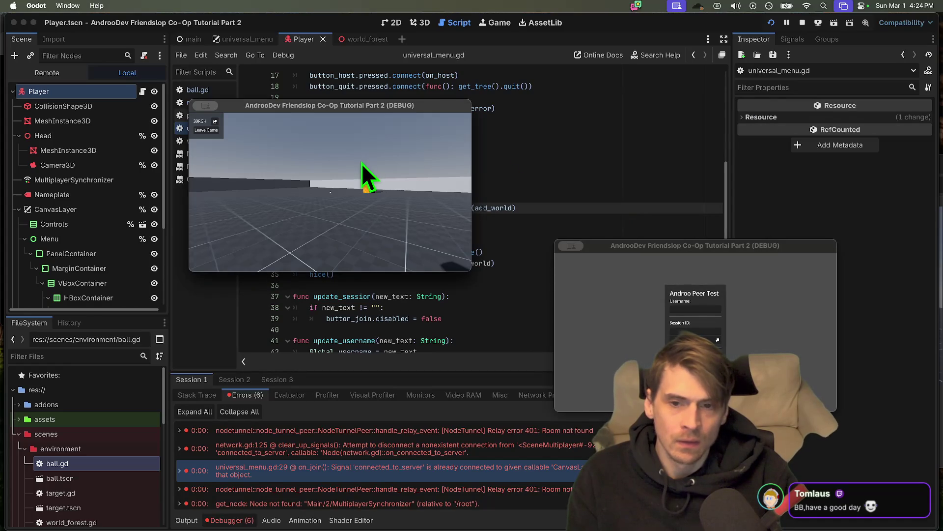
pyautogui.click(621, 326)
pyautogui.click(804, 23)
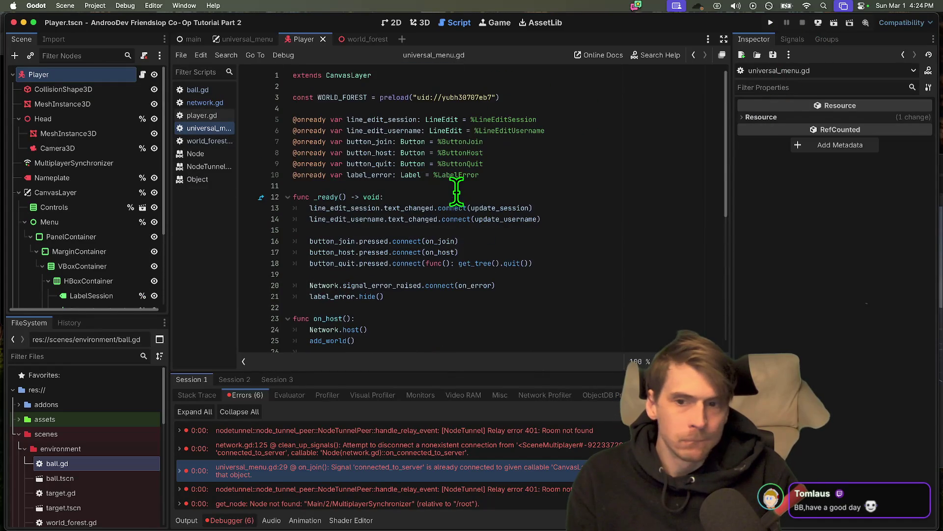
# Step: Keep add_world() in on_host, save universal_menu.gd, relaunch the test, and create a session
pyautogui.scroll(-7, 456, 192)
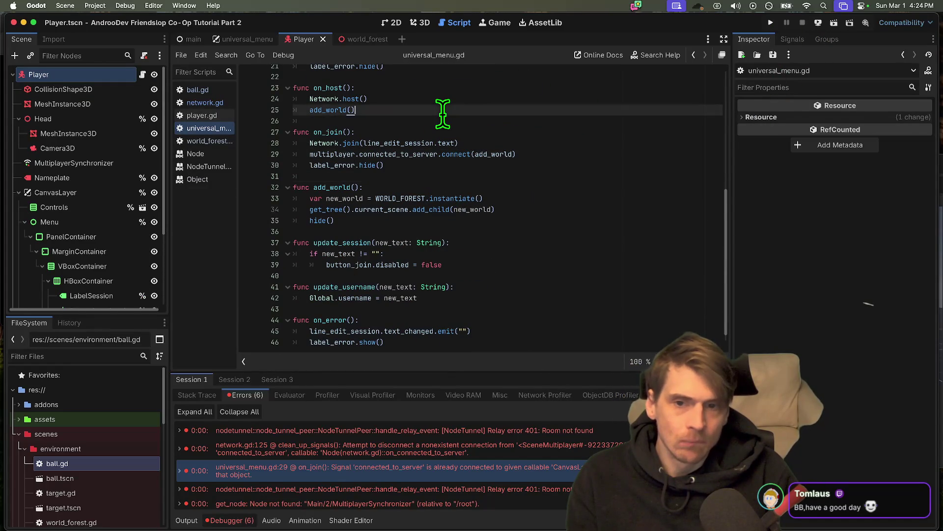
pyautogui.tripleClick(442, 110)
pyautogui.scroll(3, 464, 122)
pyautogui.press('BackSpace')
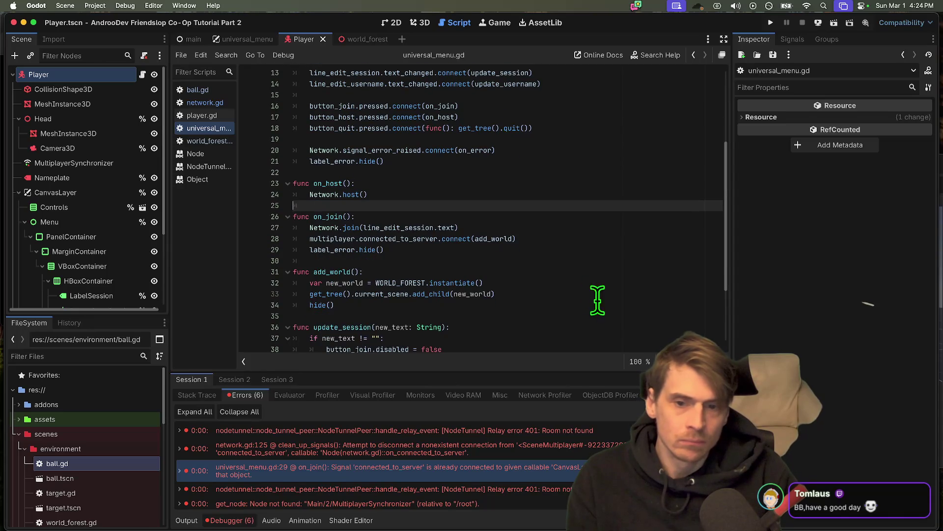
pyautogui.hotkey('ctrl', 'z')
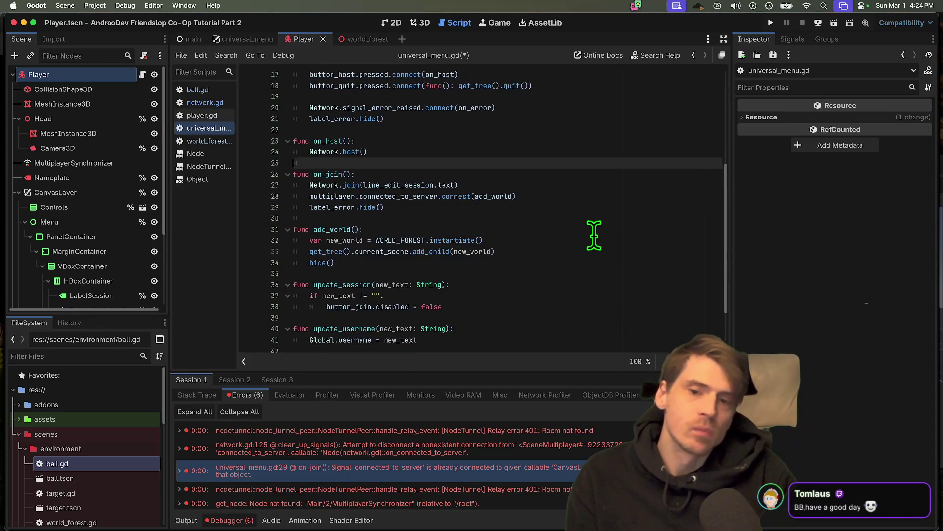
pyautogui.hotkey('ctrl', 'shift', 'z')
pyautogui.hotkey('ctrl', 'z')
pyautogui.hotkey('ctrl', 's')
pyautogui.press('super+b')
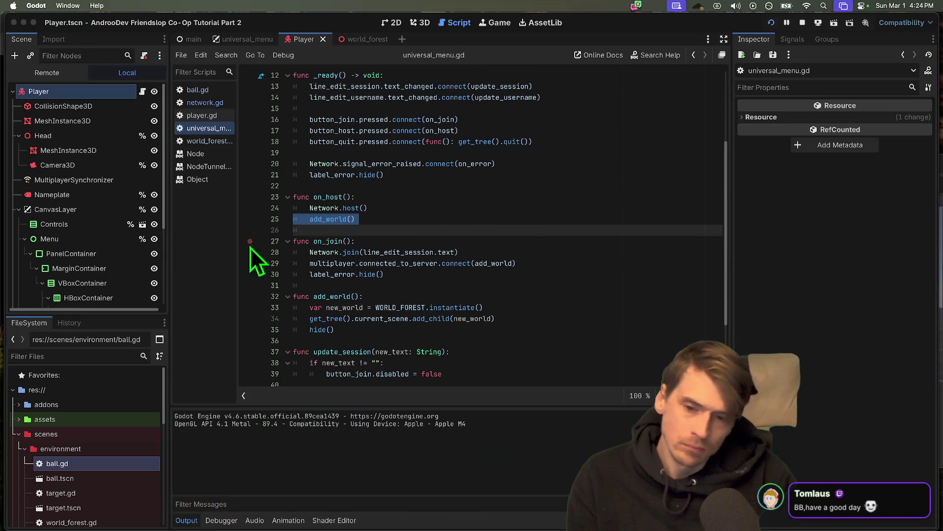
pyautogui.click(351, 216)
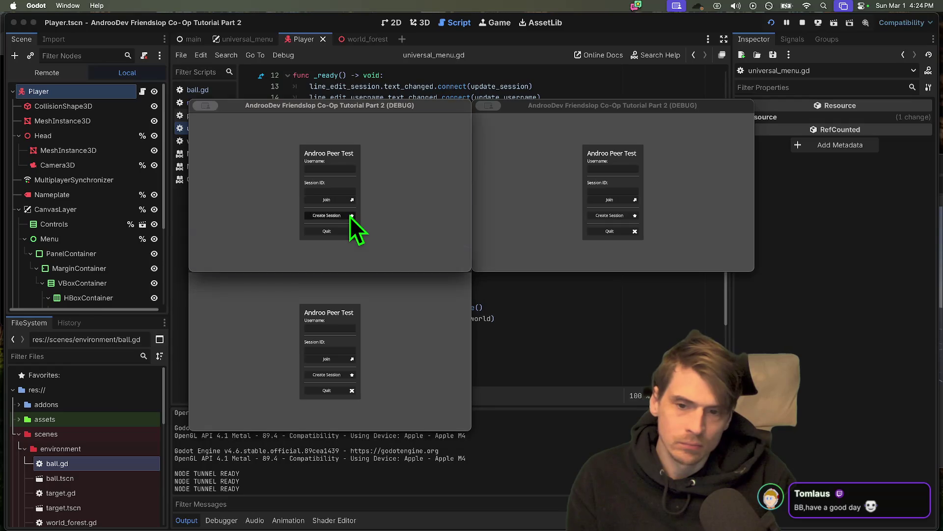
# Step: Join the host's session from the bottom window with the pasted code and fire a ball
pyautogui.click(349, 361)
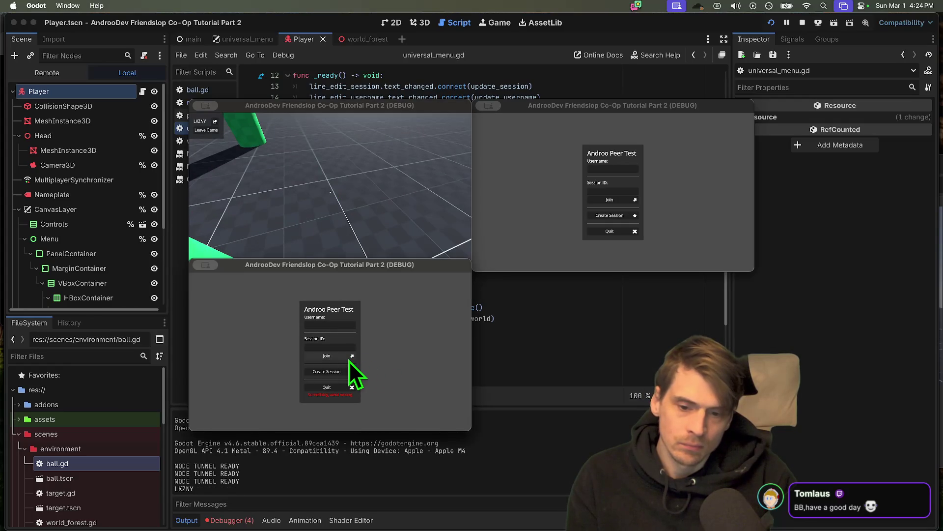
pyautogui.click(331, 349)
pyautogui.write('LKZNY')
pyautogui.click(337, 355)
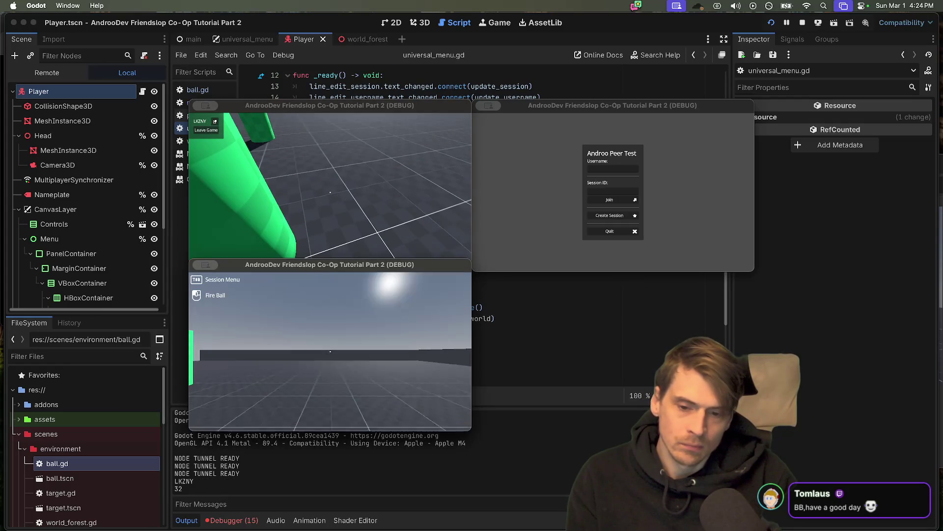
pyautogui.click(331, 351)
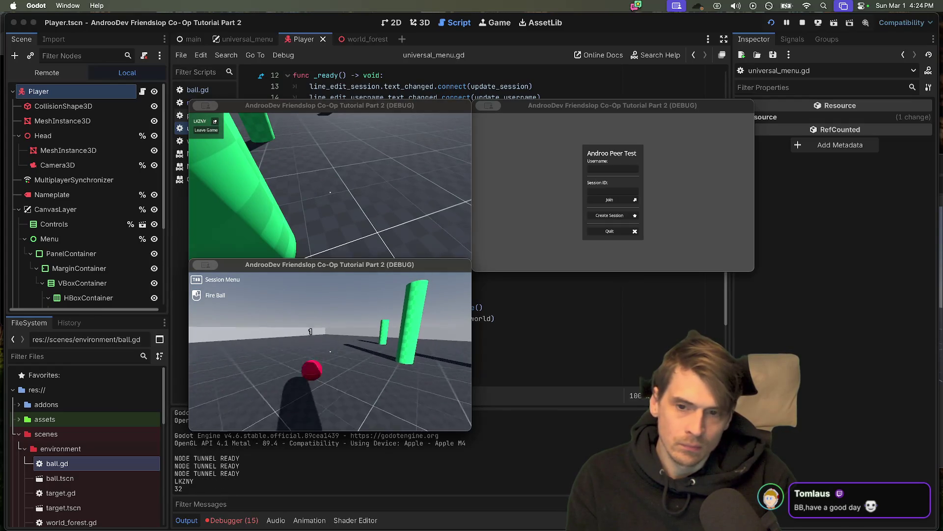
pyautogui.press('Tab')
# Step: Join the session from the right window as the third player and fire a ball
pyautogui.click(603, 188)
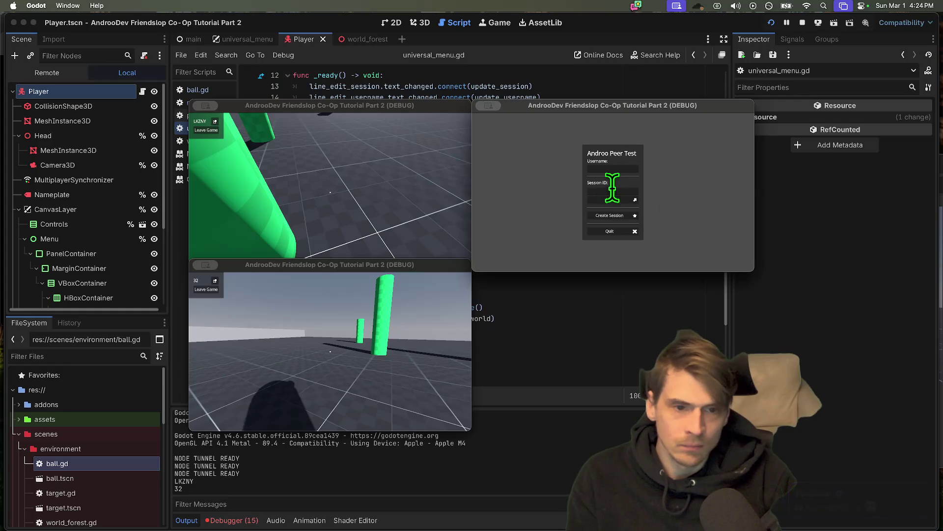
pyautogui.click(611, 191)
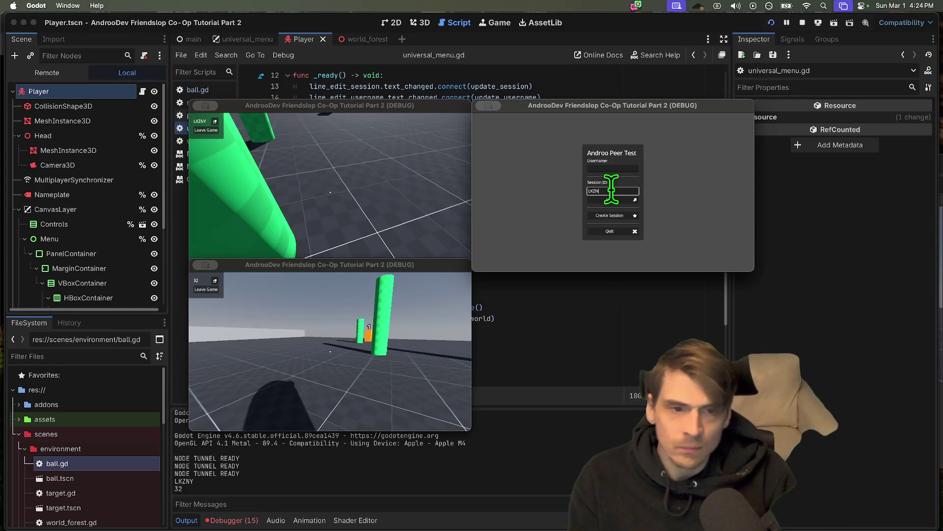
pyautogui.click(610, 200)
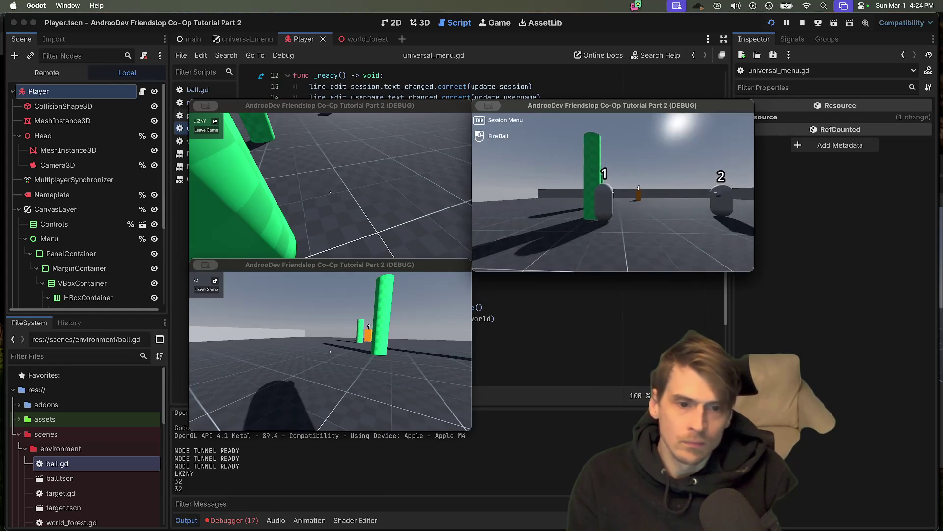
pyautogui.click(613, 192)
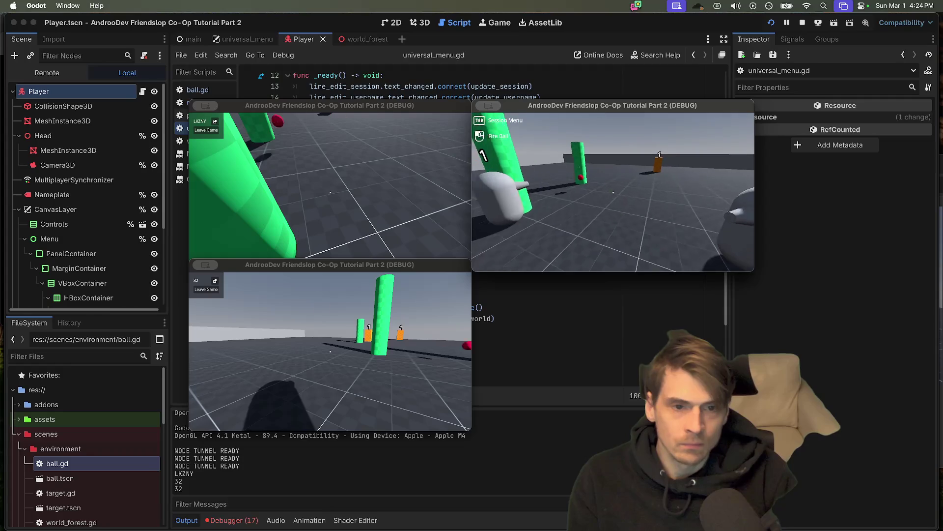
pyautogui.press('Escape')
# Step: Stop the running project and save the current scene
pyautogui.press('super+period')
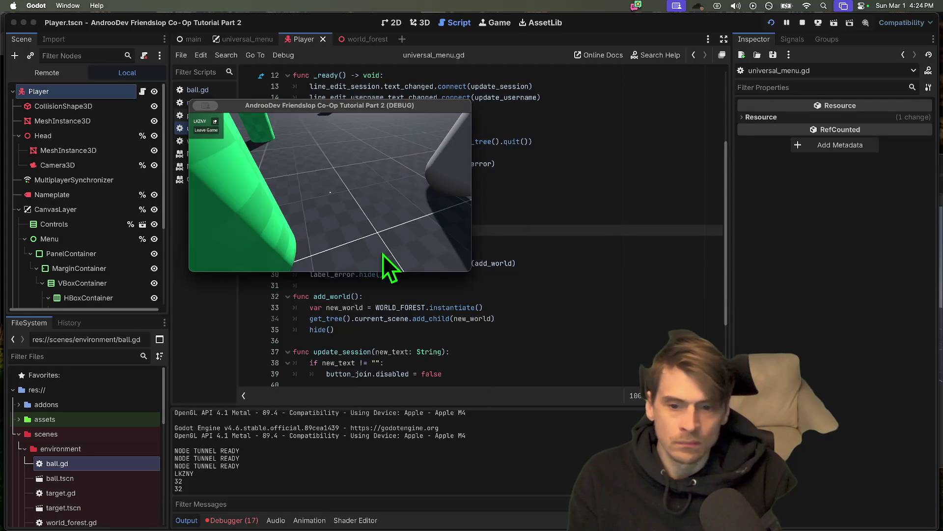
pyautogui.click(548, 219)
pyautogui.press('super+s')
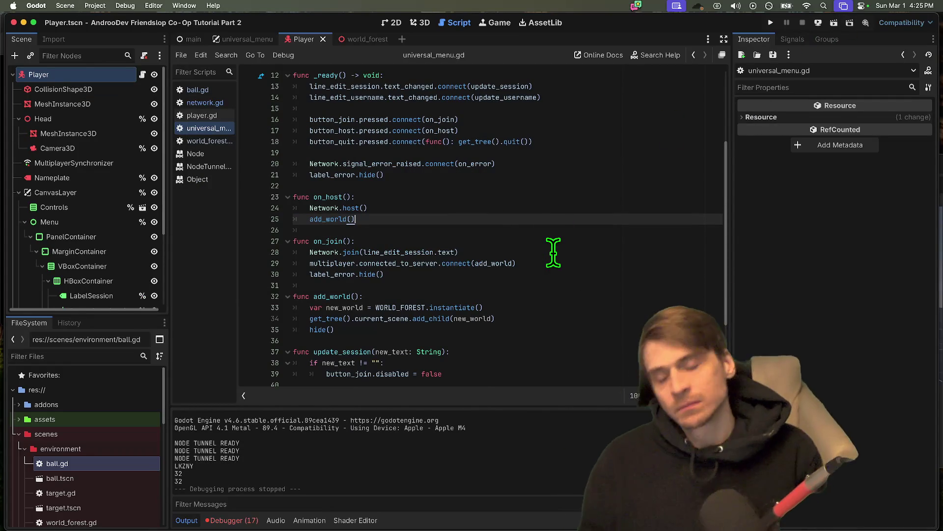
# Step: Jump to the network.gd line 125 error from the third session's Debugger errors
pyautogui.click(213, 524)
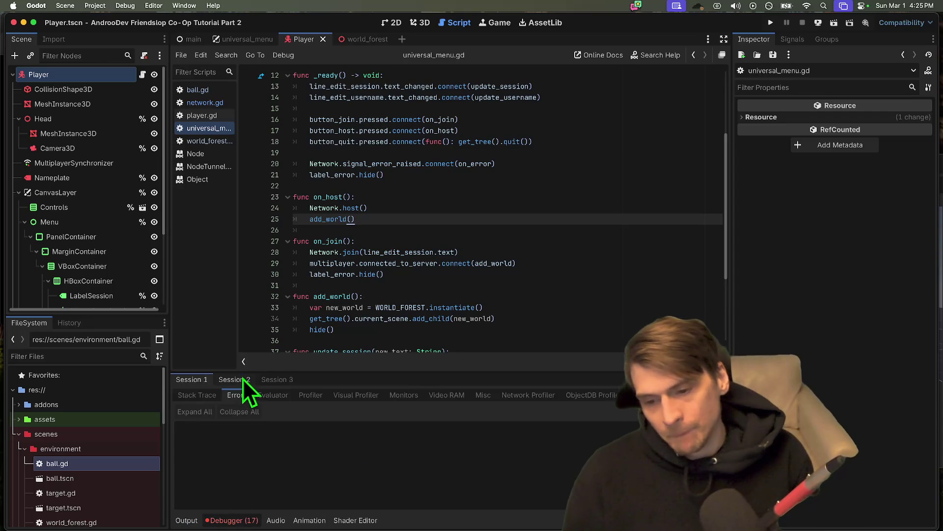
pyautogui.click(243, 379)
pyautogui.click(264, 378)
pyautogui.click(306, 447)
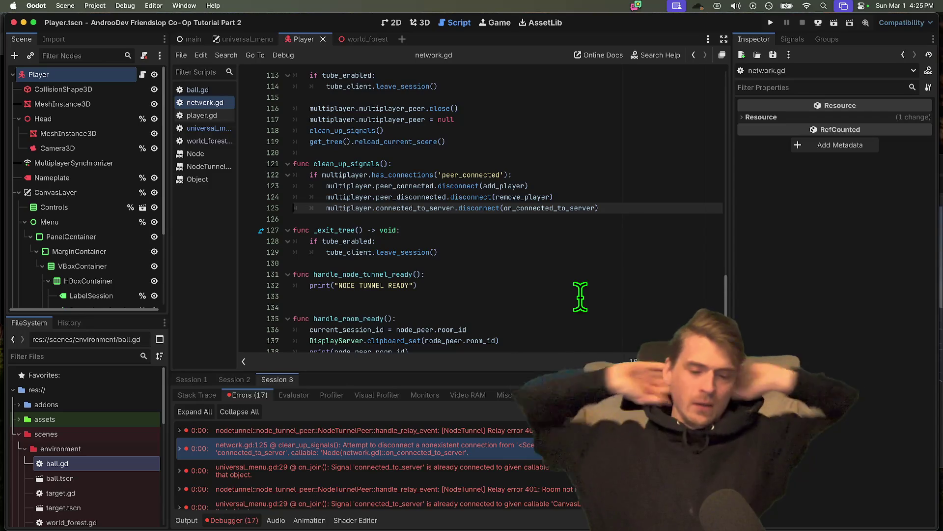
# Step: Paste a copy of the has_connections check on a new line before the connected_to_server disconnect
pyautogui.click(560, 197)
pyautogui.tripleClick(427, 175)
pyautogui.press('super+c')
pyautogui.click(584, 197)
pyautogui.press('Return')
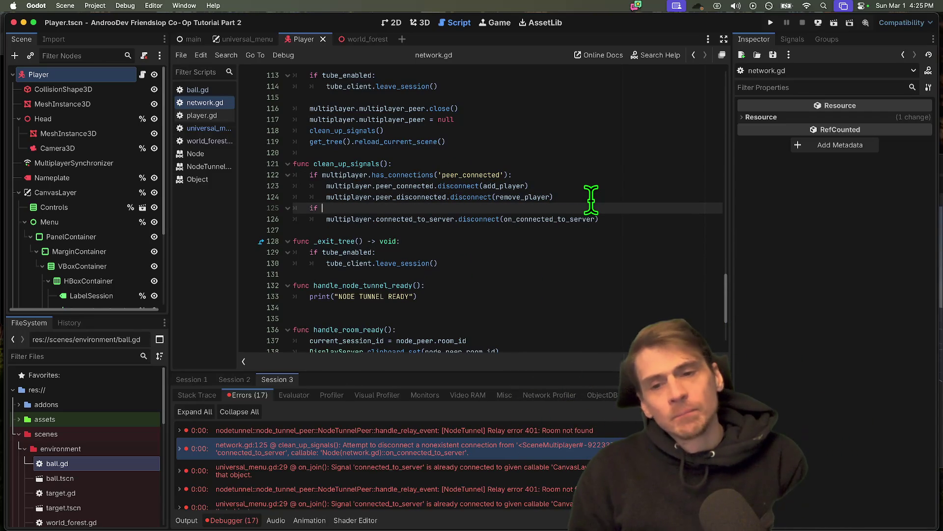
pyautogui.press('super+v')
pyautogui.doubleClick(539, 219)
pyautogui.press('super+c')
pyautogui.doubleClick(492, 207)
pyautogui.press('super+v')
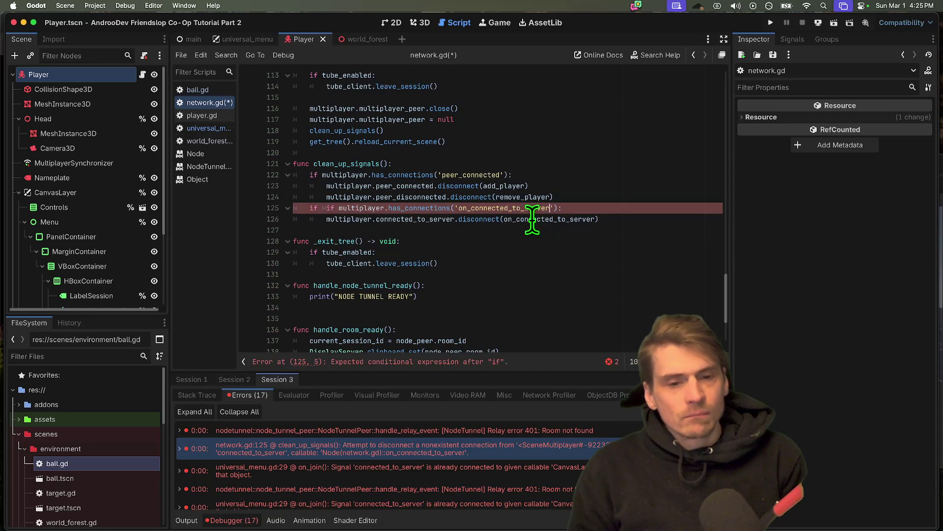
pyautogui.click(642, 212)
# Step: Make the line 125 check test 'connected_to_server' and remove the duplicated if
pyautogui.doubleClick(472, 175)
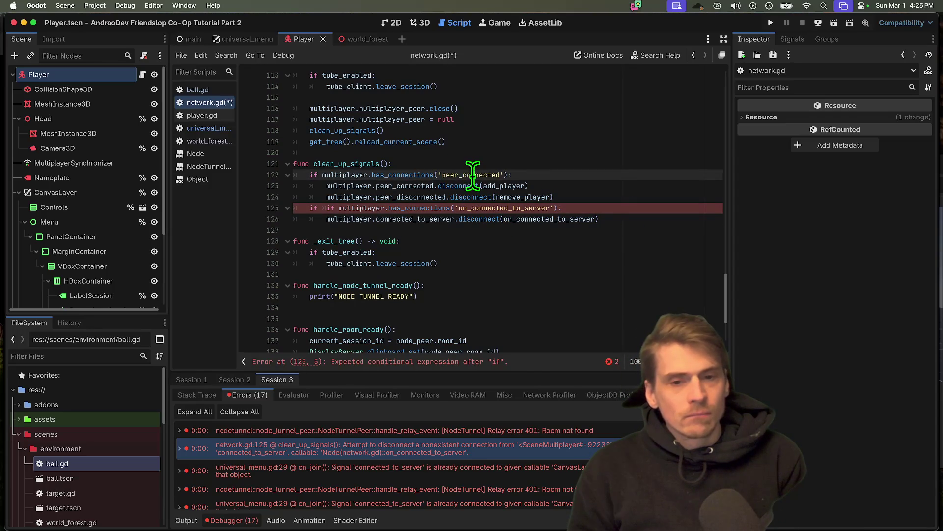
pyautogui.click(505, 221)
pyautogui.doubleClick(565, 220)
pyautogui.click(645, 208)
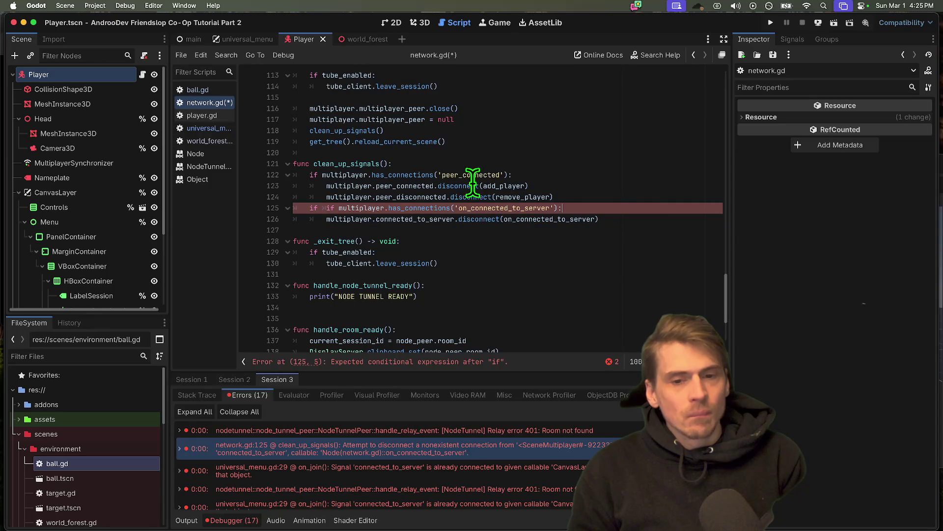
pyautogui.press('super+z')
pyautogui.doubleClick(438, 220)
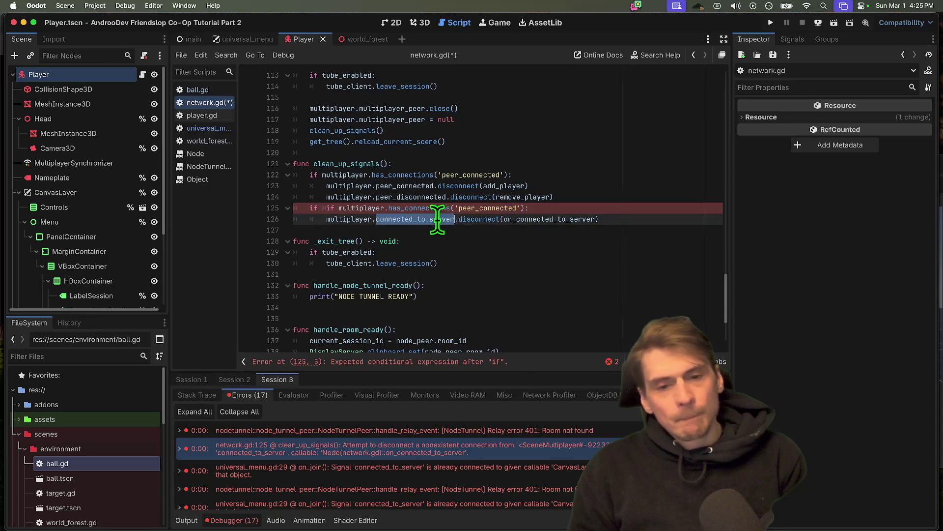
pyautogui.press('super+c')
pyautogui.doubleClick(502, 208)
pyautogui.press('super+v')
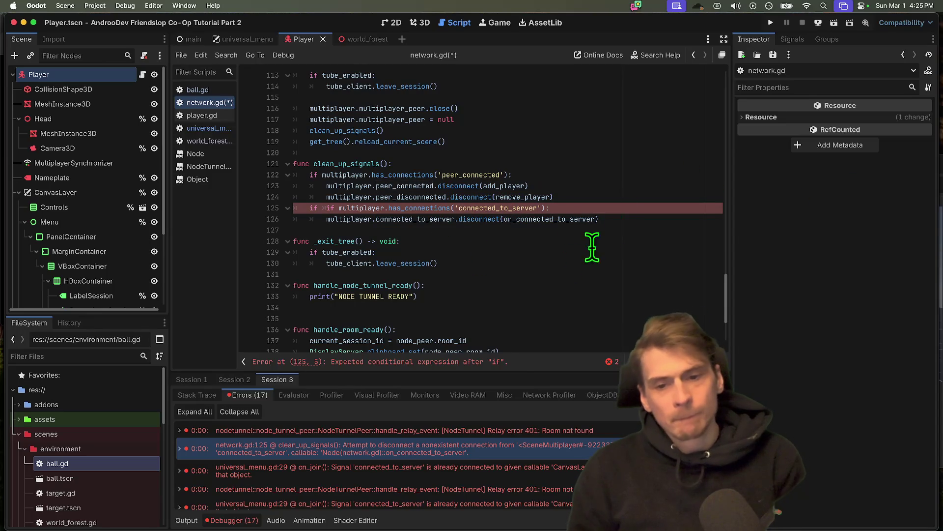
pyautogui.press('BackSpace')
pyautogui.press('BackSpace')
pyautogui.press('BackSpace')
# Step: Save network.gd and open the universal_menu.gd line 29 on_join error
pyautogui.press('Down')
pyautogui.press('super+s')
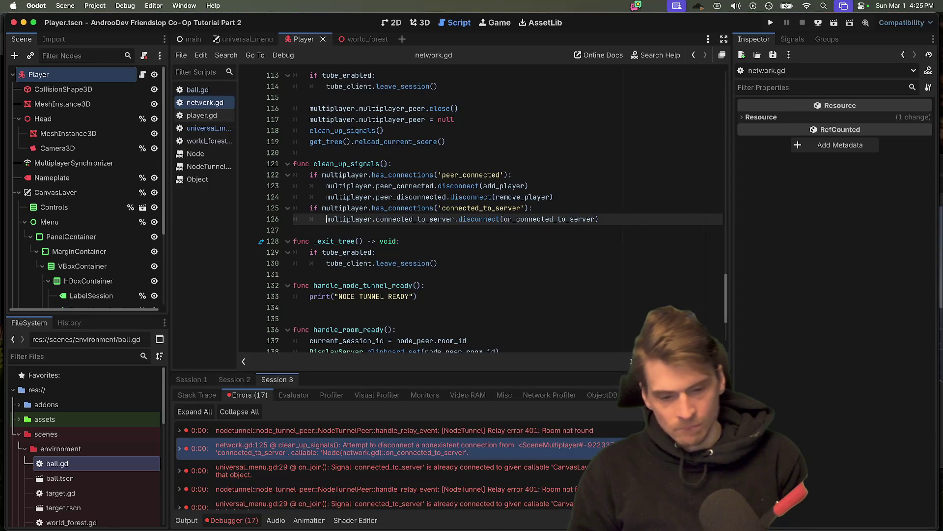
pyautogui.click(590, 470)
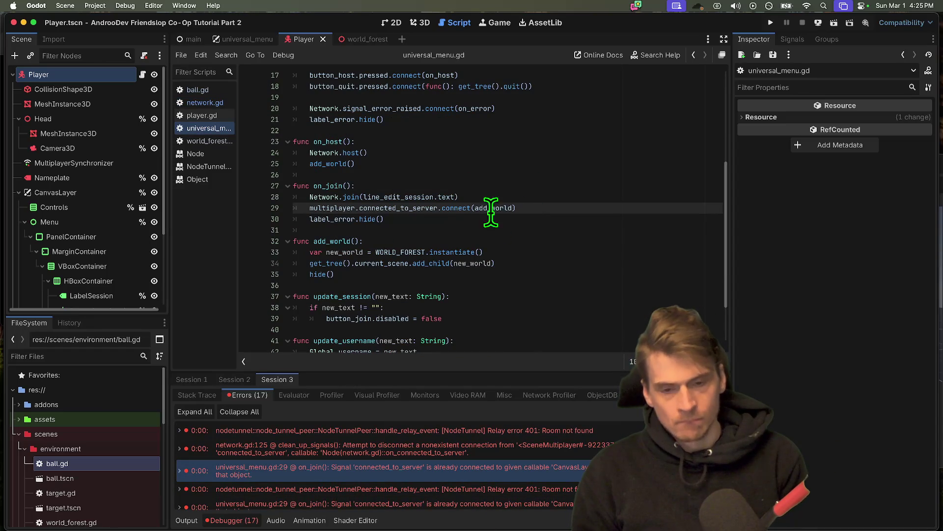
# Step: Start a multiplayer.connected_to_server.disconnect() line at the top of on_error
pyautogui.moveTo(511, 208); pyautogui.dragTo(285, 208)
pyautogui.scroll(-2, 545, 236)
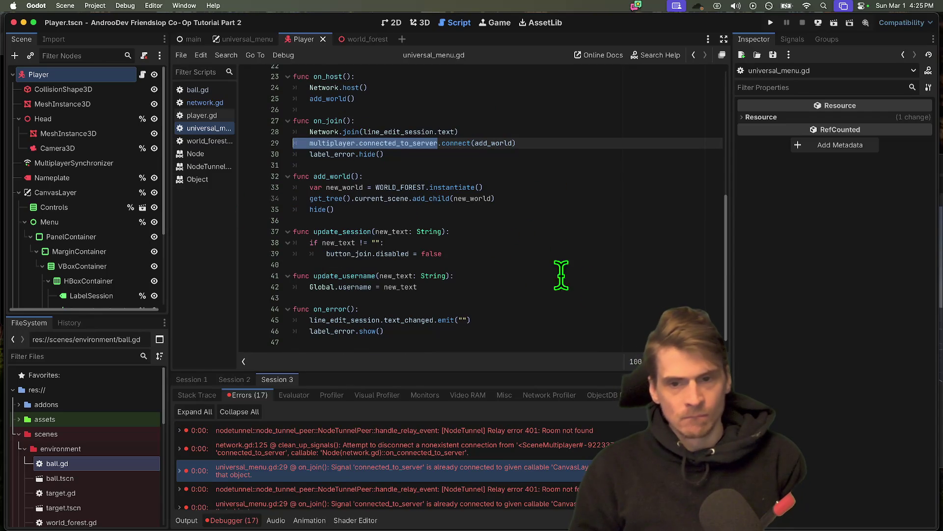
pyautogui.click(596, 309)
pyautogui.press('Down')
pyautogui.press('Return')
pyautogui.press('super+v')
pyautogui.press('super+z')
pyautogui.press('super+v')
pyautogui.write('.dis')
pyautogui.press('Return')
pyautogui.press('super+v')
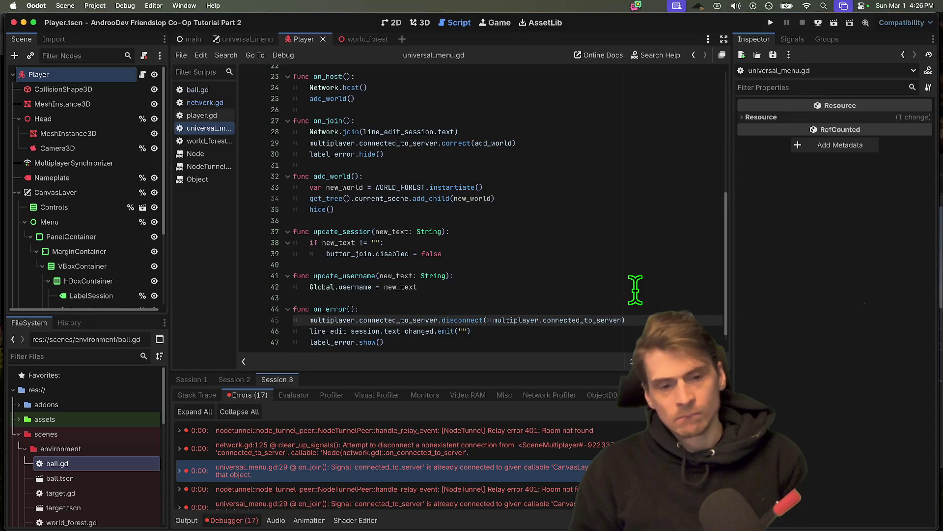
# Step: Set the disconnect argument to add_world, save universal_menu.gd, and run the project
pyautogui.doubleClick(398, 153)
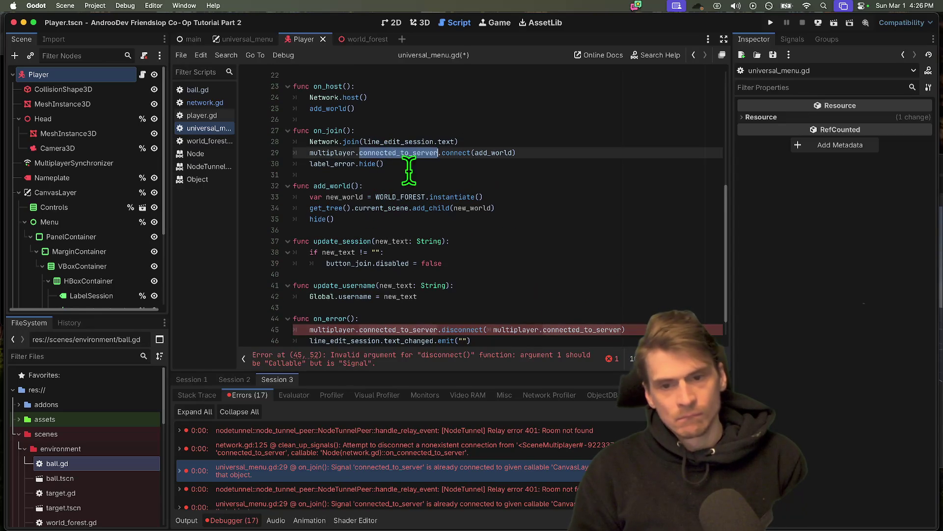
pyautogui.moveTo(623, 330); pyautogui.dragTo(494, 330)
pyautogui.press('BackSpace')
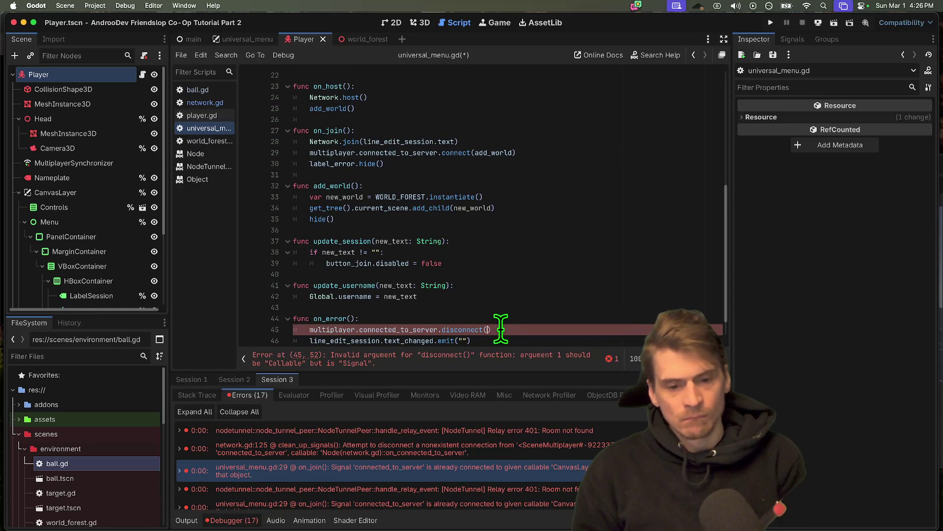
pyautogui.write('ad_world')
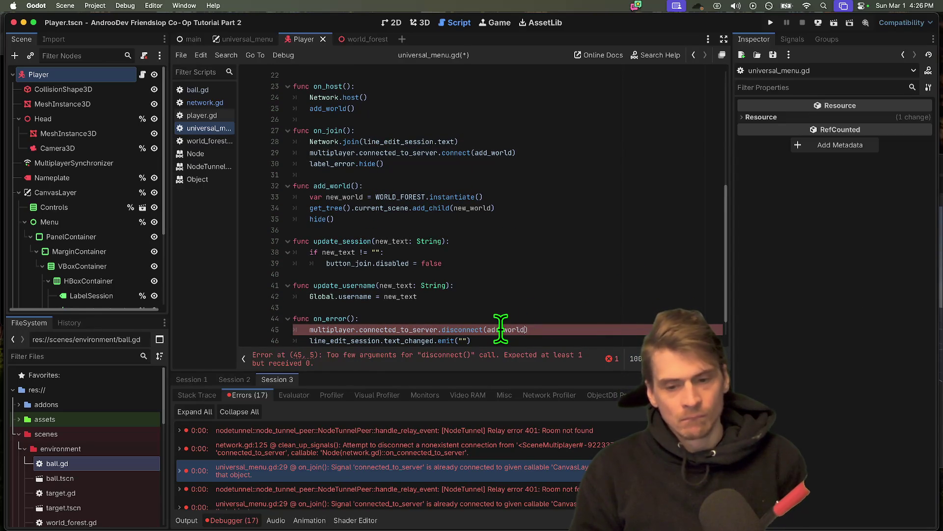
pyautogui.click(609, 319)
pyautogui.hotkey('ctrl', 's')
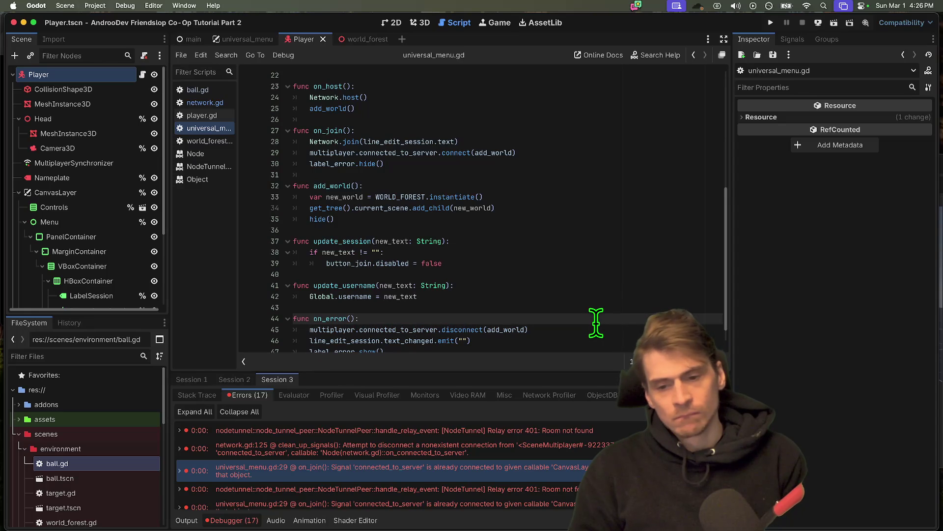
pyautogui.press('super+b')
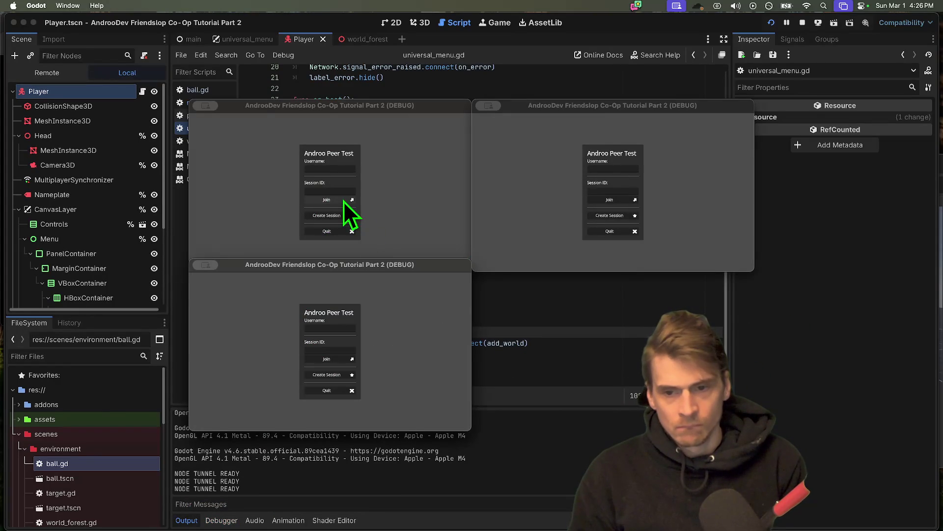
# Step: Attempt a join, inspect session 1's network.gd line 126 disconnect error, and stop the game
pyautogui.click(343, 201)
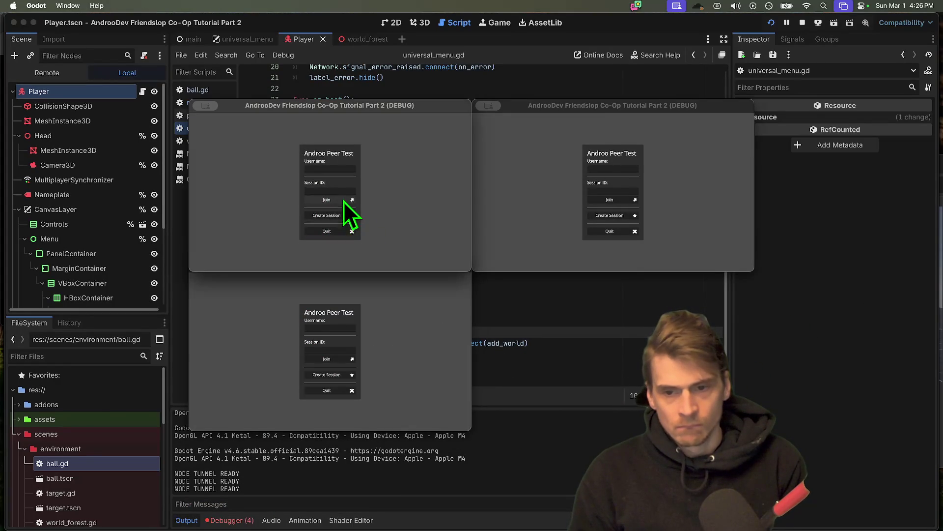
pyautogui.click(230, 520)
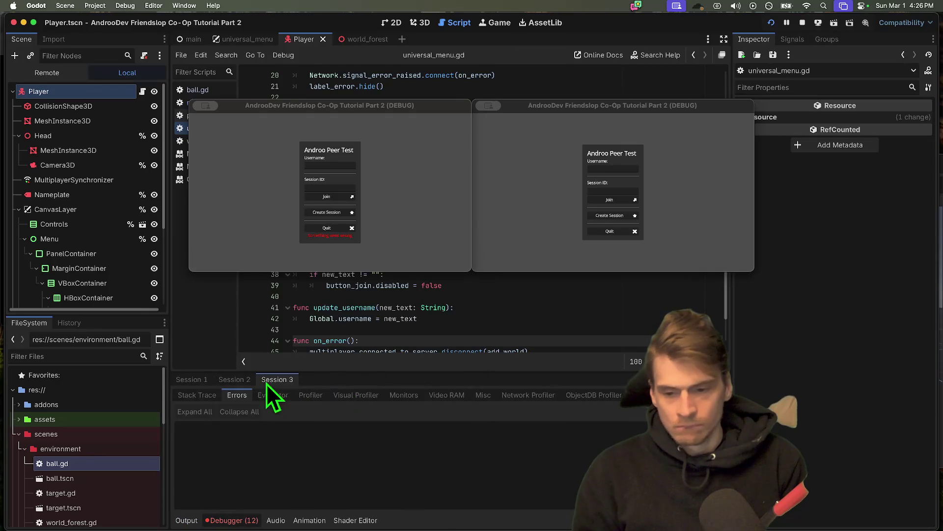
pyautogui.click(194, 383)
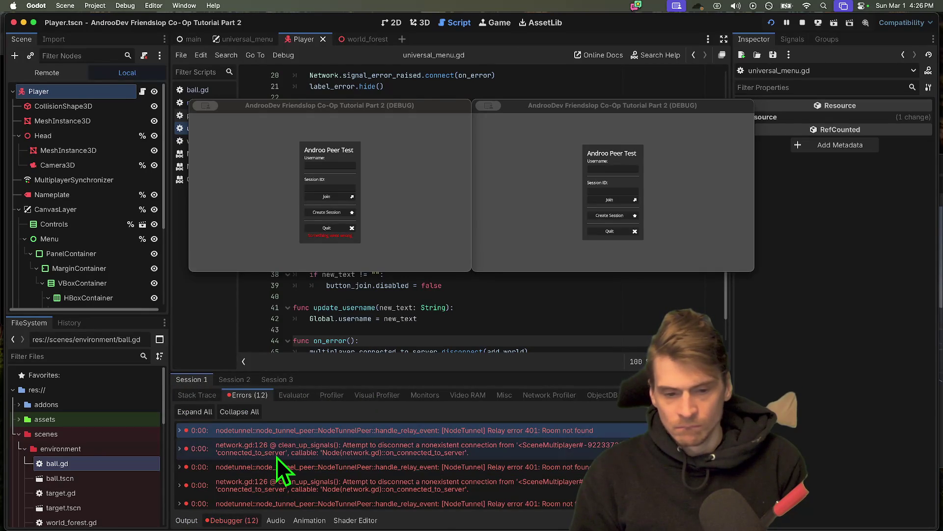
pyautogui.click(276, 457)
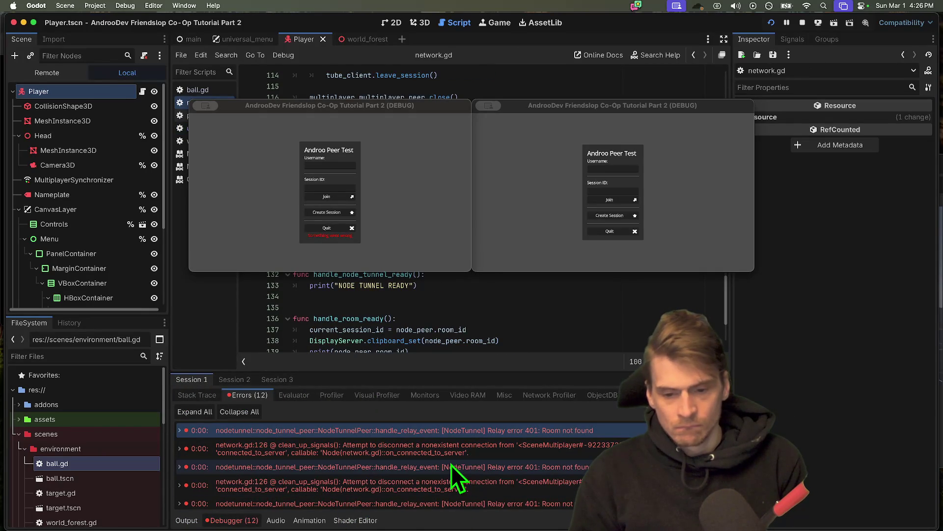
pyautogui.click(461, 451)
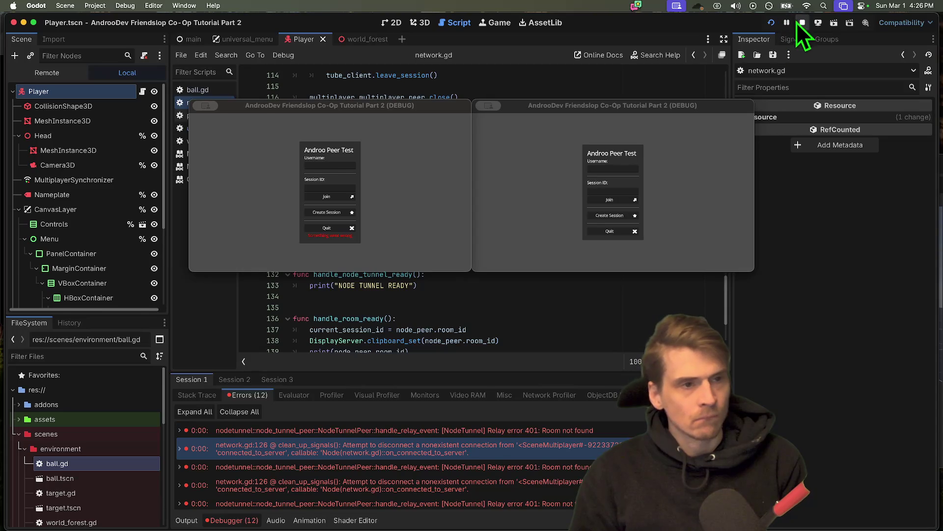
pyautogui.click(800, 23)
pyautogui.scroll(-3, 607, 298)
pyautogui.scroll(3, 609, 300)
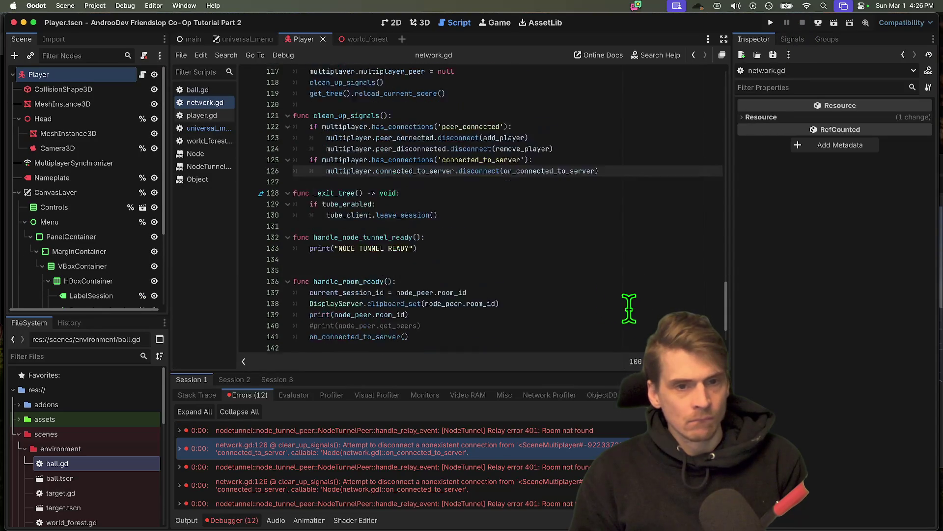
# Step: Retype the connected_to_server signal reference on line 126 using code completion
pyautogui.doubleClick(559, 208)
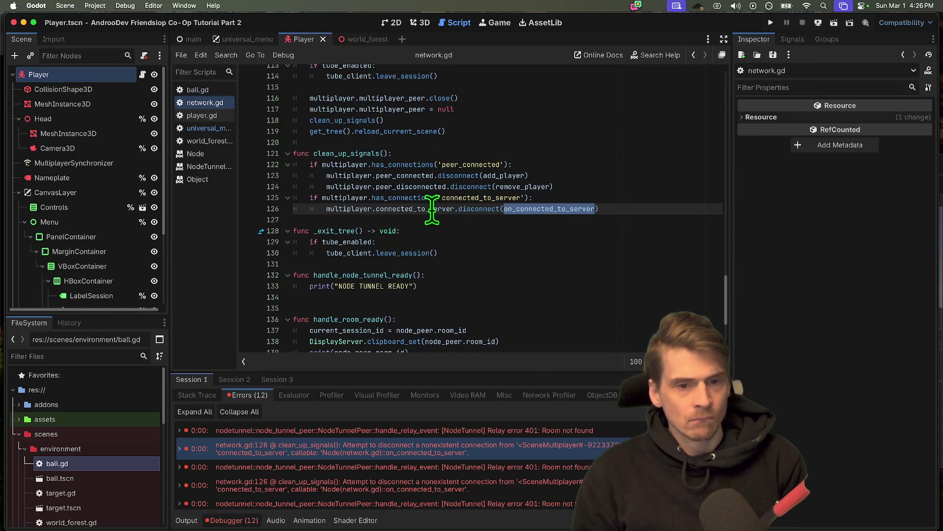
pyautogui.doubleClick(491, 198)
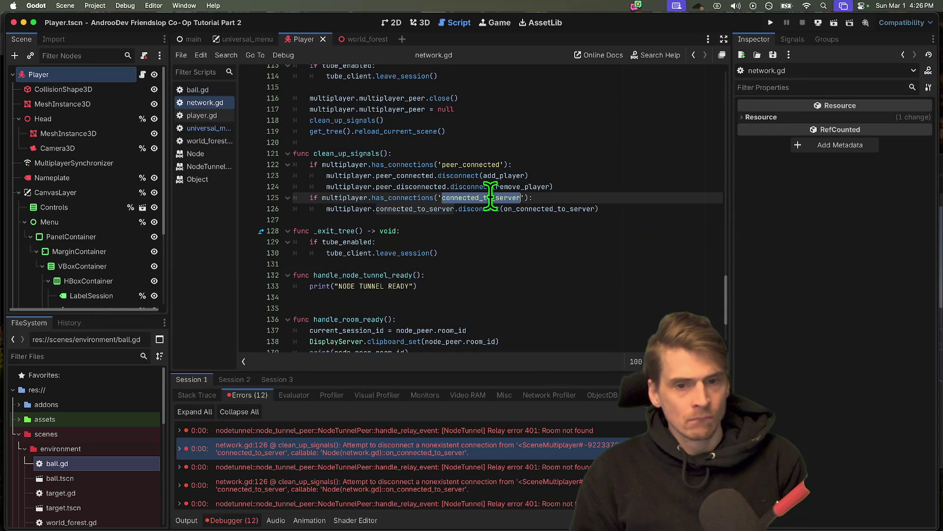
pyautogui.click(407, 216)
pyautogui.doubleClick(415, 209)
pyautogui.press('BackSpace')
pyautogui.write('connected_')
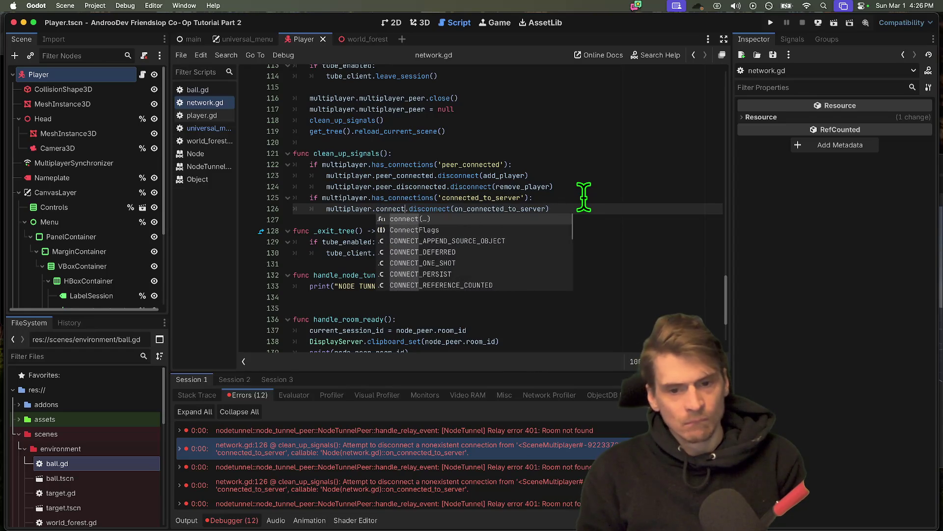
pyautogui.press('Escape')
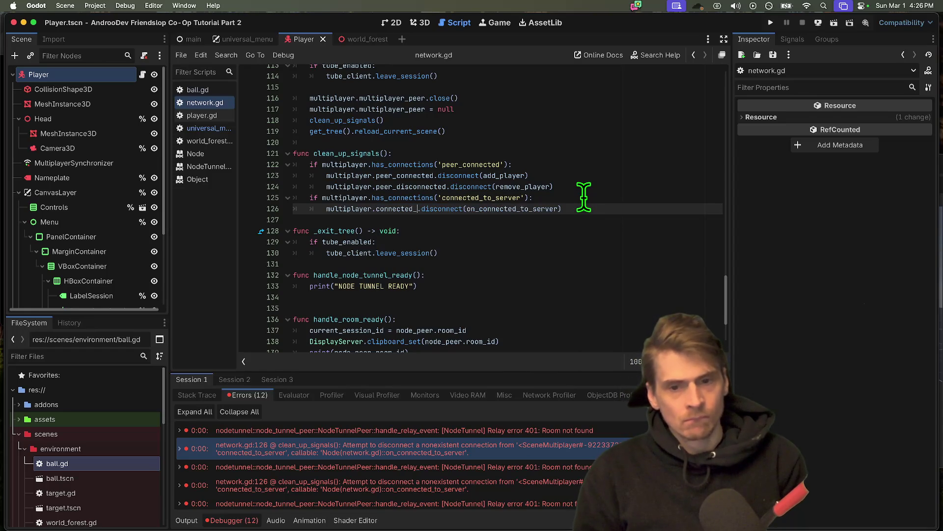
pyautogui.write('.server')
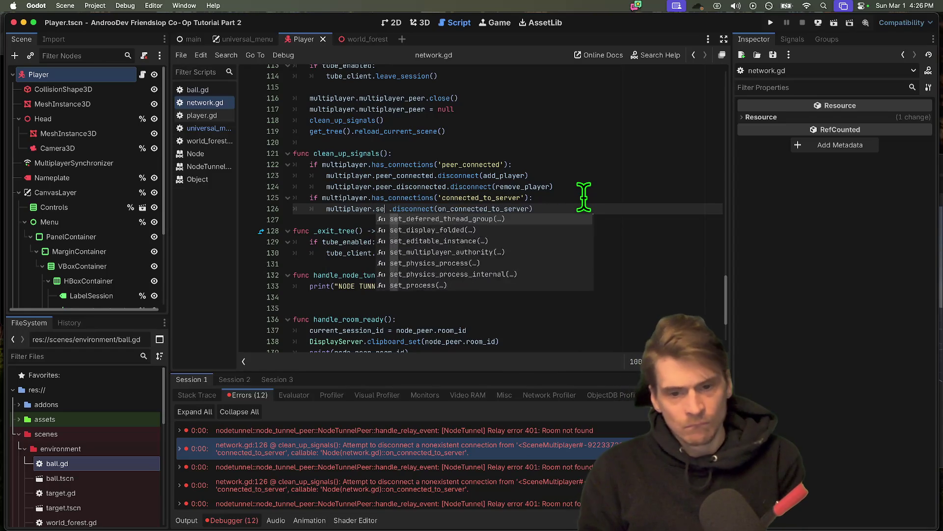
pyautogui.press('BackSpace')
pyautogui.press('BackSpace')
pyautogui.press('BackSpace')
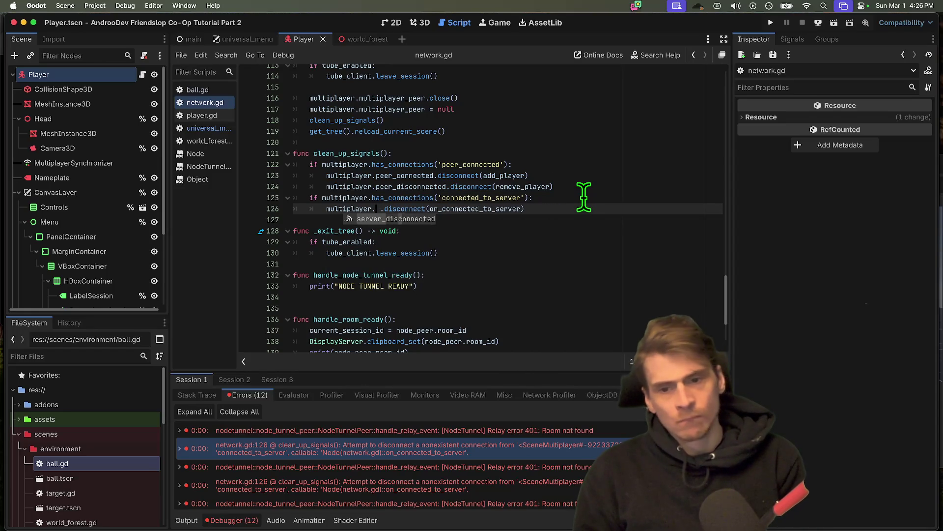
pyautogui.write('.peer_')
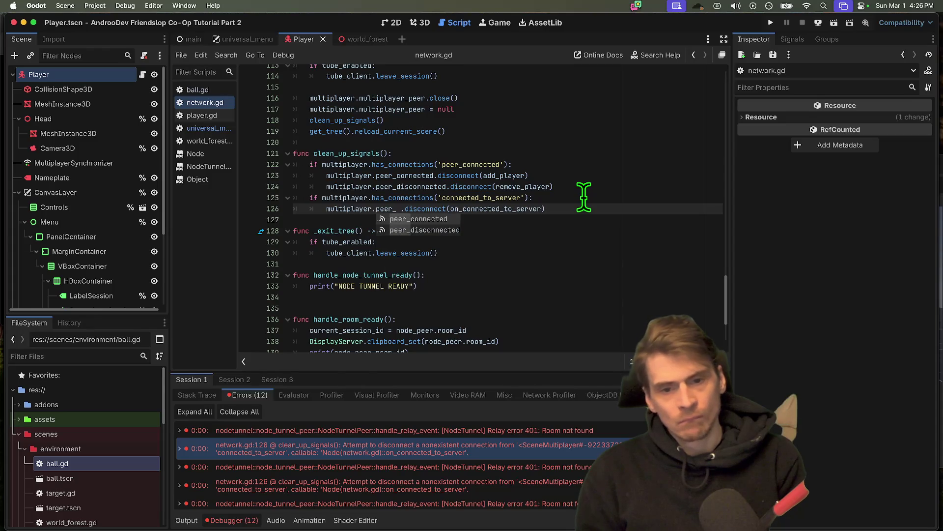
pyautogui.press('BackSpace')
pyautogui.press('BackSpace')
pyautogui.press('BackSpace')
pyautogui.press('BackSpace')
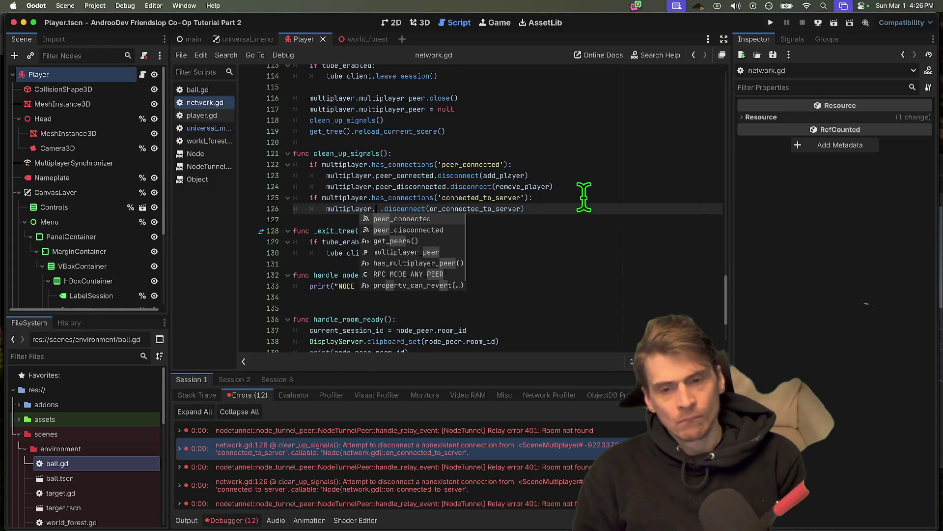
pyautogui.write('server')
pyautogui.press('Down')
pyautogui.press('Down')
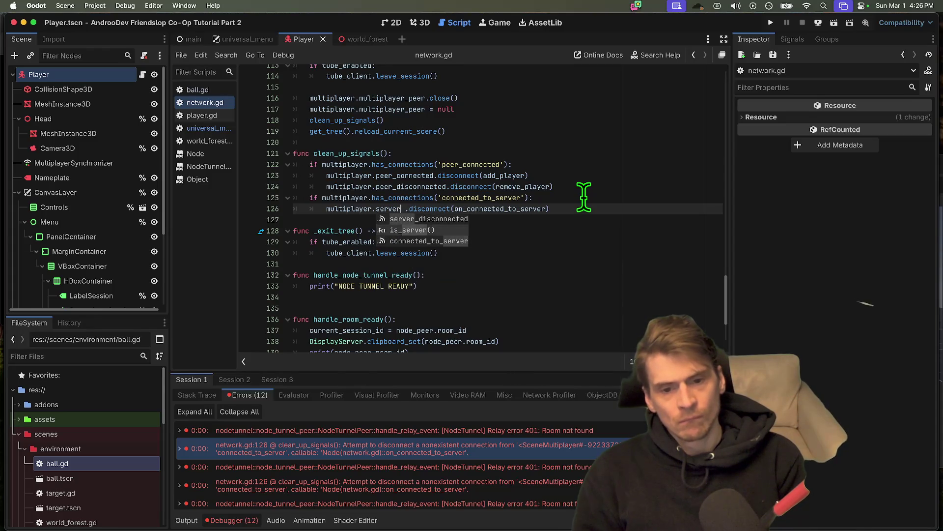
pyautogui.press('Return')
# Step: Insert .peer after multiplayer in the line 125 guard, save network.gd, and run the project
pyautogui.doubleClick(573, 208)
pyautogui.press('BackSpace')
pyautogui.hotkey('ctrl', 'z')
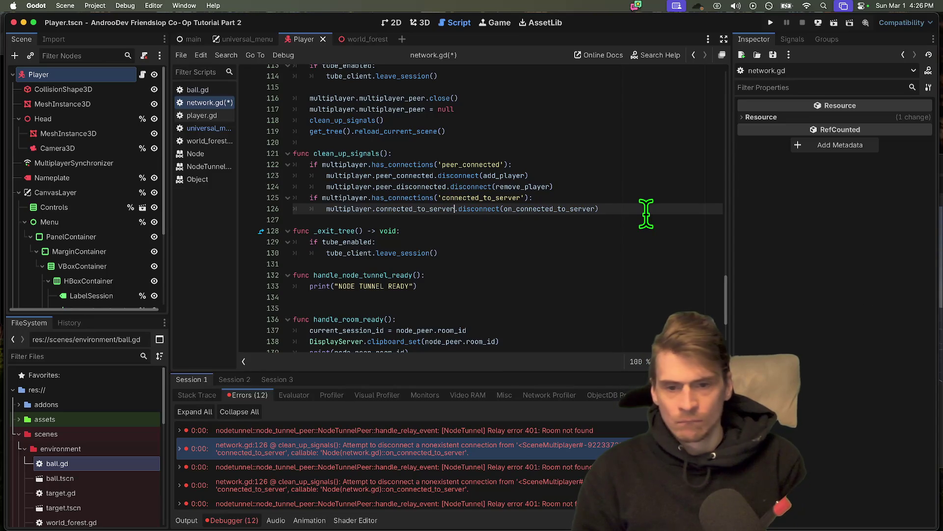
pyautogui.doubleClick(388, 208)
pyautogui.doubleClick(484, 197)
pyautogui.press('Right')
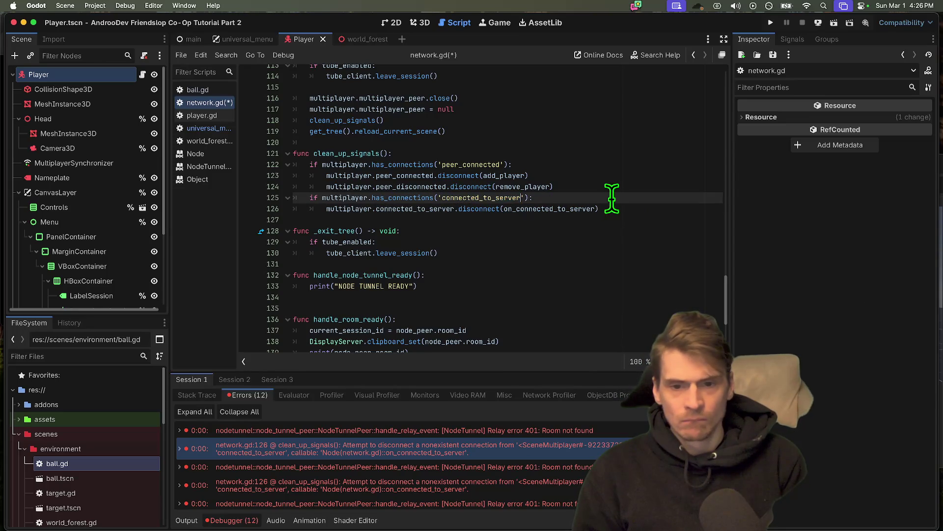
pyautogui.doubleClick(334, 197)
pyautogui.press('Right')
pyautogui.write('.peer')
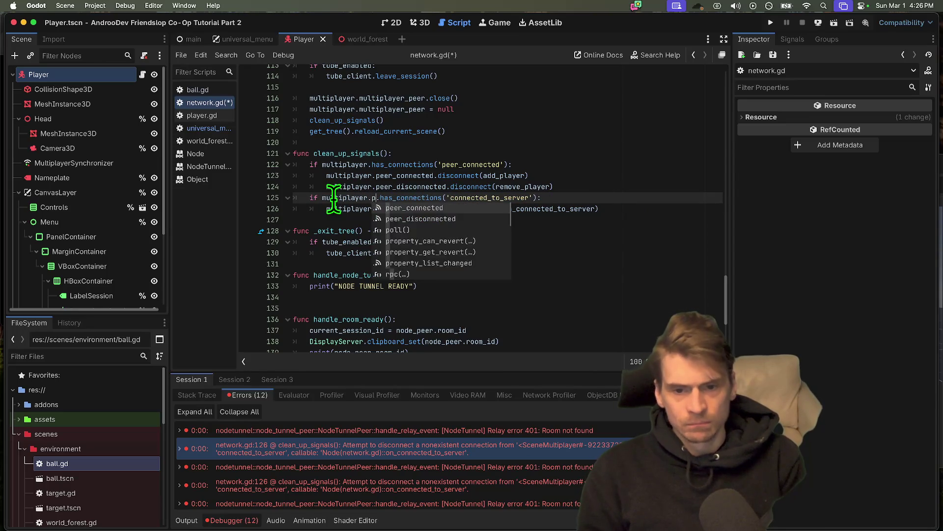
pyautogui.hotkey('ctrl', 's')
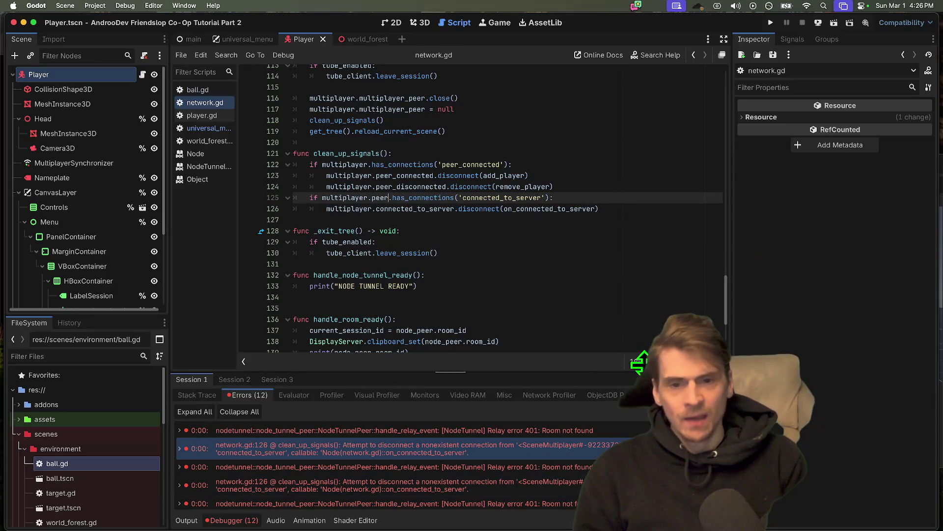
pyautogui.press('super+b')
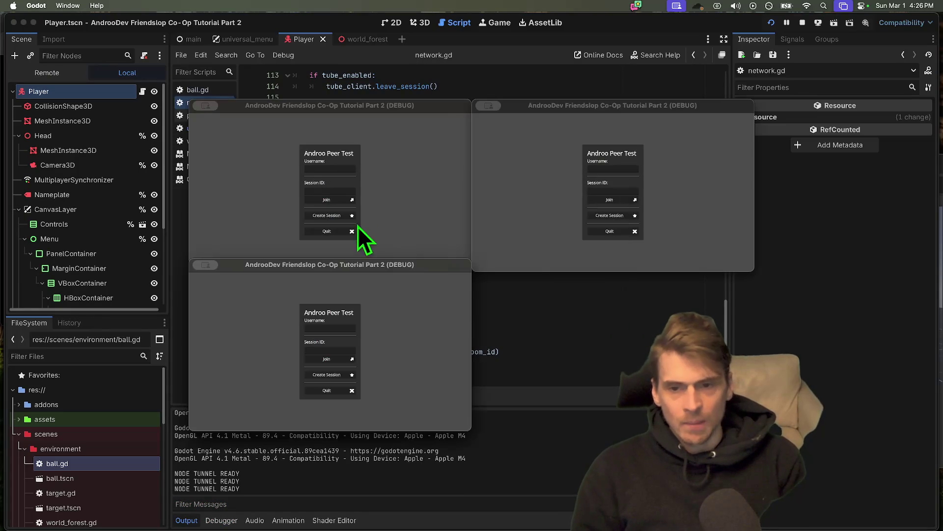
# Step: Host a session, stop the game, and review the clean_up_signals, universal_menu and NodeTunnel relay errors
pyautogui.click(340, 212)
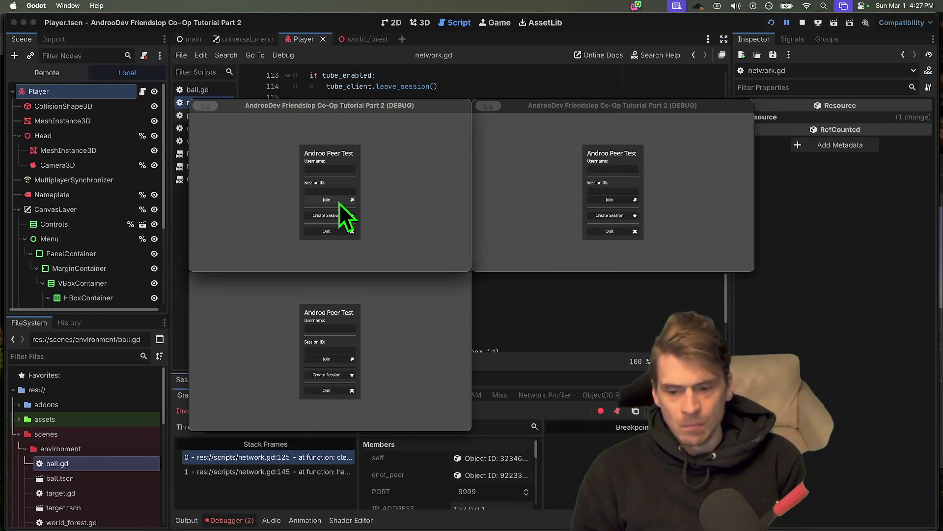
pyautogui.click(803, 22)
pyautogui.click(255, 396)
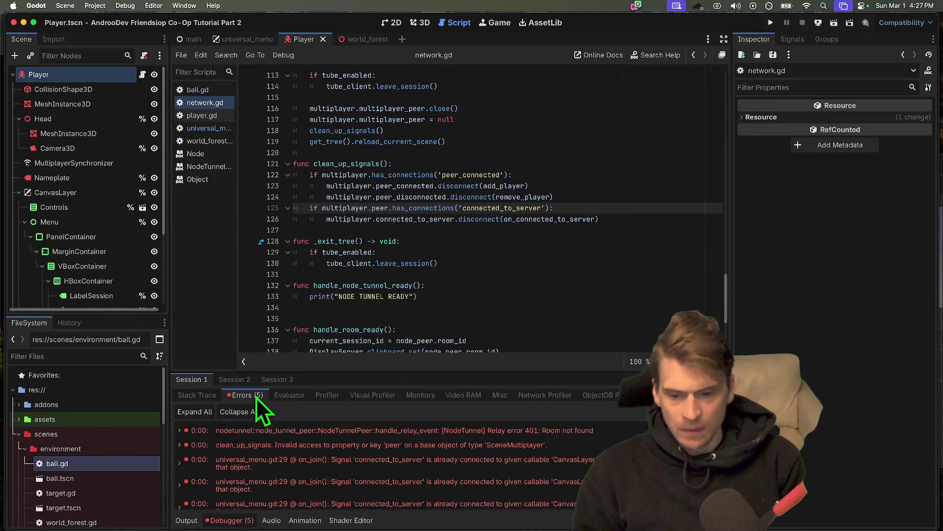
pyautogui.click(268, 445)
pyautogui.click(270, 462)
pyautogui.click(284, 445)
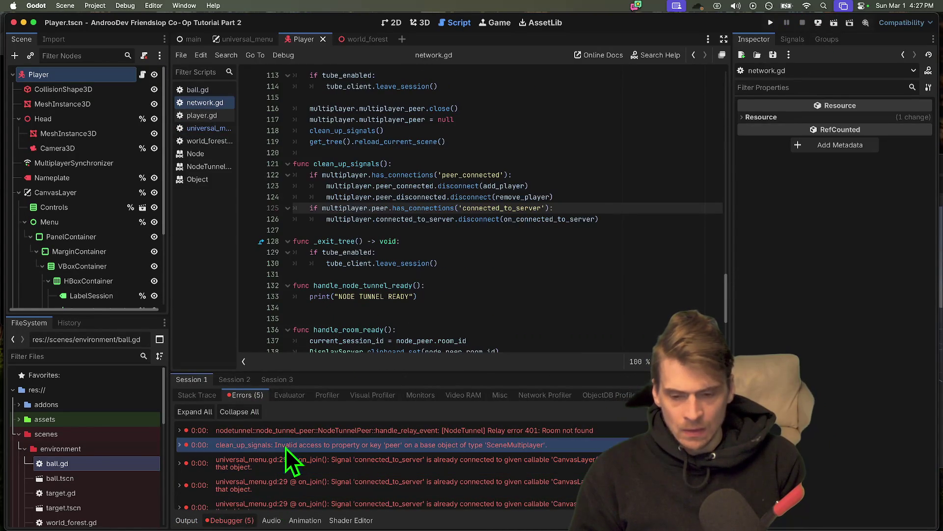
pyautogui.click(290, 433)
# Step: Try inserting 'peer.' after multiplayer on line 122, then undo it
pyautogui.doubleClick(362, 207)
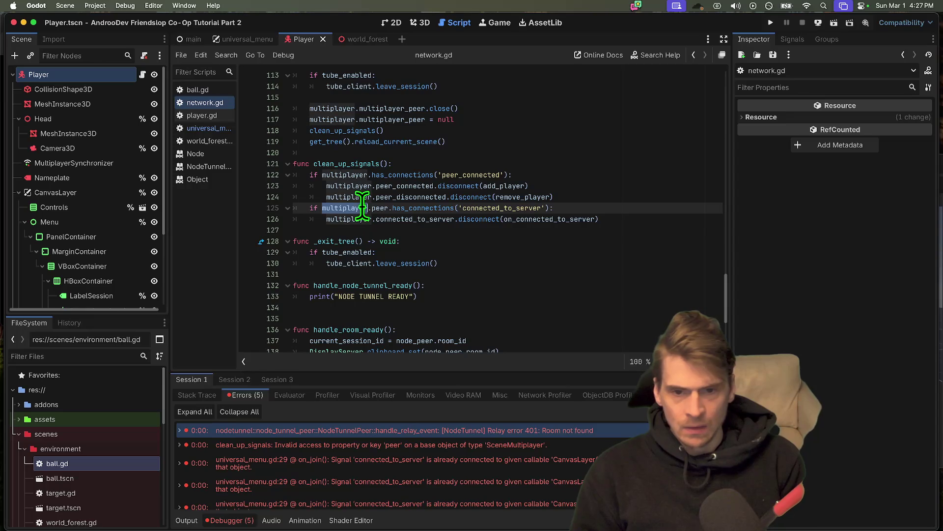
pyautogui.click(369, 174)
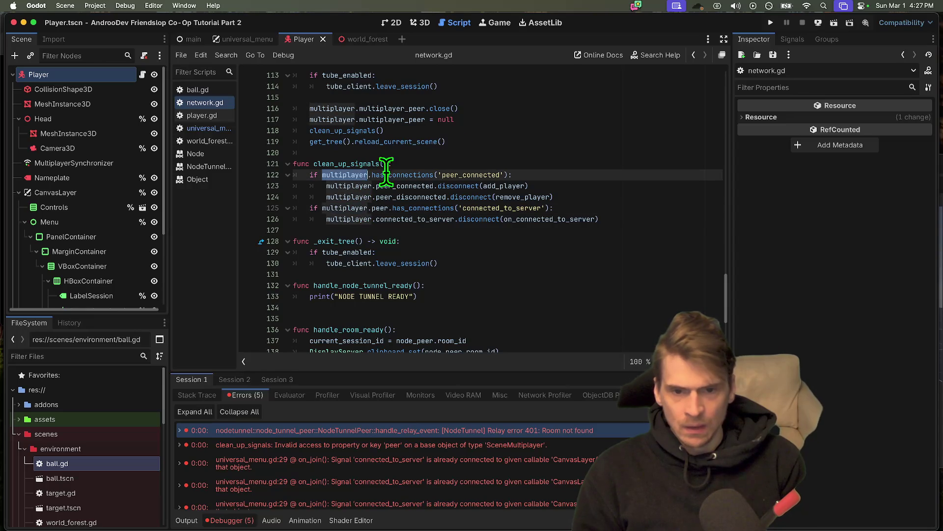
pyautogui.write('.peer.')
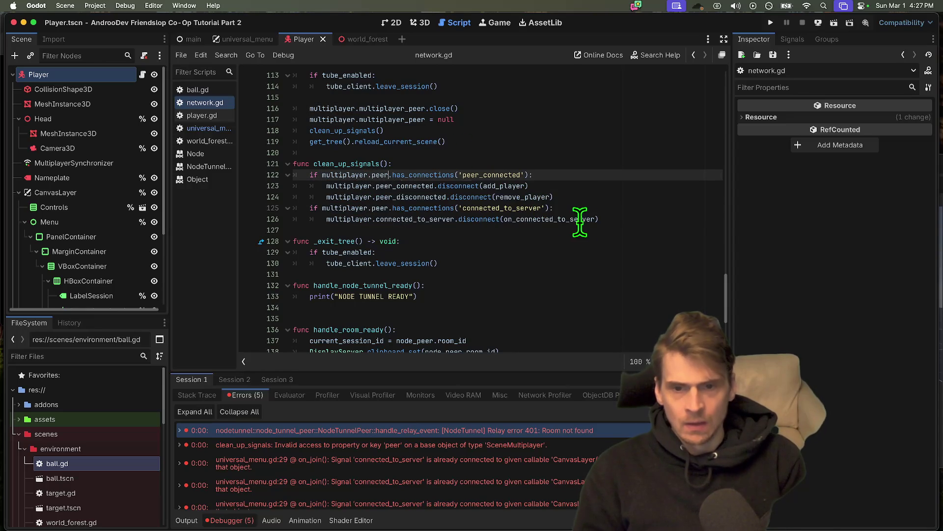
pyautogui.click(588, 227)
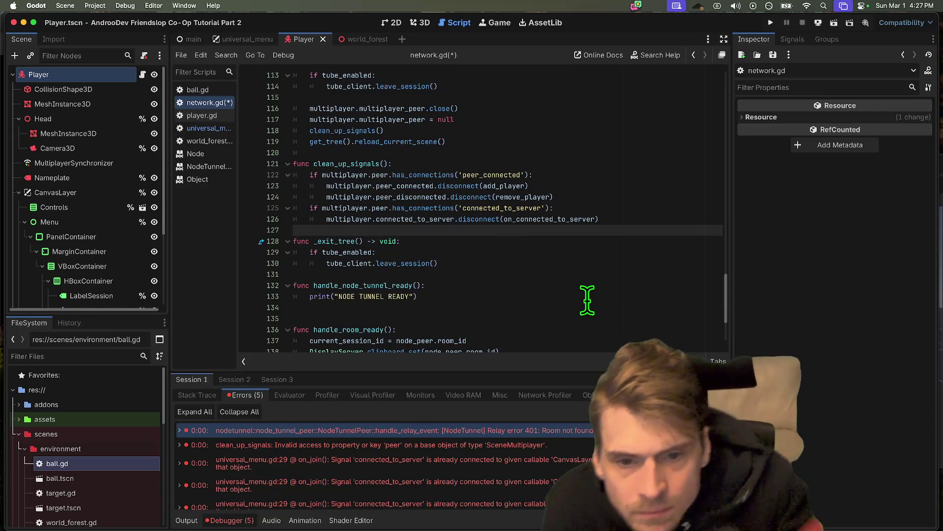
pyautogui.press('super+z')
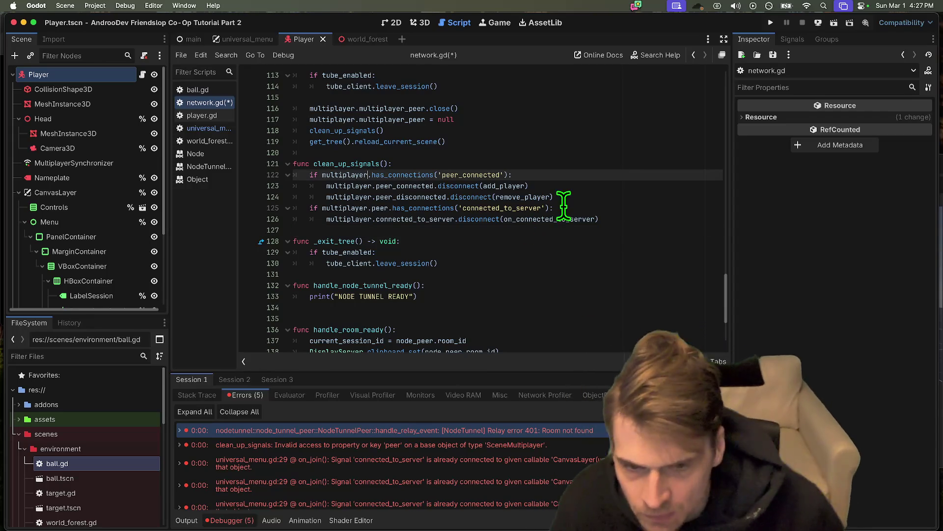
# Step: Rewrite line 122's guard as multiplayer.peer_connected.has_connections() for add_player
pyautogui.doubleClick(385, 175)
pyautogui.press('Left')
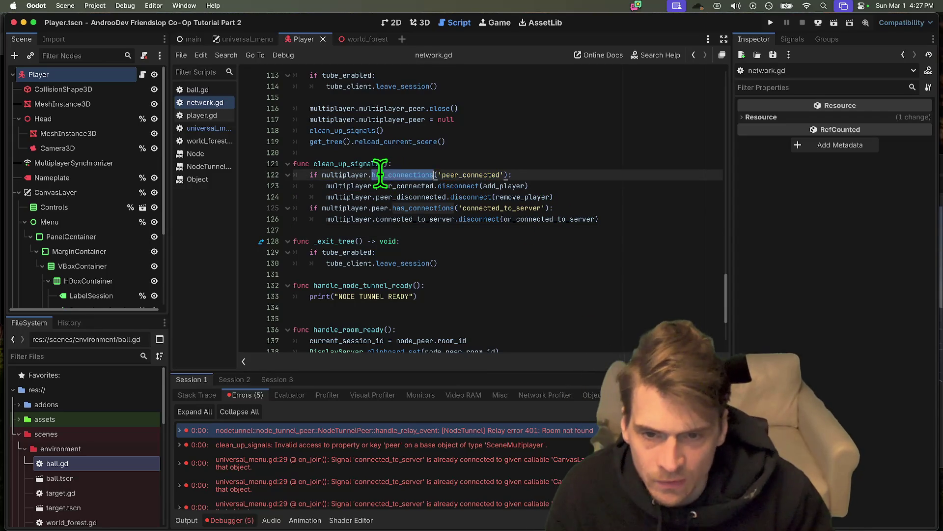
pyautogui.press('Left')
pyautogui.hotkey('ctrl', 'space')
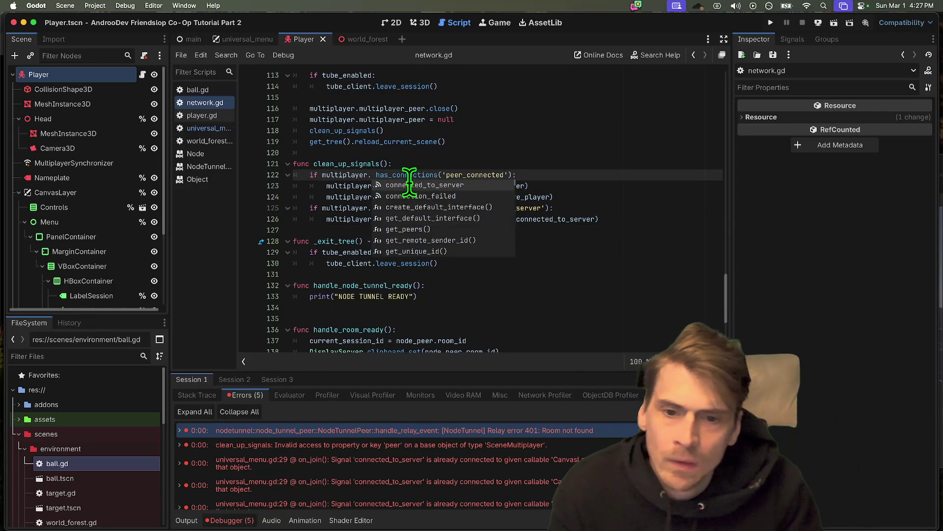
pyautogui.write('peer_connected.h')
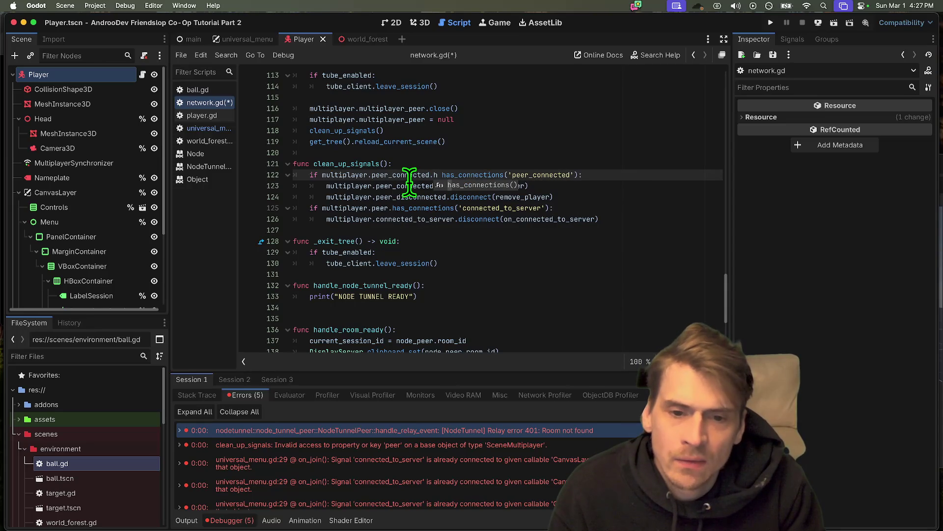
pyautogui.press('Return')
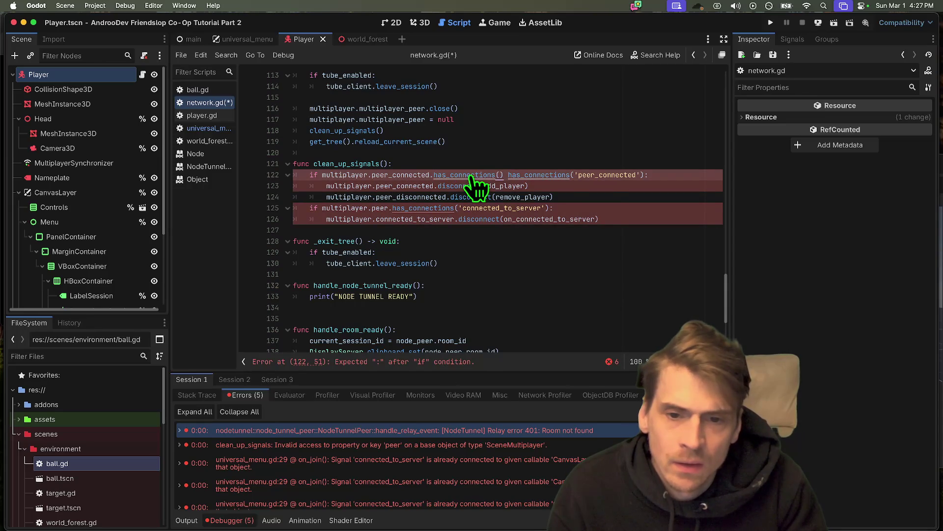
pyautogui.moveTo(508, 175); pyautogui.dragTo(649, 178)
pyautogui.press('BackSpace')
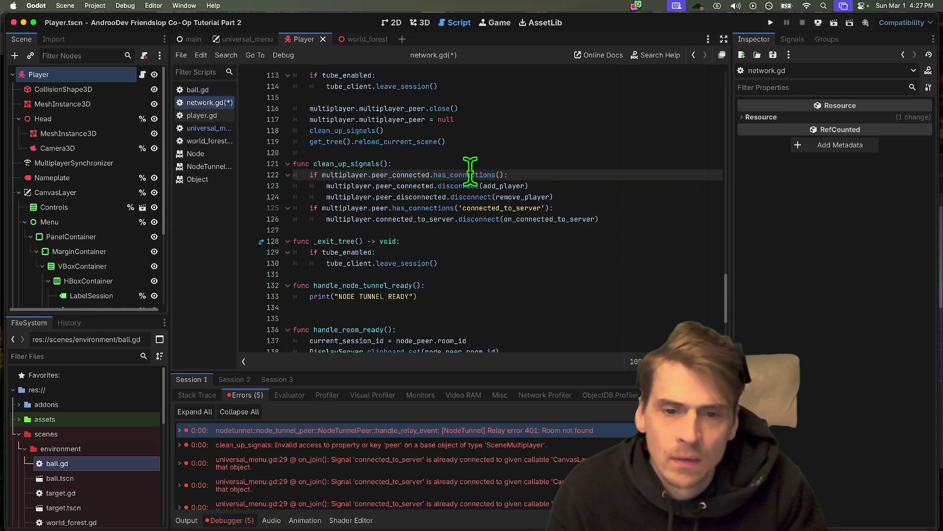
pyautogui.write("'add_player")
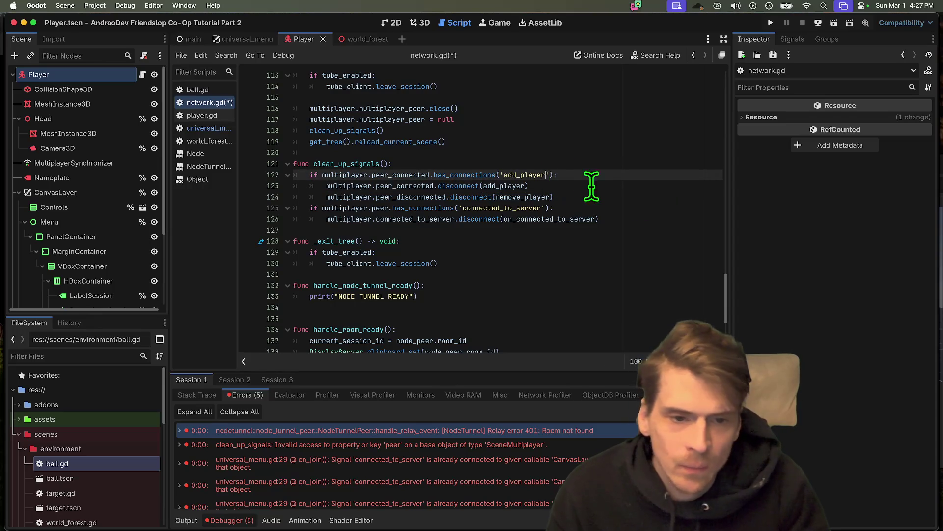
# Step: Delete the old connected_to_server guard line and paste the peer_connected guard above its disconnect
pyautogui.click(671, 206)
pyautogui.hotkey('ctrl', 'shift', 'k')
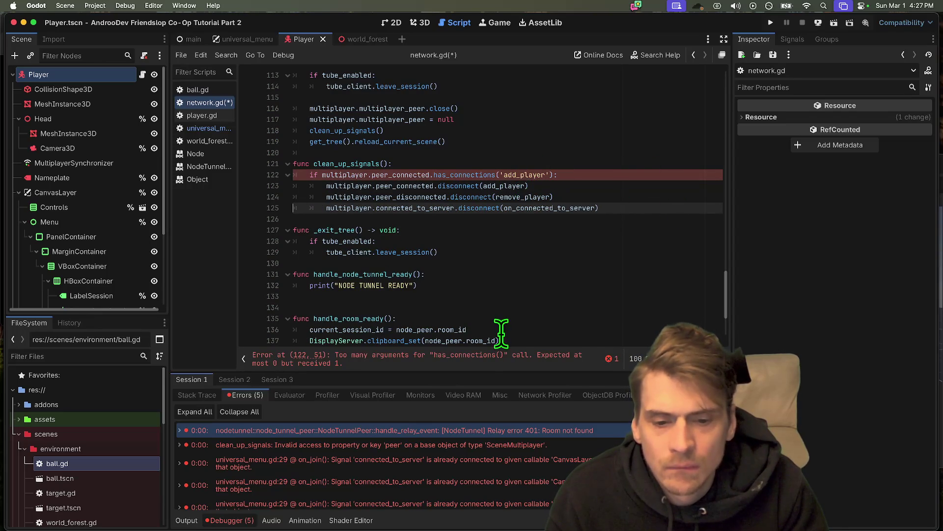
pyautogui.scroll(1, 498, 363)
pyautogui.click(398, 198)
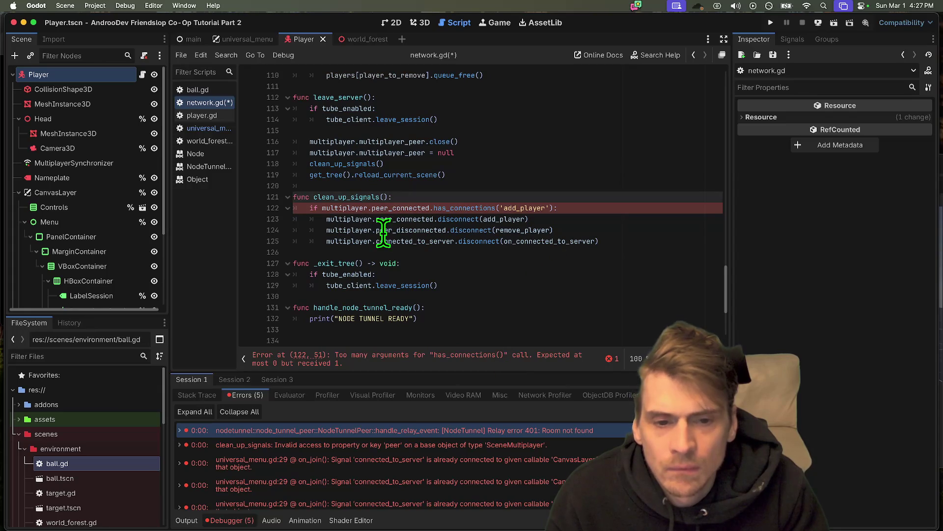
pyautogui.click(621, 231)
pyautogui.click(534, 206)
pyautogui.click(619, 231)
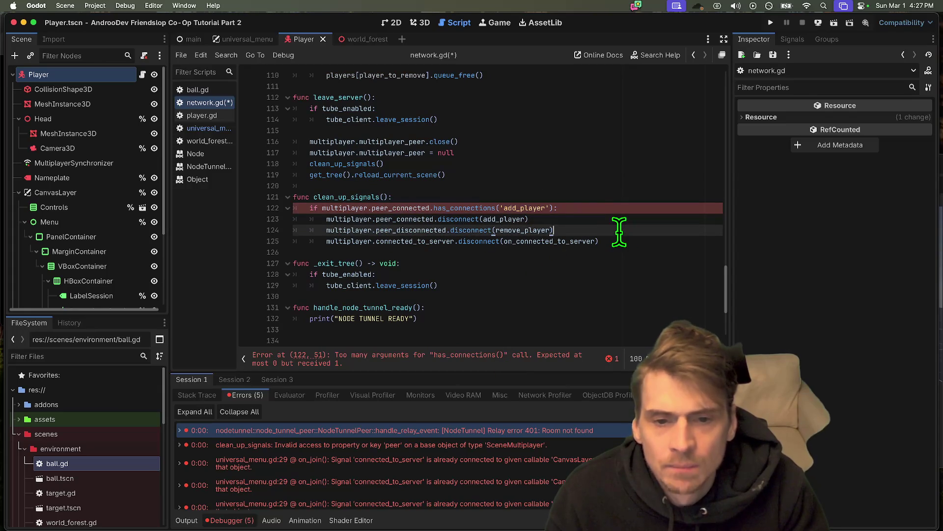
pyautogui.press('Down')
pyautogui.write("if multiplayer.peer_connected.has_connections('add_player'):")
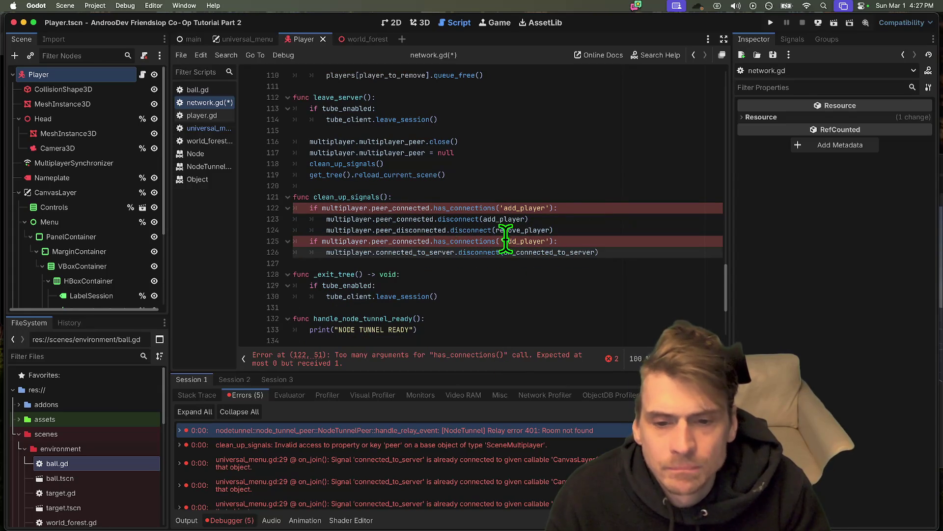
# Step: Change the pasted guard on line 125 to check connected_to_server for on_connected_to_server
pyautogui.doubleClick(431, 230)
pyautogui.doubleClick(441, 241)
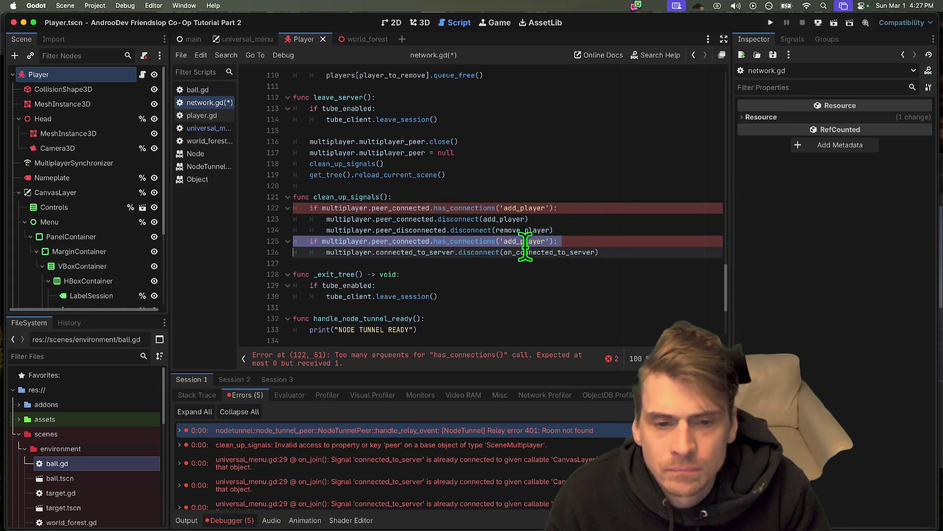
pyautogui.doubleClick(440, 252)
pyautogui.doubleClick(537, 252)
pyautogui.press('super+c')
pyautogui.doubleClick(526, 241)
pyautogui.press('super+v')
pyautogui.doubleClick(413, 241)
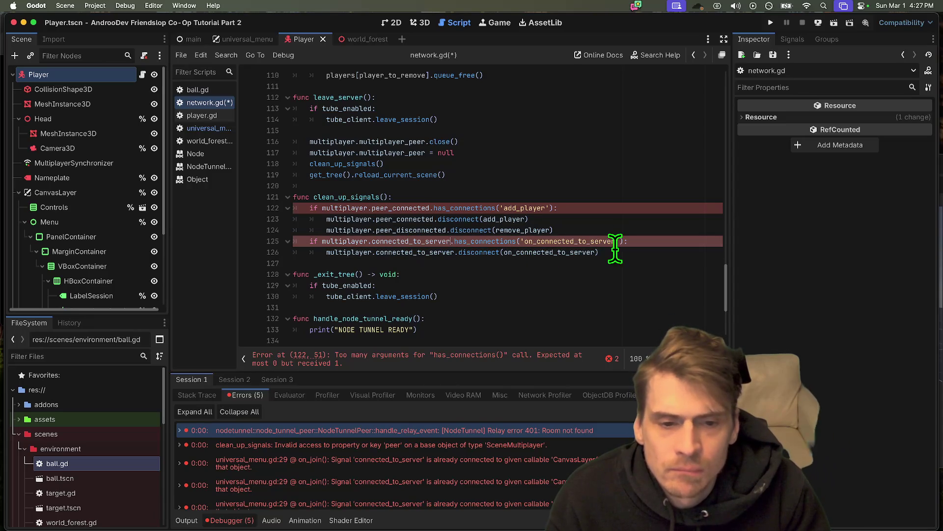
pyautogui.press('super+v')
# Step: Strip the arguments from both has_connections() calls, save network.gd, and relaunch three instances
pyautogui.click(491, 354)
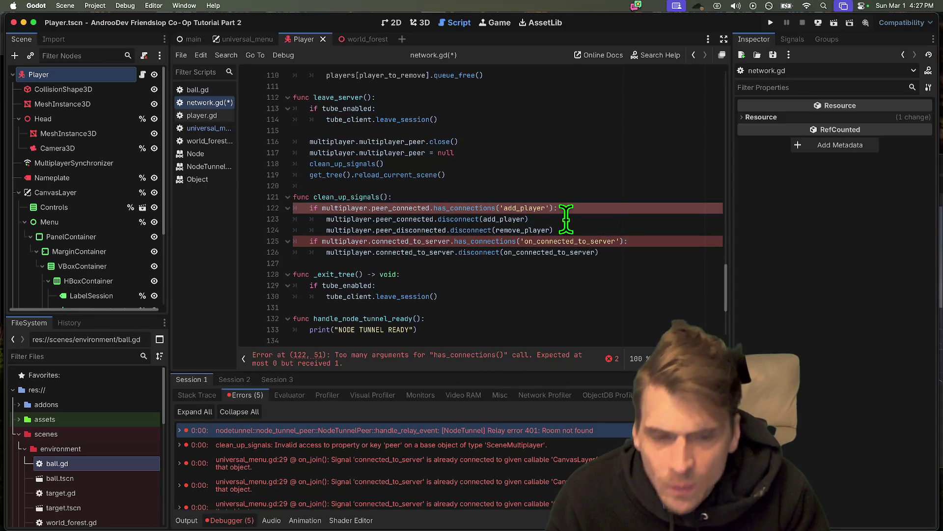
pyautogui.keyDown('super'); pyautogui.click(490, 208); pyautogui.keyUp('super')
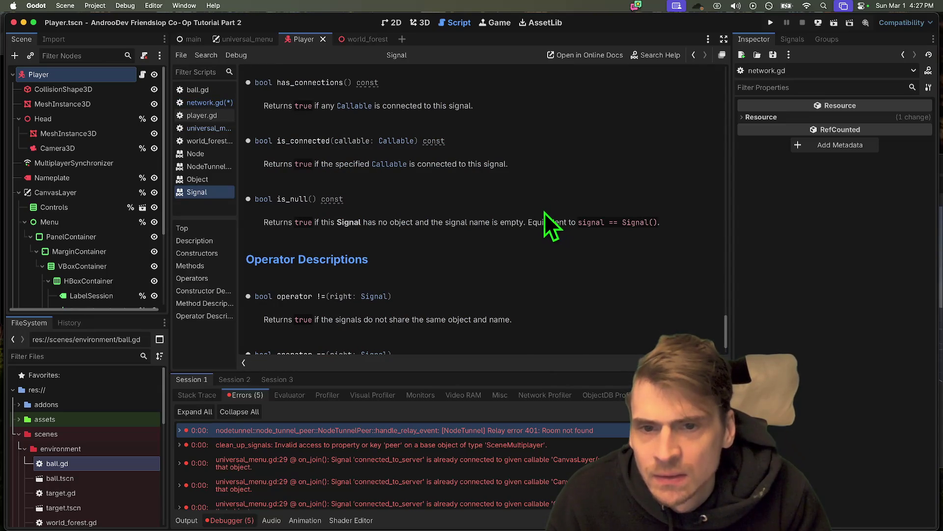
pyautogui.hotkey('alt', 'Left')
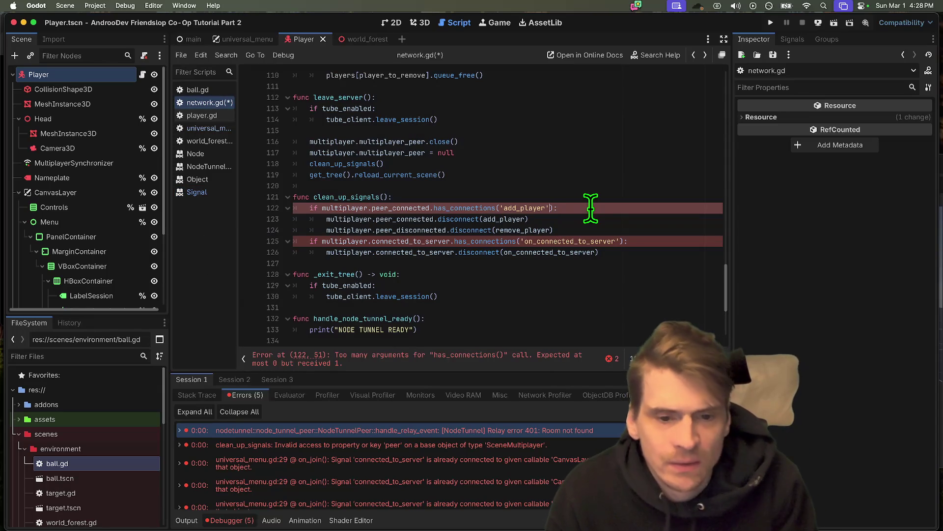
pyautogui.hotkey('alt', 'BackSpace')
pyautogui.doubleClick(585, 241)
pyautogui.press('BackSpace')
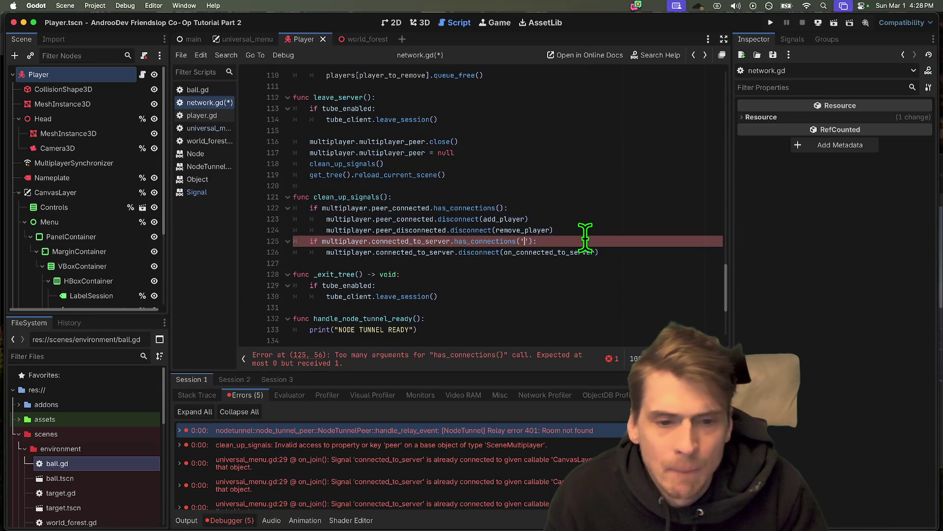
pyautogui.press('BackSpace')
pyautogui.click(663, 274)
pyautogui.press('super+s')
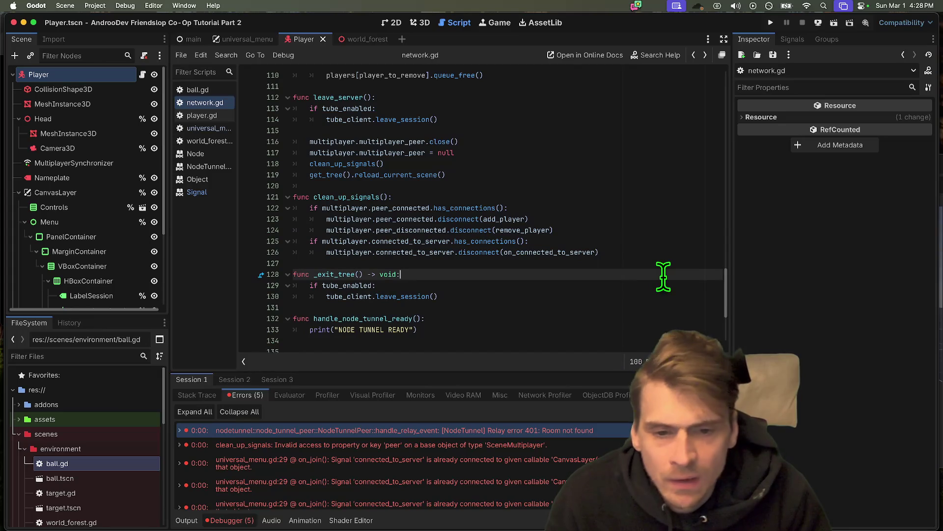
pyautogui.press('super+b')
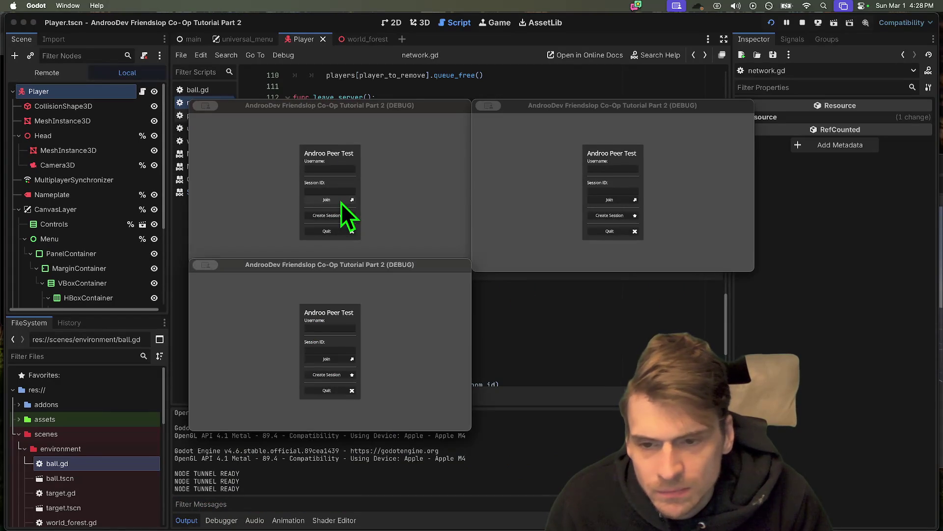
# Step: Try joining from the first game window, stop the game, and expand the clean_up_signals error
pyautogui.click(341, 202)
pyautogui.click(236, 523)
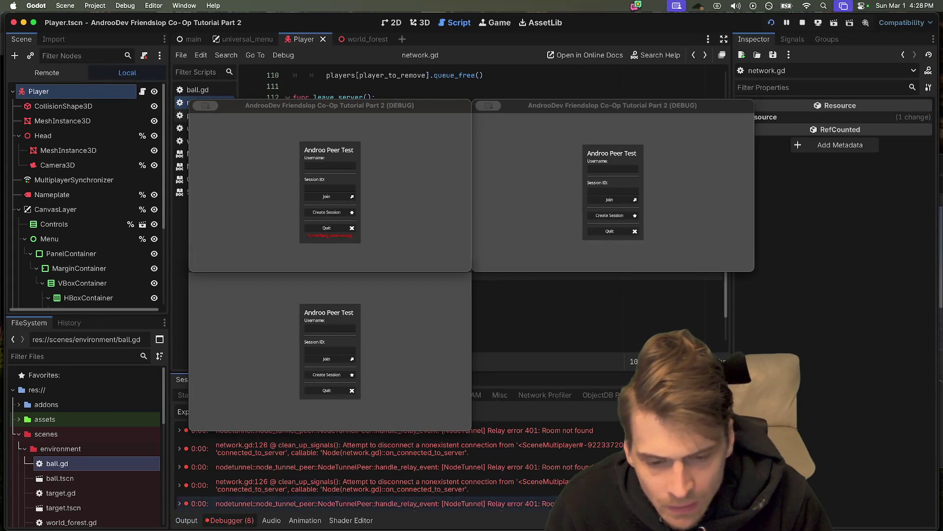
pyautogui.doubleClick(571, 449)
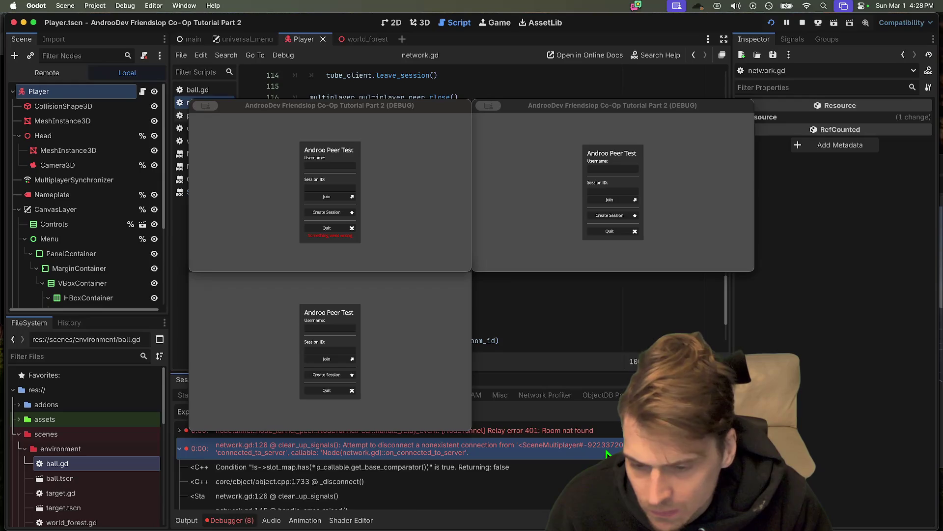
pyautogui.click(802, 23)
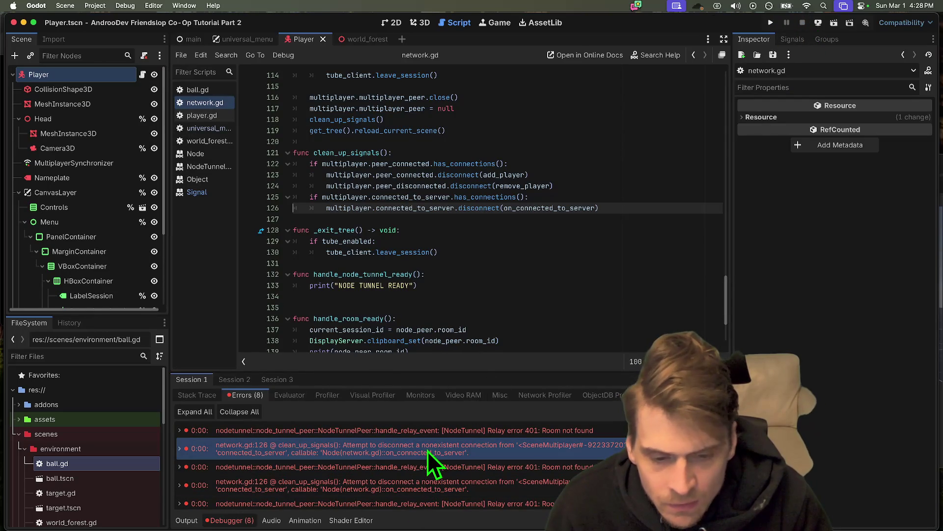
pyautogui.click(350, 477)
pyautogui.click(349, 475)
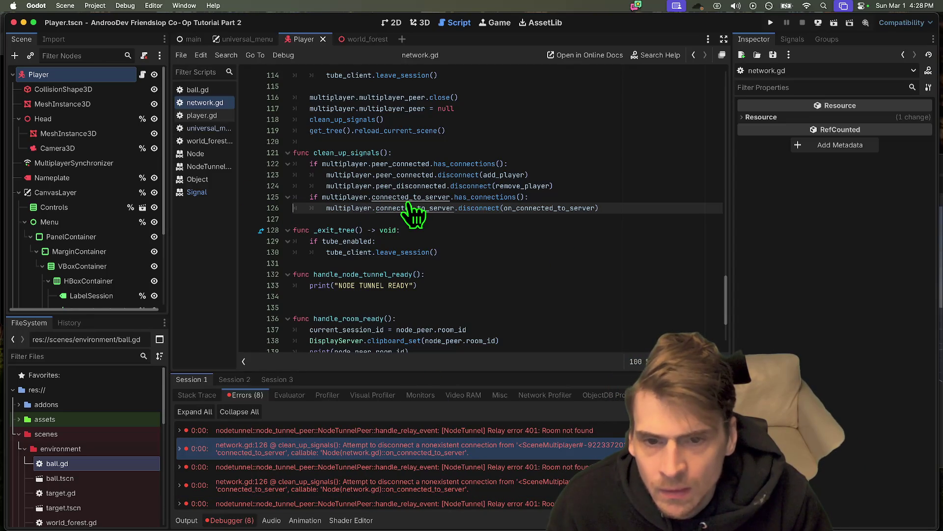
# Step: Save, then check how universal_menu.gd's on_join connects to connected_to_server
pyautogui.scroll(1, 569, 303)
pyautogui.scroll(20, 569, 303)
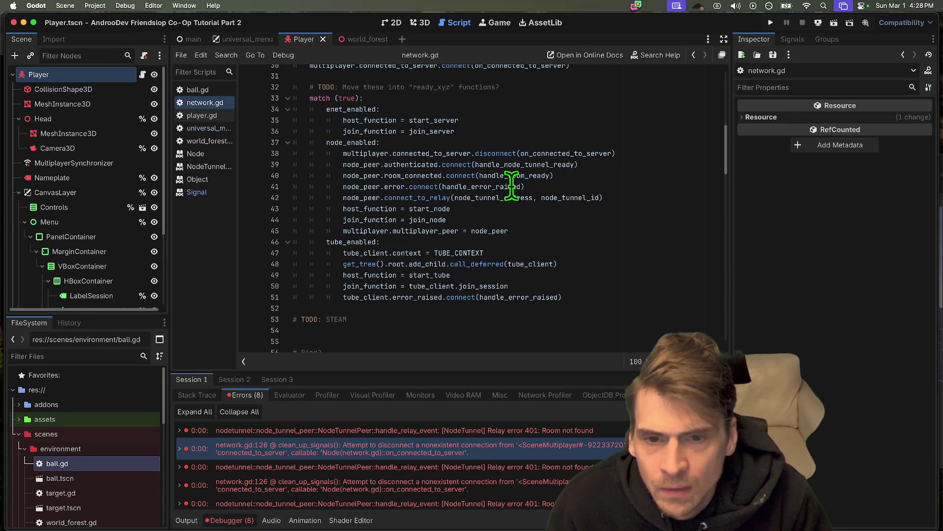
pyautogui.scroll(-20, 413, 245)
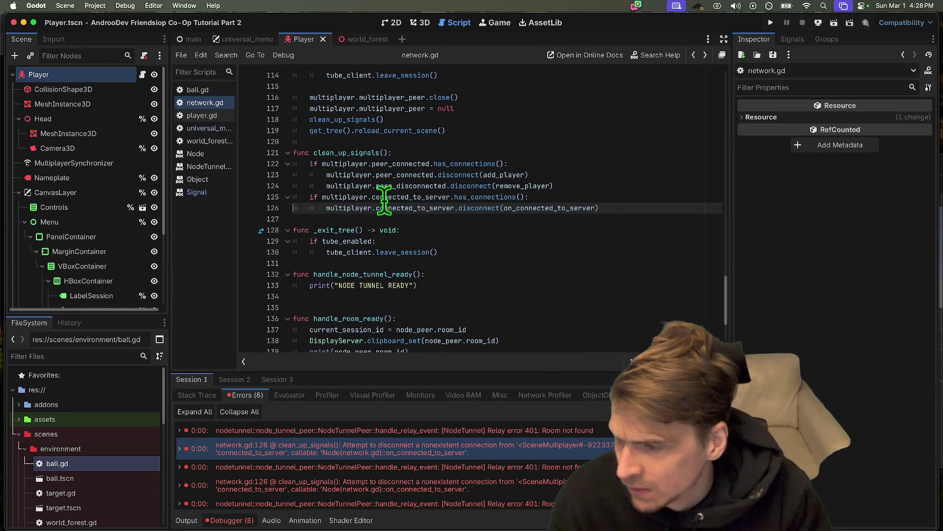
pyautogui.press('super+s')
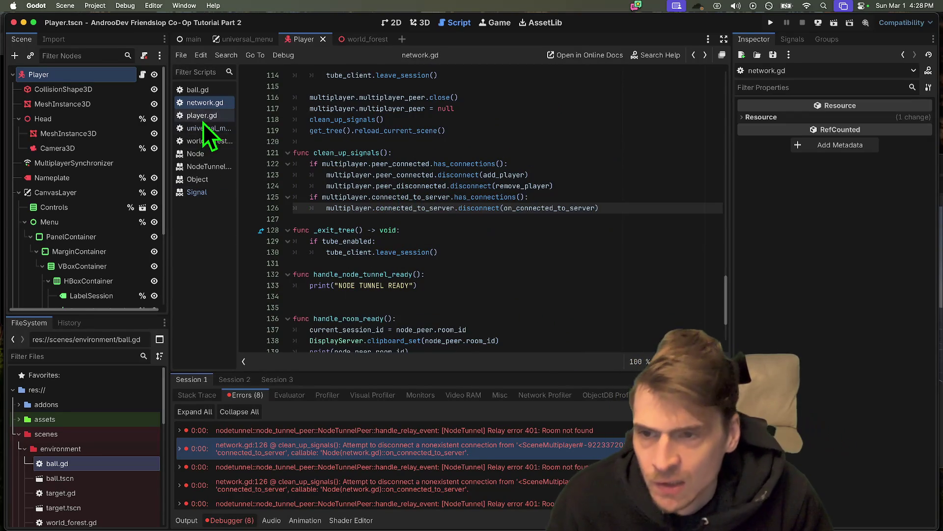
pyautogui.click(202, 118)
pyautogui.click(202, 104)
pyautogui.click(203, 128)
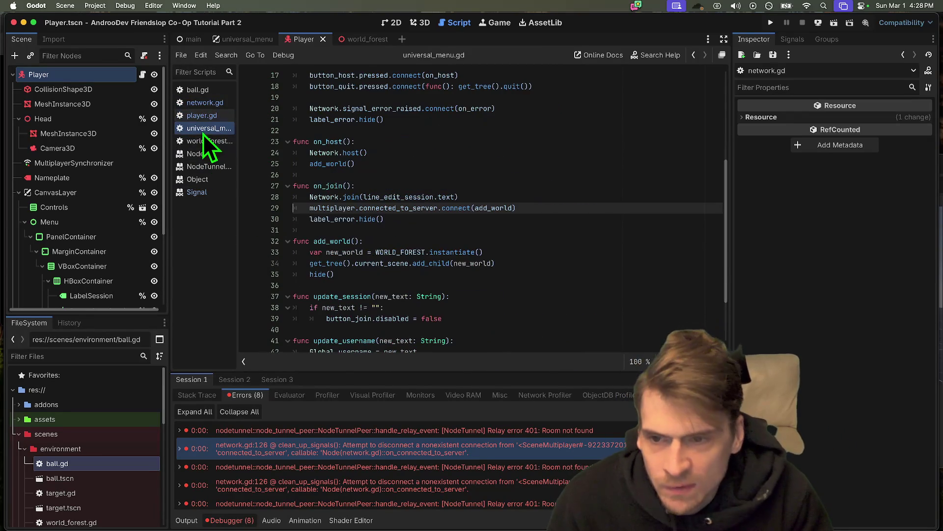
pyautogui.doubleClick(407, 208)
pyautogui.scroll(-3, 692, 250)
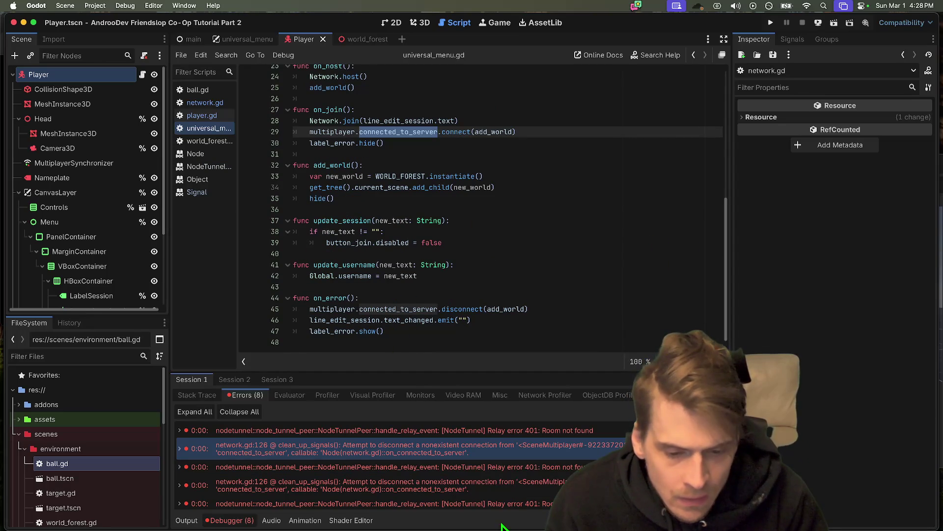
# Step: Jump from the network.gd:126 error to the code and select line 125's has_connections() check
pyautogui.doubleClick(483, 450)
pyautogui.doubleClick(485, 455)
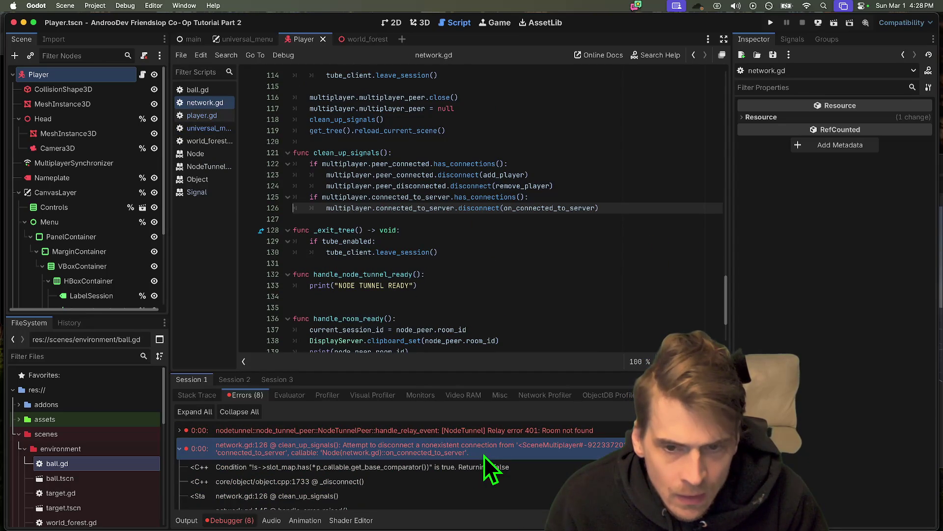
pyautogui.doubleClick(418, 186)
pyautogui.doubleClick(480, 196)
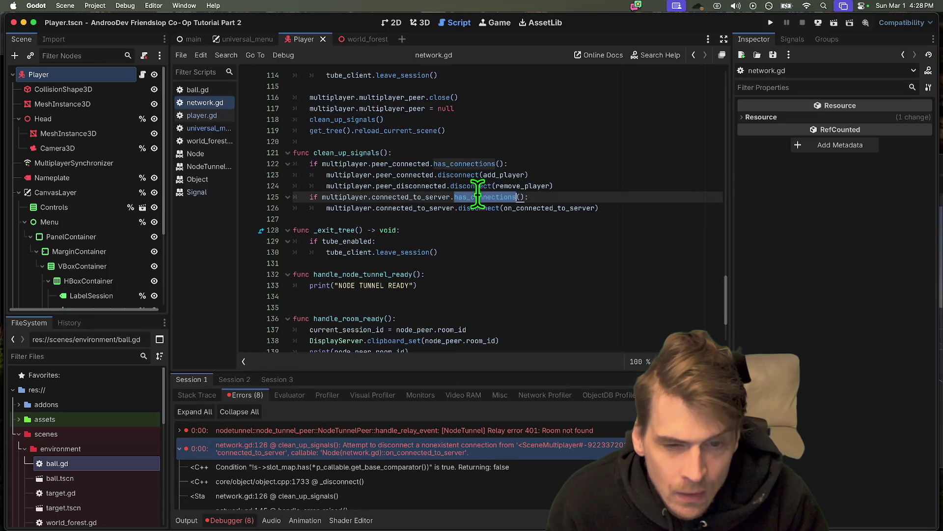
pyautogui.doubleClick(526, 207)
pyautogui.moveTo(594, 208); pyautogui.dragTo(271, 212)
pyautogui.press('super+c')
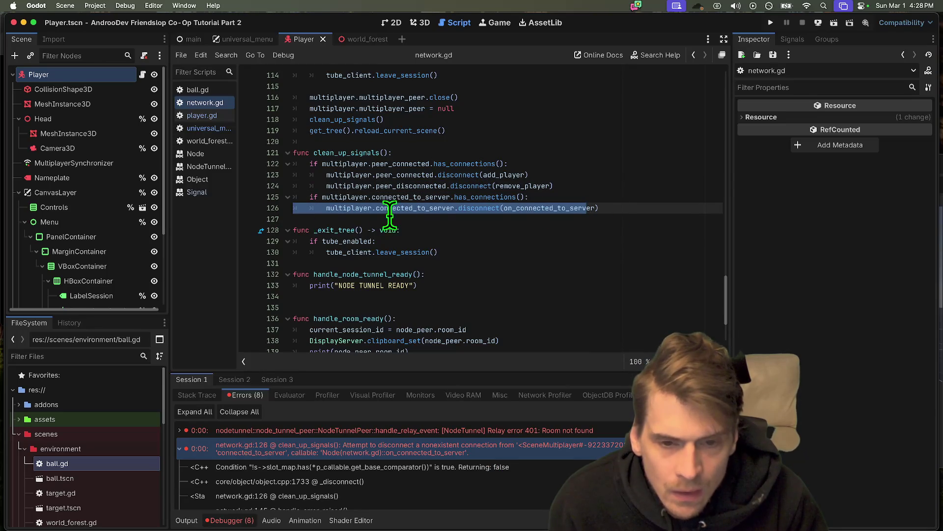
pyautogui.doubleClick(424, 197)
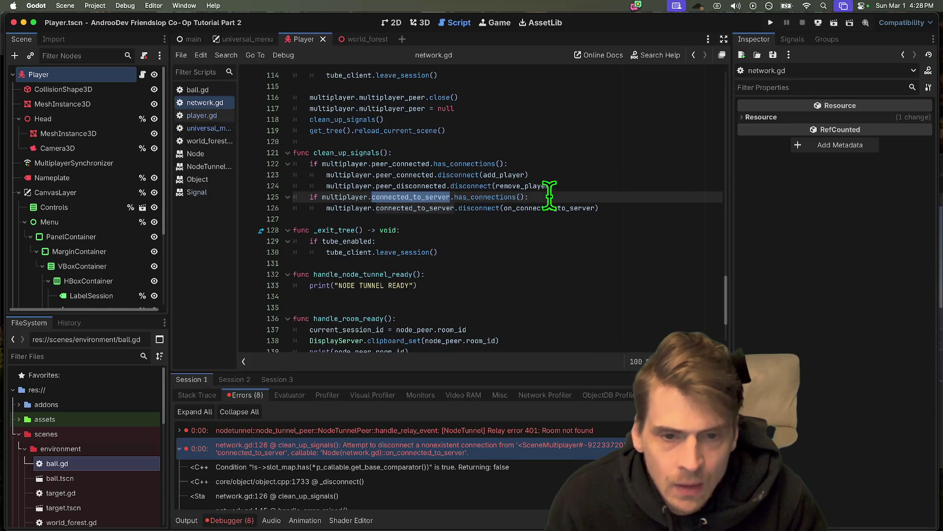
pyautogui.moveTo(455, 197); pyautogui.dragTo(613, 191)
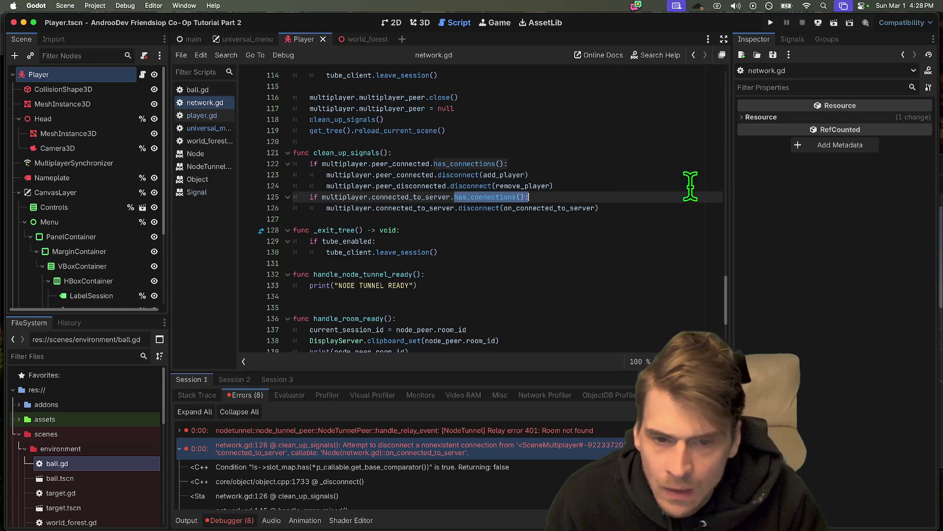
# Step: Replace has_connections() on line 125 with is_connected() and check its Signal documentation
pyautogui.press('BackSpace')
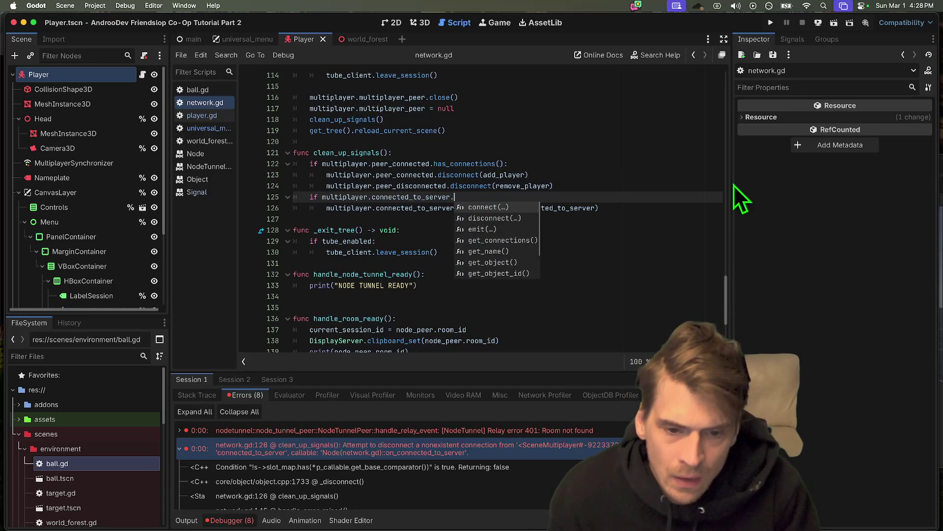
pyautogui.press('Down')
pyautogui.press('Down')
pyautogui.press('Down')
pyautogui.press('Up')
pyautogui.press('Up')
pyautogui.press('Up')
pyautogui.press('Down')
pyautogui.press('Down')
pyautogui.press('Down')
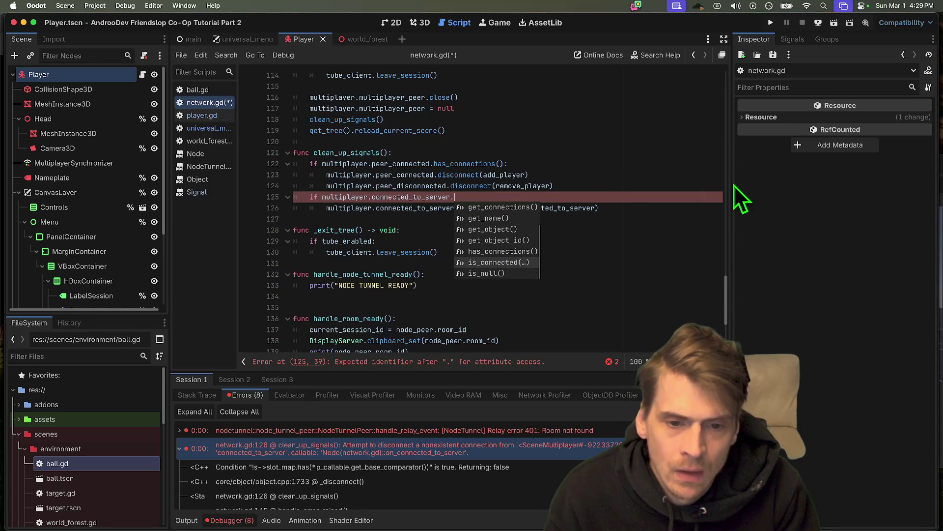
pyautogui.press('Return')
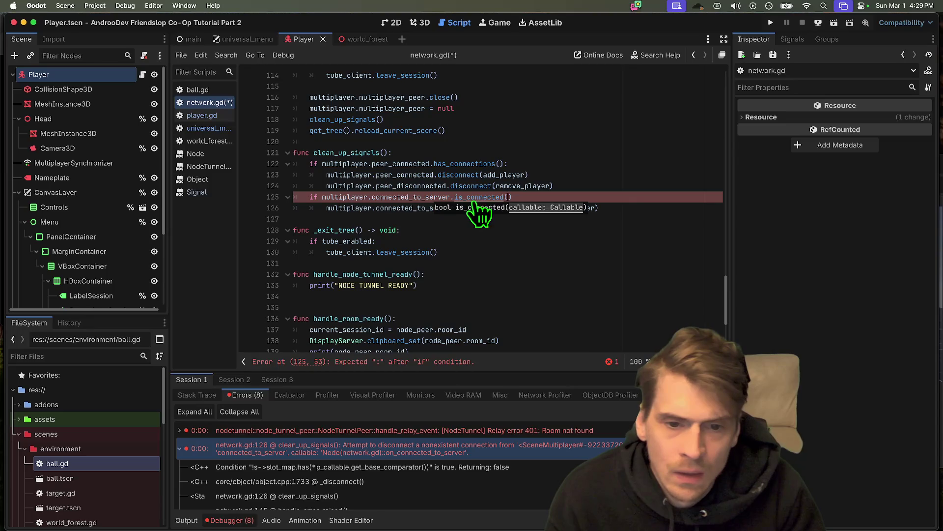
pyautogui.keyDown('super'); pyautogui.click(486, 198); pyautogui.keyUp('super')
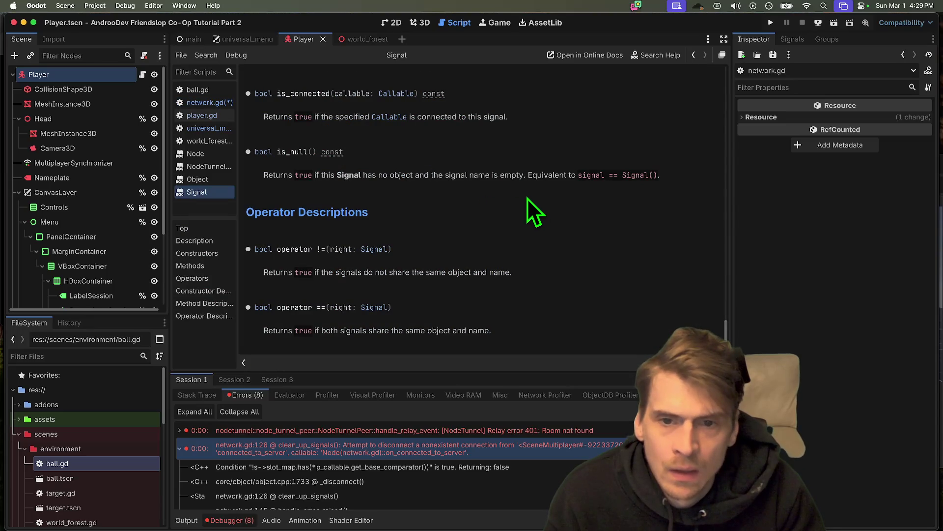
pyautogui.hotkey('alt', 'Left')
# Step: Pass on_connected_to_server into is_connected() on line 125 and remove the stray quotes
pyautogui.press('super+v')
pyautogui.press('Up')
pyautogui.press('Left')
pyautogui.press('super+v')
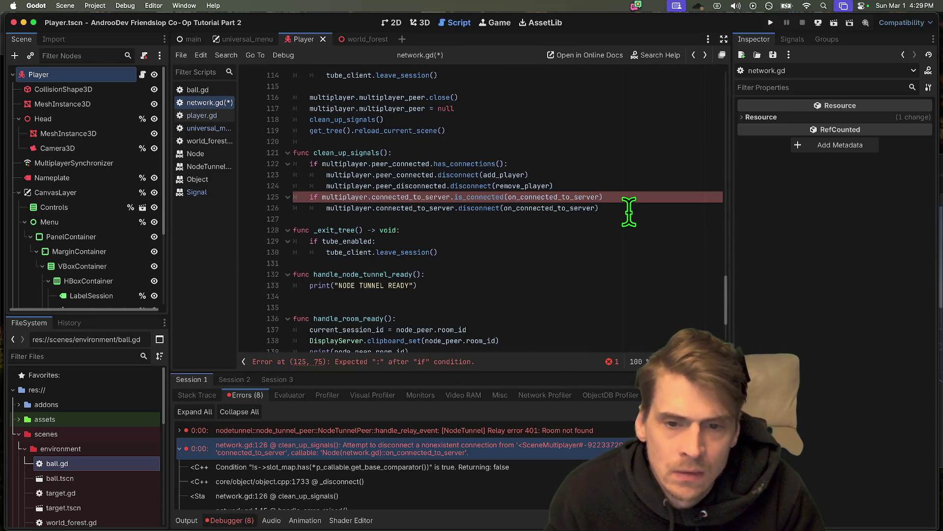
pyautogui.press('Down')
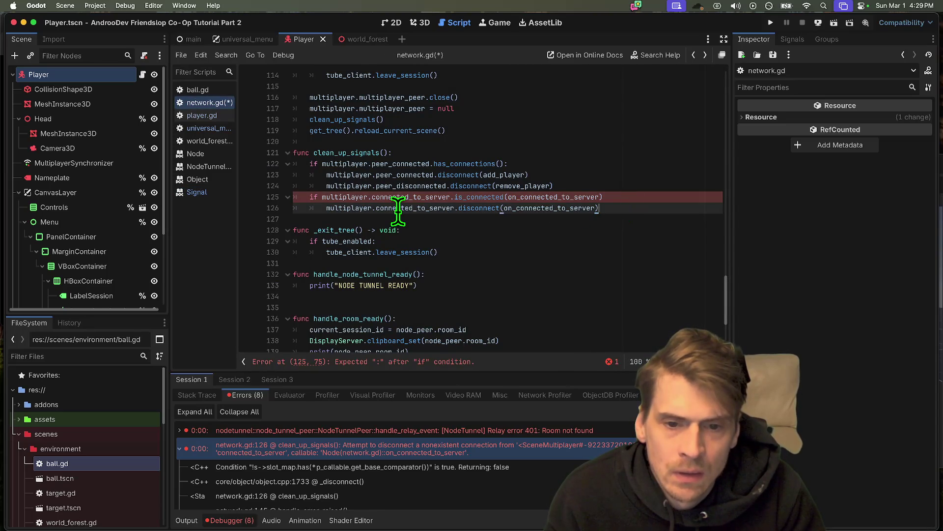
pyautogui.moveTo(398, 209)
pyautogui.doubleClick(528, 197)
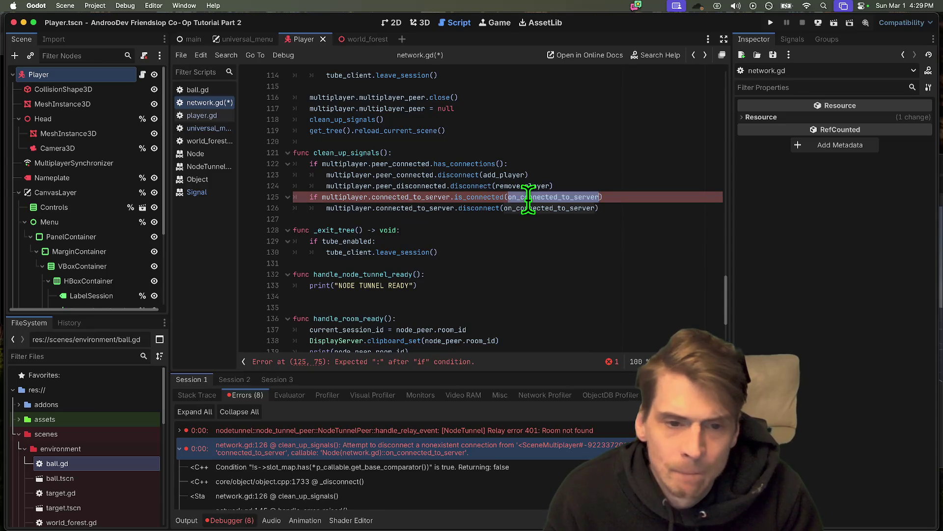
pyautogui.write("'")
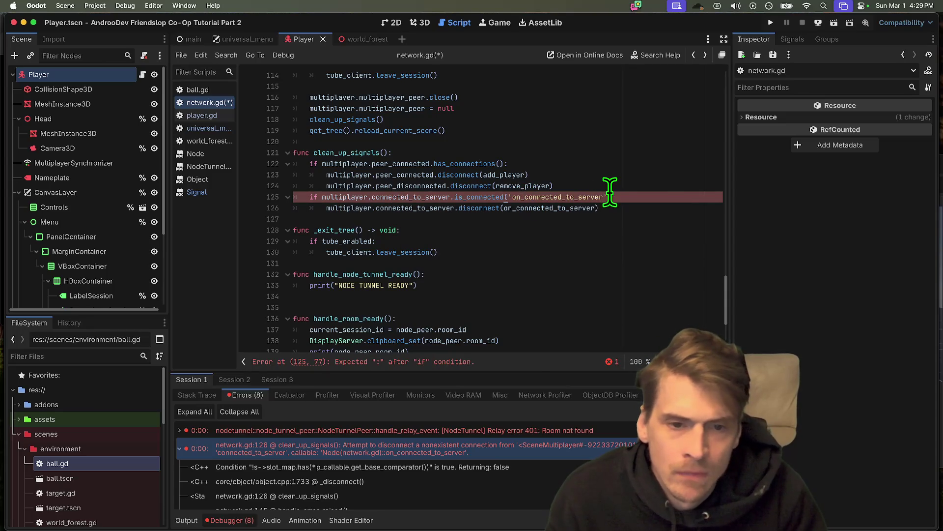
pyautogui.scroll(1, 399, 344)
pyautogui.click(653, 210)
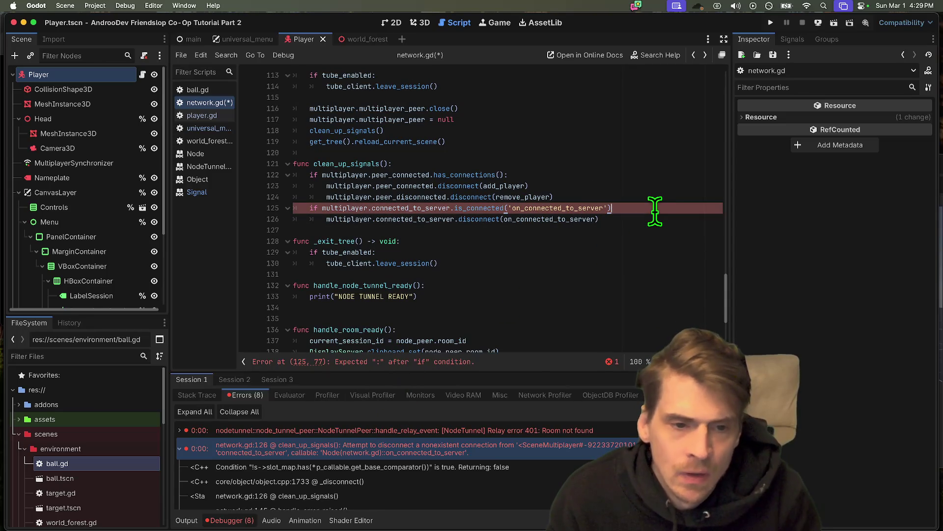
pyautogui.write(':')
pyautogui.hotkey('shift', 'Down')
pyautogui.press('super+z')
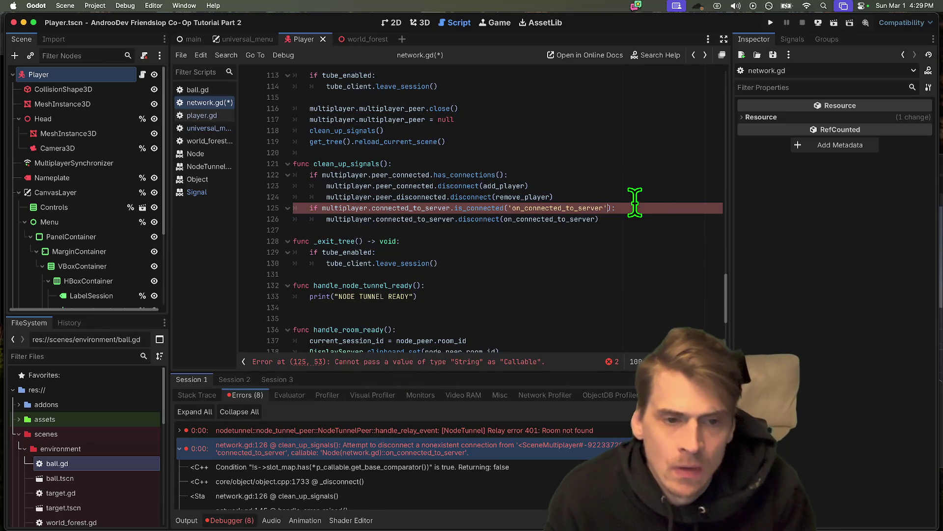
pyautogui.press('super+z')
# Step: Save network.gd, relaunch the three game instances, and try joining from the first
pyautogui.click(677, 230)
pyautogui.press('super+s')
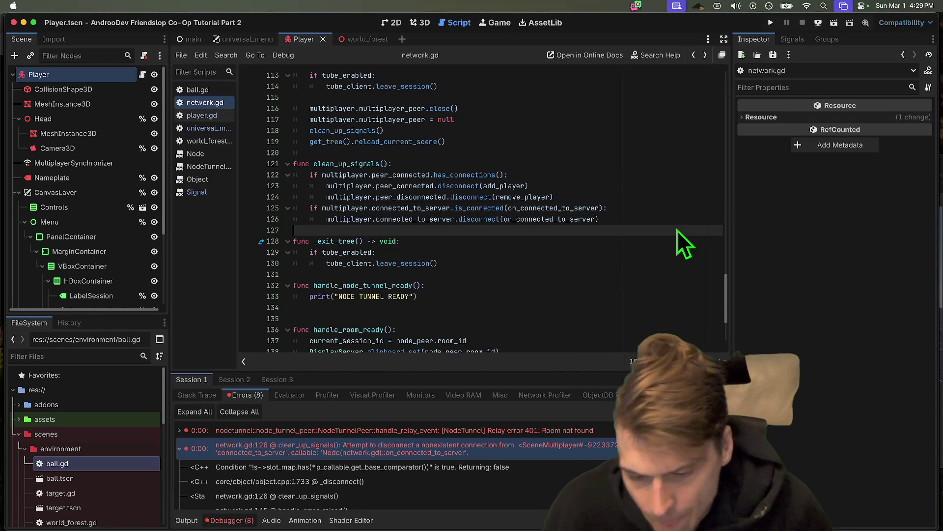
pyautogui.press('super+b')
pyautogui.click(335, 200)
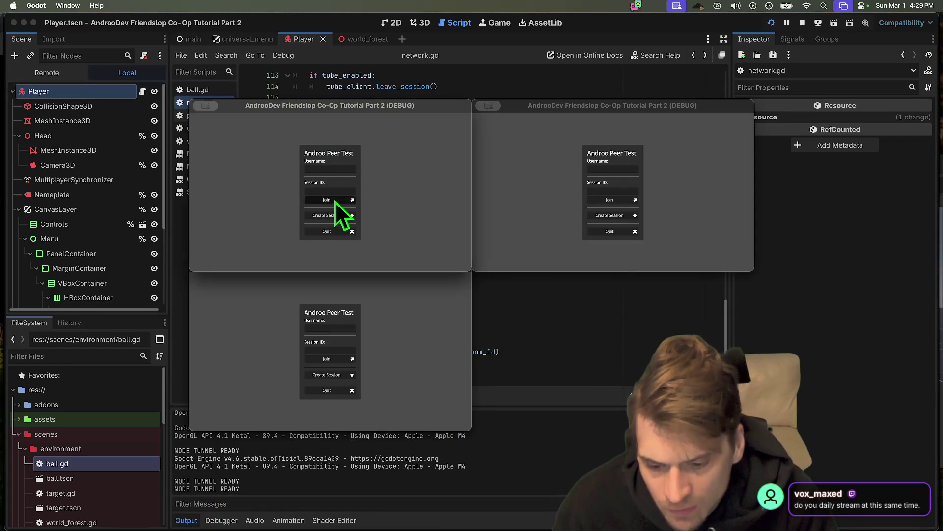
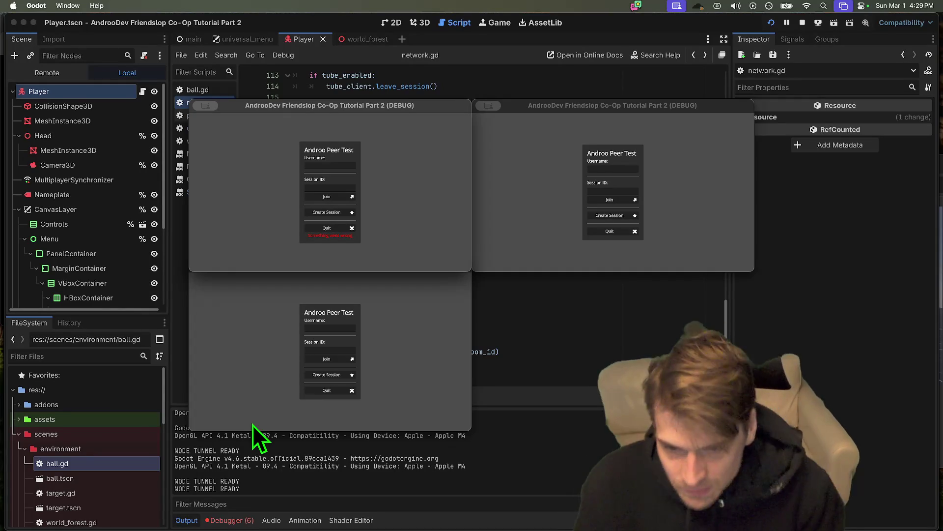
# Step: Switch to Firefox and enter '7 EST to gmt' in a new tab's address bar
pyautogui.hotkey('alt', 'Tab')
pyautogui.hotkey('alt', 'Tab')
pyautogui.hotkey('alt', 'Tab')
pyautogui.hotkey('alt', 'Tab')
pyautogui.hotkey('alt', 'Tab')
pyautogui.write('7 EST to gm')
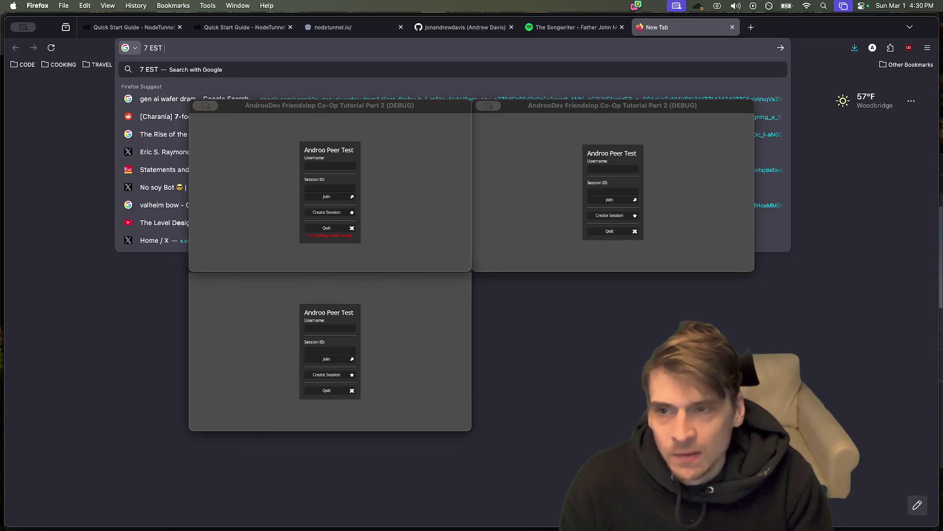
pyautogui.write('t')
# Step: Run the '7 EST to gmt' search, stop Godot's running debug instances, and return to Firefox
pyautogui.press('Return')
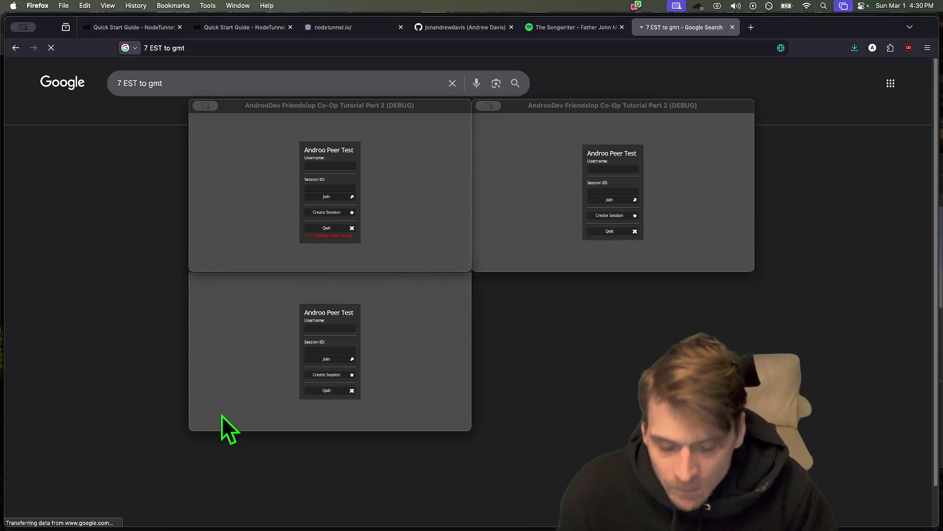
pyautogui.moveTo(194, 525)
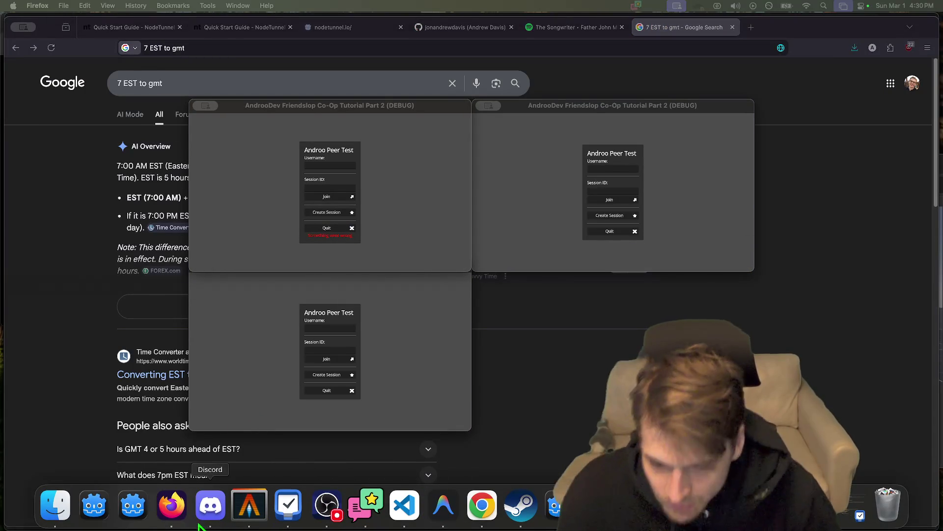
pyautogui.click(94, 504)
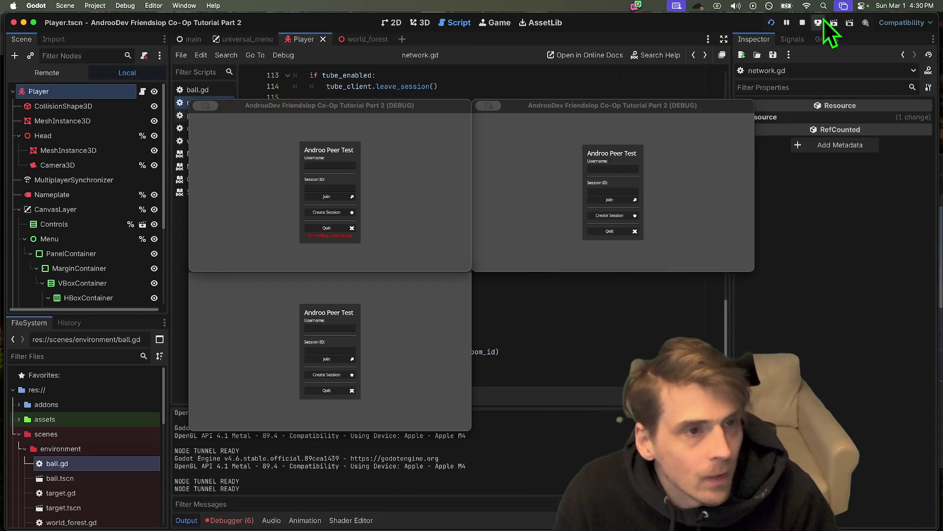
pyautogui.click(802, 22)
pyautogui.press('super+Tab')
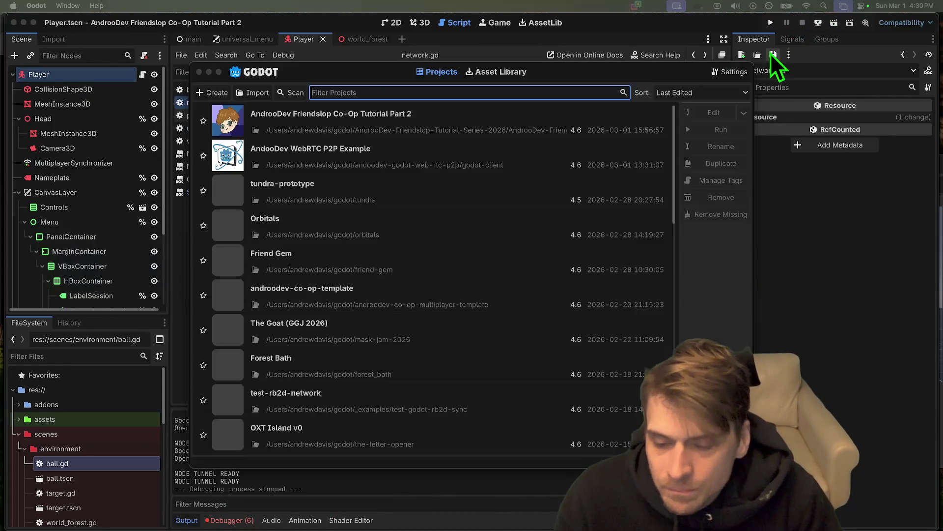
pyautogui.press('super+Tab')
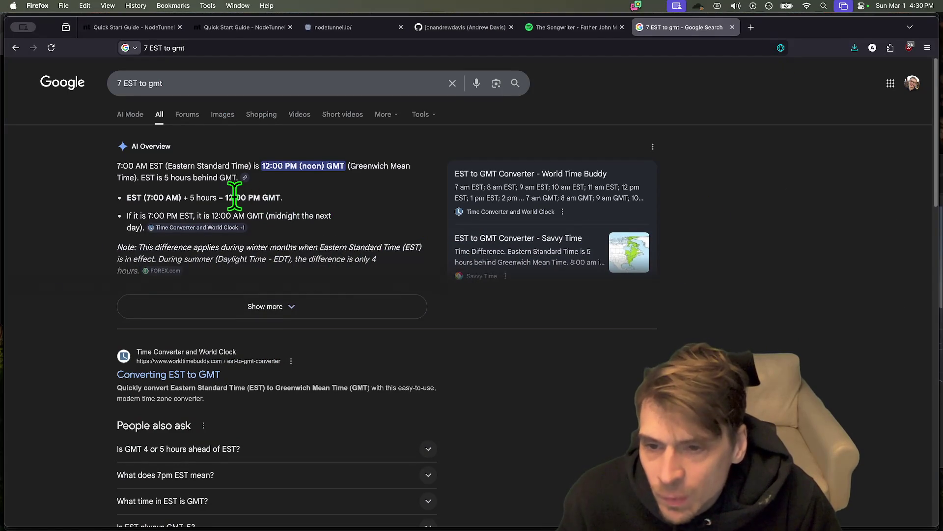
# Step: Highlight the 12:00 PM GMT result and expand the AI Overview answer
pyautogui.moveTo(219, 197)
pyautogui.mouseDown()
pyautogui.moveTo(283, 198)
pyautogui.moveTo(182, 202)
pyautogui.mouseUp()
pyautogui.scroll(-2, 244, 205)
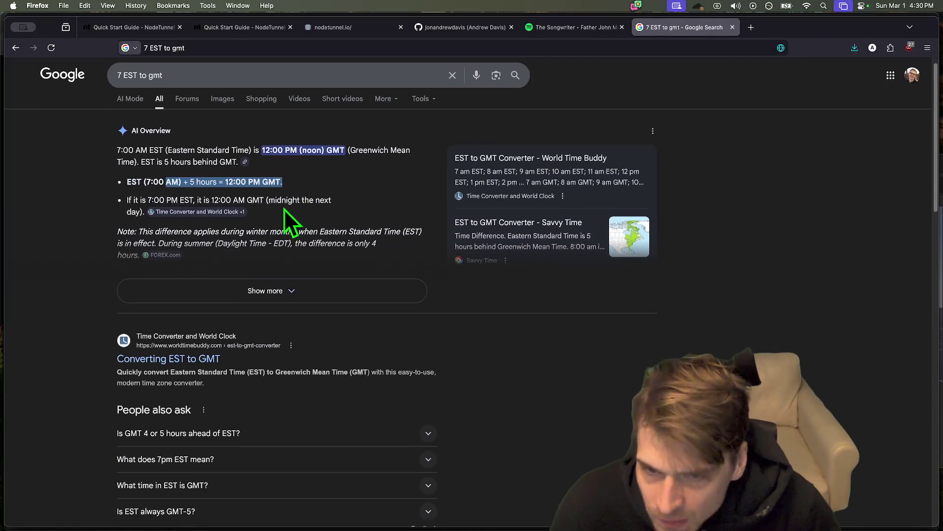
pyautogui.scroll(-5, 353, 316)
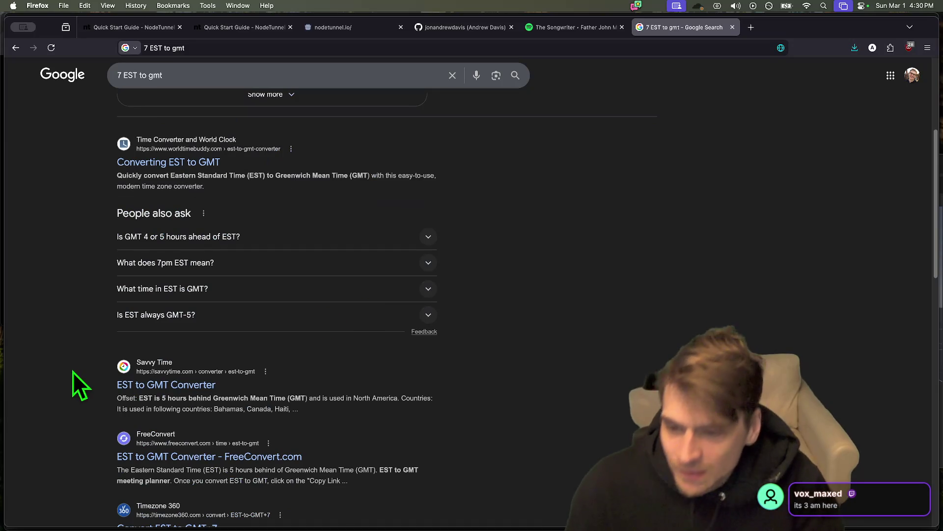
pyautogui.scroll(5, 43, 363)
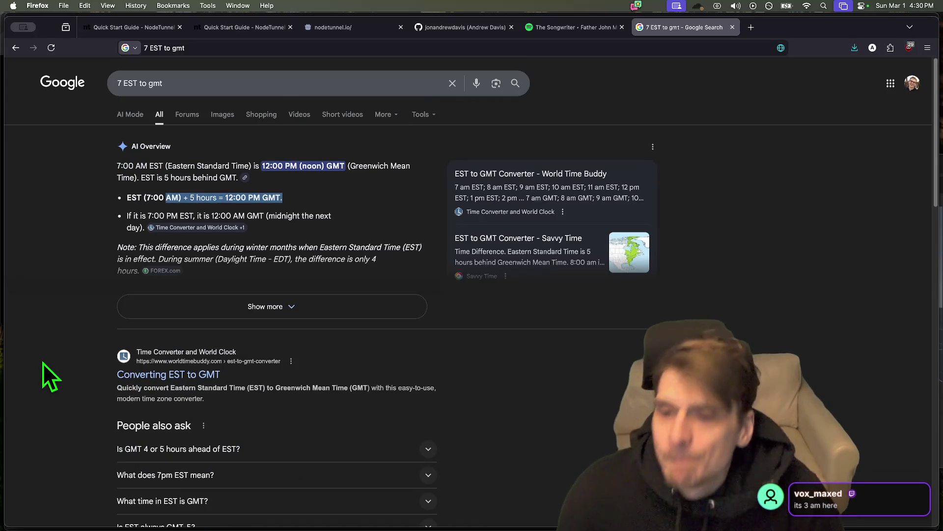
pyautogui.click(75, 284)
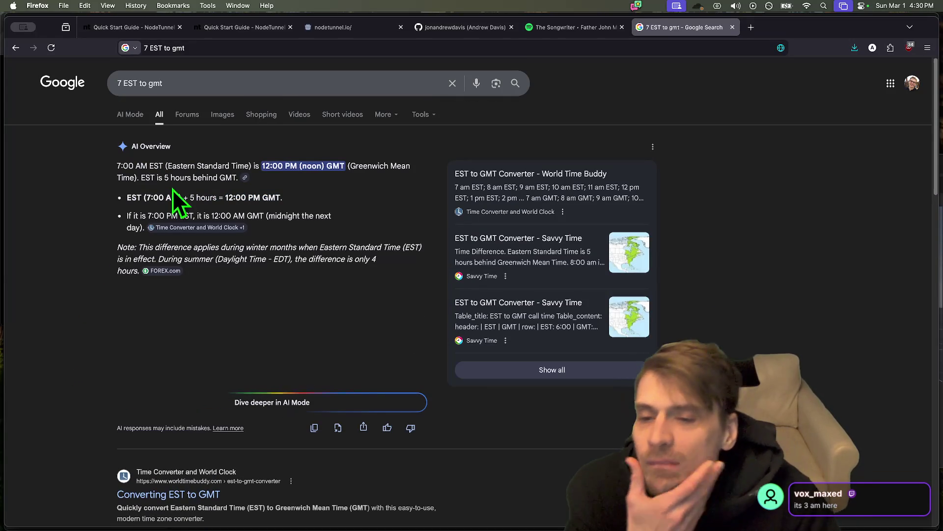
# Step: Close the time-zone search tab and return to Godot's project list
pyautogui.press('super+t')
pyautogui.press('super+w')
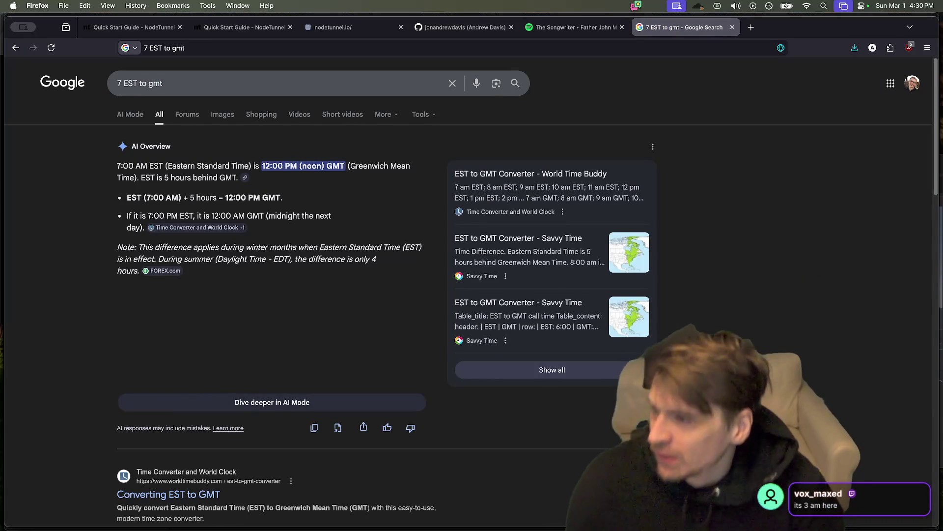
pyautogui.scroll(-5, 275, 295)
pyautogui.scroll(2, 275, 295)
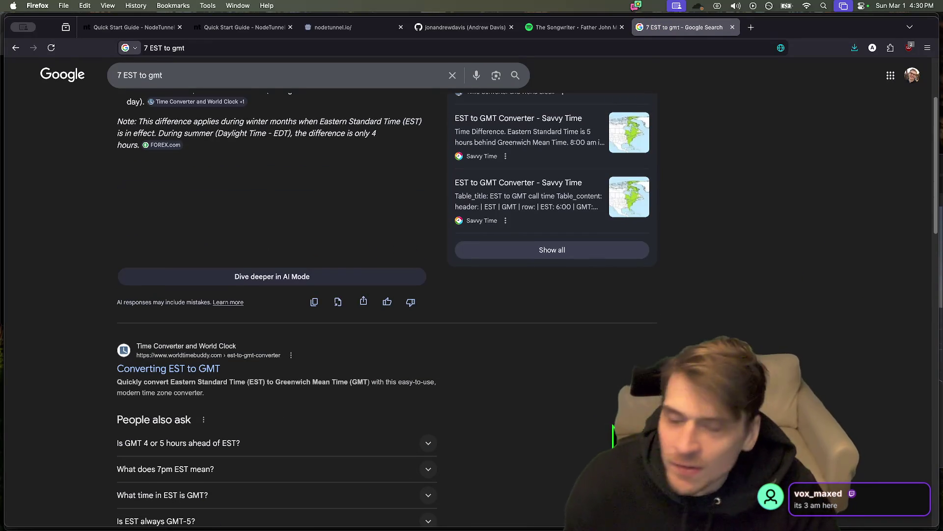
pyautogui.scroll(-1, 472, 295)
pyautogui.scroll(4, 472, 295)
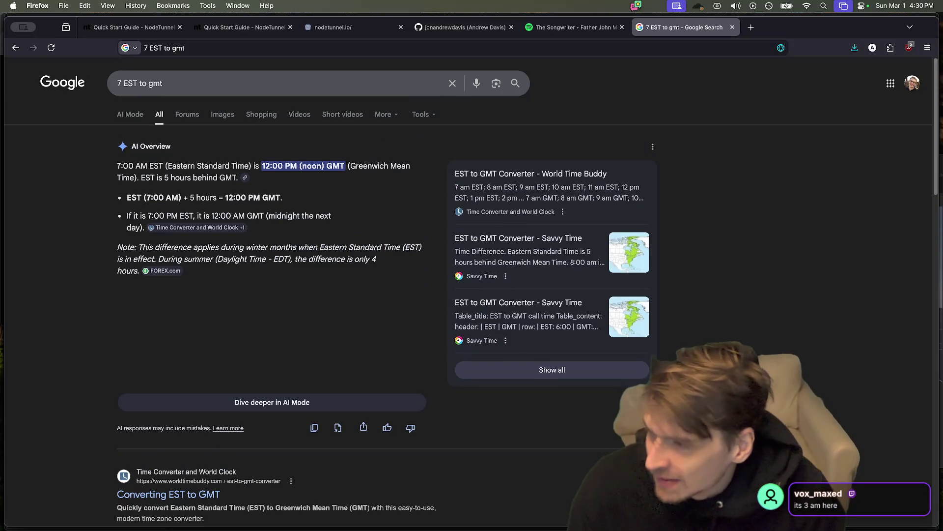
pyautogui.scroll(-1, 624, 379)
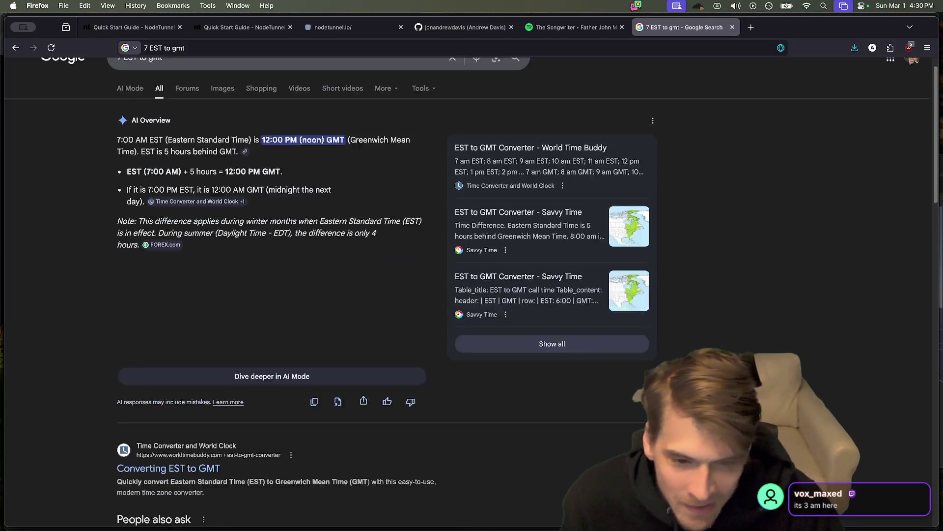
pyautogui.scroll(-2, 275, 295)
pyautogui.scroll(2, 275, 295)
pyautogui.hotkey('ctrl', 'w')
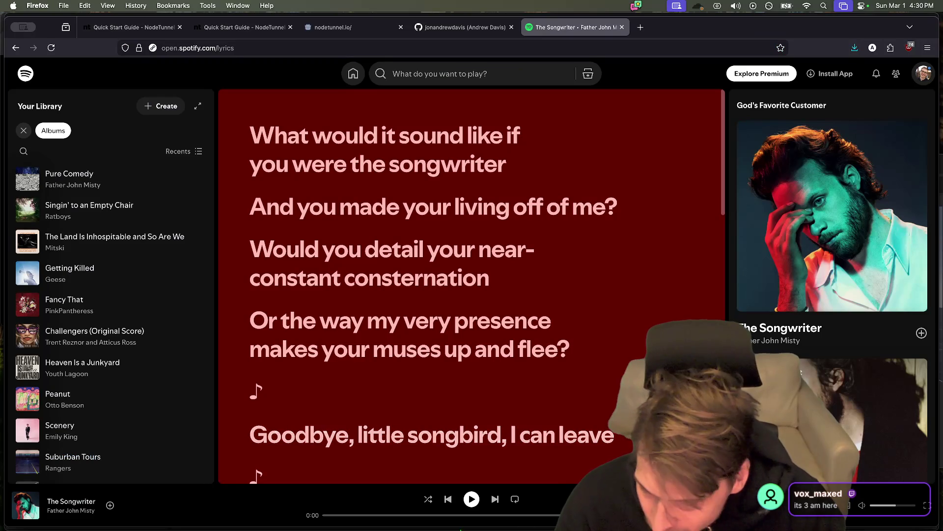
pyautogui.press('super+Tab')
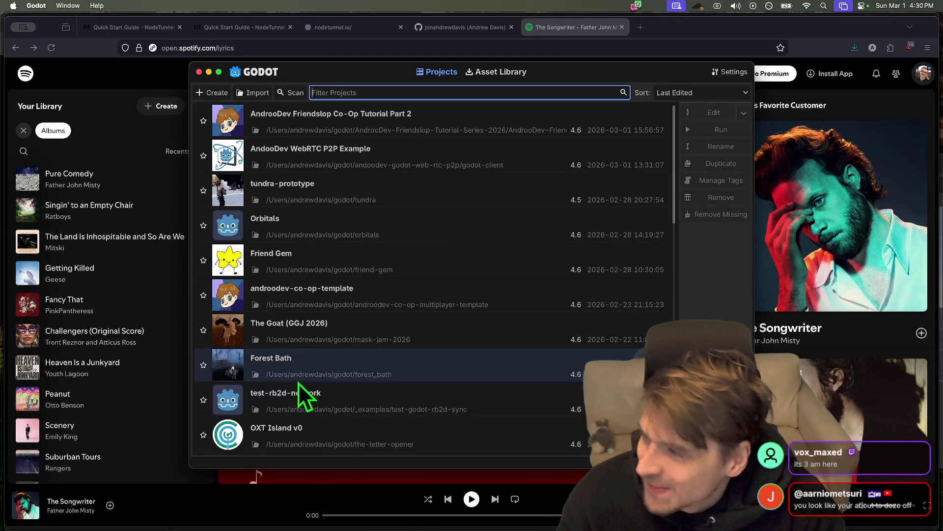
# Step: Run the project as three debug instances and host a session from the first
pyautogui.press('super+Tab')
pyautogui.press('super+Tab')
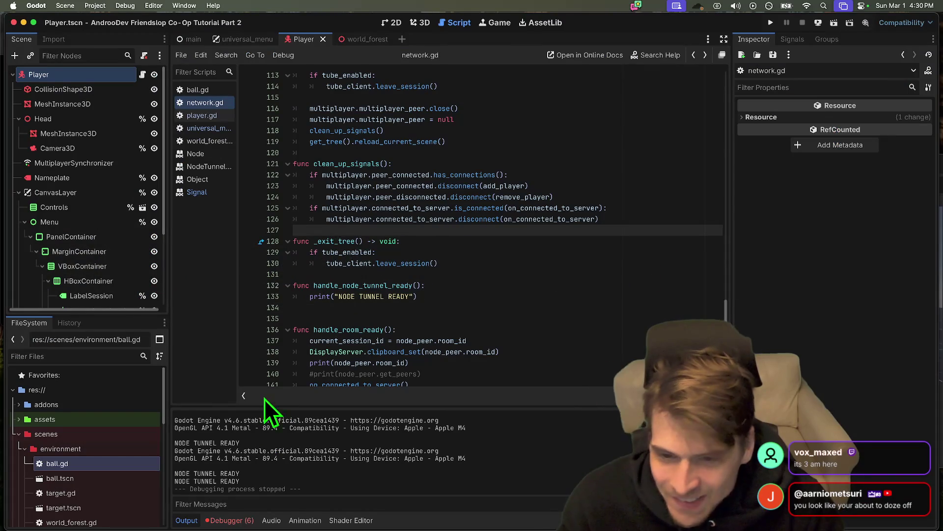
pyautogui.click(672, 208)
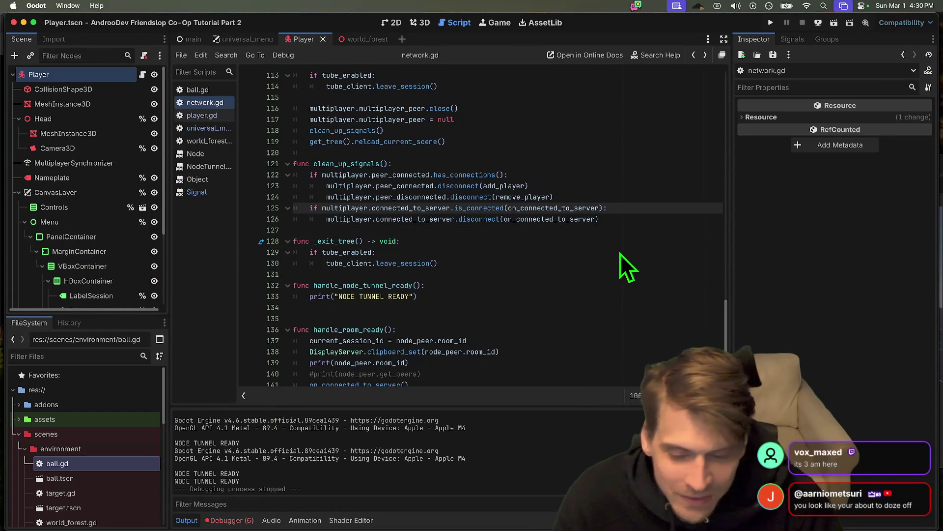
pyautogui.press('super+b')
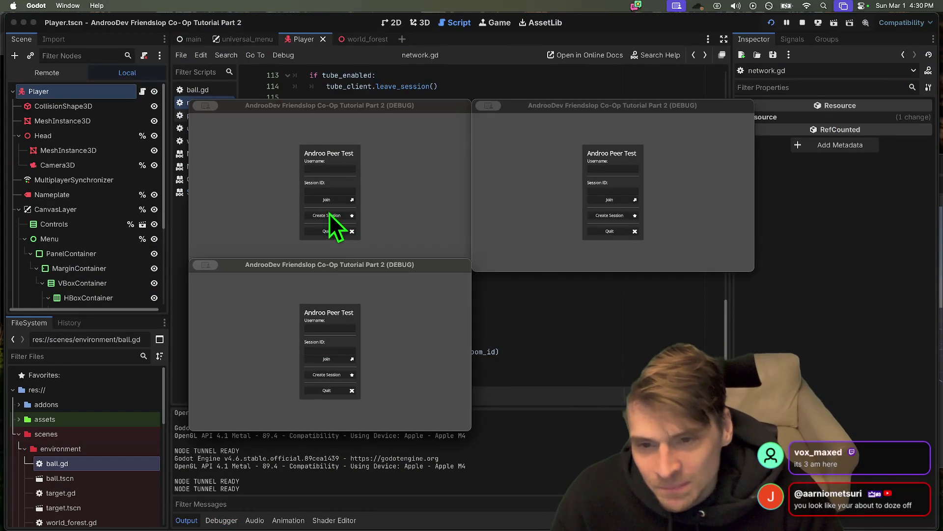
pyautogui.click(329, 213)
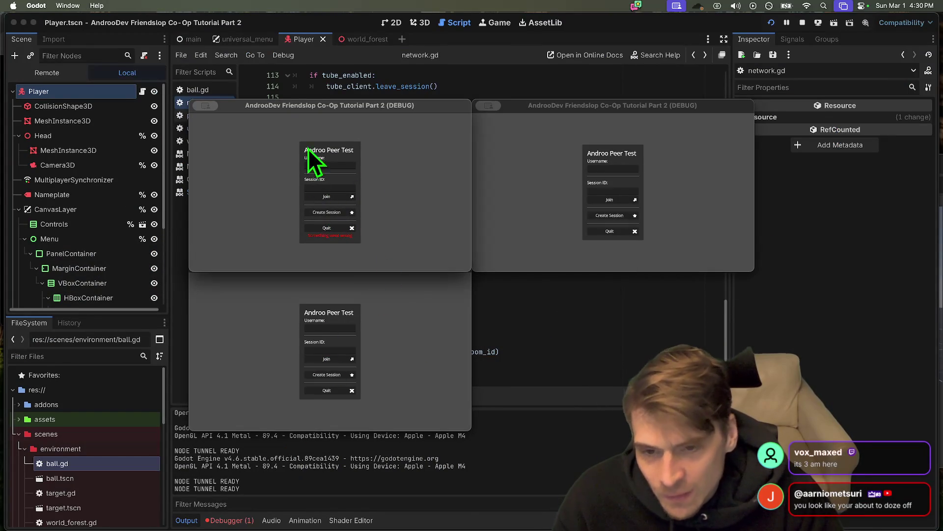
pyautogui.click(352, 211)
# Step: Join the hosted session from the third instance and fire a ball in-game
pyautogui.click(406, 332)
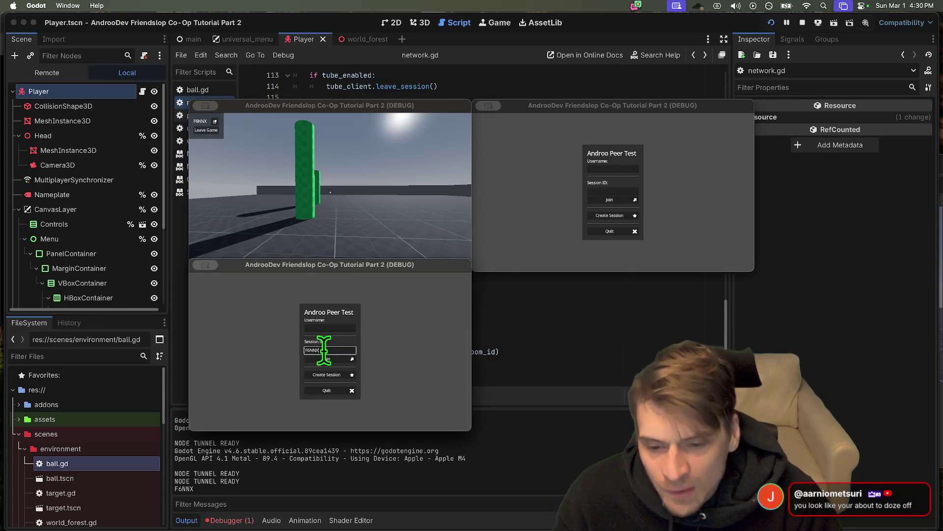
pyautogui.write('zz')
pyautogui.click(353, 358)
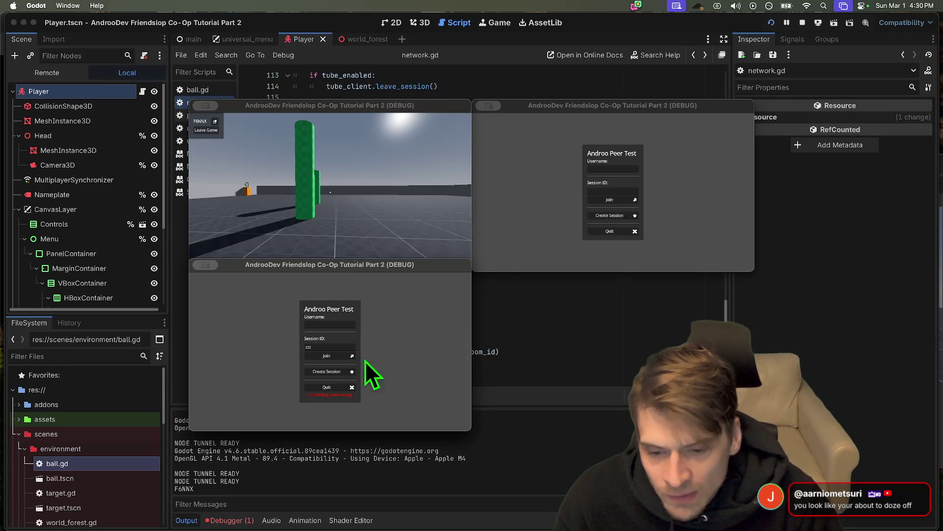
pyautogui.click(341, 356)
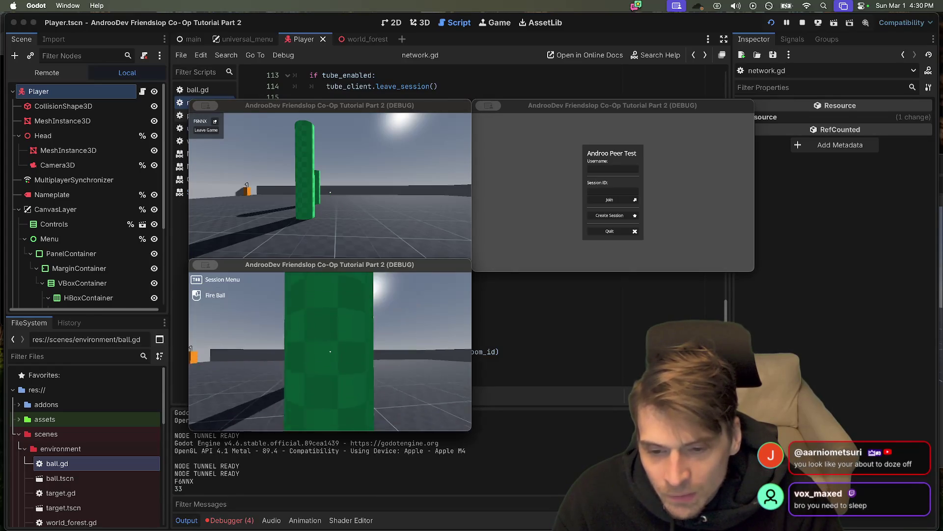
pyautogui.click(330, 351)
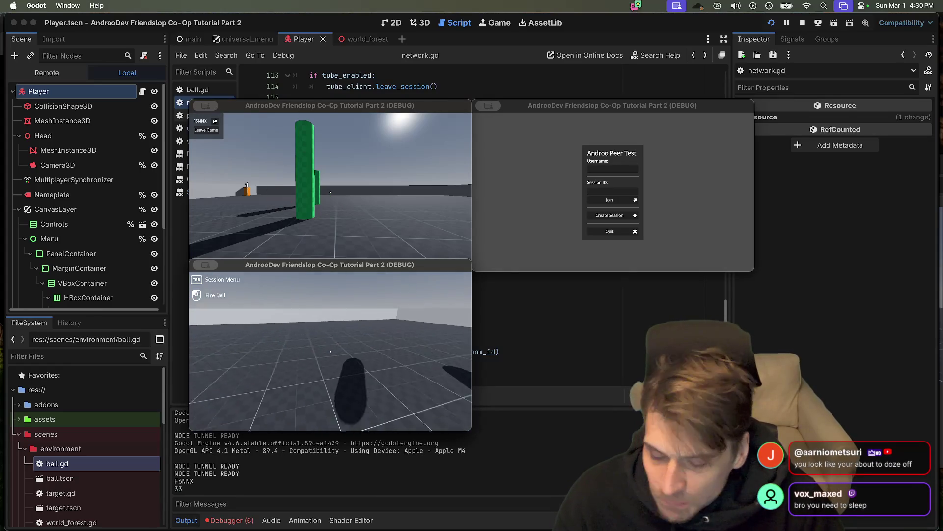
# Step: Review the debugger errors: process_simplify_path, Node not found, and Room not found relay
pyautogui.click(243, 519)
pyautogui.click(246, 519)
pyautogui.click(248, 519)
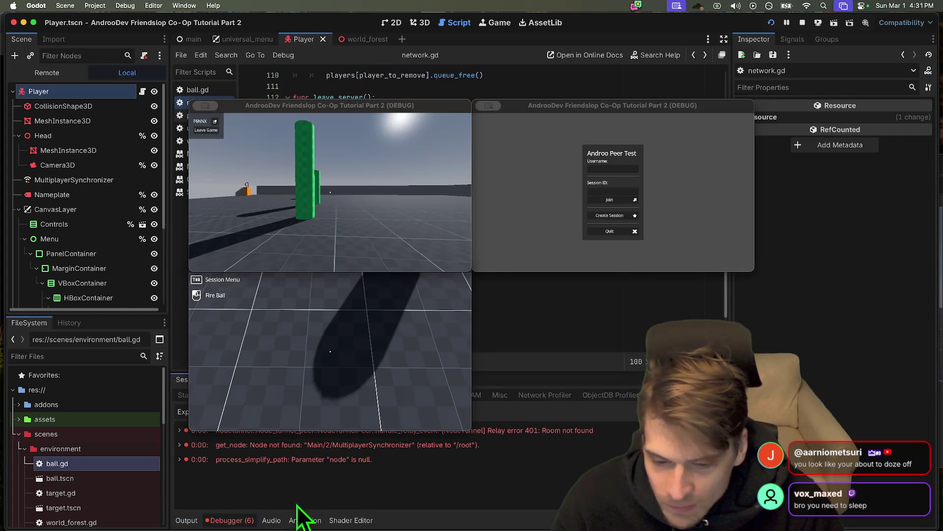
pyautogui.click(384, 319)
pyautogui.click(364, 458)
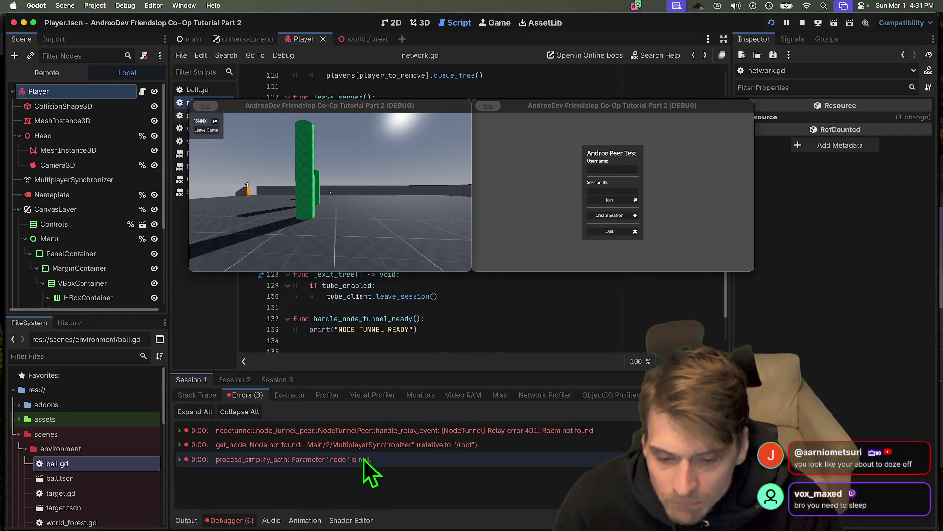
pyautogui.click(367, 445)
pyautogui.click(365, 430)
pyautogui.click(330, 198)
# Step: Rerun, host a new session, and join it from the third instance with the pasted ID
pyautogui.press('super+q')
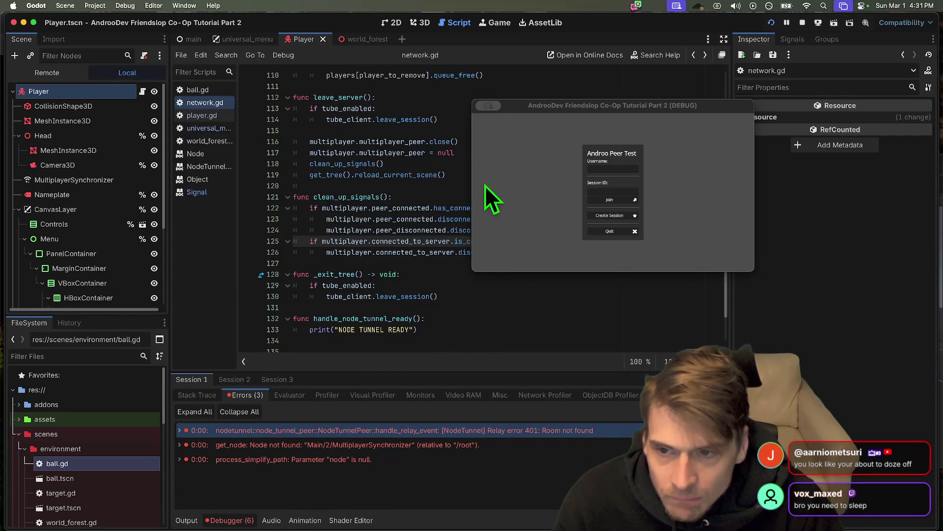
pyautogui.press('super+q')
pyautogui.press('super+b')
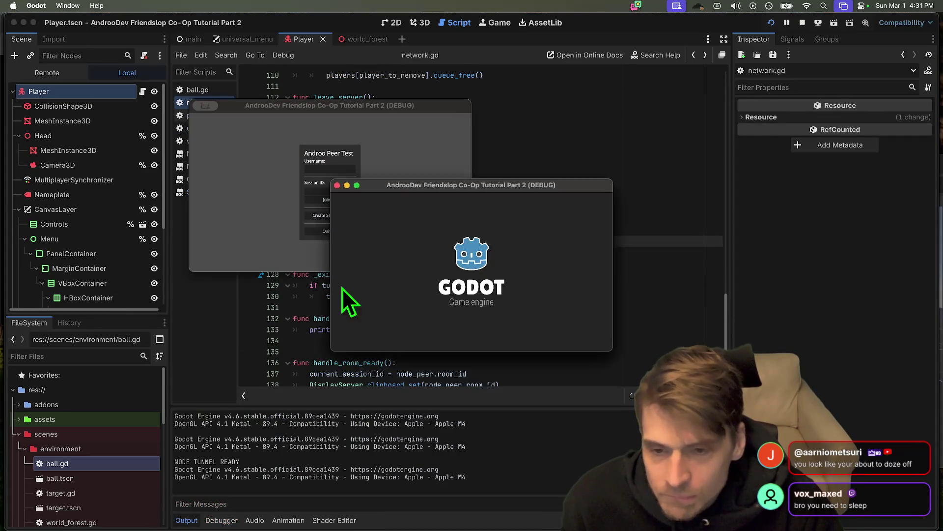
pyautogui.click(324, 218)
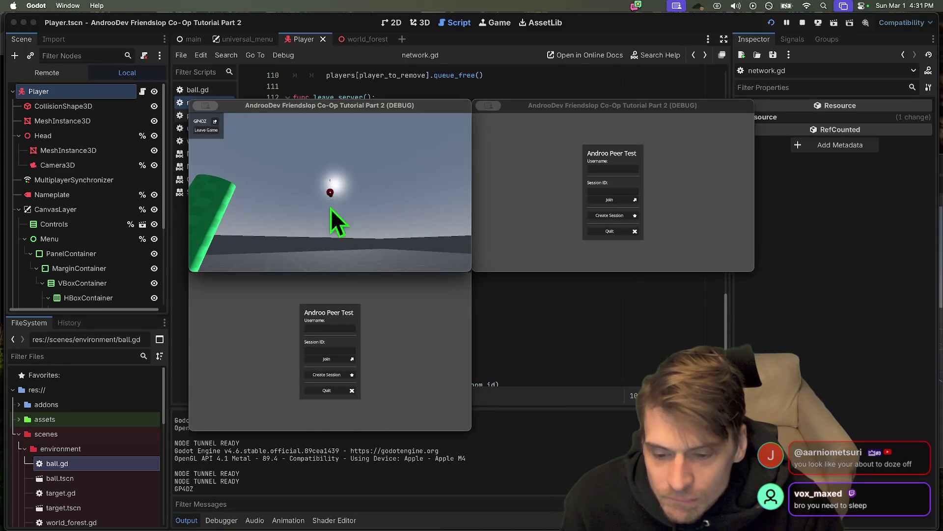
pyautogui.click(337, 352)
pyautogui.press('super+v')
pyautogui.click(342, 359)
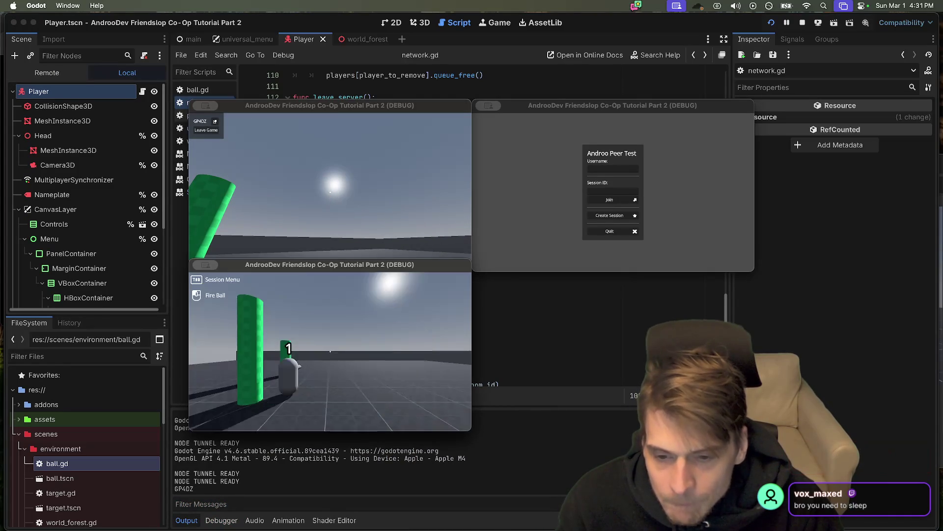
pyautogui.press('super+period')
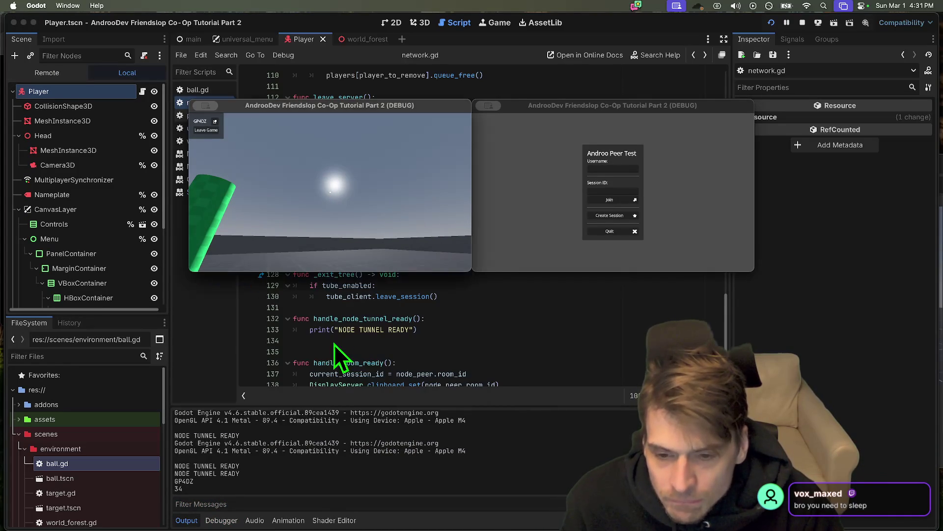
pyautogui.scroll(15, 444, 253)
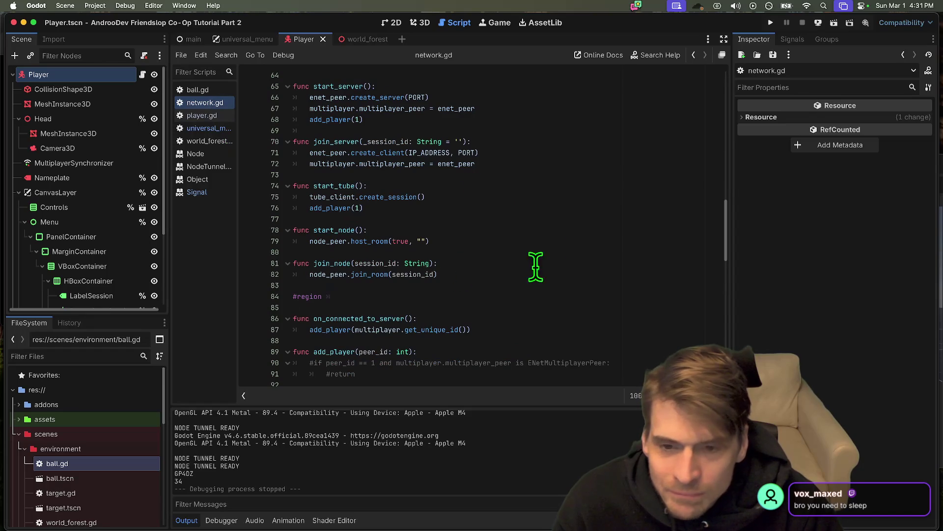
# Step: Open universal_menu.gd and inspect the add_world join code on the Network.join line
pyautogui.click(206, 129)
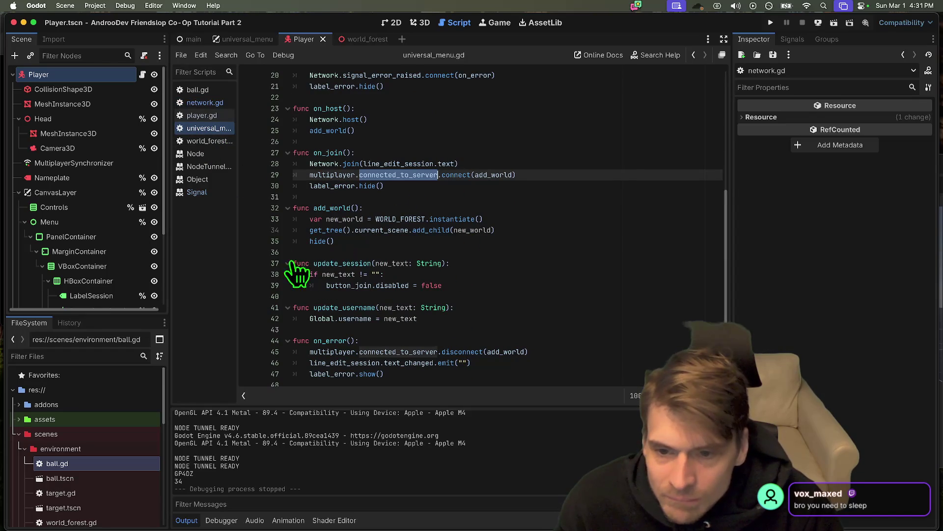
pyautogui.click(318, 162)
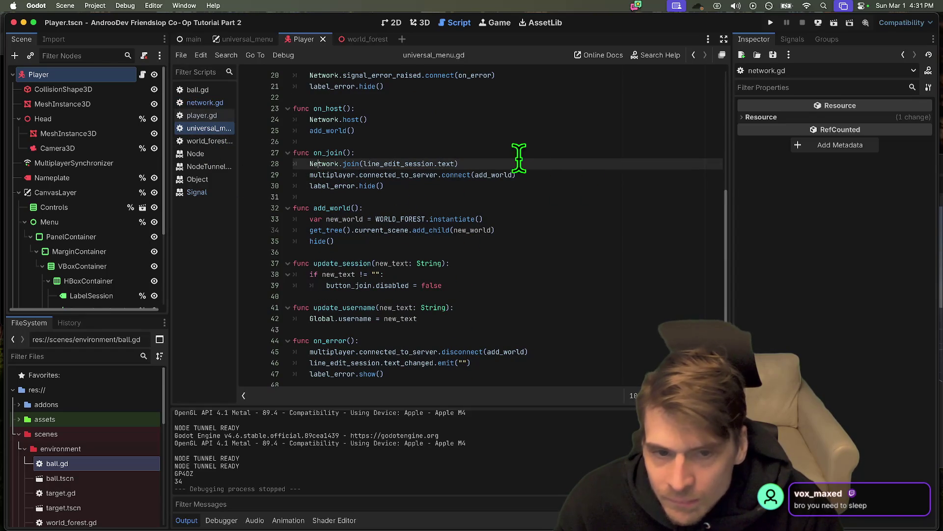
pyautogui.doubleClick(499, 174)
pyautogui.moveTo(498, 174); pyautogui.dragTo(347, 169)
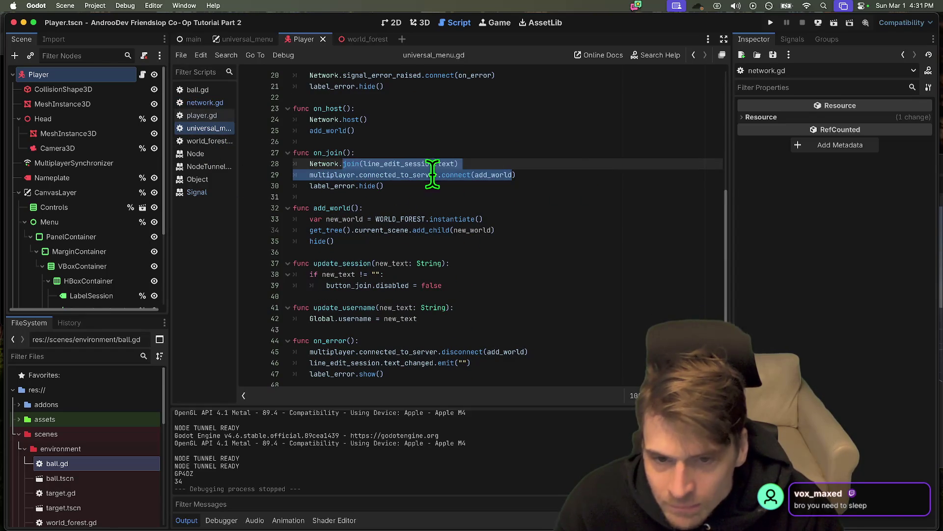
pyautogui.click(417, 174)
# Step: Run the project, host a session, and join from the second game after an invalid 'zzz' attempt
pyautogui.press('super+b')
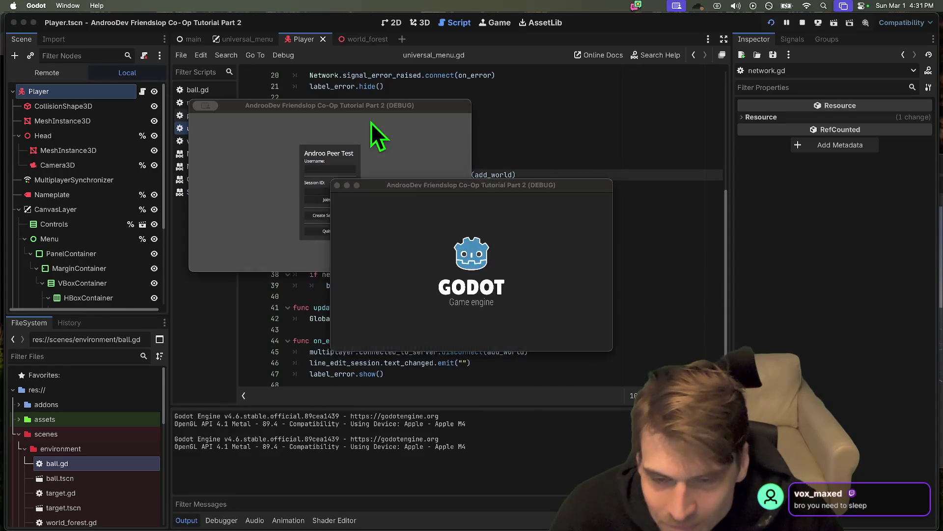
pyautogui.click(333, 215)
pyautogui.click(343, 350)
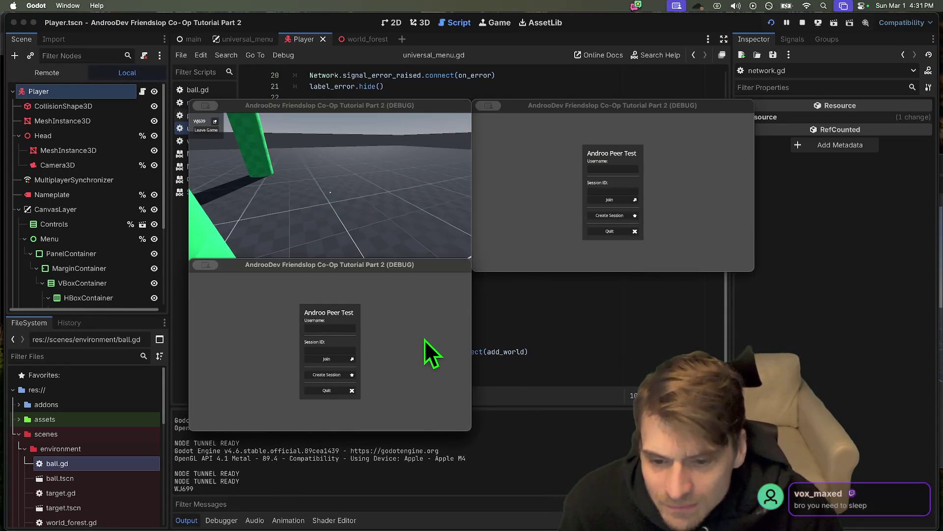
pyautogui.write('zzz')
pyautogui.click(343, 359)
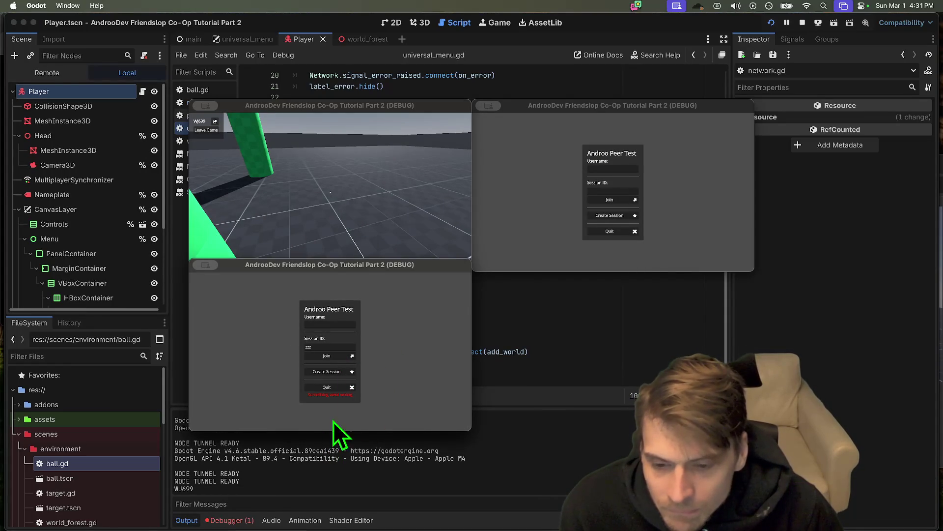
pyautogui.write('WJ699')
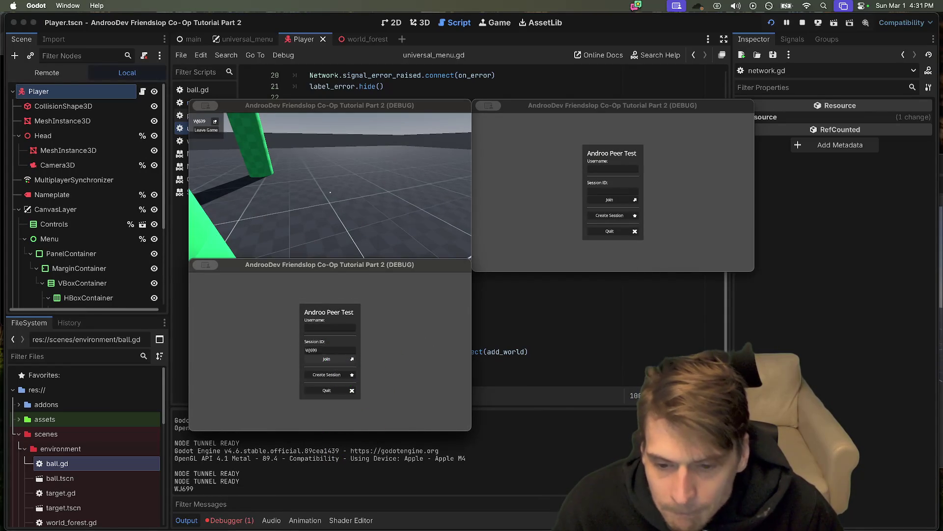
pyautogui.click(337, 357)
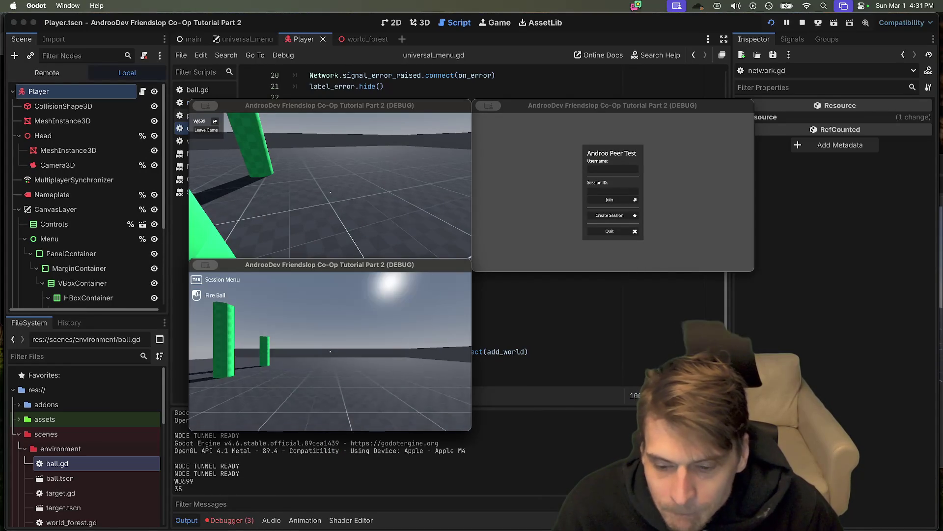
# Step: Move the joined game window right, check its errors, and fire fireballs toward the pillars
pyautogui.click(245, 520)
pyautogui.moveTo(332, 266); pyautogui.dragTo(724, 253)
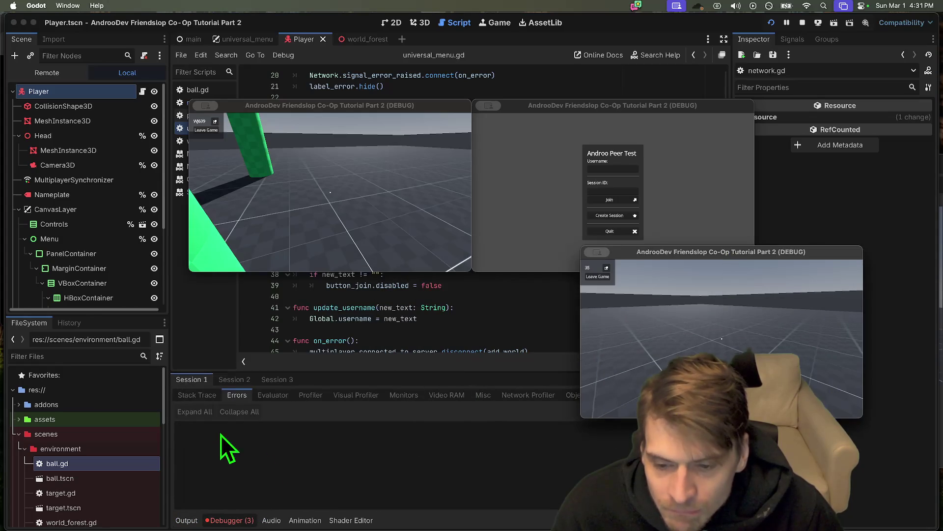
pyautogui.click(265, 379)
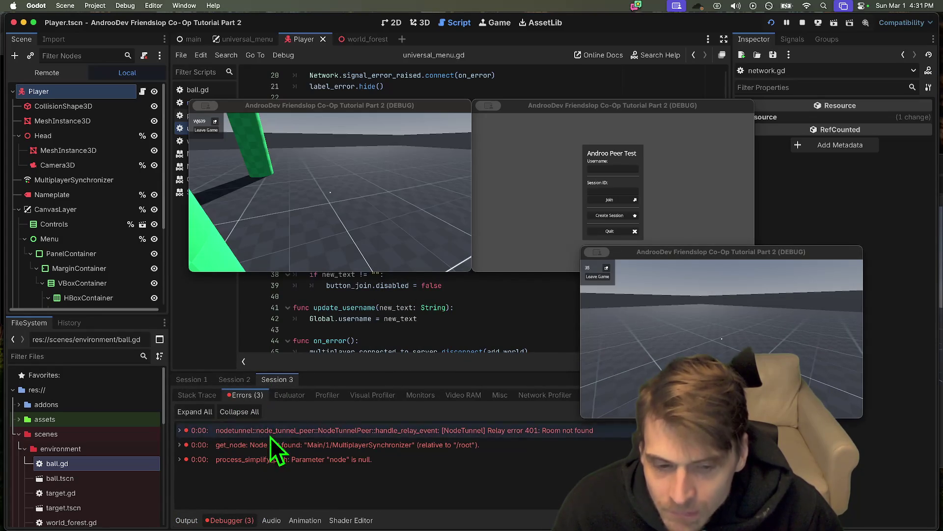
pyautogui.click(653, 337)
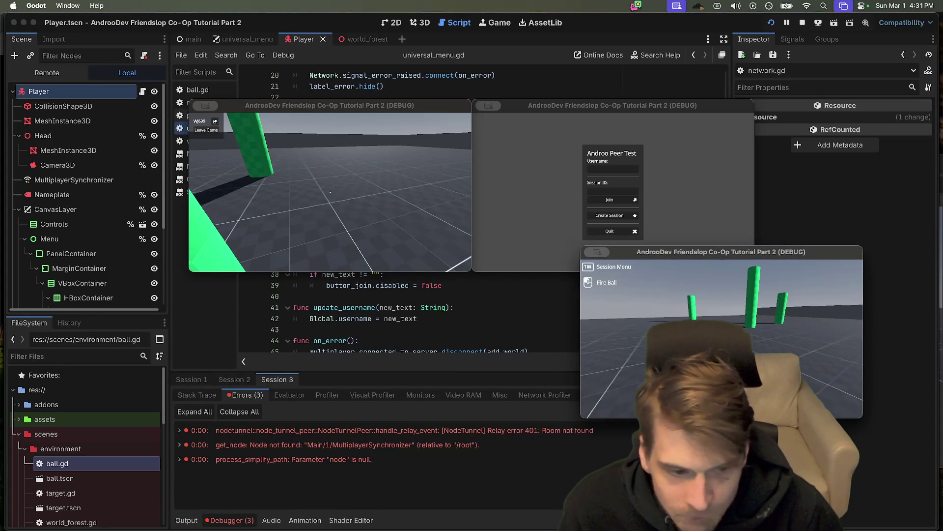
pyautogui.click(722, 339)
pyautogui.moveTo(722, 339)
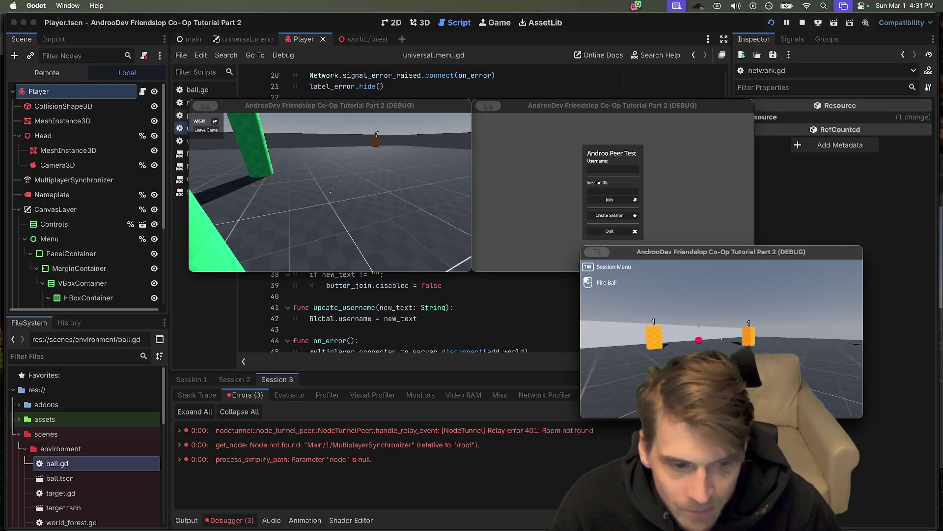
pyautogui.click(722, 339)
pyautogui.moveTo(721, 339)
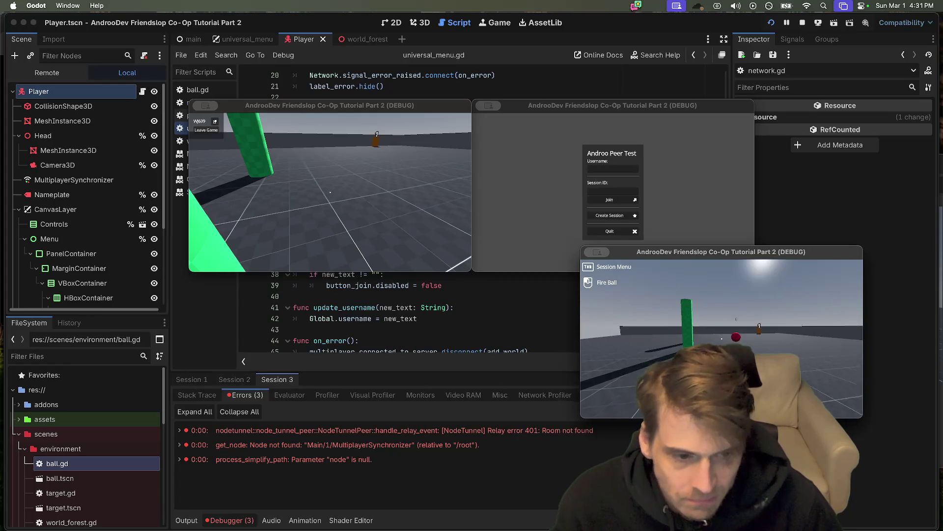
pyautogui.press('Tab')
pyautogui.click(354, 187)
pyautogui.press('Tab')
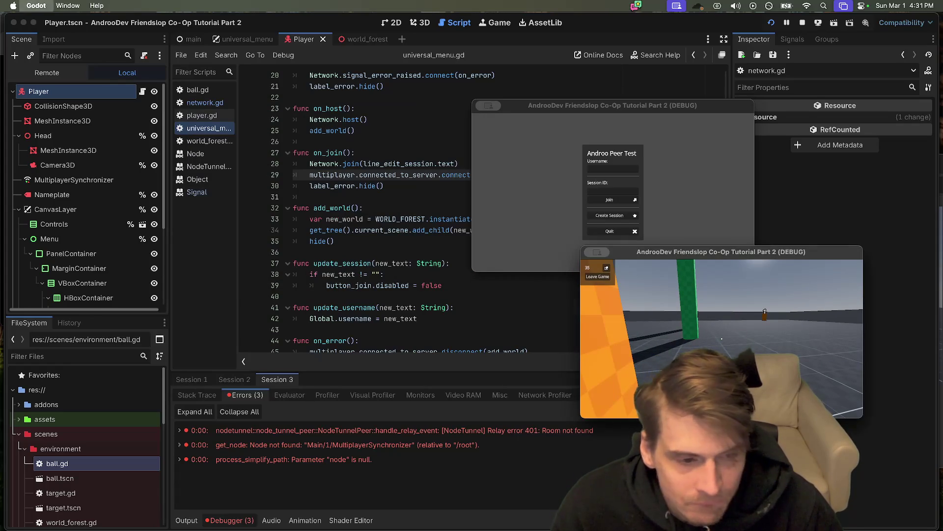
# Step: Rerun, host and join session 2W3B9, walk player 2 up to the host, then stop
pyautogui.press('super+b')
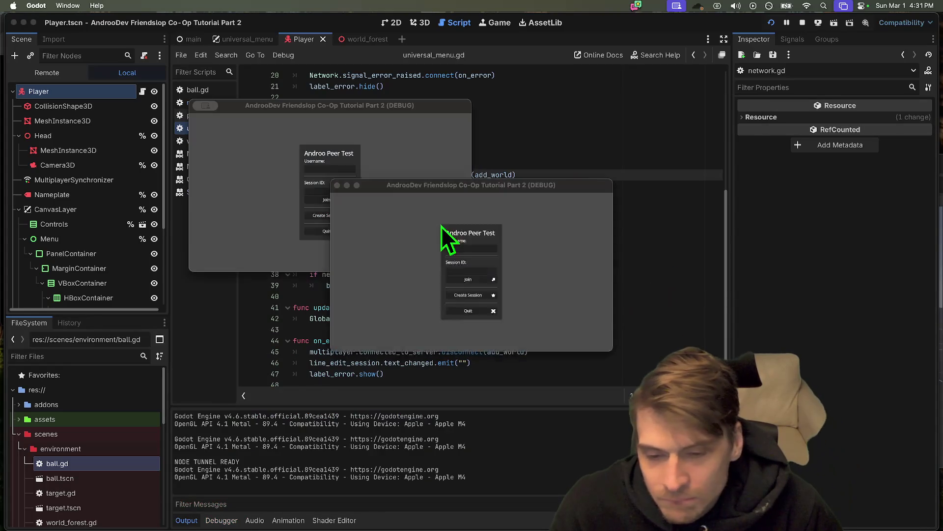
pyautogui.click(343, 216)
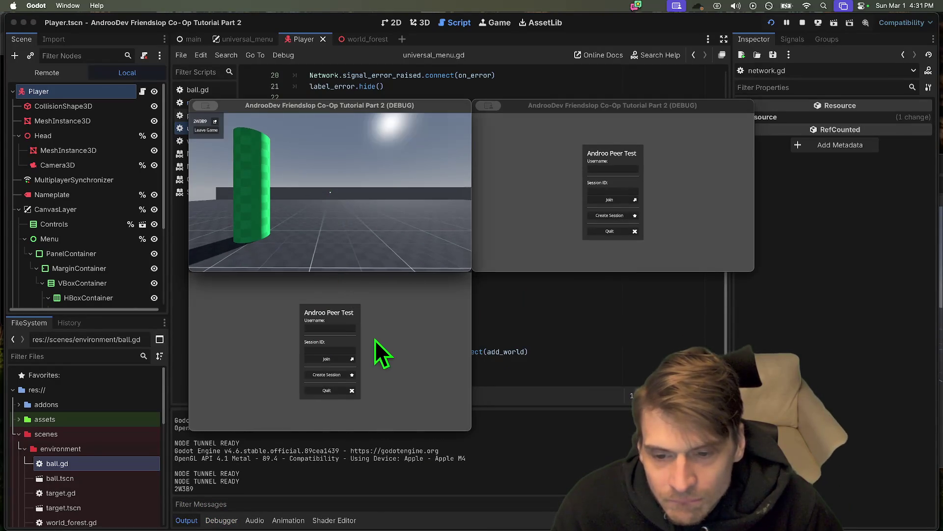
pyautogui.click(344, 362)
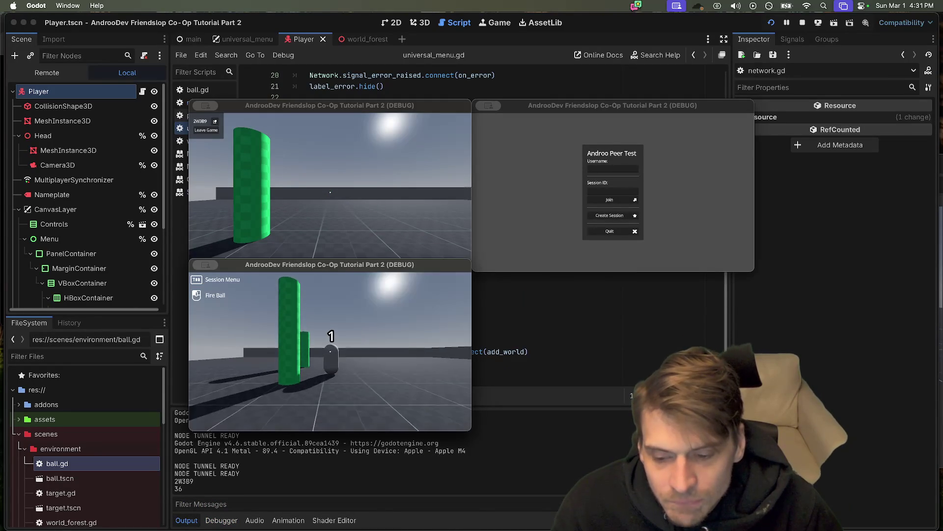
pyautogui.press('w')
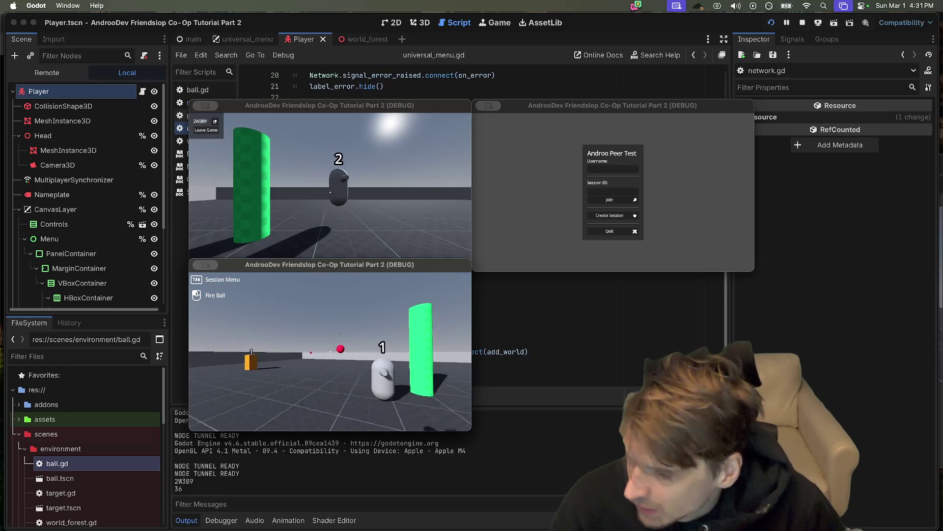
pyautogui.click(332, 352)
pyautogui.press('super+q')
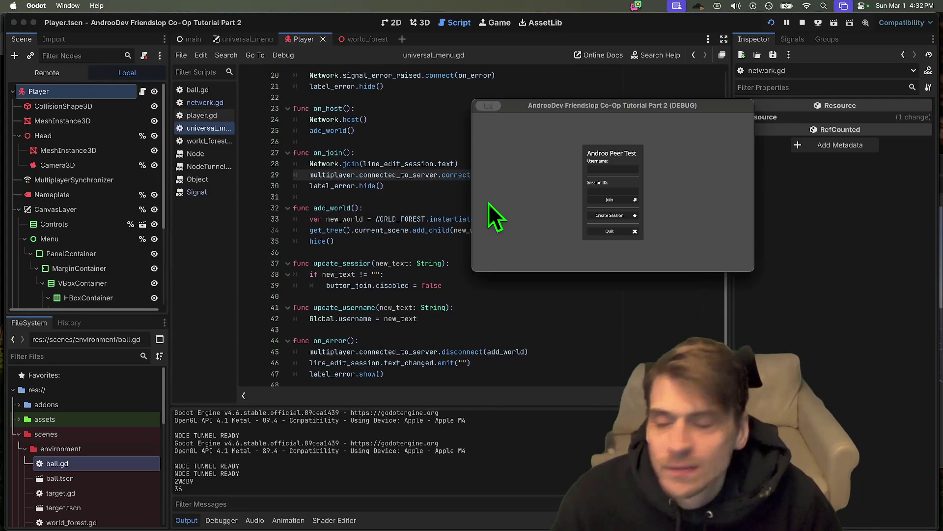
# Step: Stop the last game instance, remove the stray 4 on line 31, and save the menu script
pyautogui.press('super+q')
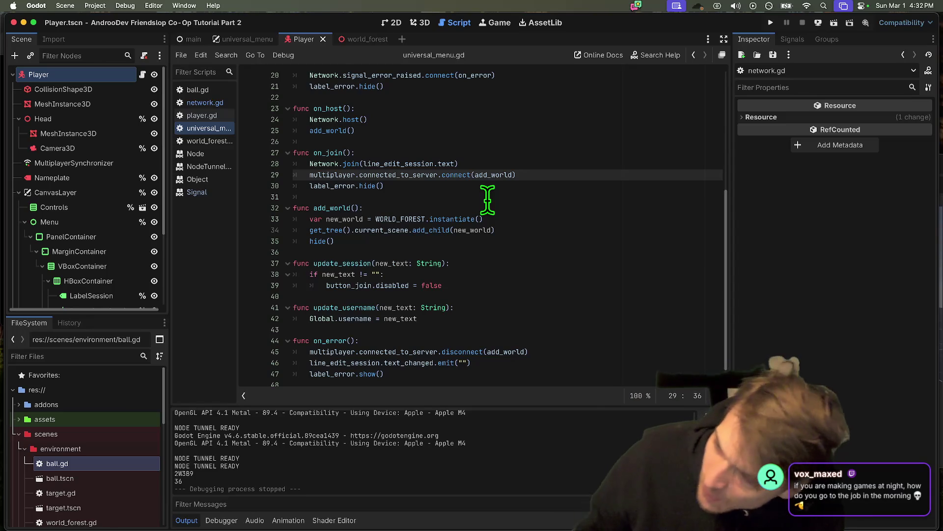
pyautogui.click(487, 196)
pyautogui.write('4')
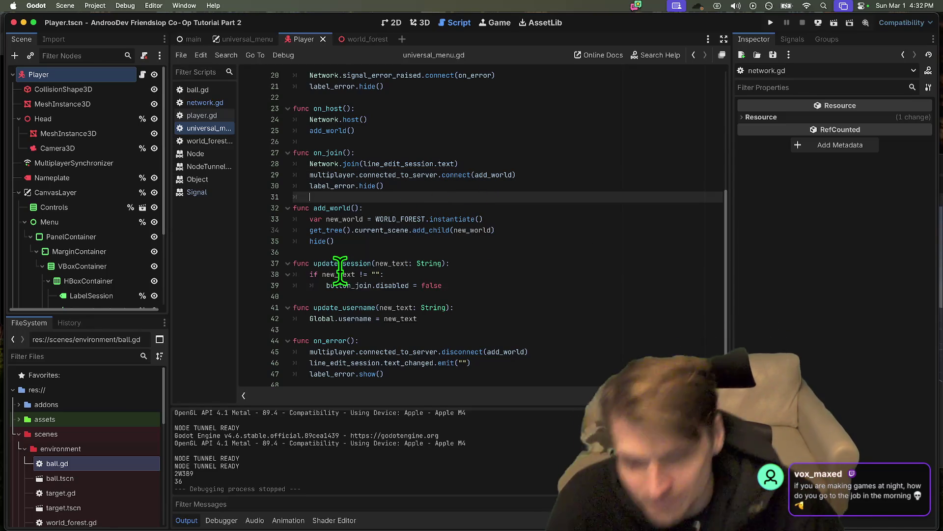
pyautogui.press('super+Tab')
pyautogui.rightClick(315, 276)
pyautogui.press('Escape')
pyautogui.press('super+z')
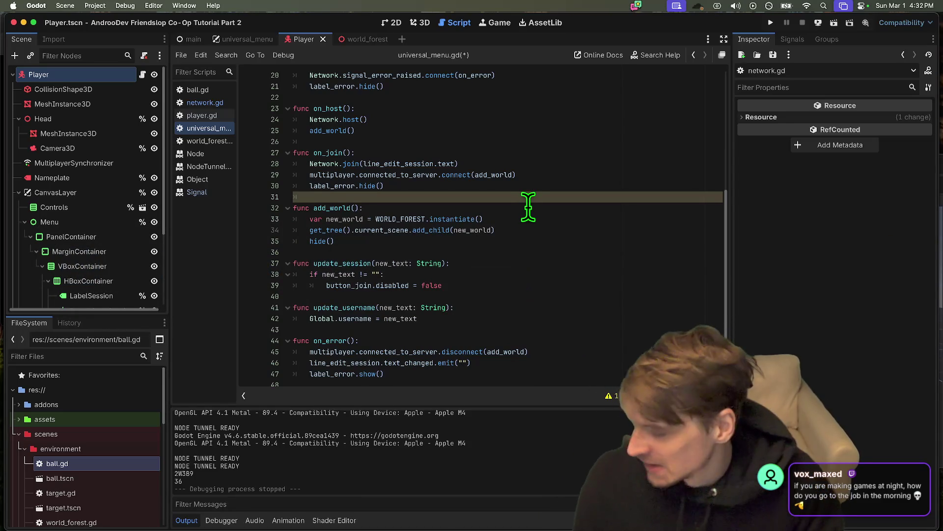
pyautogui.press('super+s')
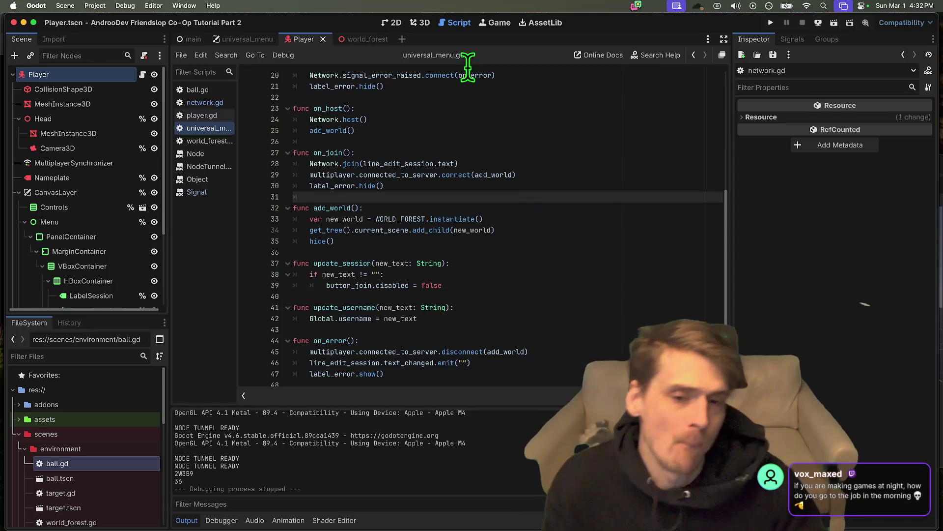
# Step: Save the scene and script again and inspect connected_to_server on line 29
pyautogui.press('Down')
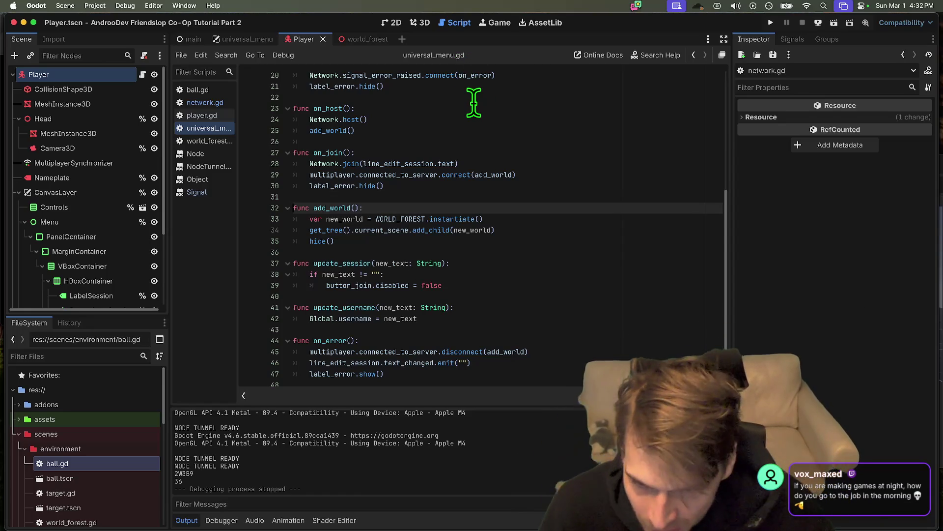
pyautogui.press('super+s')
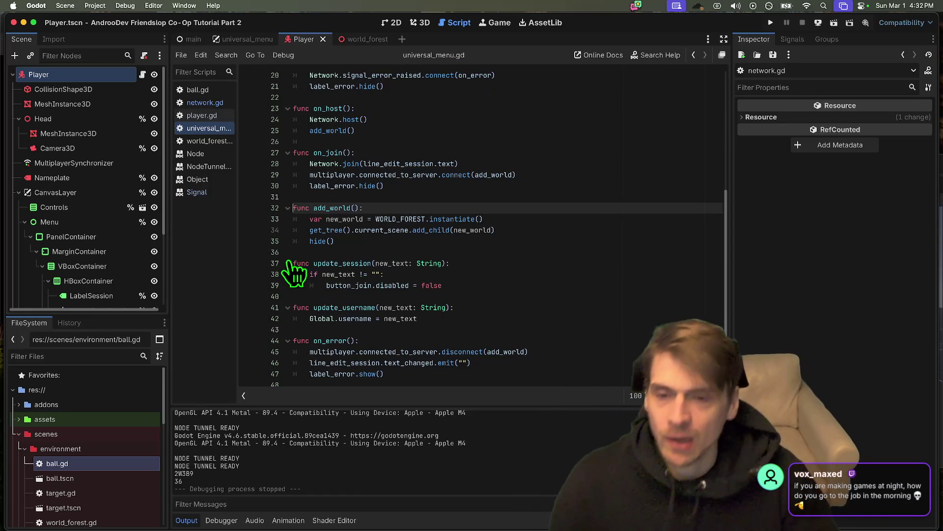
pyautogui.doubleClick(389, 176)
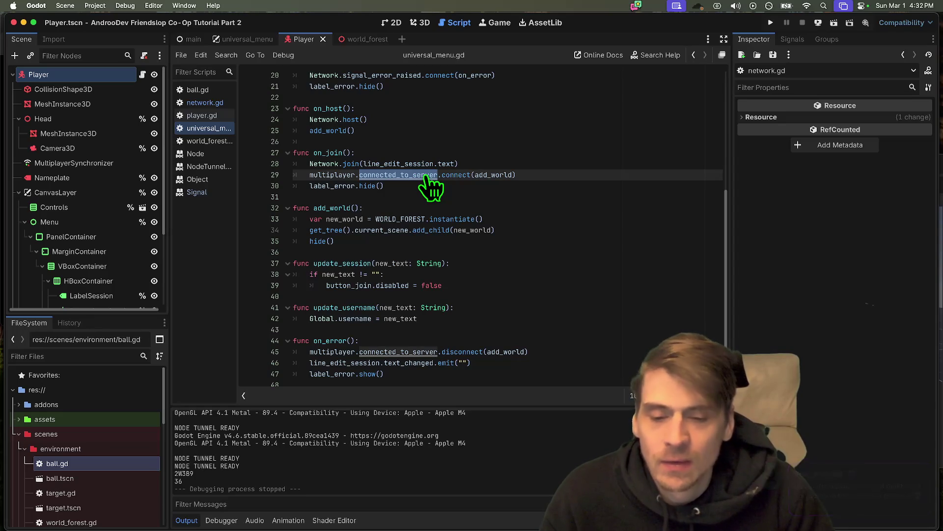
pyautogui.click(421, 173)
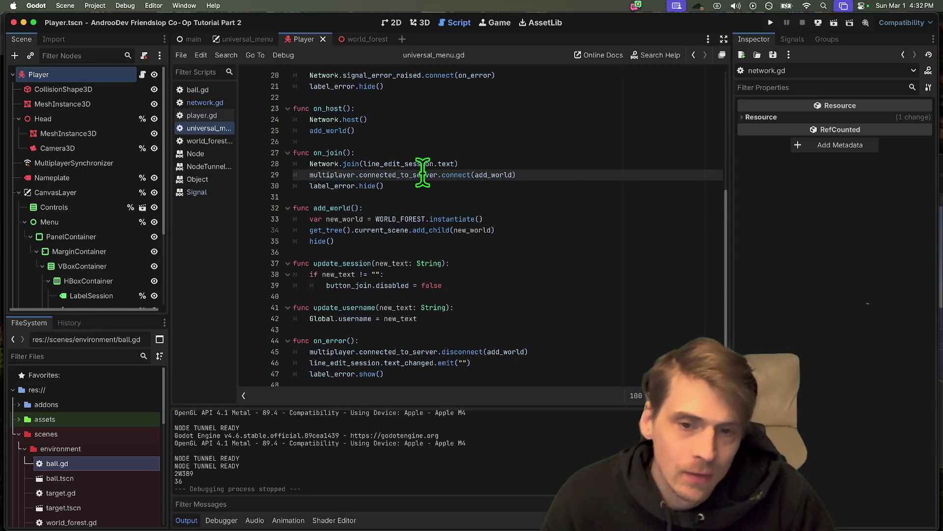
pyautogui.scroll(5, 468, 173)
pyautogui.rightClick(707, 177)
pyautogui.click(587, 174)
# Step: Delete the connect(add_world) line, restore it with undo, and launch three debug instances
pyautogui.click(559, 337)
pyautogui.tripleClick(559, 336)
pyautogui.scroll(-5, 558, 252)
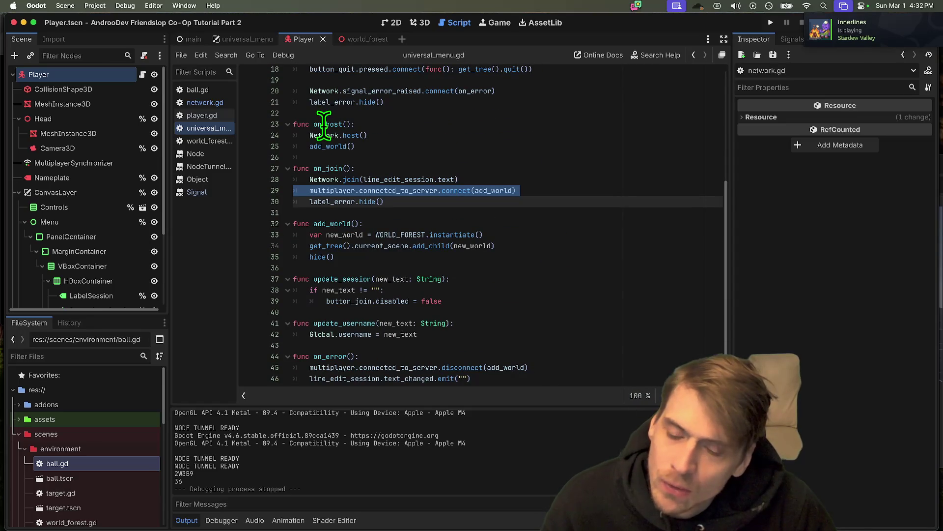
pyautogui.scroll(6, 324, 123)
pyautogui.press('super+s')
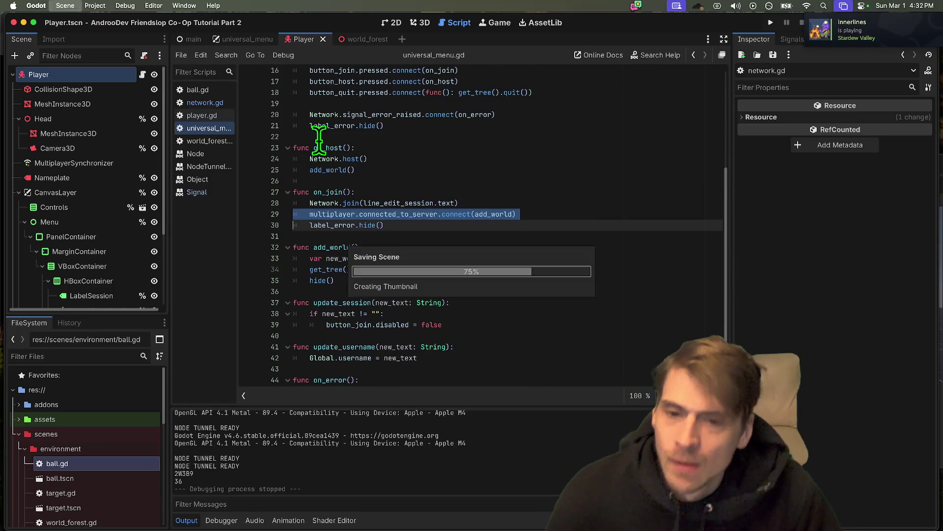
pyautogui.press('BackSpace')
pyautogui.press('super+z')
pyautogui.press('super+z')
pyautogui.press('super+z')
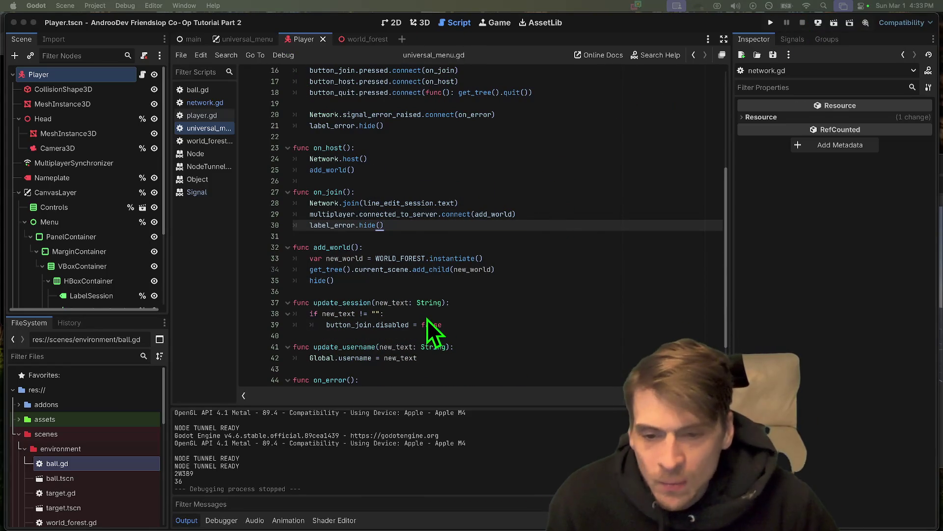
pyautogui.click(467, 315)
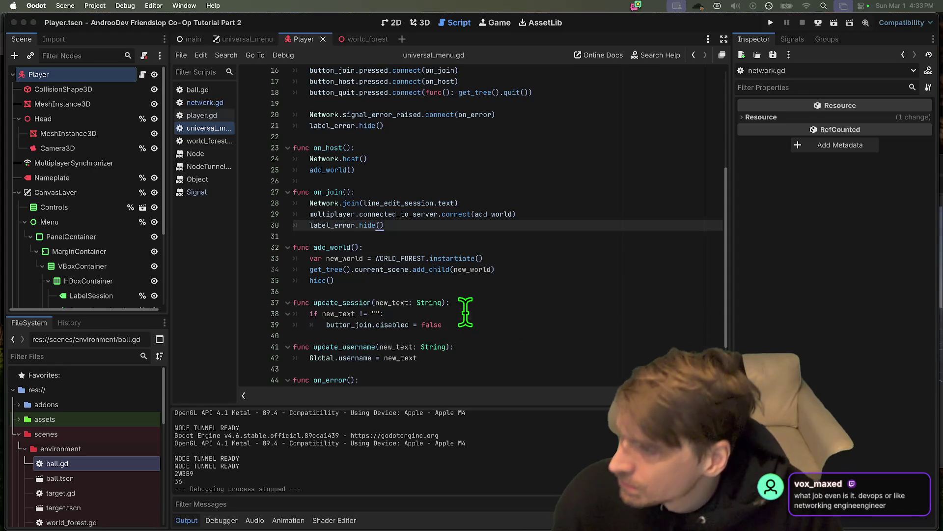
pyautogui.press('super+b')
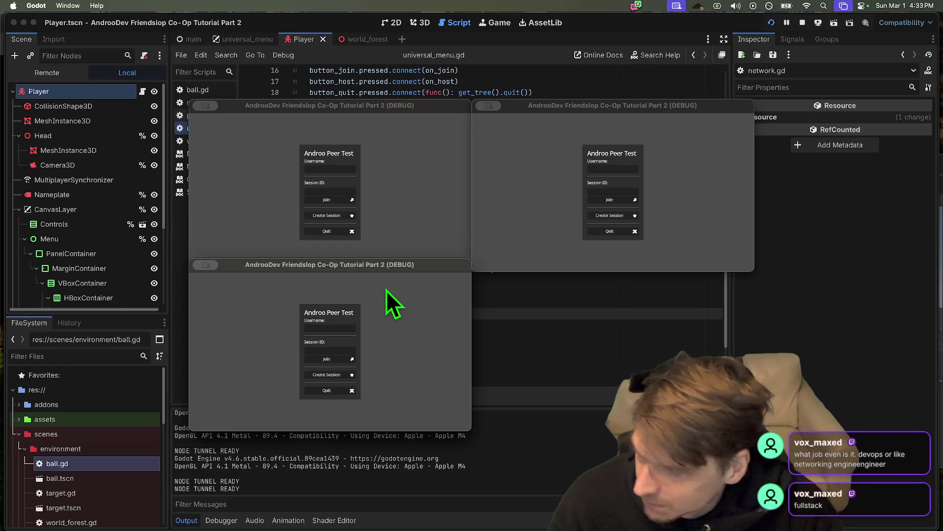
# Step: Bring each of the three debug game windows to the front in turn
pyautogui.click(426, 231)
pyautogui.click(435, 262)
pyautogui.click(437, 236)
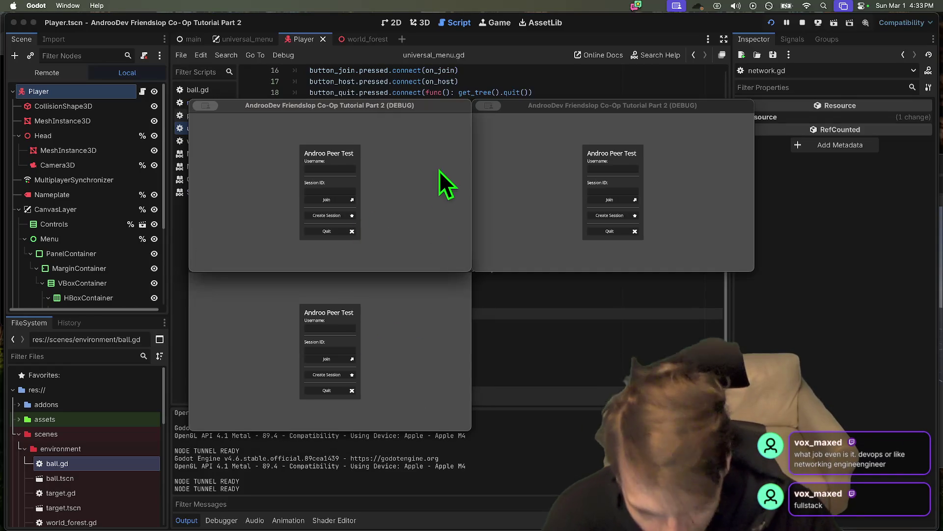
pyautogui.click(431, 343)
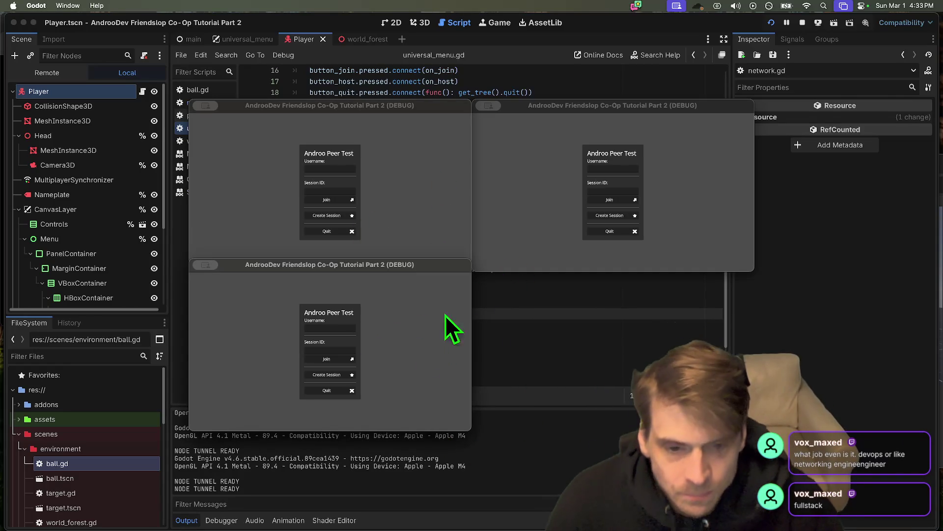
pyautogui.click(368, 137)
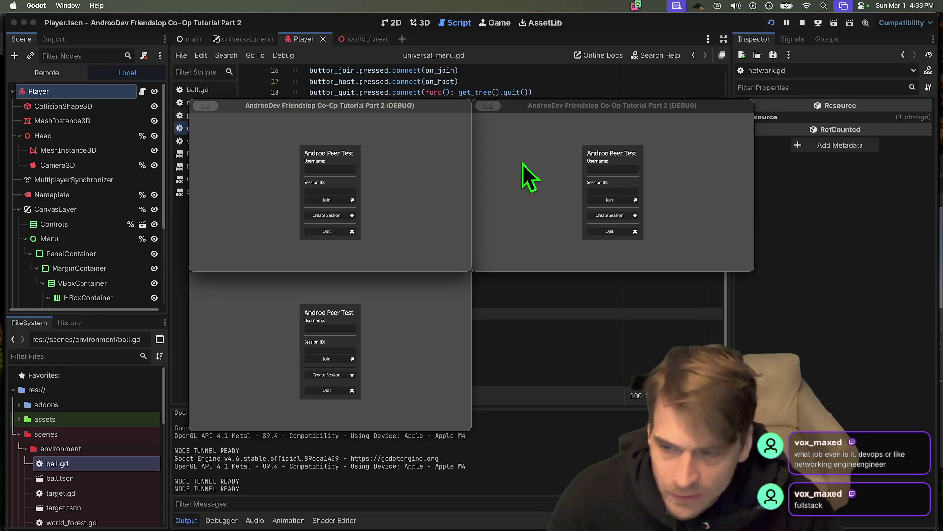
pyautogui.click(493, 174)
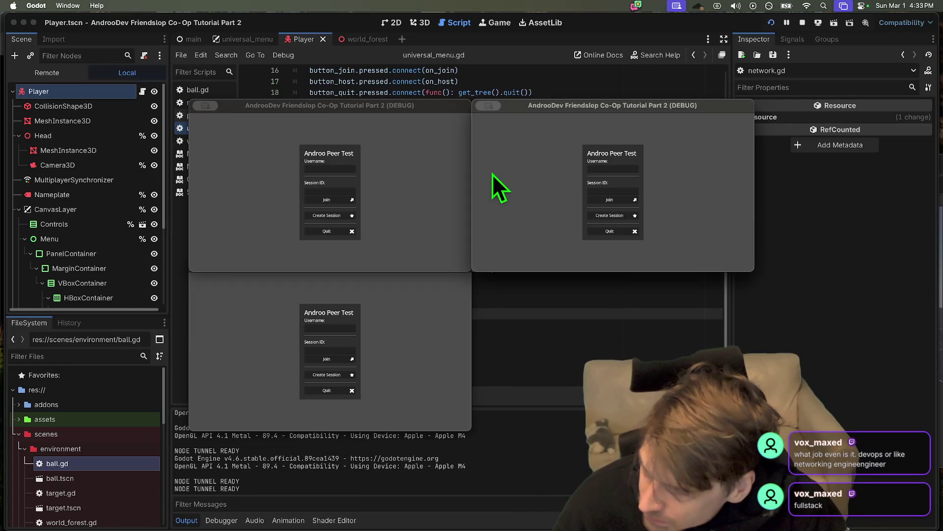
pyautogui.click(430, 272)
pyautogui.click(394, 237)
pyautogui.click(456, 360)
# Step: Host a session from the lower instance, fire three balls including at the orange board, then stop
pyautogui.click(337, 380)
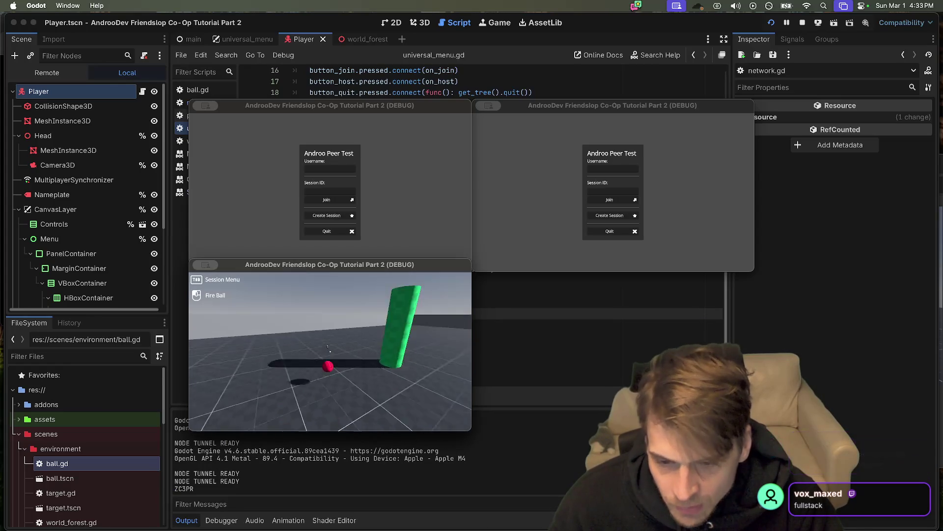
pyautogui.click(330, 352)
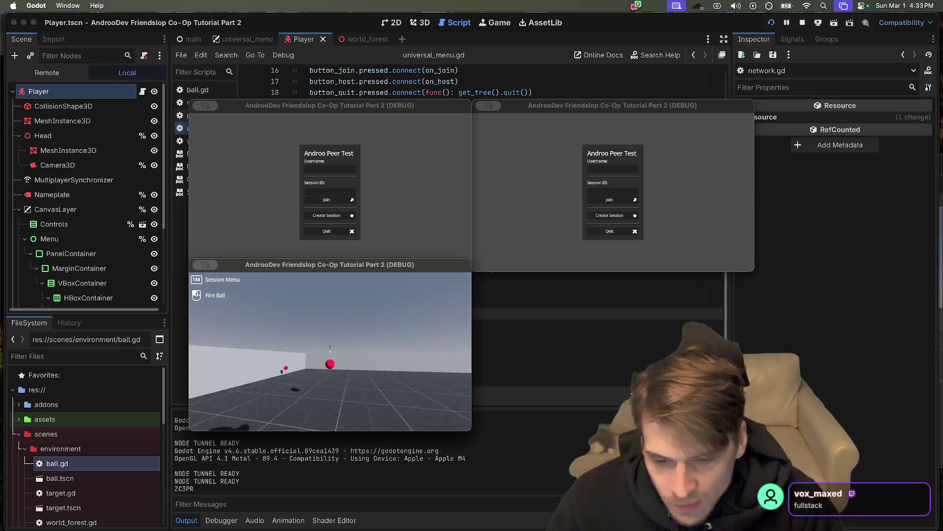
pyautogui.click(330, 352)
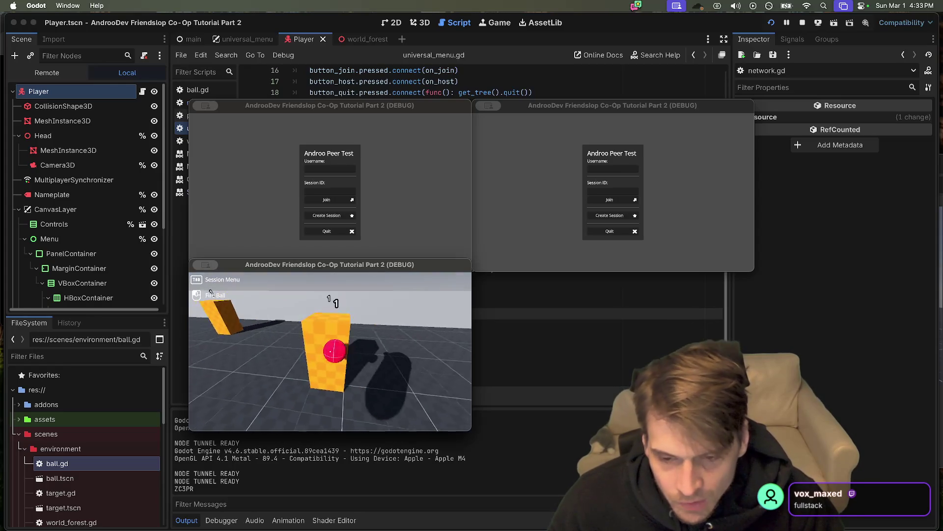
pyautogui.click(331, 352)
pyautogui.press('Escape')
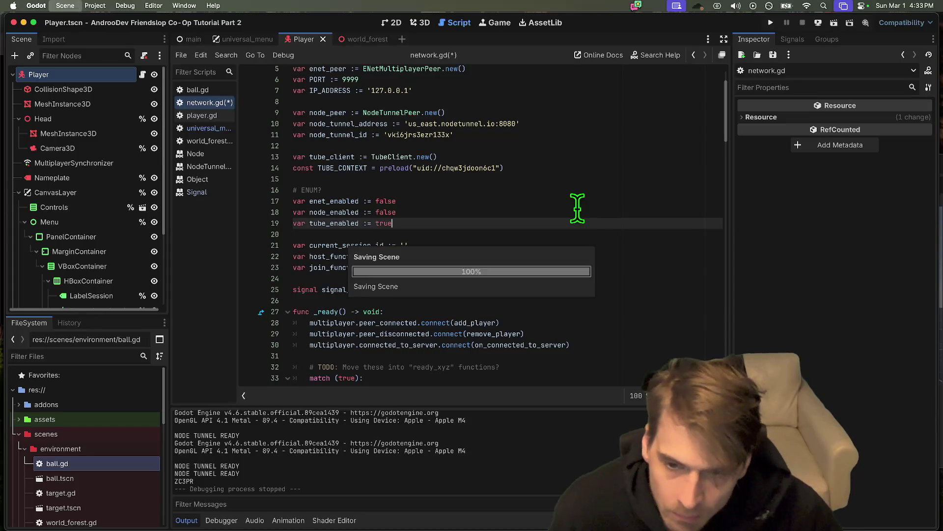
# Step: Rerun and host from the top-left instance, hit the signaling tracker error, then stop the game
pyautogui.press('super+b')
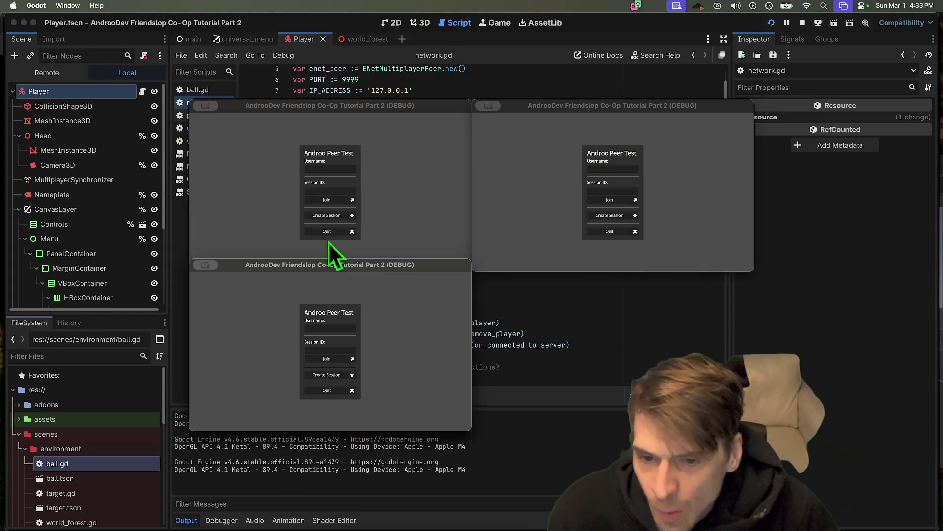
pyautogui.click(329, 216)
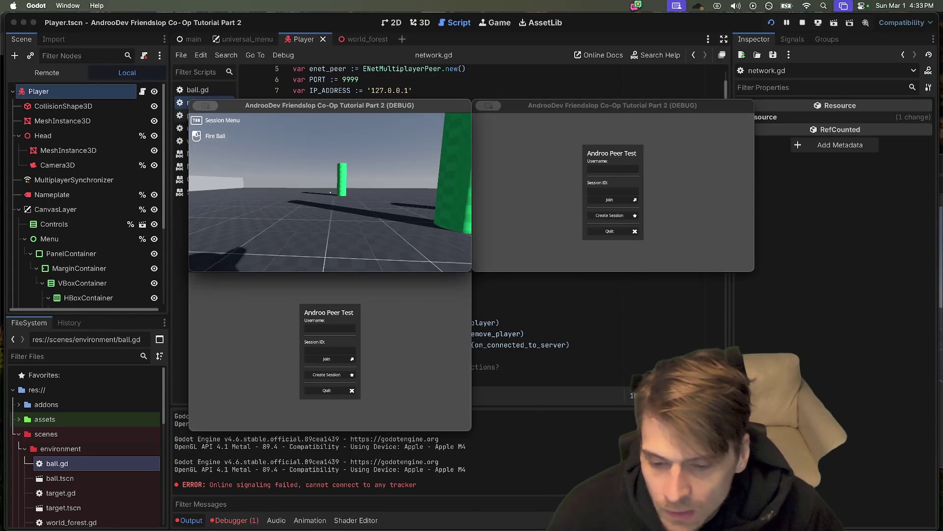
pyautogui.press('Escape')
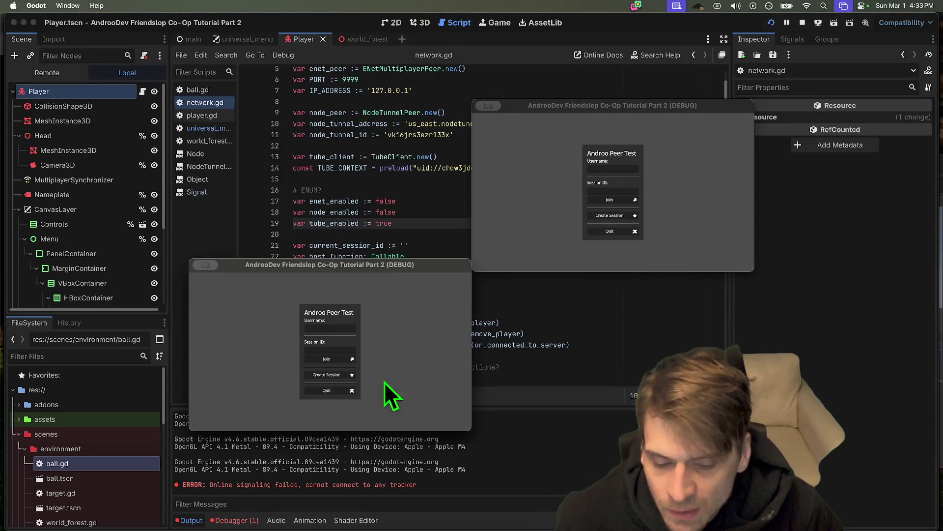
pyautogui.click(352, 390)
pyautogui.click(610, 231)
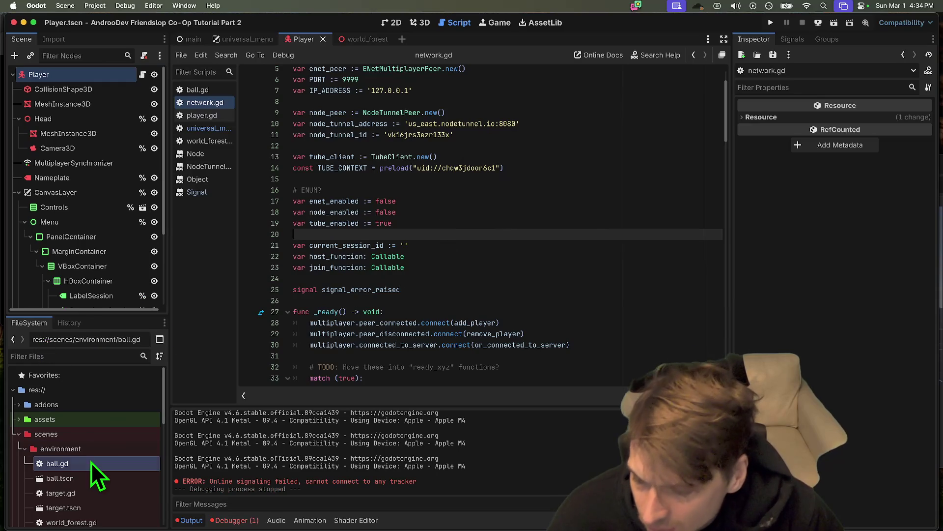
# Step: Leave Godot for Firefox showing the admesh.cloud homepage
pyautogui.scroll(-3, 105, 457)
pyautogui.scroll(3, 95, 474)
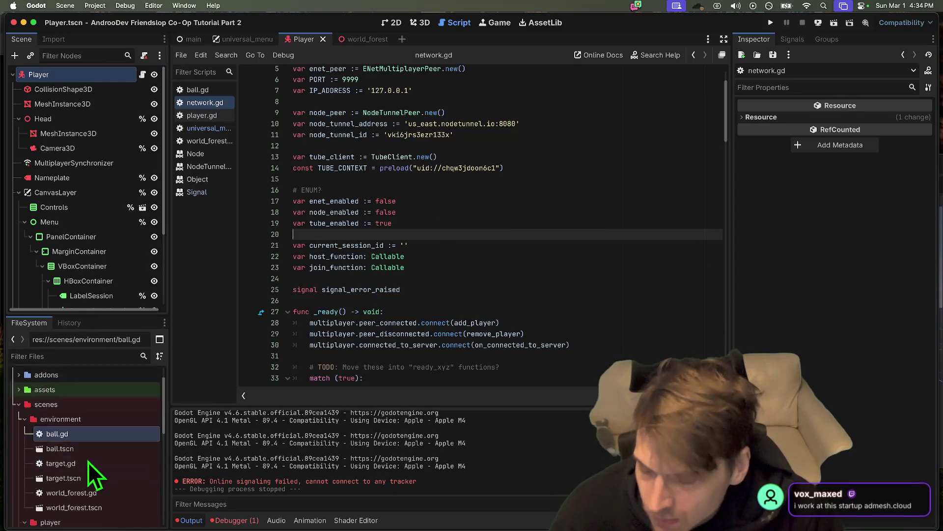
pyautogui.click(67, 357)
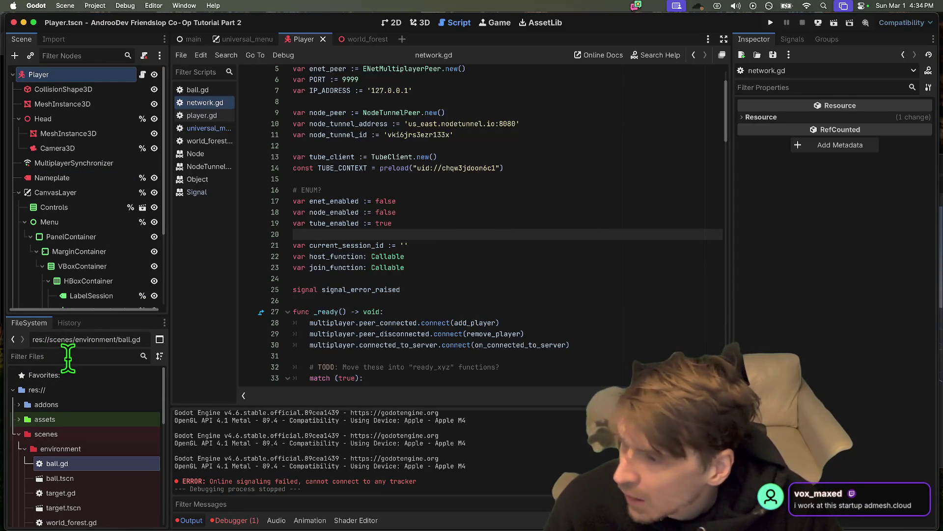
pyautogui.press('super+Tab')
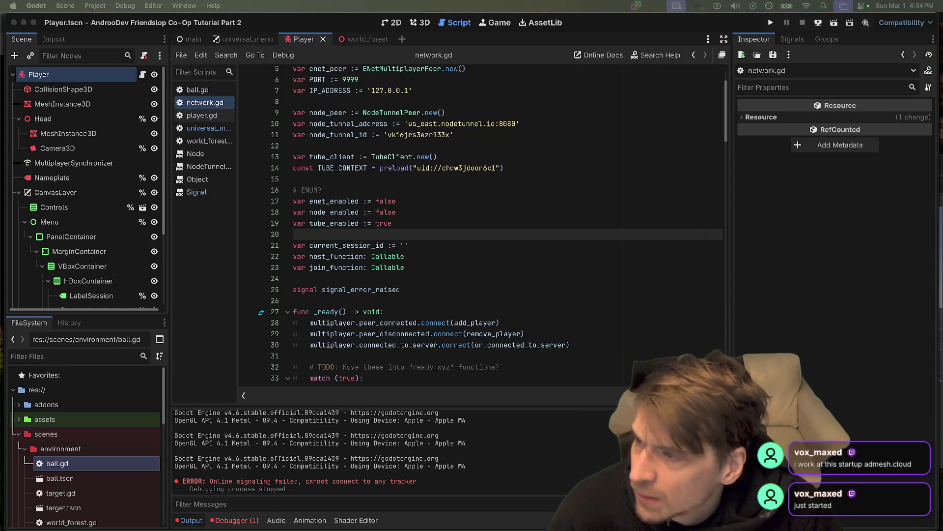
pyautogui.press('Return')
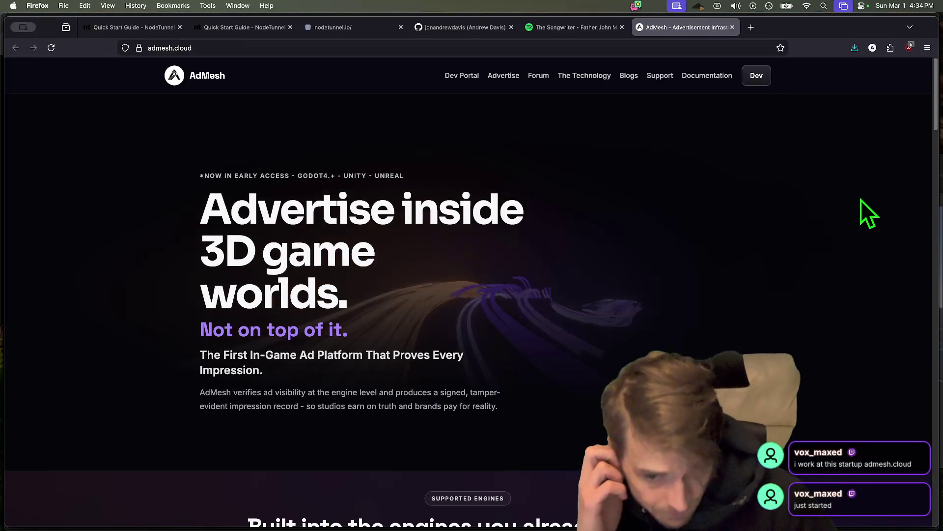
# Step: Scroll down through the AdMesh landing page at admesh.cloud in Firefox
pyautogui.scroll(-3, 492, 249)
pyautogui.scroll(-10, 486, 235)
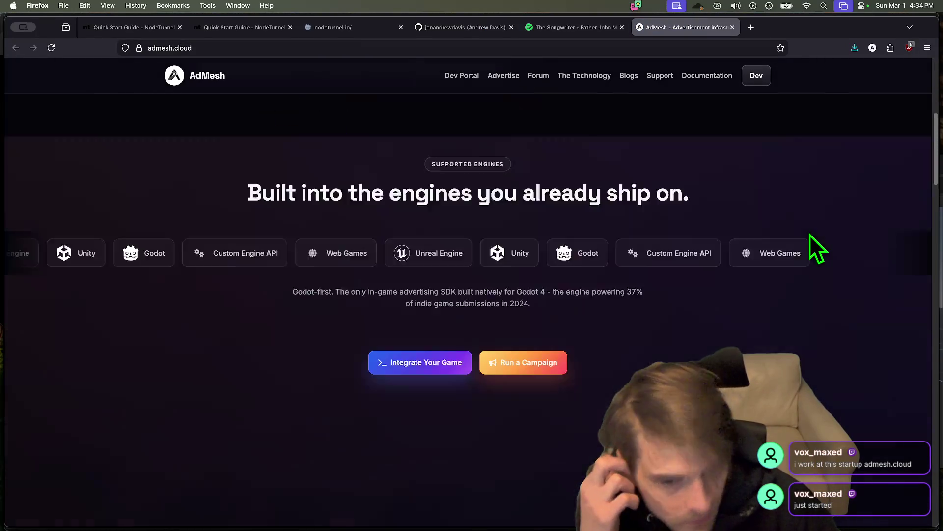
pyautogui.scroll(5, 776, 243)
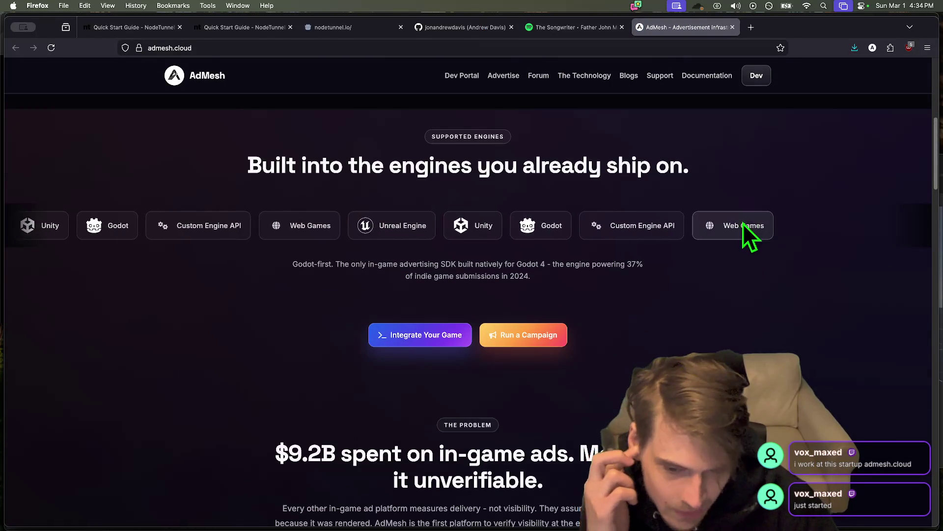
pyautogui.scroll(-8, 744, 236)
pyautogui.scroll(-5, 697, 258)
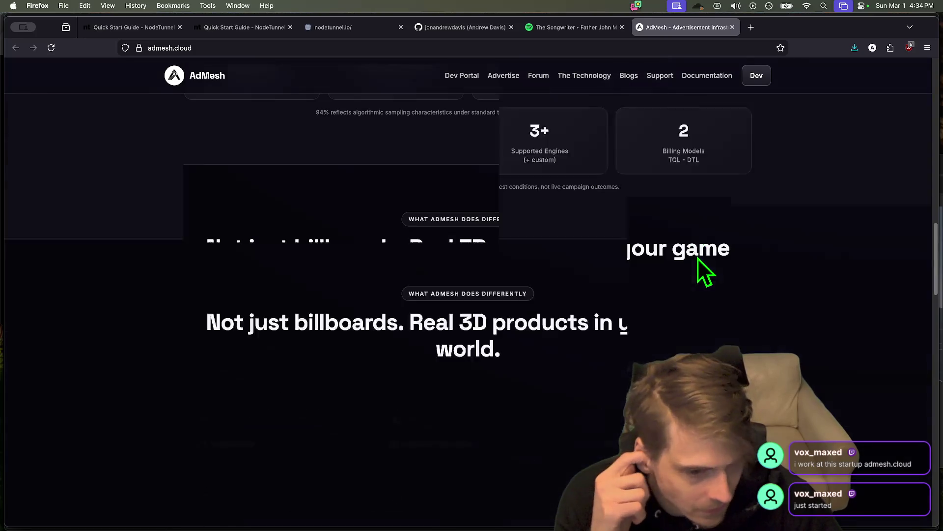
pyautogui.scroll(-7, 697, 251)
pyautogui.scroll(-12, 700, 263)
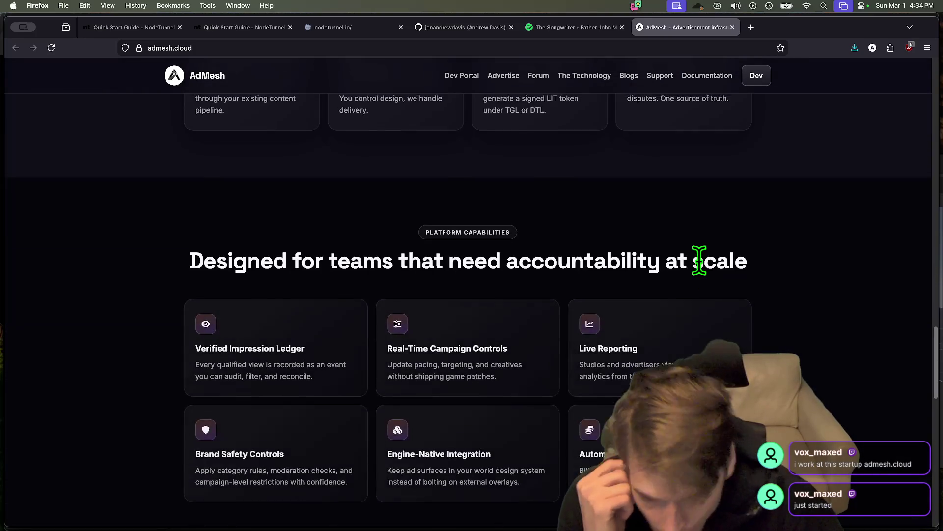
pyautogui.scroll(-7, 693, 265)
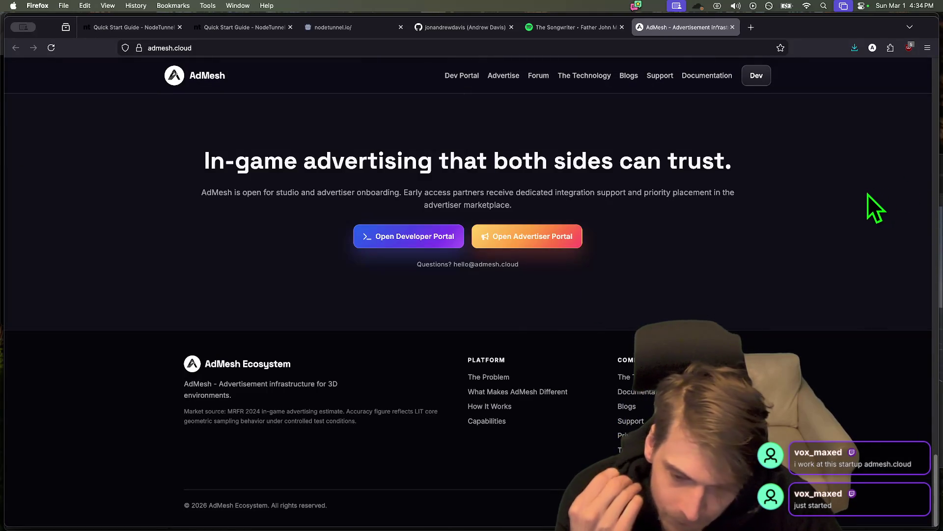
# Step: Scroll back to the supported engines heading, select part of it, and return to Godot
pyautogui.scroll(15, 910, 267)
pyautogui.scroll(12, 901, 275)
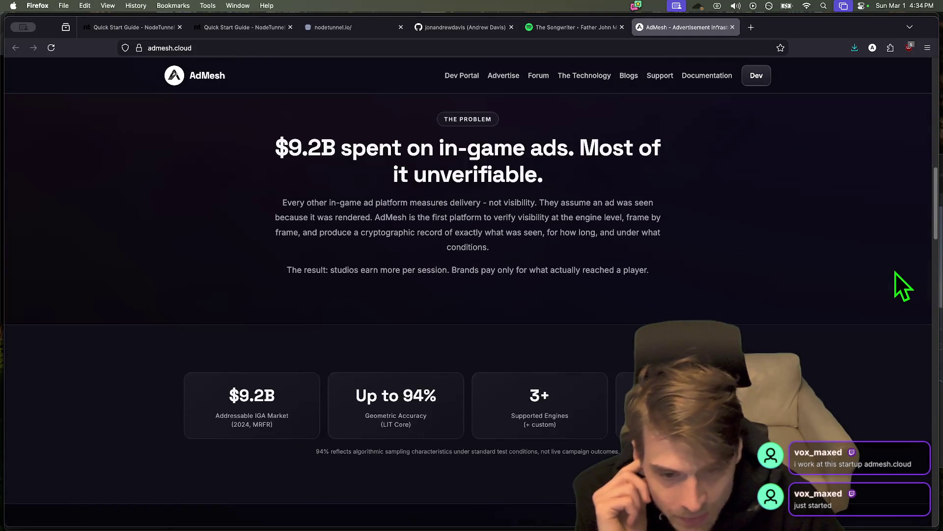
pyautogui.scroll(10, 892, 273)
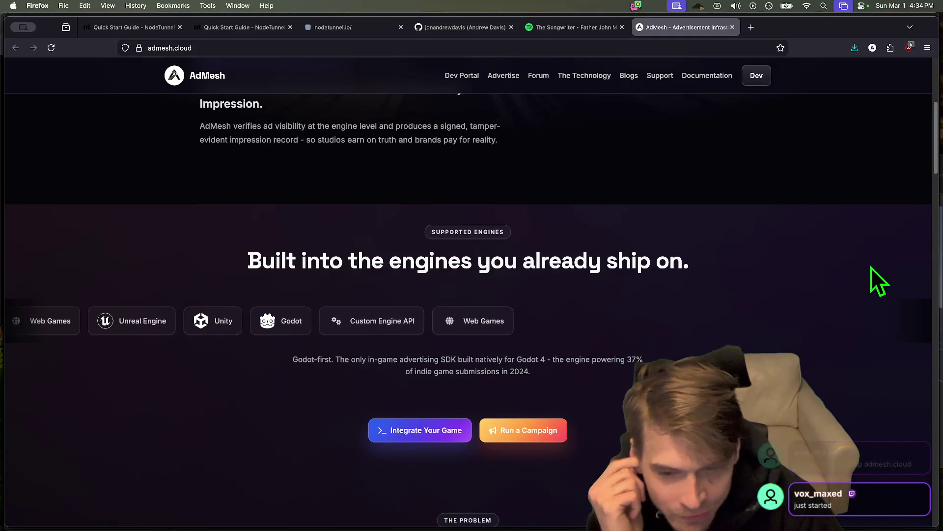
pyautogui.scroll(3, 870, 268)
pyautogui.scroll(-3, 868, 270)
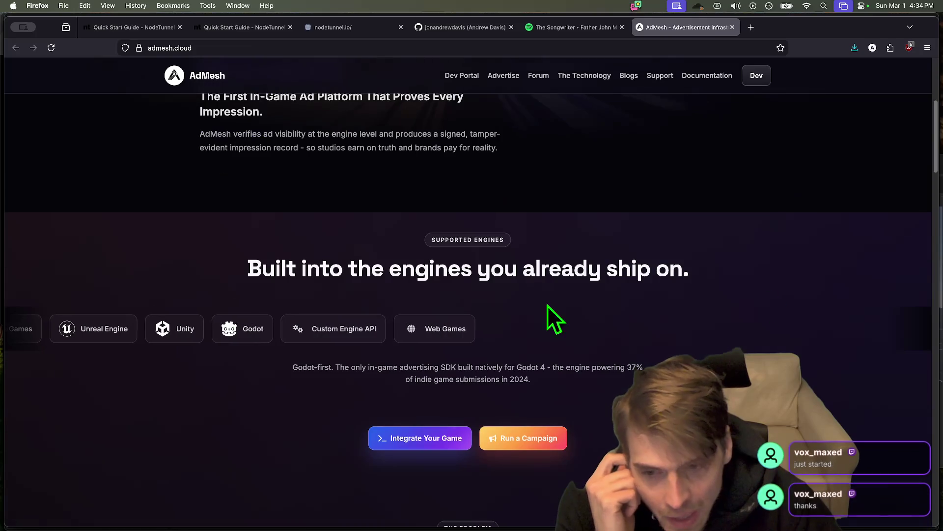
pyautogui.moveTo(319, 270); pyautogui.dragTo(671, 288)
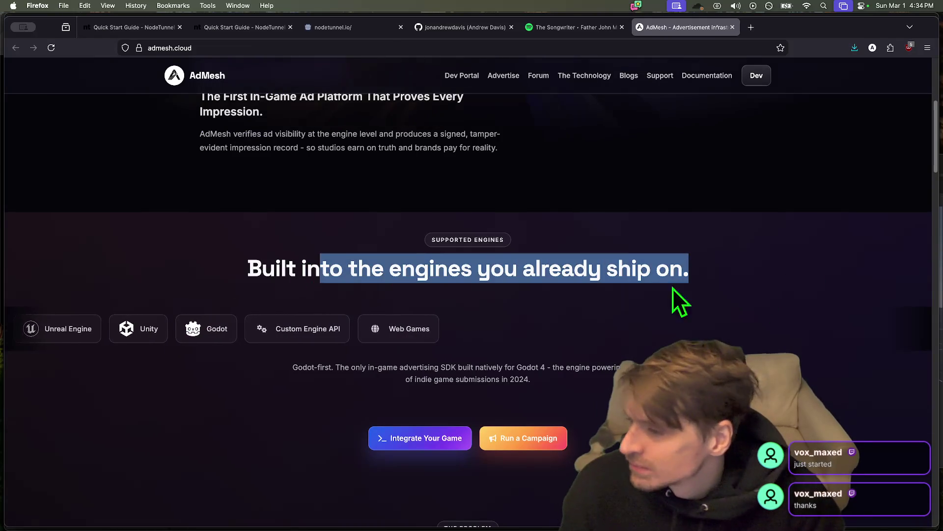
pyautogui.press('super+Tab')
pyautogui.press('super+Tab')
pyautogui.press('super+Tab')
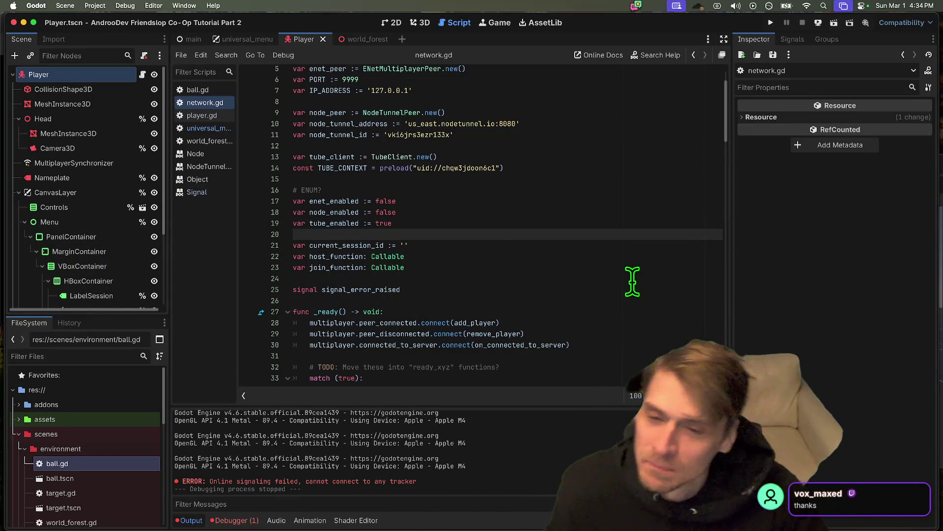
# Step: Move the caret around line 23 of network.gd, clearing the TODO selection and dismissing a context menu
pyautogui.click(580, 256)
pyautogui.press('Down')
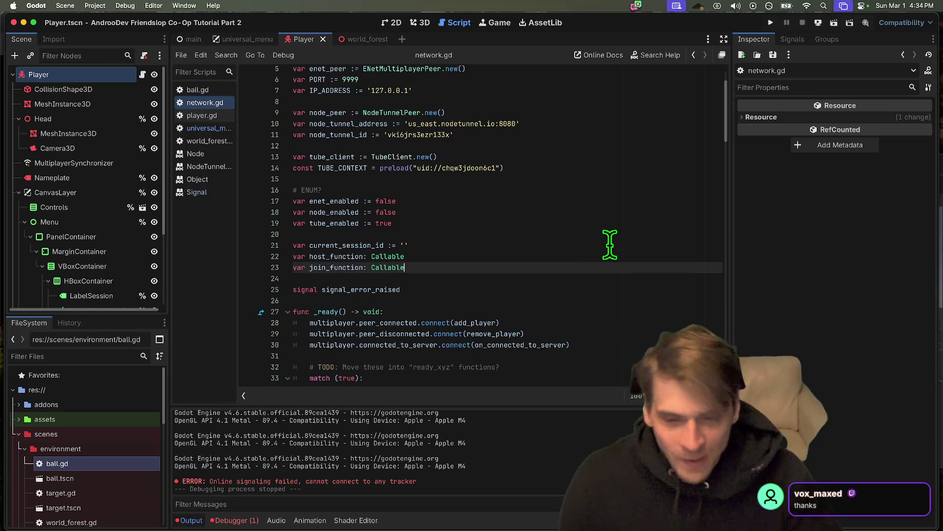
pyautogui.scroll(-3, 602, 245)
pyautogui.moveTo(592, 265); pyautogui.dragTo(580, 251)
pyautogui.click(579, 252)
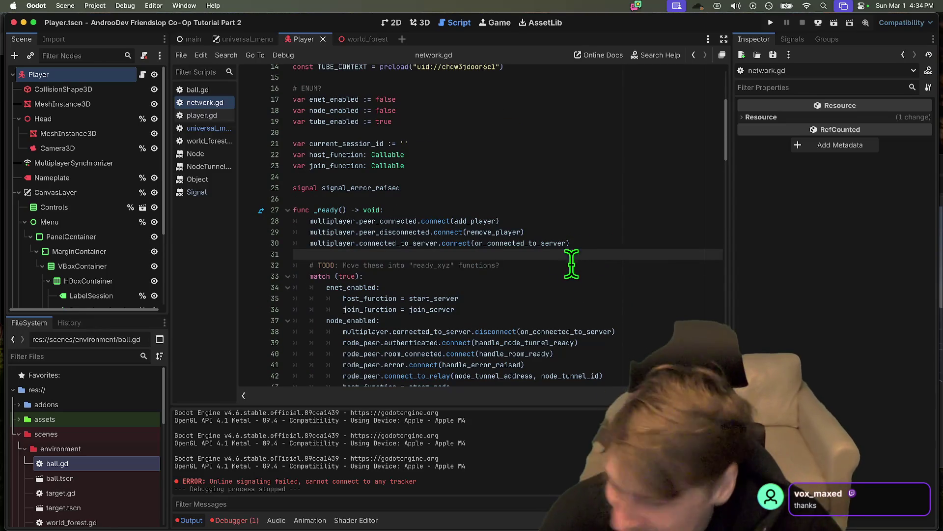
pyautogui.rightClick(535, 260)
pyautogui.press('Escape')
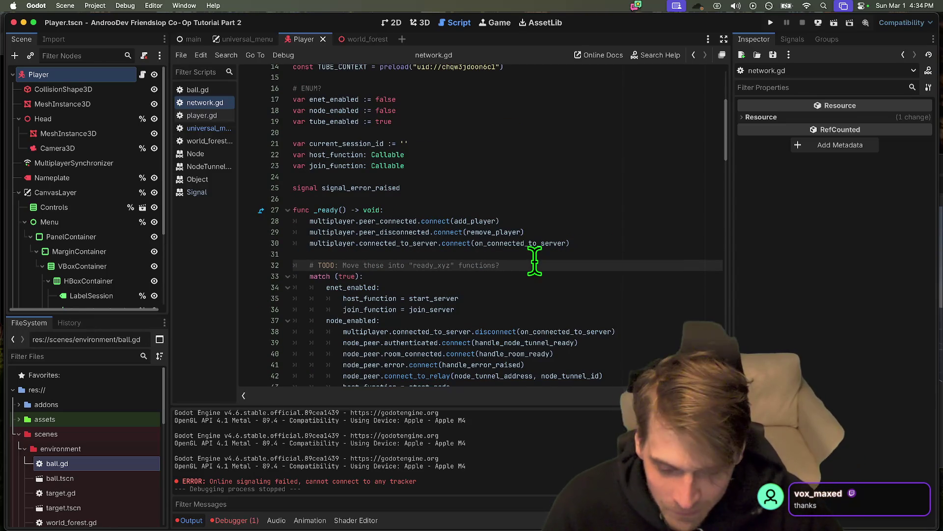
# Step: Clear the Output log, check the backend flag lines, and show the Debugger panel
pyautogui.click(644, 254)
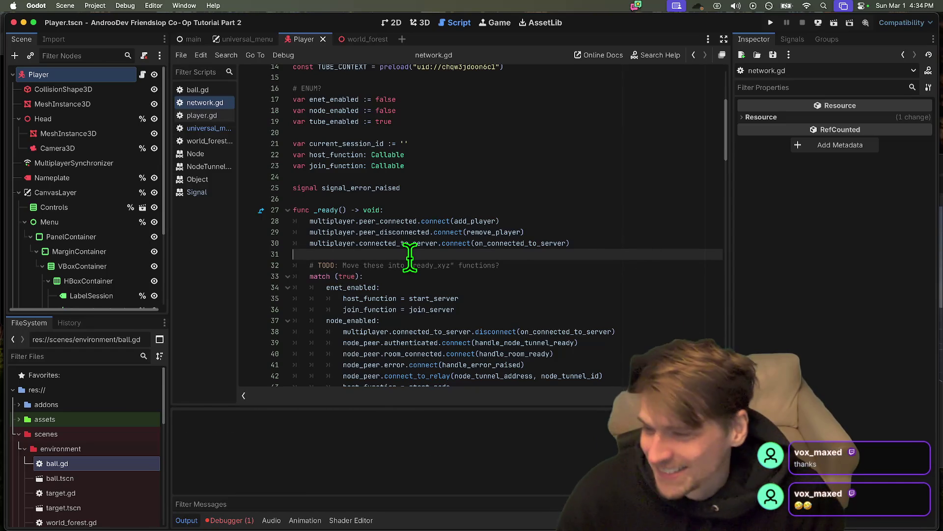
pyautogui.scroll(3, 387, 209)
pyautogui.click(385, 210)
pyautogui.click(378, 222)
pyautogui.scroll(-8, 383, 219)
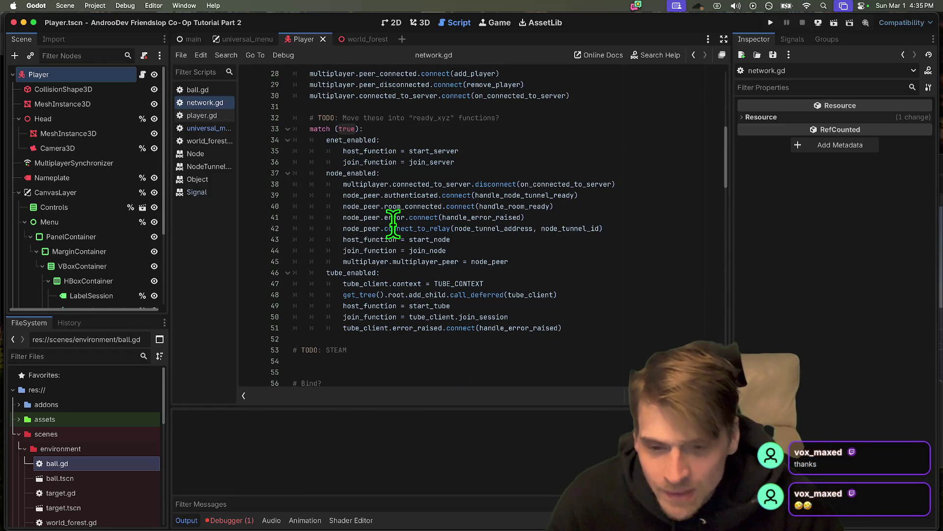
pyautogui.click(228, 521)
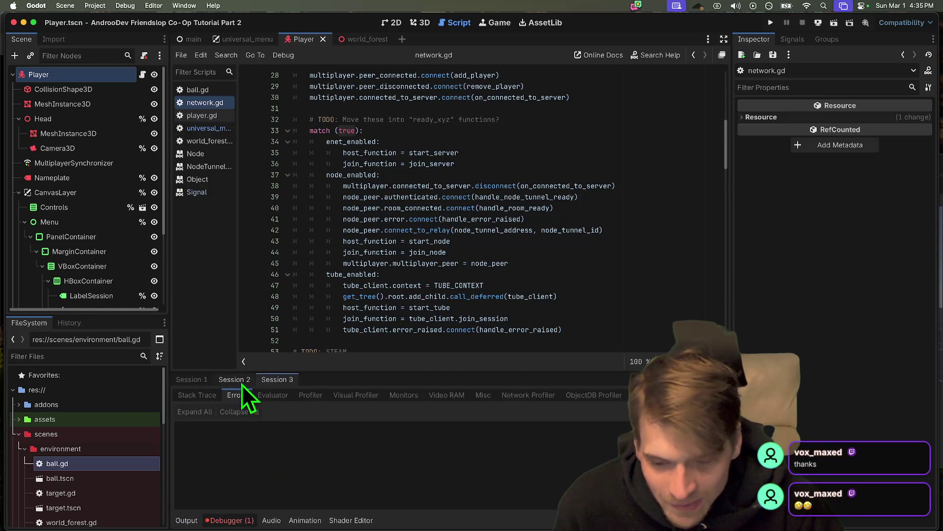
# Step: Jump from the first session's error to its source at tube_client.gd line 163
pyautogui.click(196, 380)
pyautogui.doubleClick(219, 445)
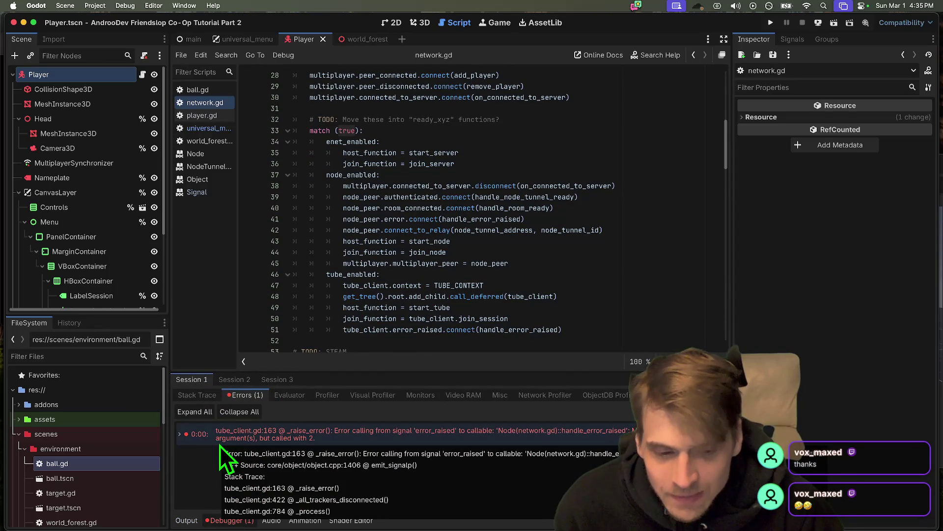
pyautogui.doubleClick(219, 445)
pyautogui.scroll(5, 325, 284)
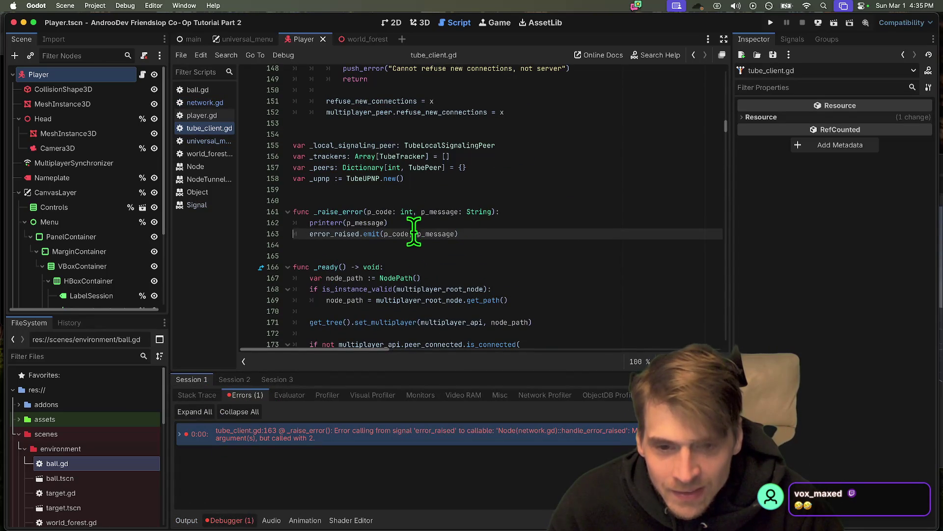
# Step: Remove the ', p_message' argument from error_raised on line 163 and run three debug instances
pyautogui.moveTo(426, 234); pyautogui.dragTo(411, 234)
pyautogui.press('BackSpace')
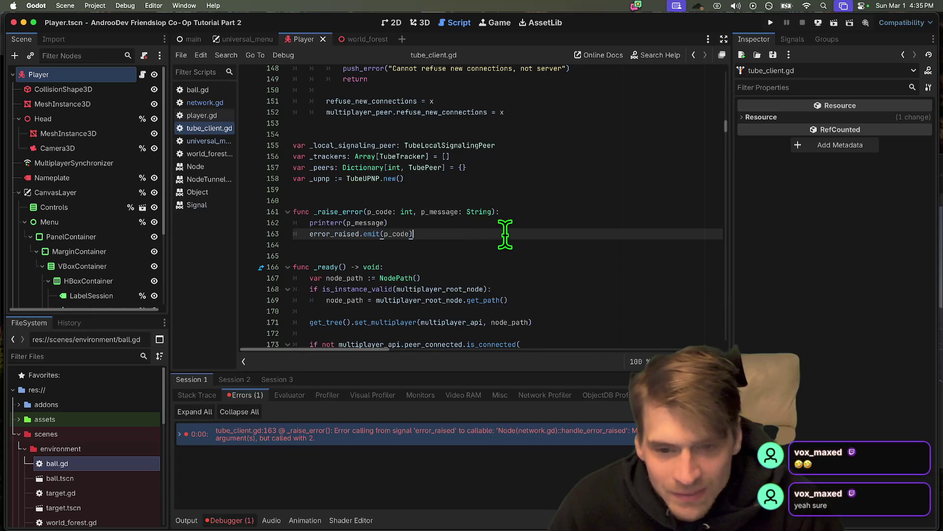
pyautogui.scroll(-2, 502, 330)
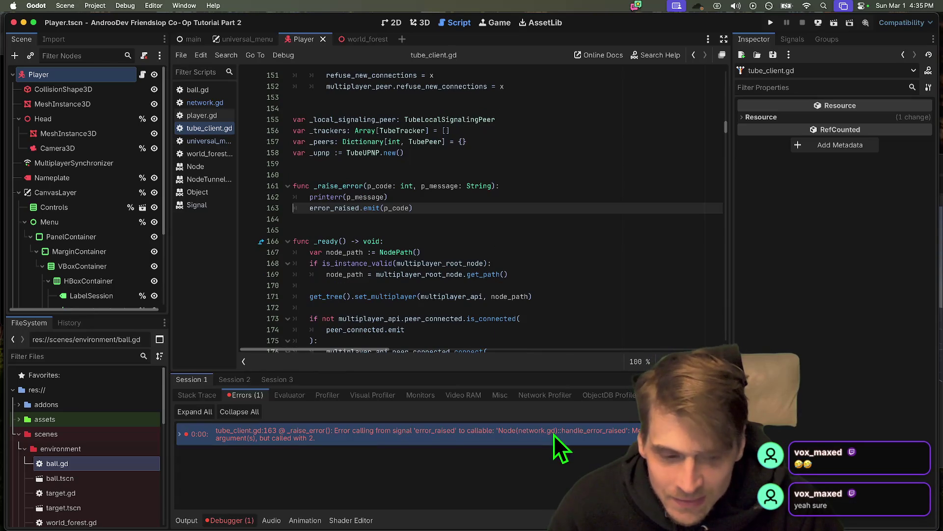
pyautogui.click(568, 217)
pyautogui.press('super+b')
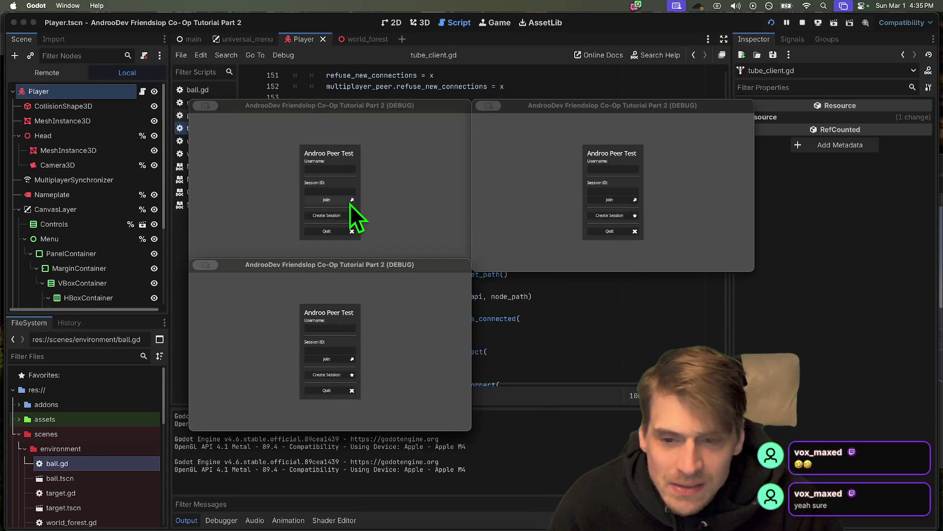
# Step: Try joining a session three times in a debug window without a session ID
pyautogui.click(350, 204)
pyautogui.click(350, 204)
pyautogui.click(350, 205)
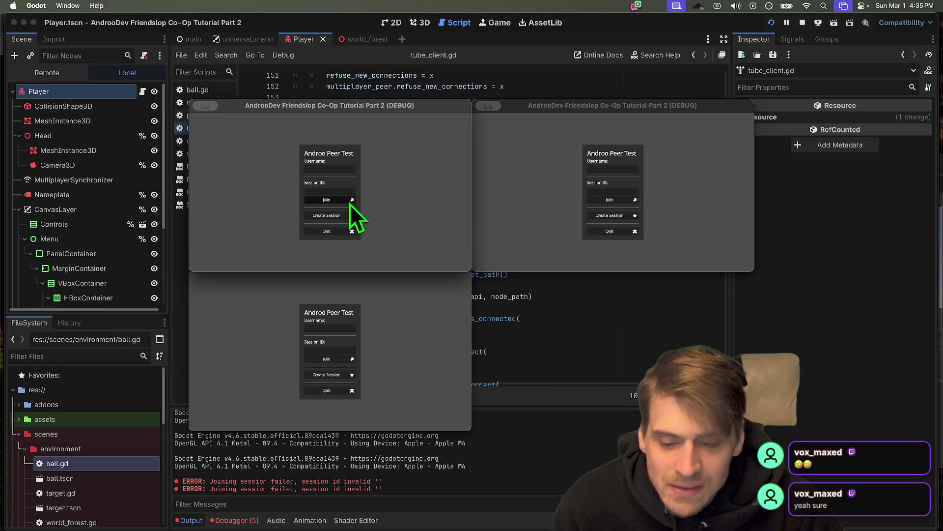
# Step: Trace the network.gd and universal_menu.gd on_error errors to their code, then stop the instances
pyautogui.click(241, 520)
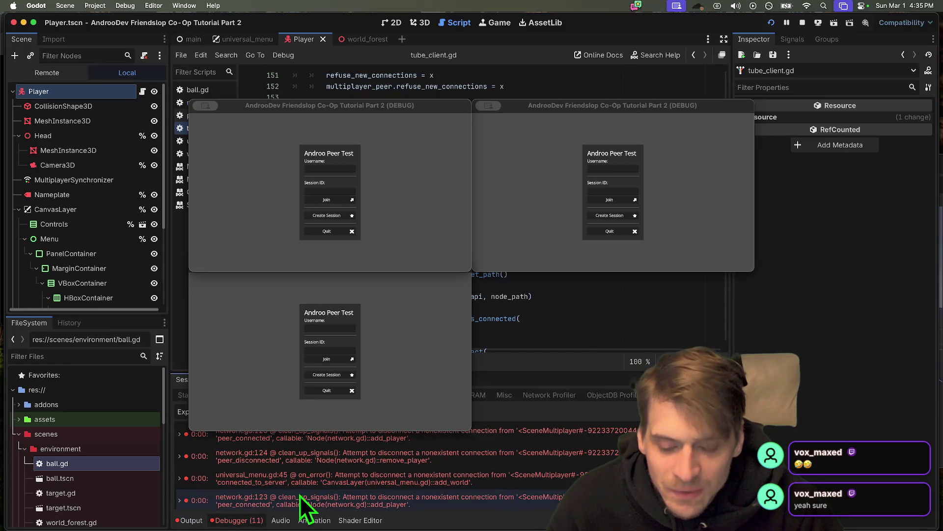
pyautogui.click(329, 494)
pyautogui.click(340, 476)
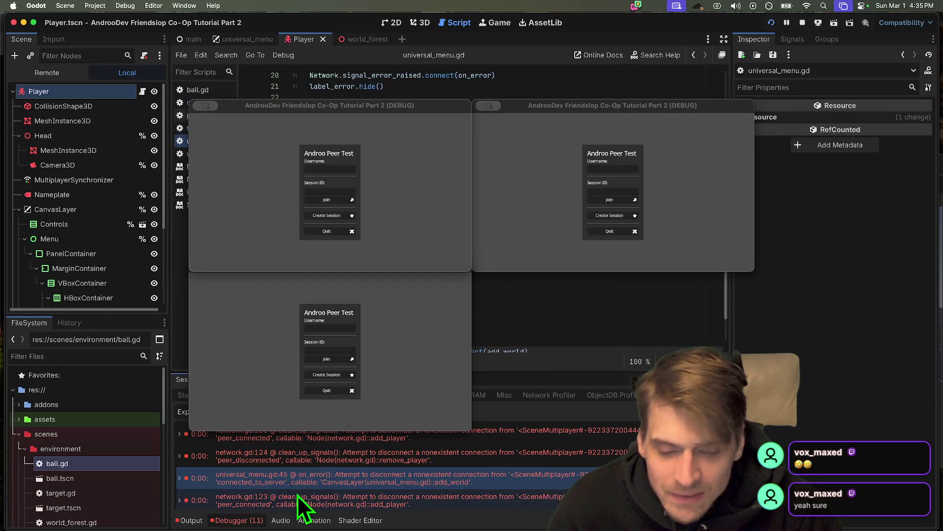
pyautogui.click(798, 23)
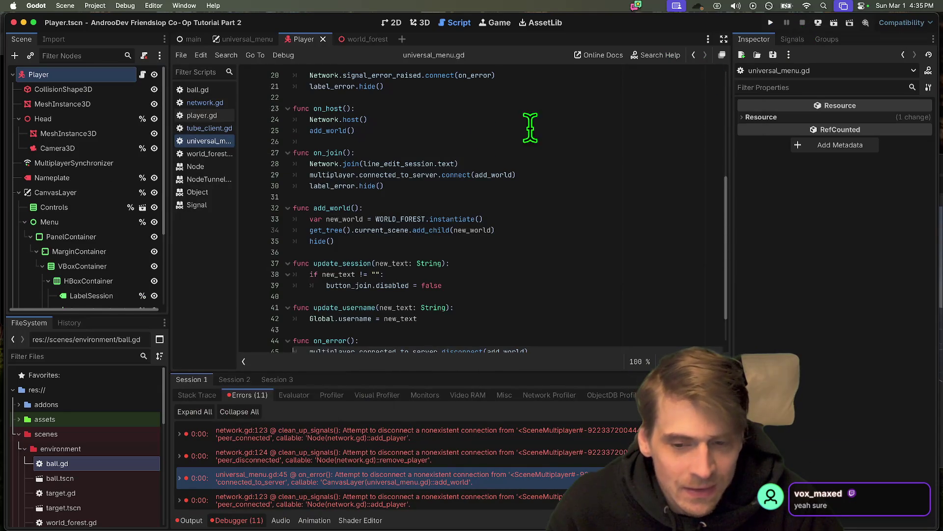
# Step: Add an 'if multiplayer.connected_to_server.is_connected(add_world):' line at the start of on_error
pyautogui.scroll(-1, 481, 145)
pyautogui.scroll(-1, 403, 320)
pyautogui.click(399, 322)
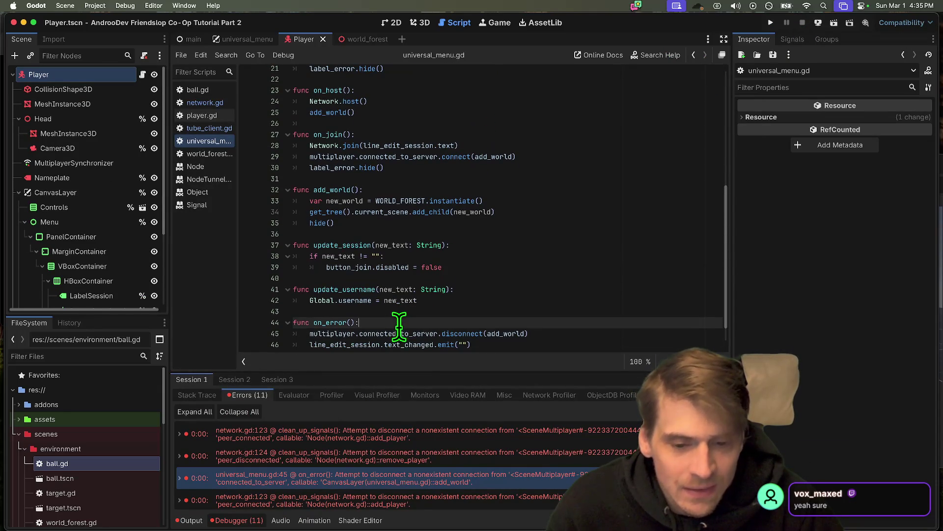
pyautogui.press('Return')
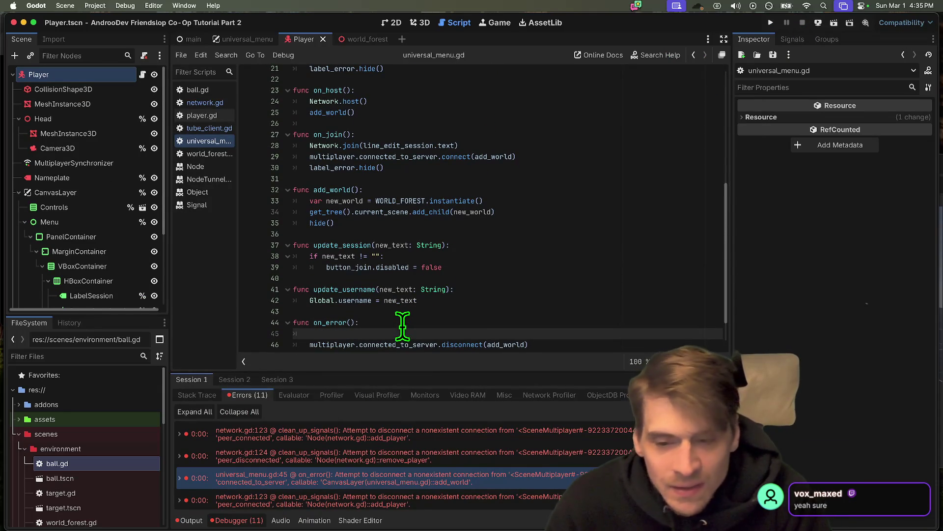
pyautogui.write('if')
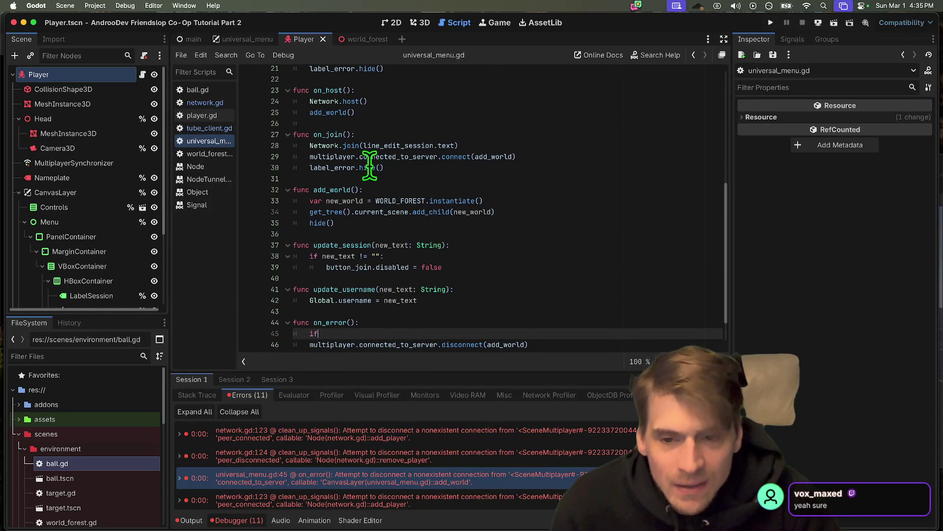
pyautogui.doubleClick(364, 157)
pyautogui.scroll(-2, 497, 334)
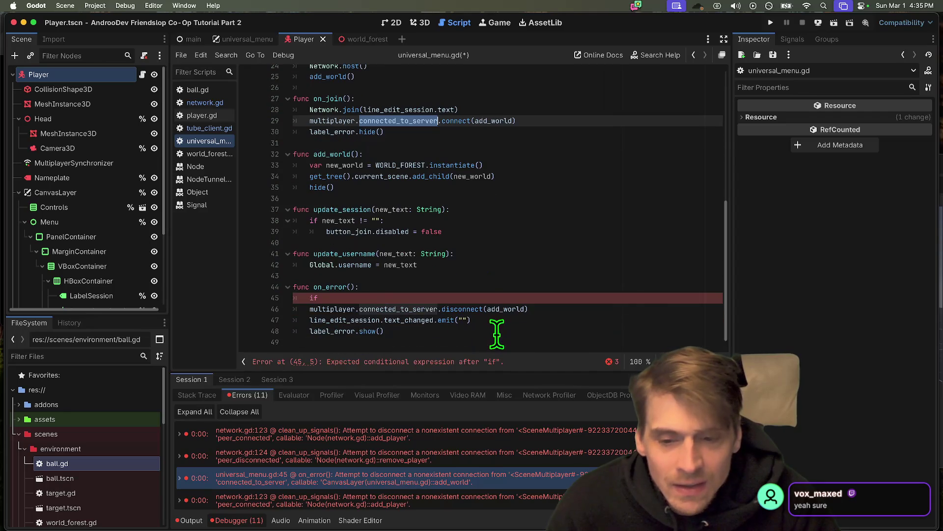
pyautogui.click(374, 298)
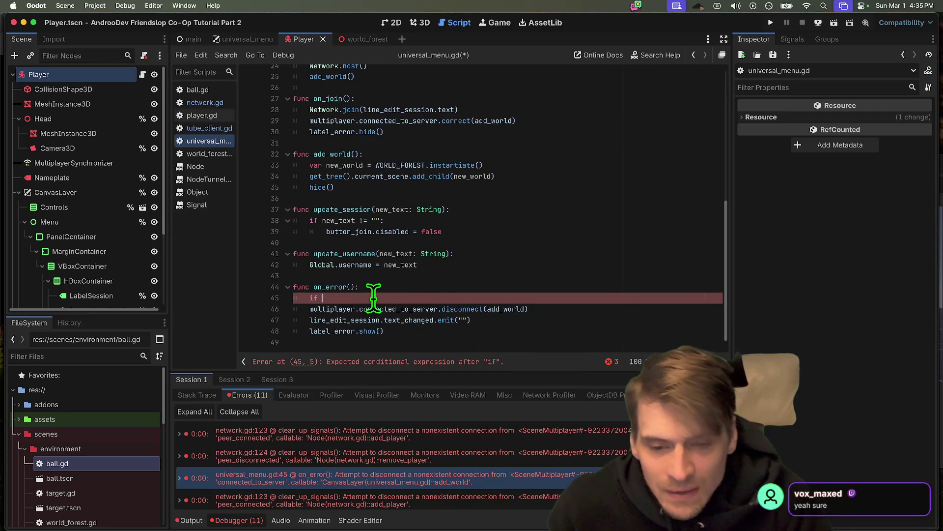
pyautogui.write('.connected_to_server.h')
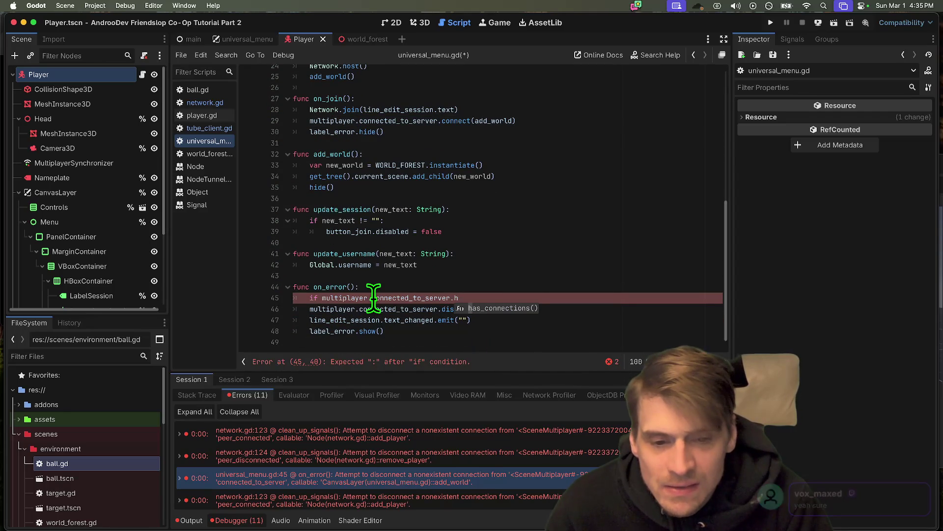
pyautogui.write('is_co')
pyautogui.press('Return')
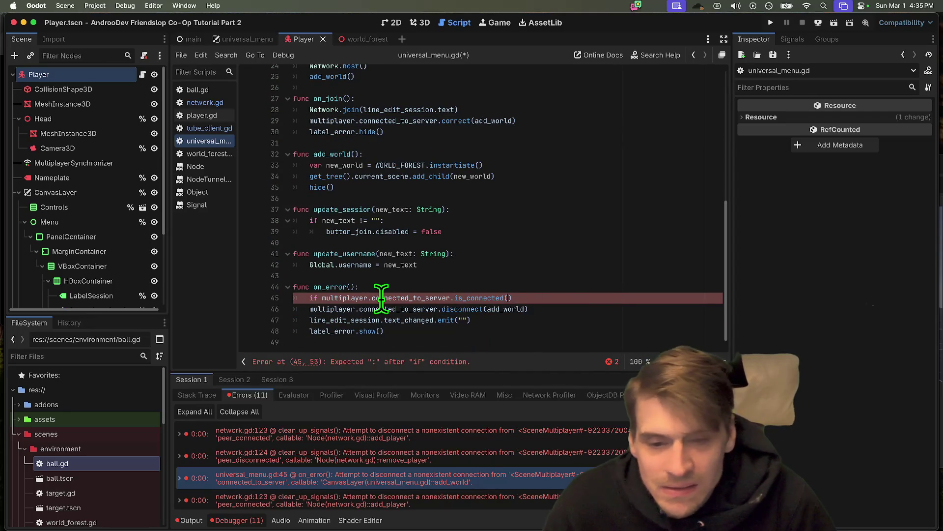
# Step: Indent the add_world disconnect under the new if, save universal_menu.gd, and relaunch the project
pyautogui.click(560, 303)
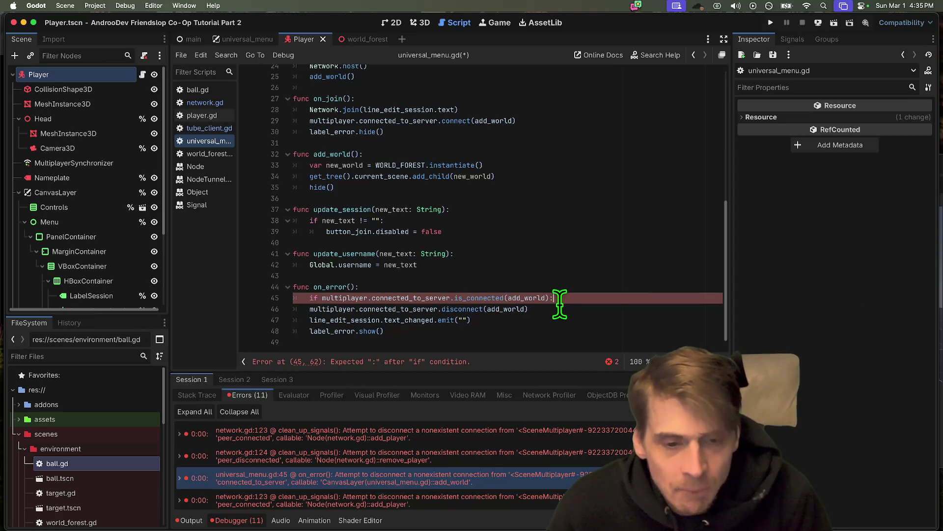
pyautogui.press('Down')
pyautogui.press('Home')
pyautogui.press('Tab')
pyautogui.press('super+s')
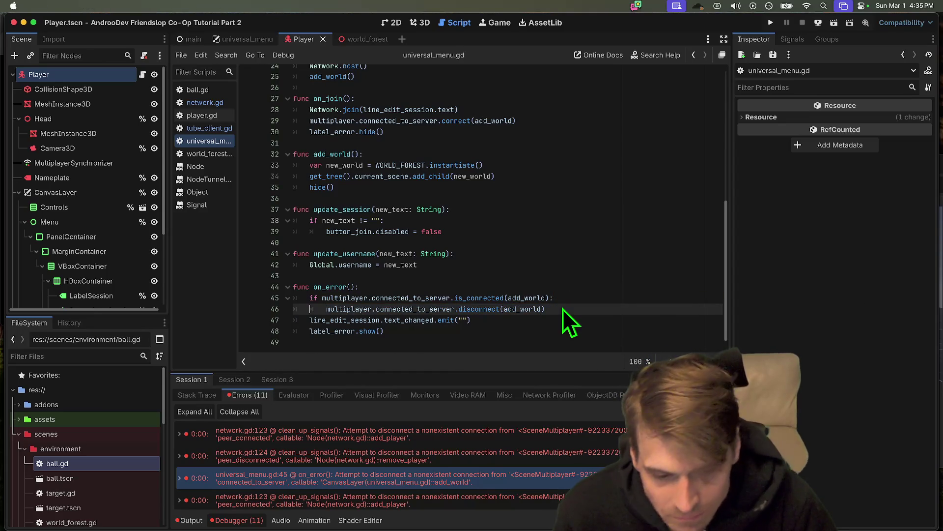
pyautogui.press('super+b')
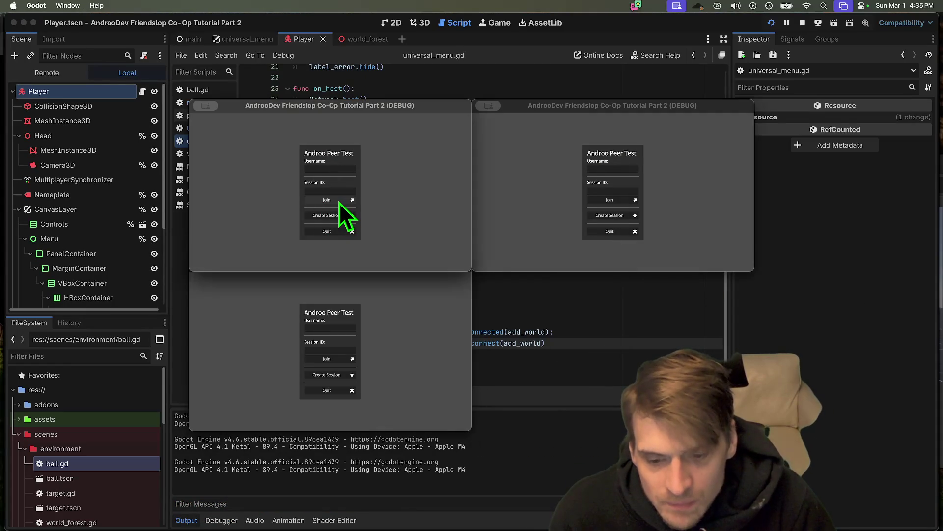
# Step: Create a session in the first game and inspect Main and WorldForest in the Remote scene tree
pyautogui.click(339, 202)
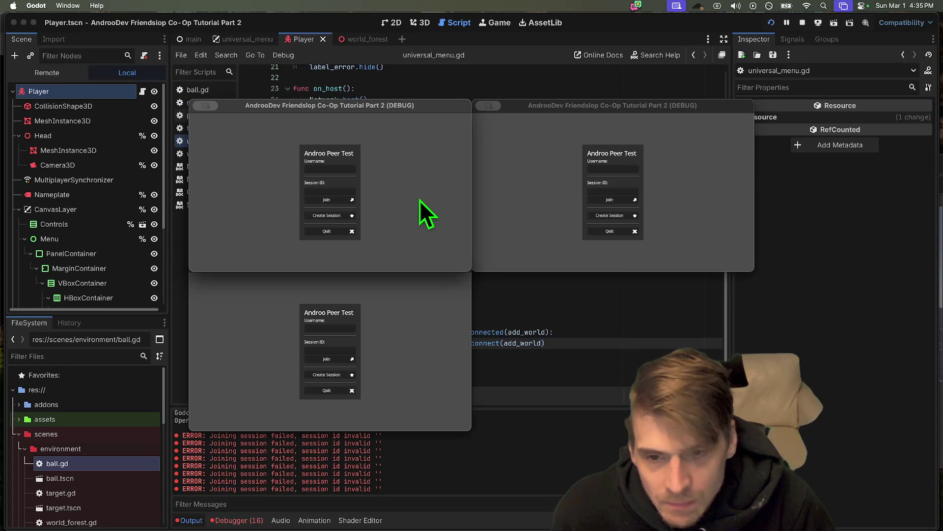
pyautogui.click(350, 217)
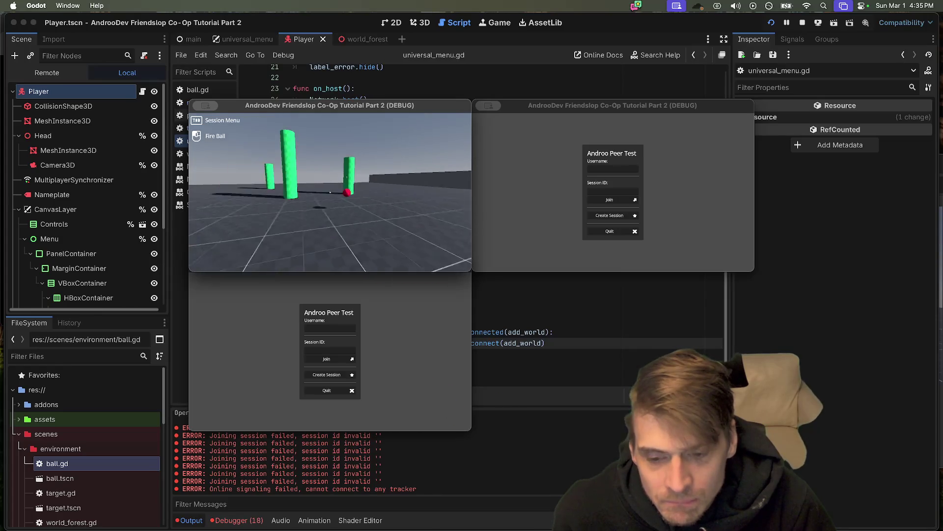
pyautogui.press('Tab')
pyautogui.click(53, 72)
pyautogui.doubleClick(23, 151)
pyautogui.click(25, 195)
pyautogui.click(25, 195)
pyautogui.click(60, 264)
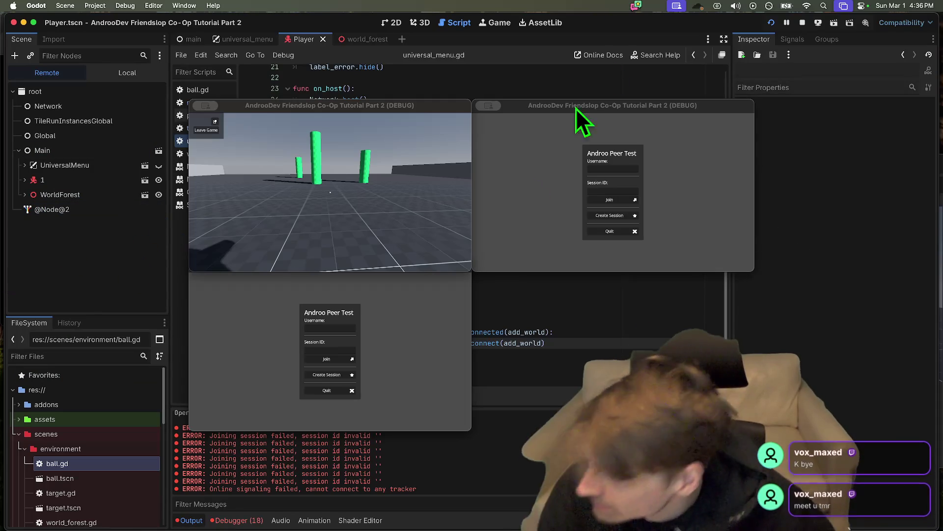
# Step: Quit the game windows, stop the rerun, and filter the FileSystem by 'contex'
pyautogui.click(320, 249)
pyautogui.press('super+q')
pyautogui.press('super+q')
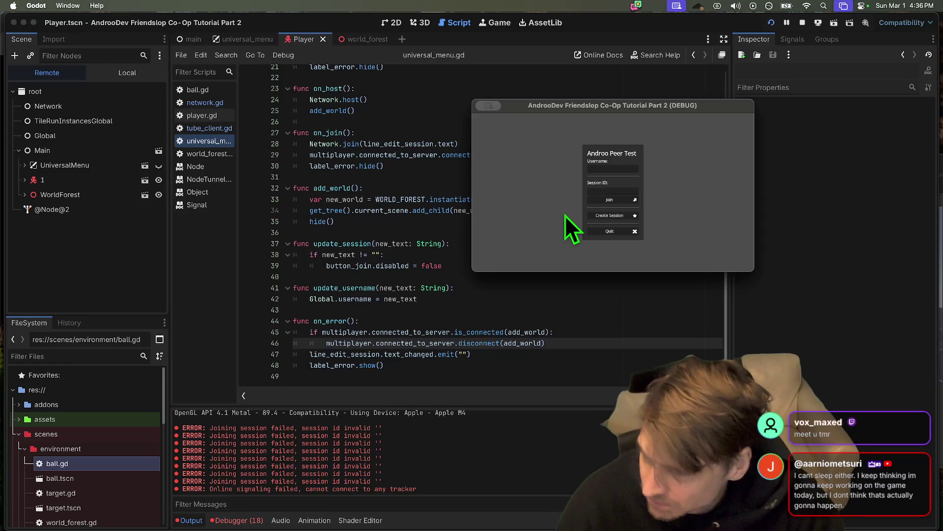
pyautogui.press('super+q')
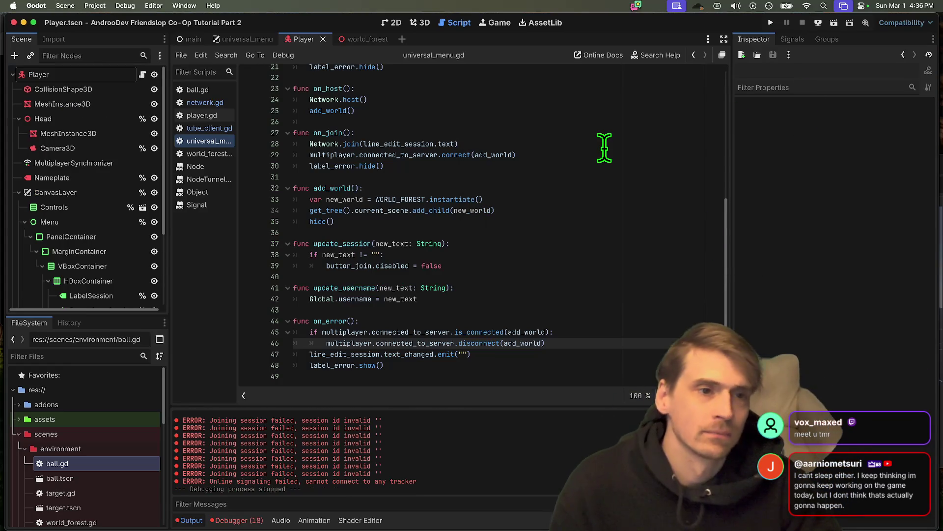
pyautogui.click(604, 147)
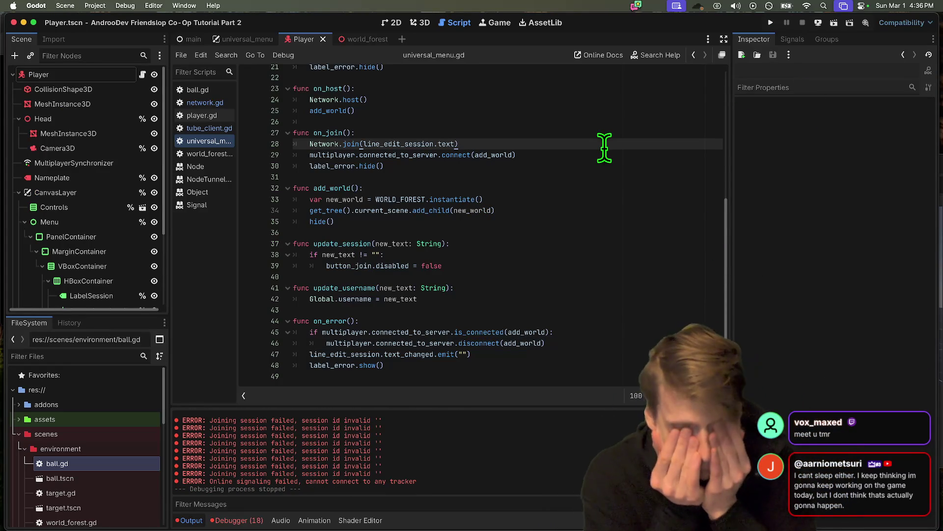
pyautogui.press('super+b')
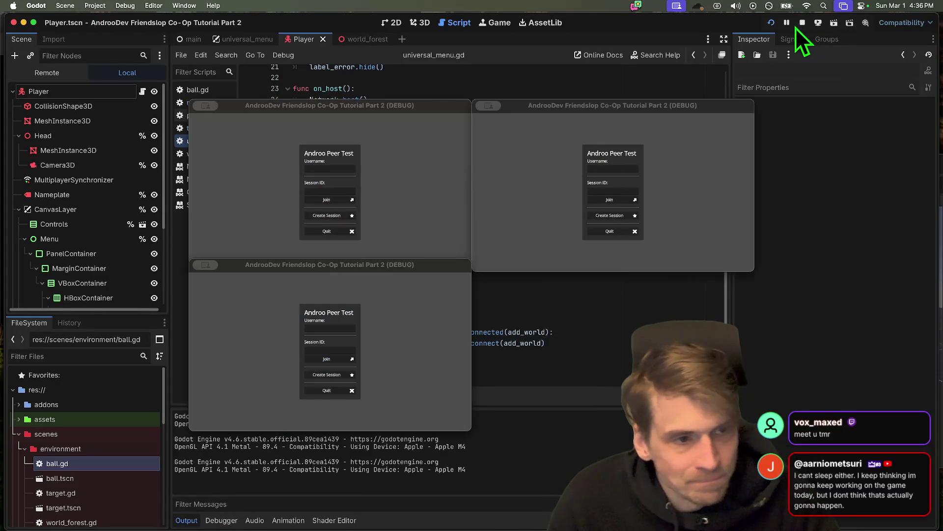
pyautogui.click(798, 25)
pyautogui.click(100, 355)
pyautogui.write('contex')
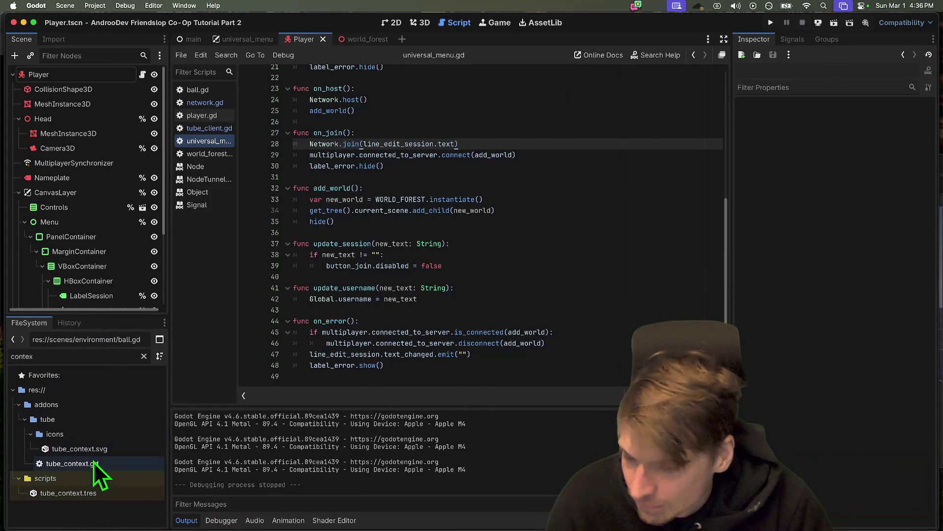
# Step: Replace tube_context.tres's tracker URL with the pasted wss dev address and rerun the project
pyautogui.doubleClick(94, 462)
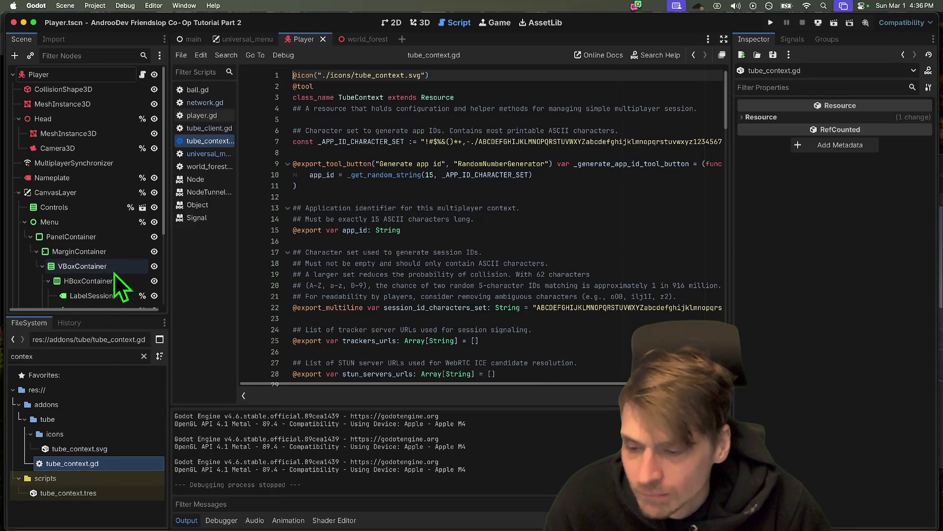
pyautogui.click(76, 491)
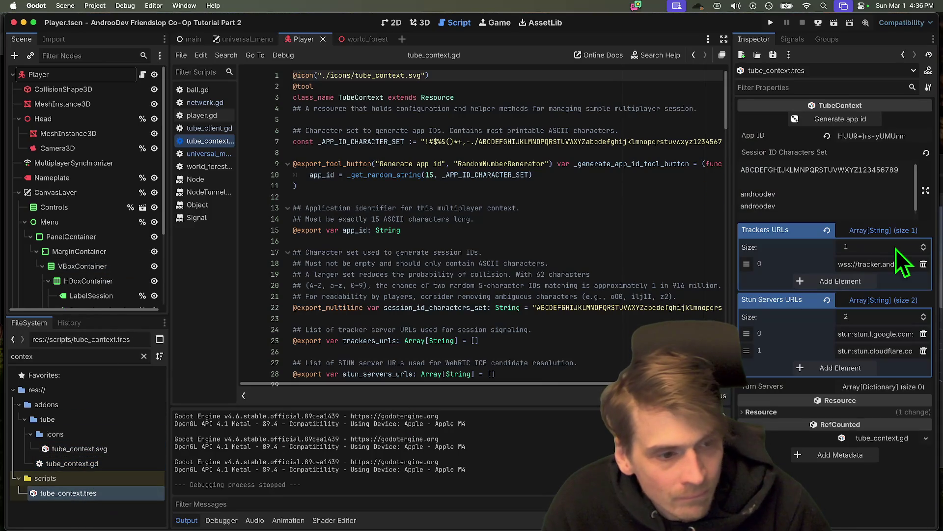
pyautogui.moveTo(843, 264); pyautogui.dragTo(918, 266)
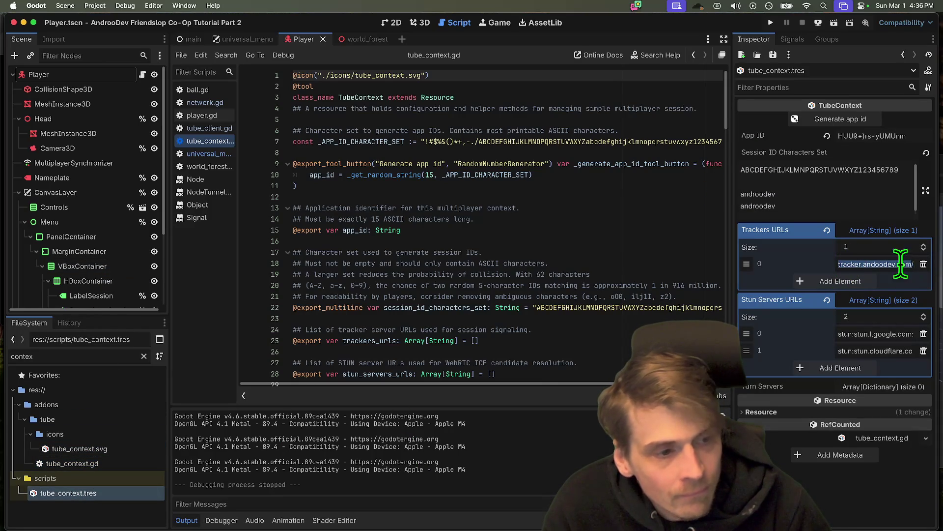
pyautogui.press('super+v')
pyautogui.press('Return')
pyautogui.press('super+b')
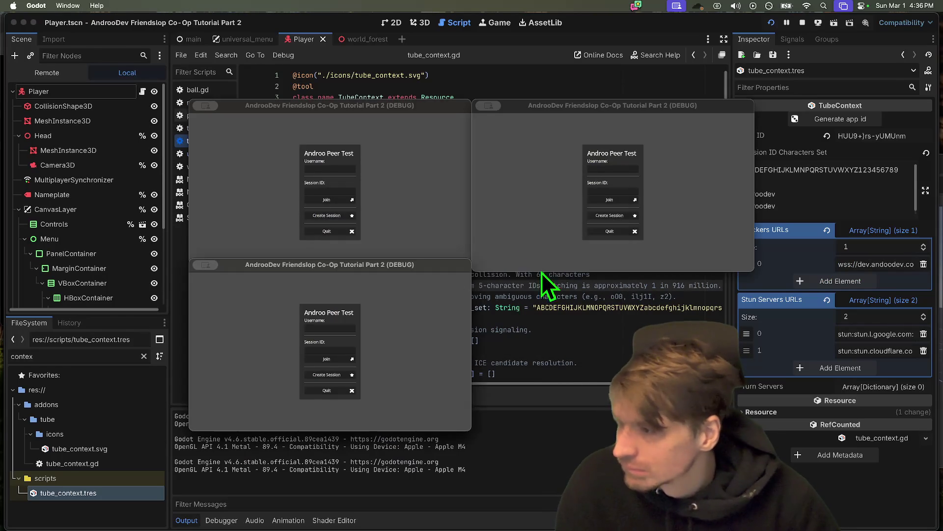
# Step: Host a session in the first game using the dev tracker, checking both game windows
pyautogui.click(341, 215)
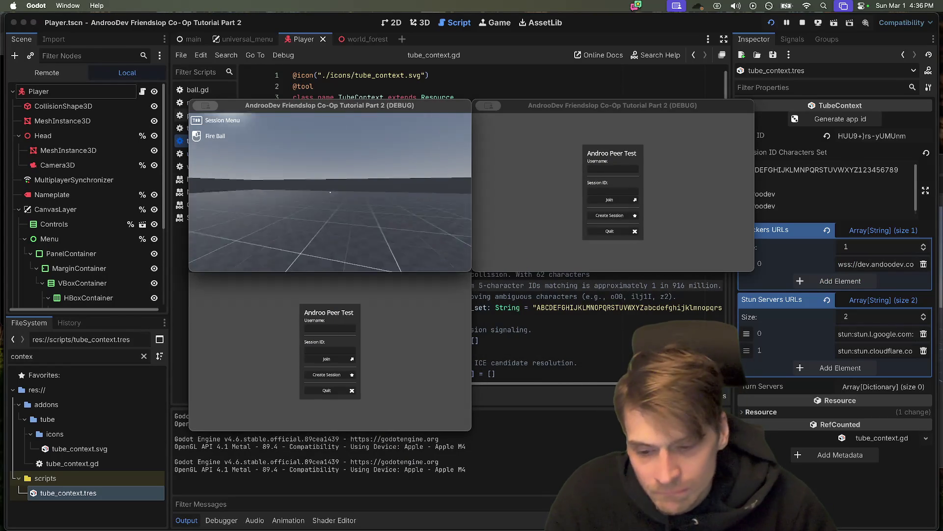
pyautogui.press('Tab')
pyautogui.click(329, 349)
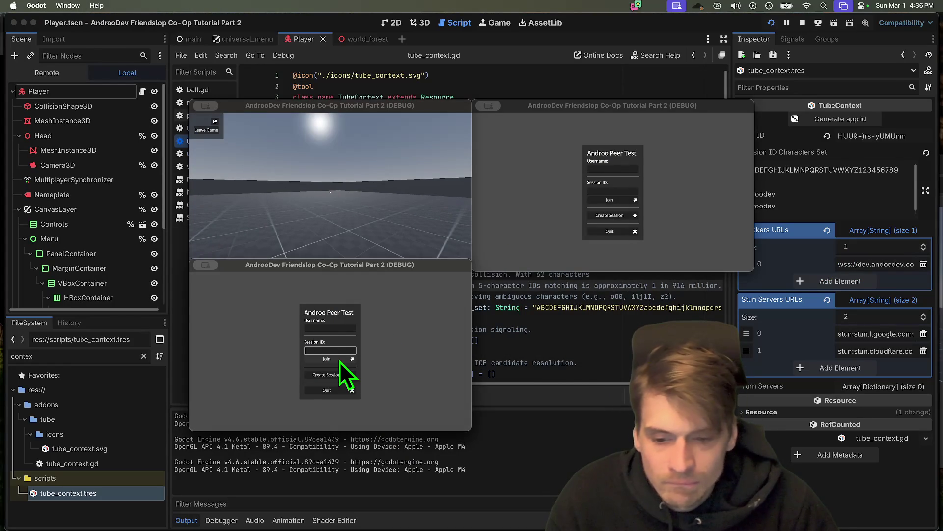
pyautogui.click(294, 167)
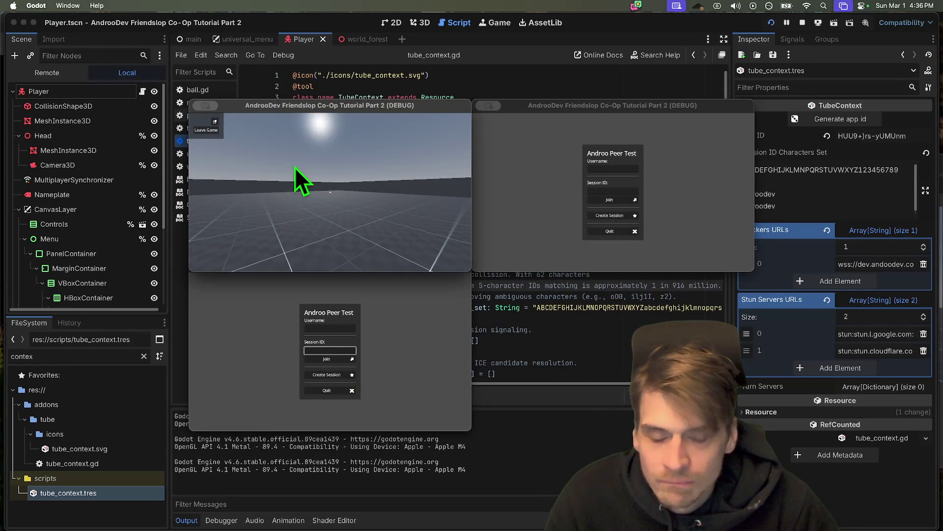
# Step: Stop all running debug instances and open the player script
pyautogui.click(804, 22)
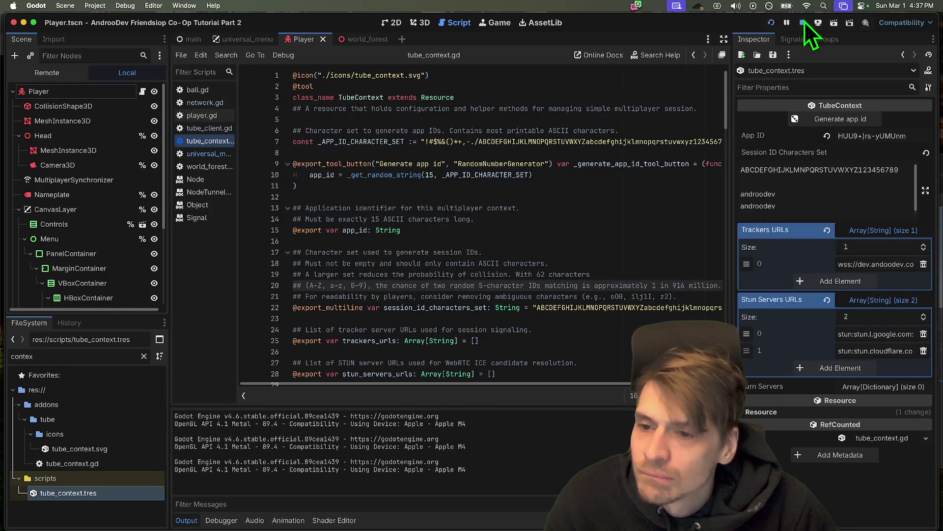
pyautogui.scroll(-10, 522, 190)
pyautogui.click(202, 115)
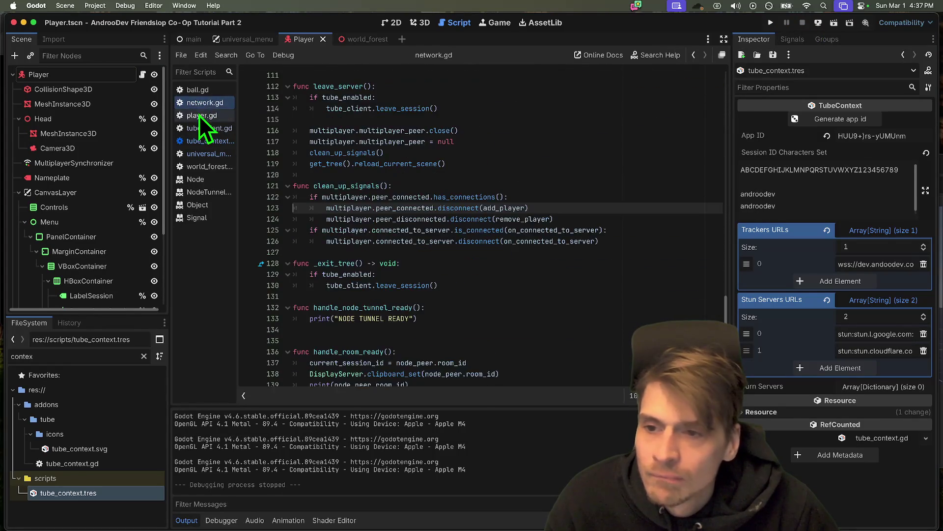
pyautogui.scroll(5, 485, 211)
pyautogui.doubleClick(516, 318)
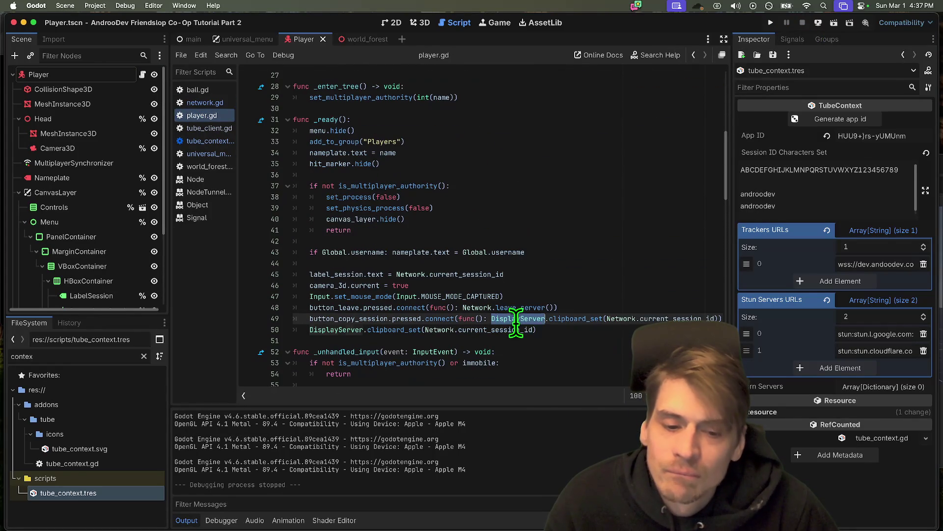
pyautogui.doubleClick(471, 274)
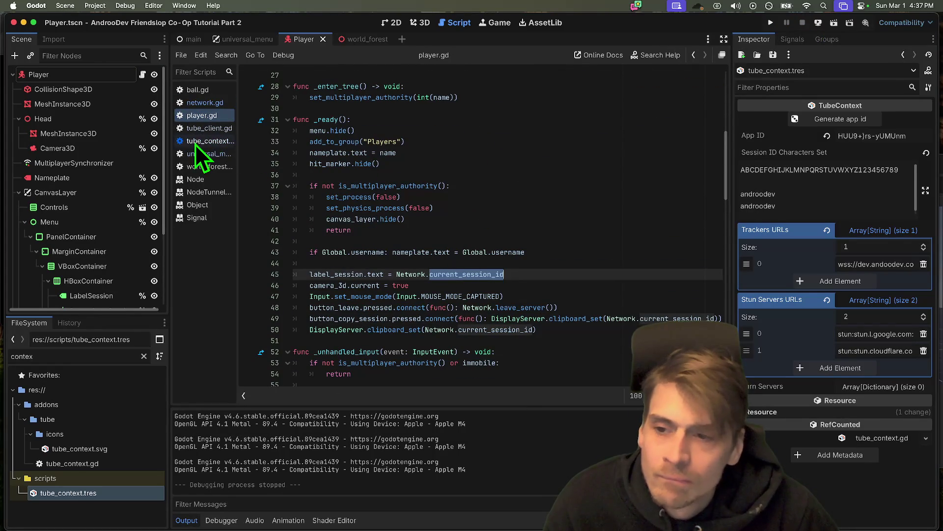
pyautogui.click(205, 102)
pyautogui.scroll(-3, 479, 200)
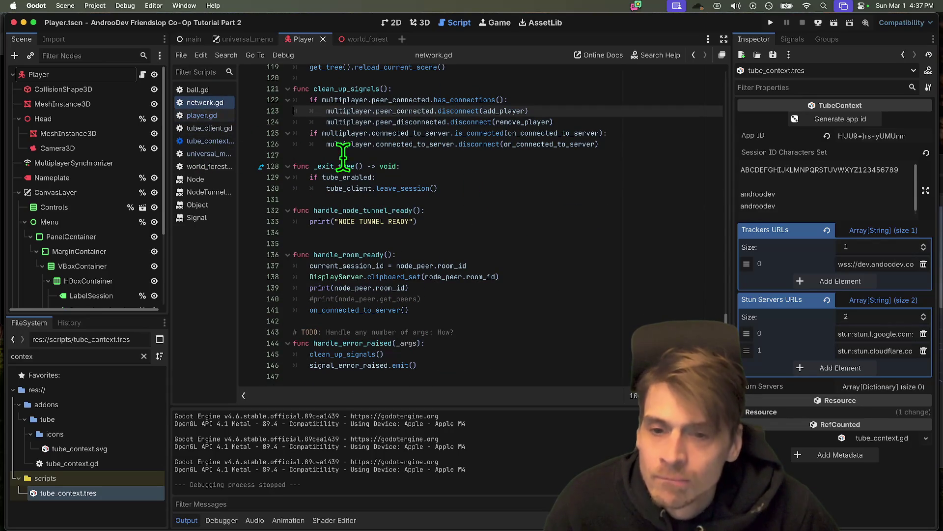
pyautogui.click(462, 221)
pyautogui.click(487, 240)
pyautogui.tripleClick(491, 221)
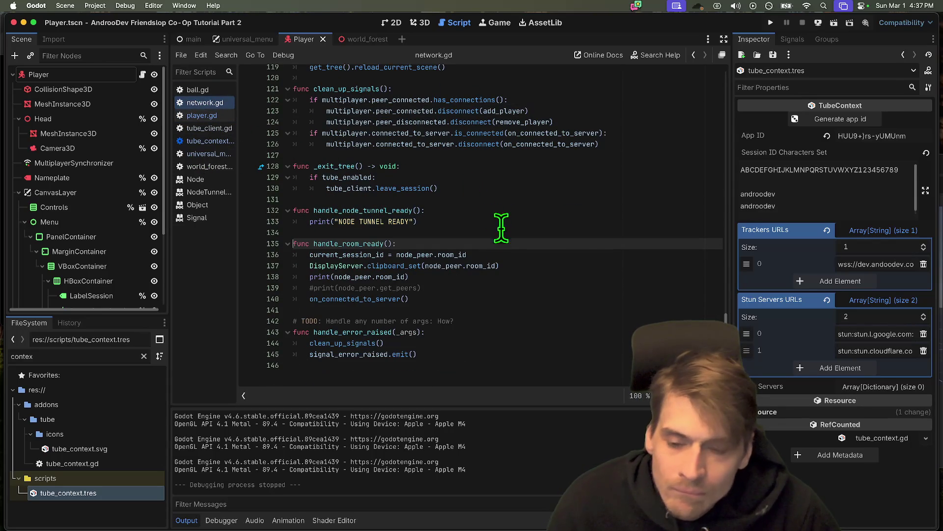
pyautogui.keyDown('super'); pyautogui.click(384, 211); pyautogui.keyUp('super')
pyautogui.press('super+shift+k')
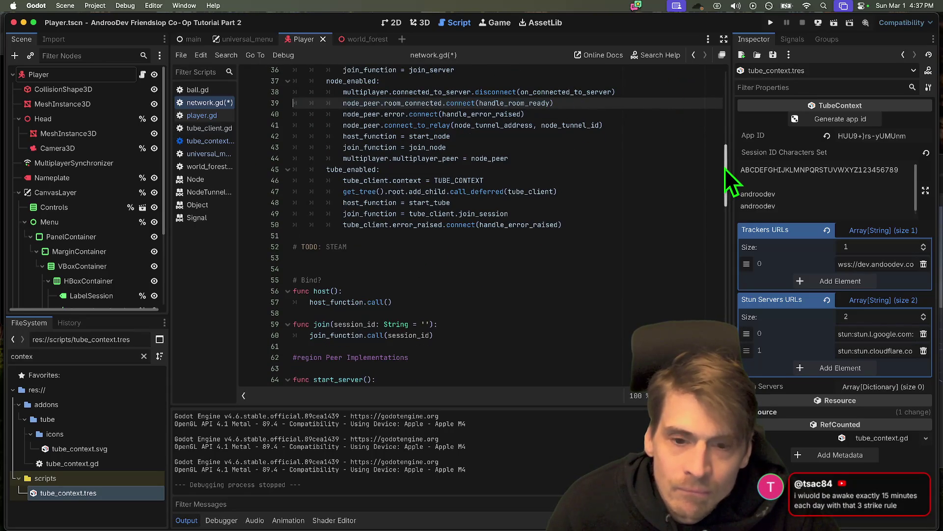
pyautogui.press('super+z')
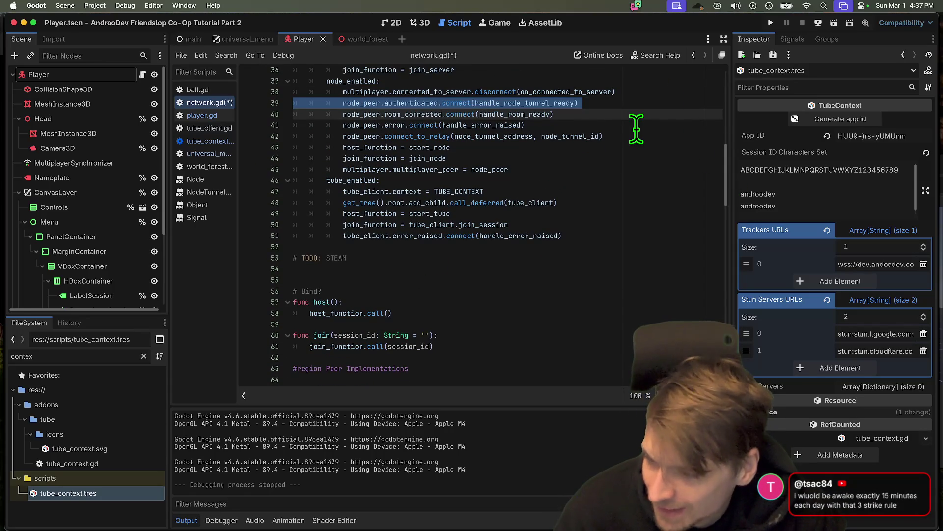
pyautogui.press('Escape')
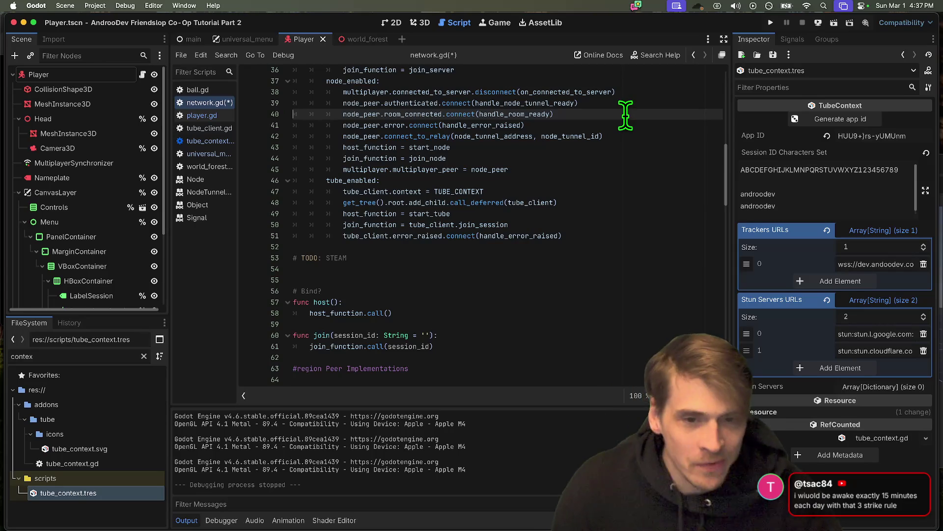
pyautogui.keyDown('super'); pyautogui.click(539, 114); pyautogui.keyUp('super')
pyautogui.scroll(-4, 580, 187)
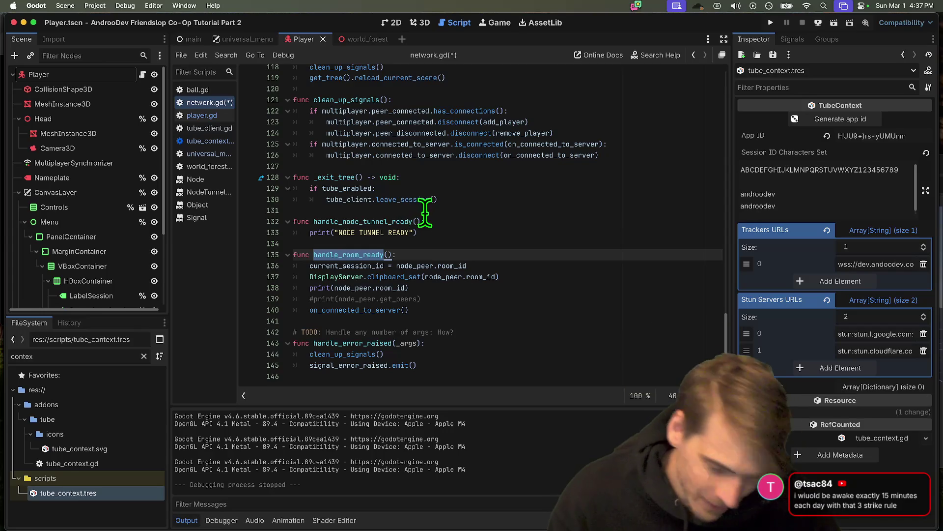
pyautogui.click(538, 311)
pyautogui.click(571, 274)
pyautogui.click(576, 285)
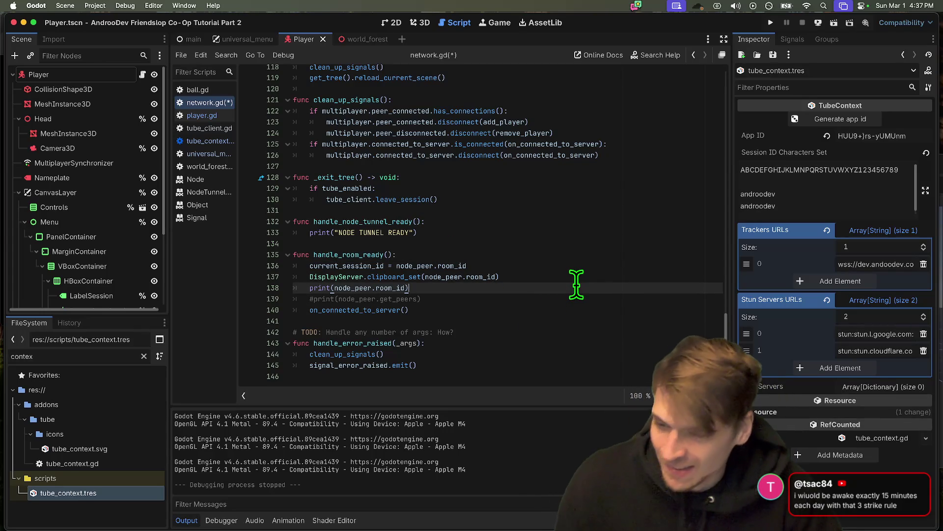
pyautogui.doubleClick(324, 288)
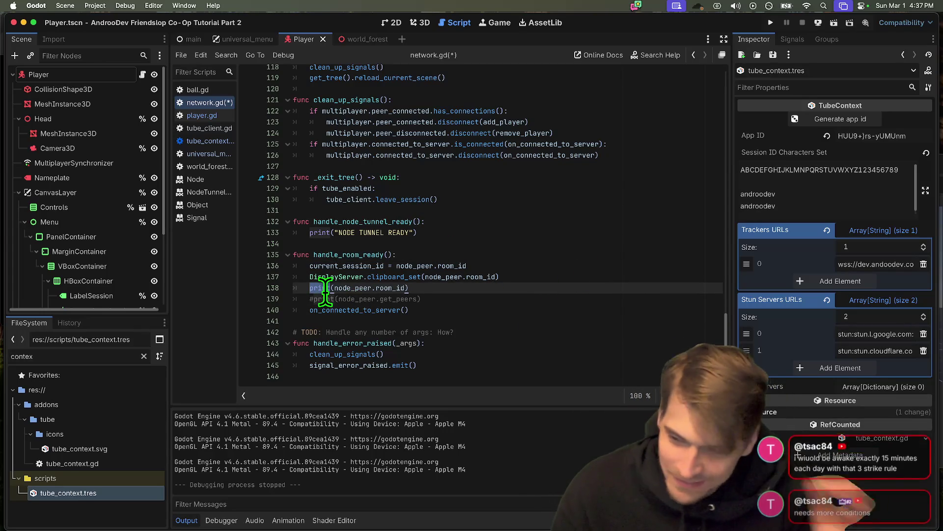
pyautogui.click(326, 289)
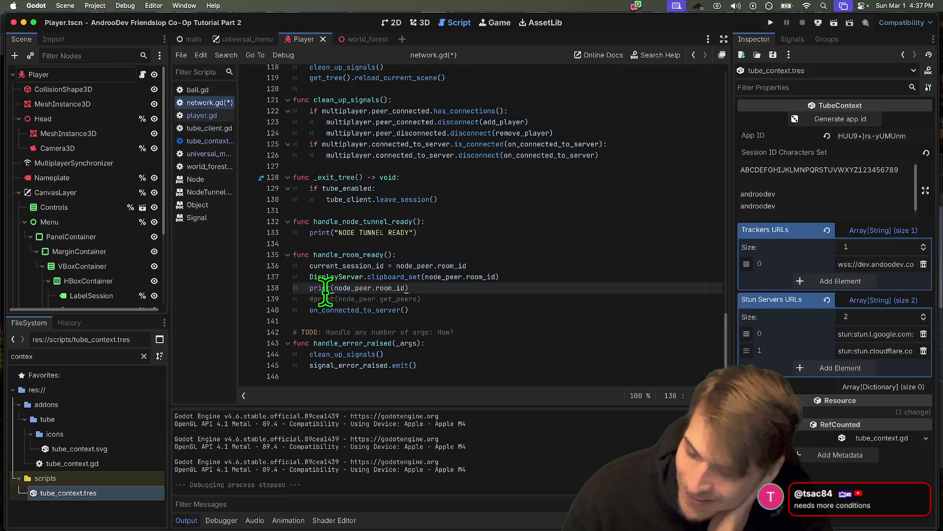
pyautogui.tripleClick(480, 295)
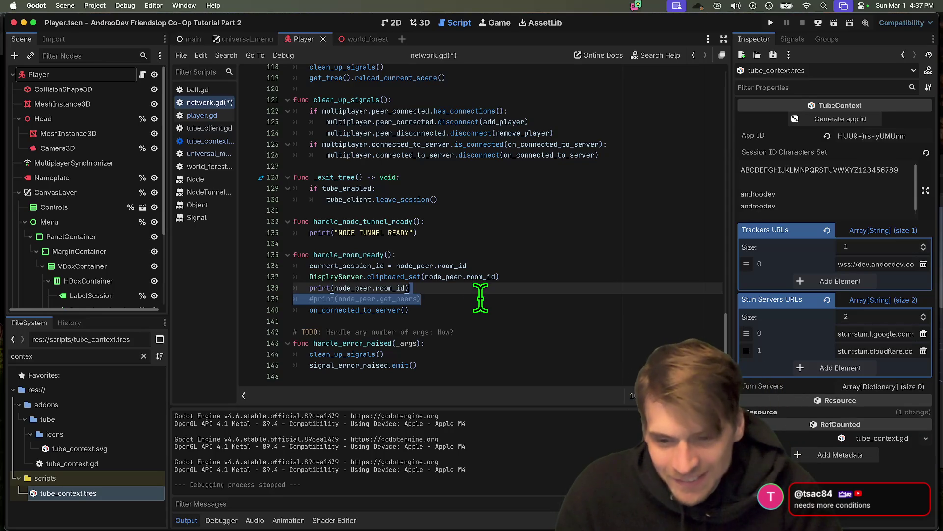
pyautogui.click(473, 299)
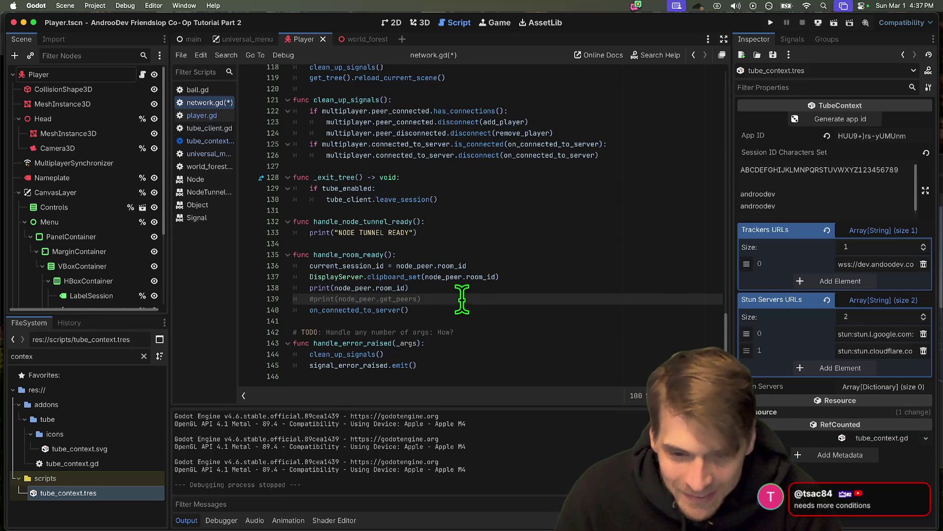
pyautogui.tripleClick(460, 296)
pyautogui.click(460, 296)
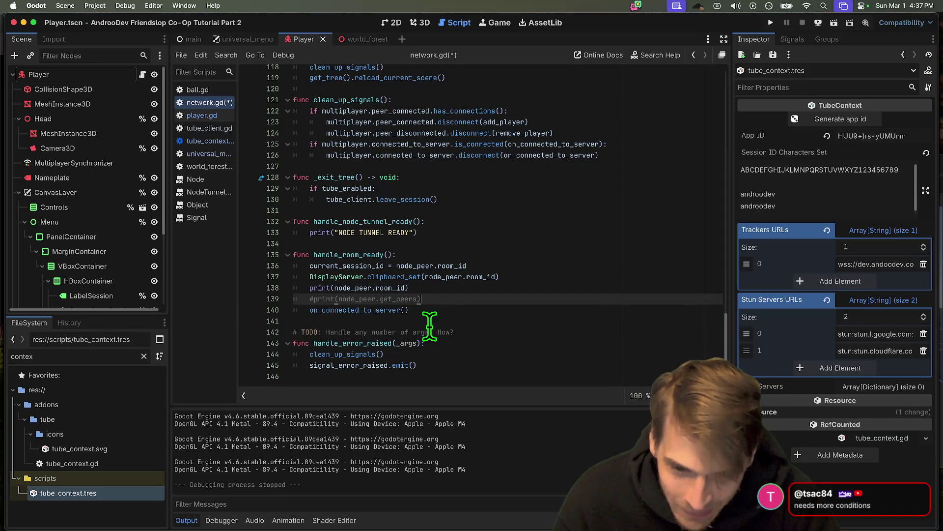
pyautogui.keyDown('ctrl'); pyautogui.click(351, 255); pyautogui.keyUp('ctrl')
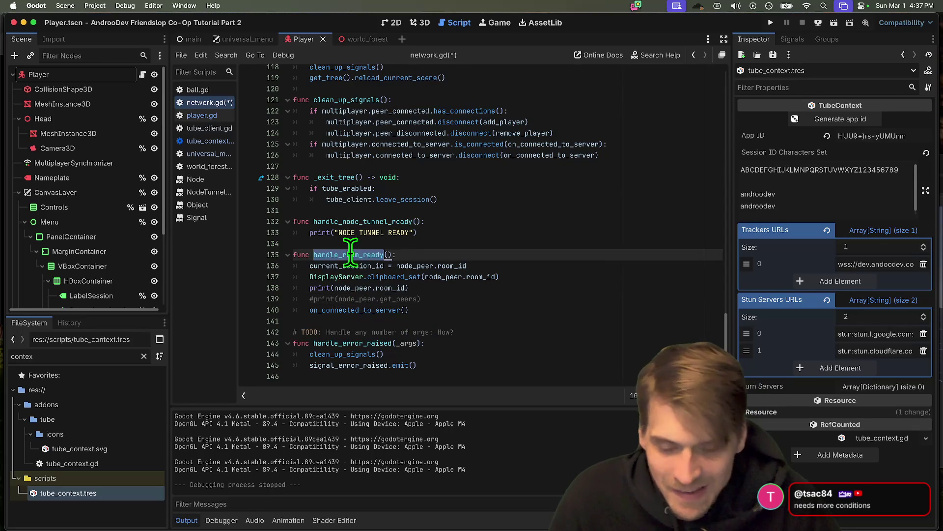
pyautogui.moveTo(652, 147); pyautogui.dragTo(368, 157)
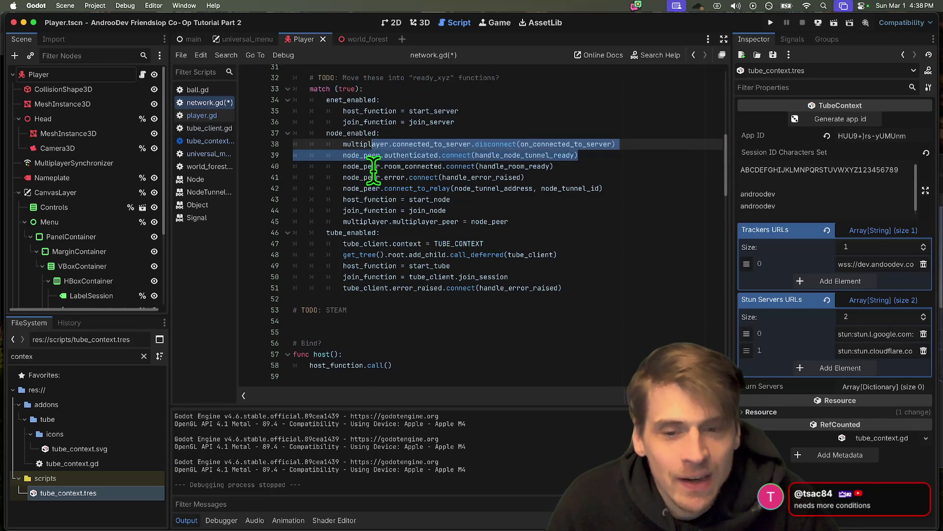
pyautogui.doubleClick(368, 167)
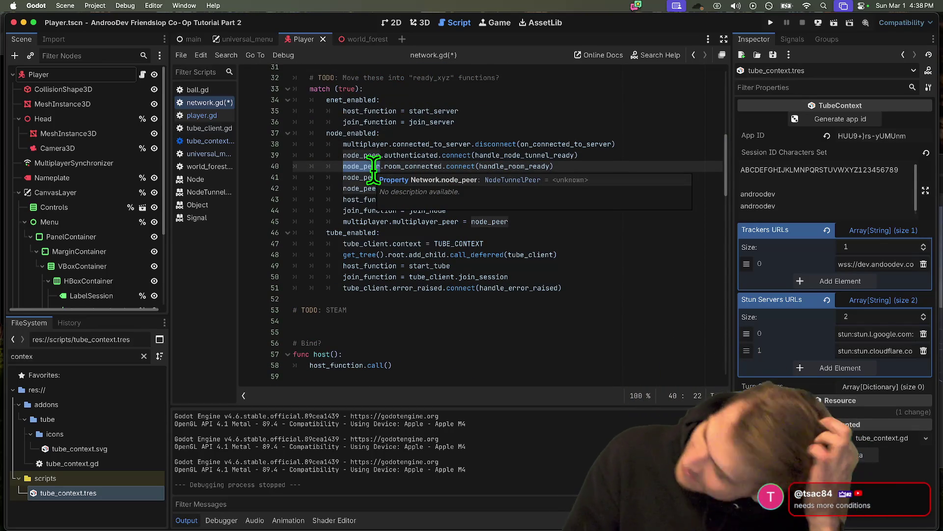
pyautogui.press('Right')
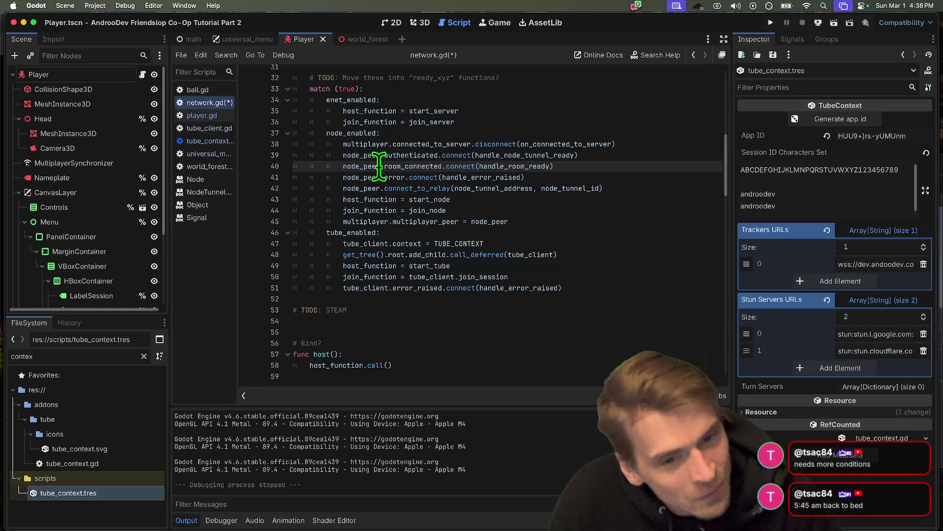
pyautogui.keyDown('super'); pyautogui.click(482, 166); pyautogui.keyUp('super')
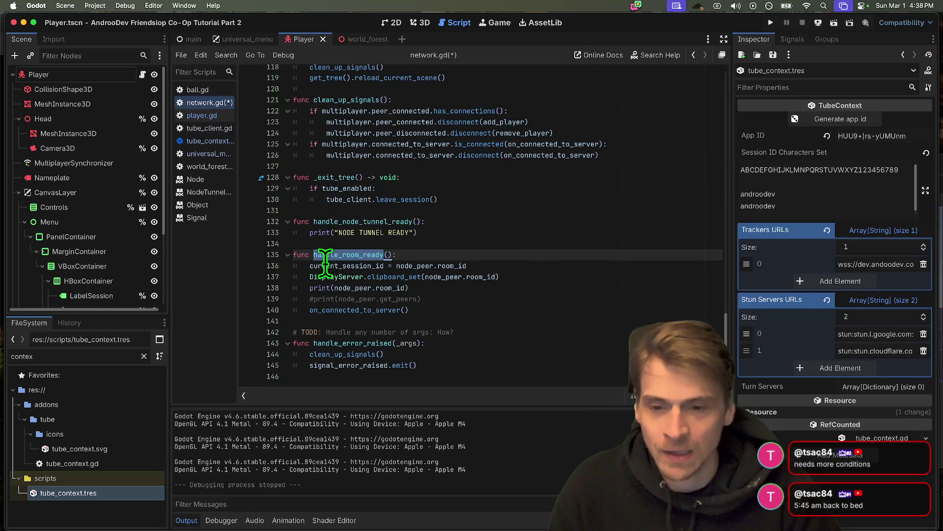
pyautogui.scroll(5, 484, 280)
pyautogui.scroll(6, 484, 280)
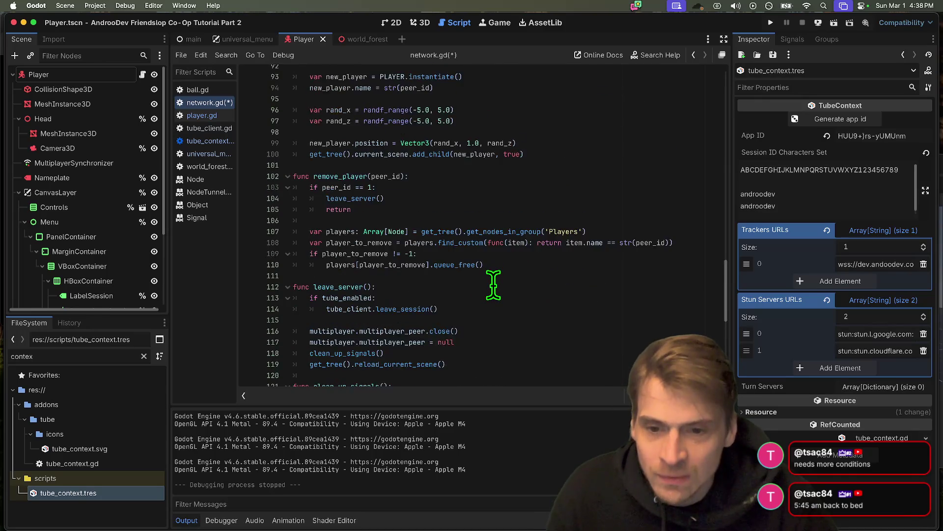
pyautogui.click(495, 185)
pyautogui.scroll(12, 495, 184)
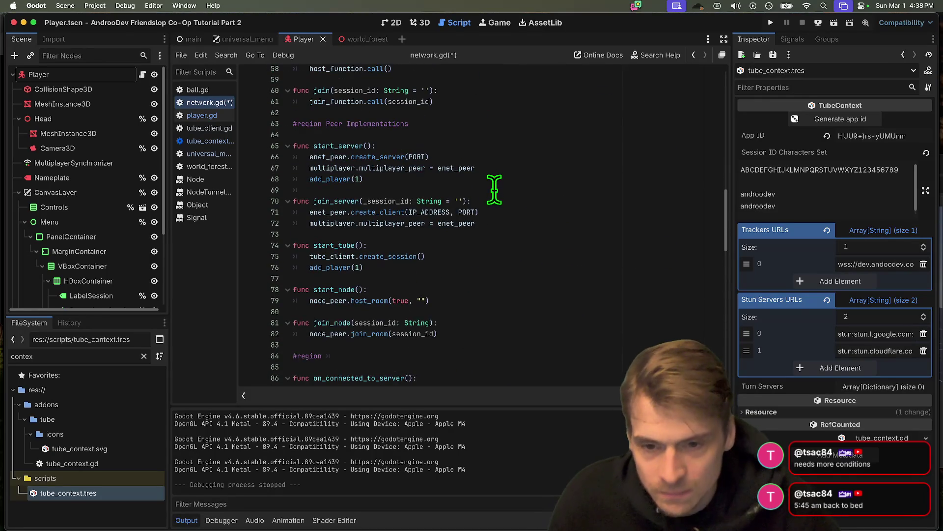
pyautogui.scroll(3, 580, 186)
# Step: Start a new line 52 with tube_client.peer_stabilized.connect( after the error_raised connection
pyautogui.click(624, 299)
pyautogui.press('Return')
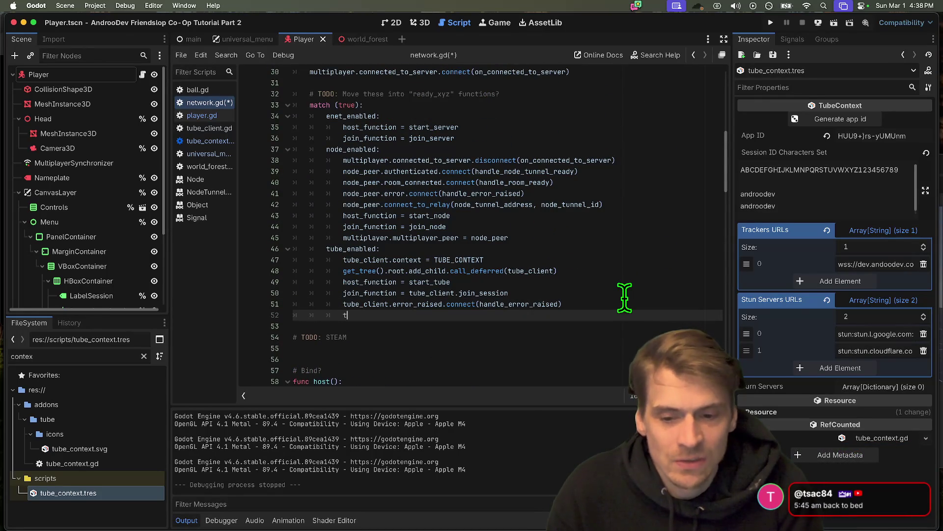
pyautogui.write('ub.')
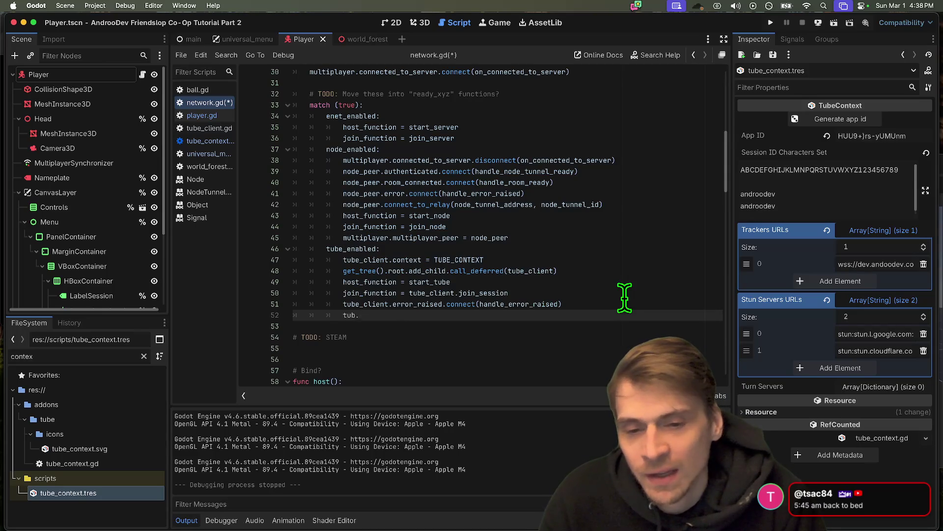
pyautogui.write('se')
pyautogui.press('Return')
pyautogui.write('.sess')
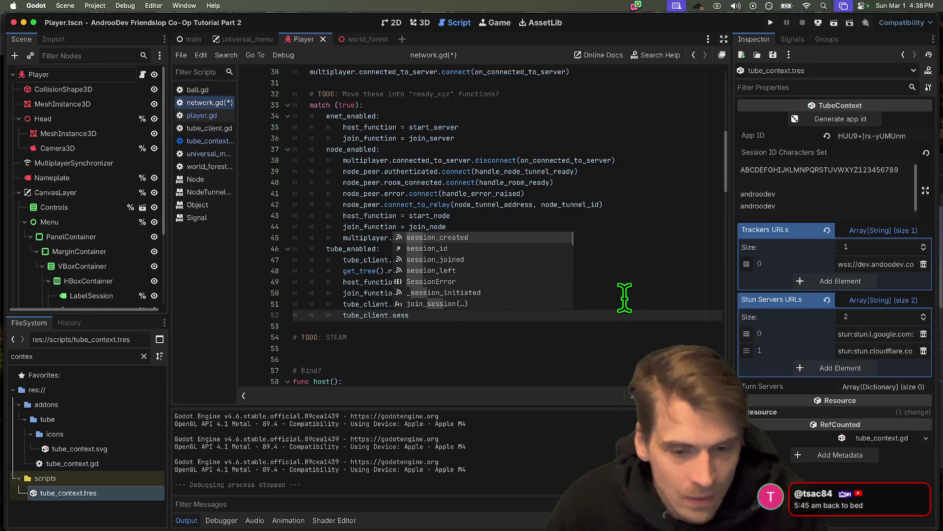
pyautogui.scroll(-2, 554, 273)
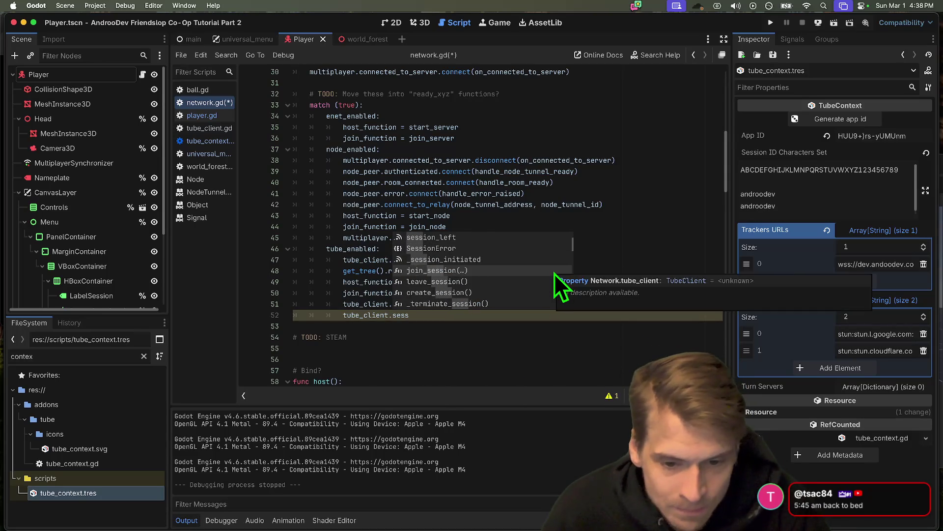
pyautogui.scroll(-5, 555, 273)
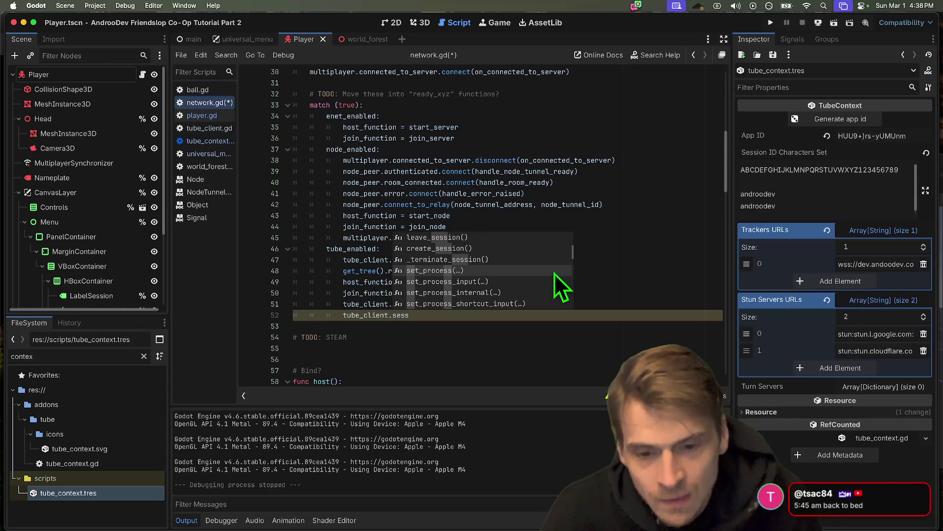
pyautogui.write('ion_')
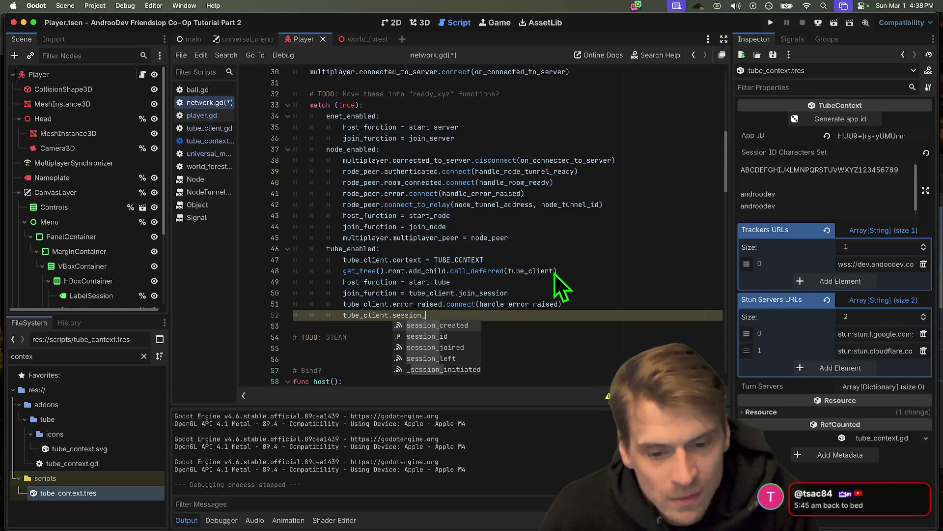
pyautogui.write('s')
pyautogui.hotkey('alt', 'BackSpace')
pyautogui.write('_stabl')
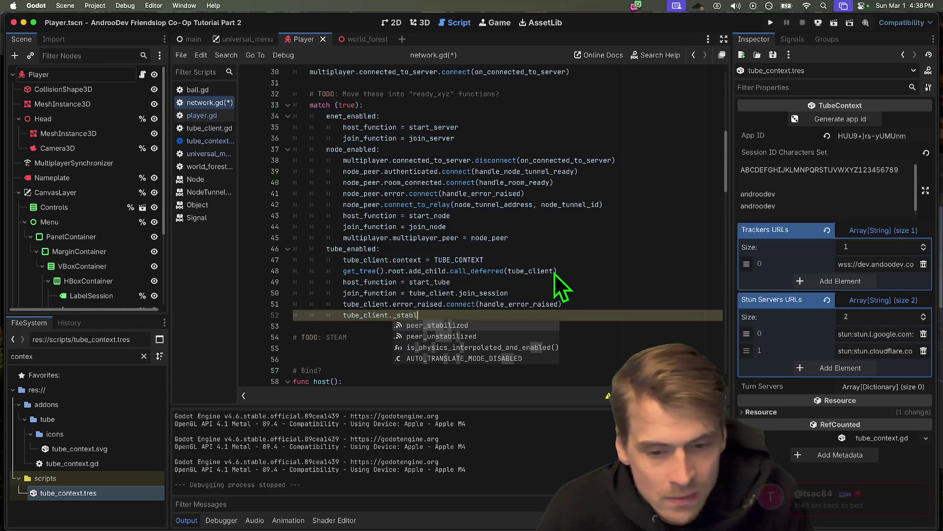
pyautogui.press('Return')
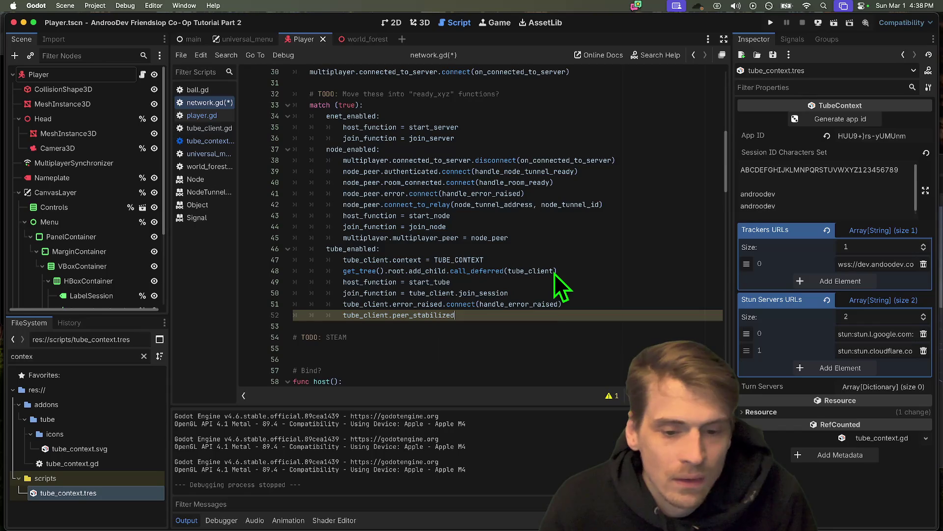
pyautogui.write('.con')
pyautogui.press('Return')
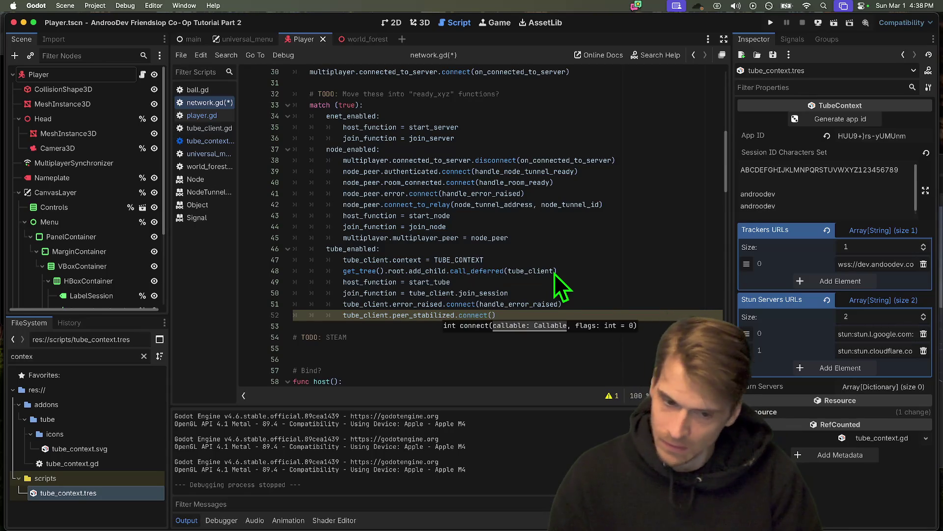
# Step: Complete the lambda: func(): current_session_id = tube_client.session_id
pyautogui.scroll(-1, 593, 287)
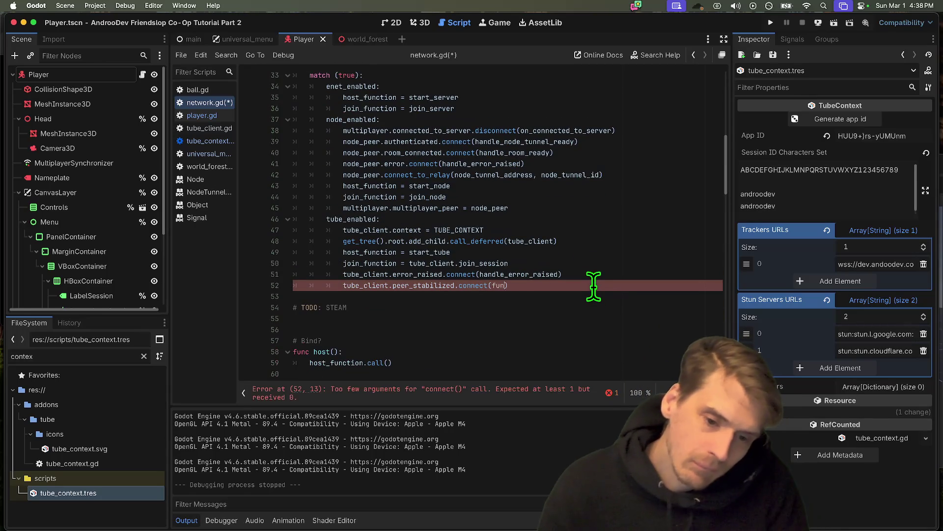
pyautogui.write('c():')
pyautogui.scroll(-1, 598, 284)
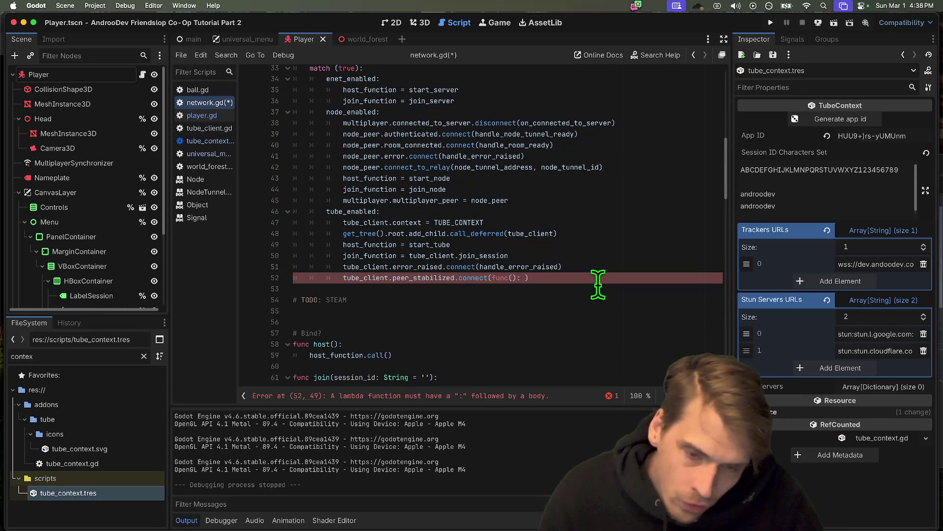
pyautogui.scroll(-1, 603, 281)
pyautogui.write('cu')
pyautogui.press('Return')
pyautogui.write('= sess')
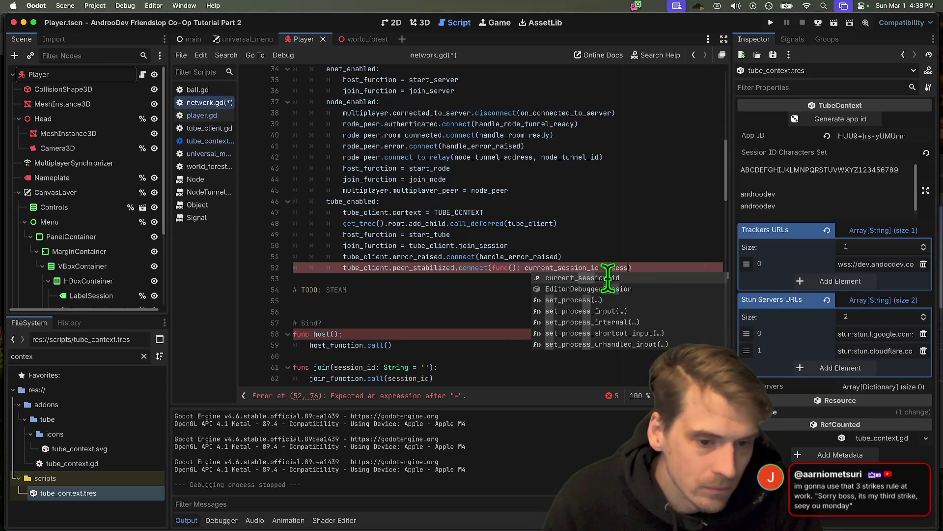
pyautogui.press('BackSpace')
pyautogui.press('BackSpace')
pyautogui.press('BackSpace')
pyautogui.write('tube_client.')
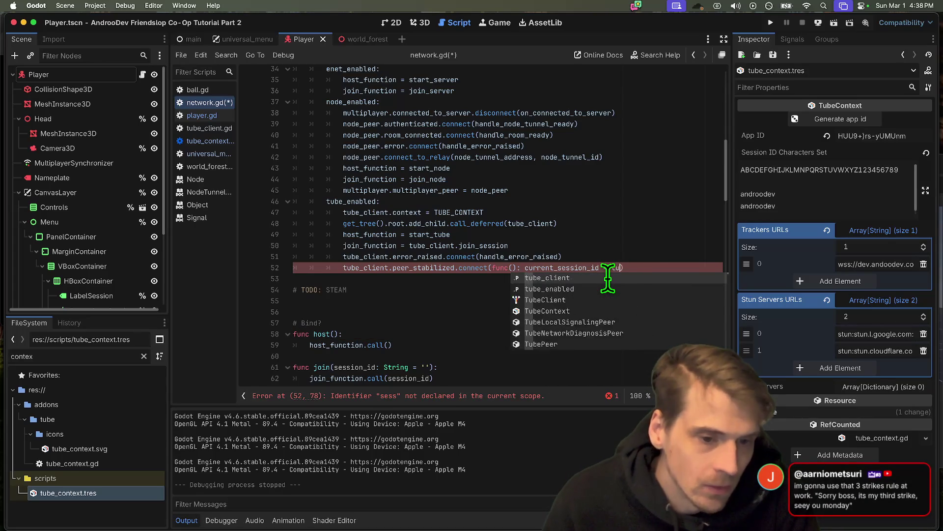
pyautogui.write('sess')
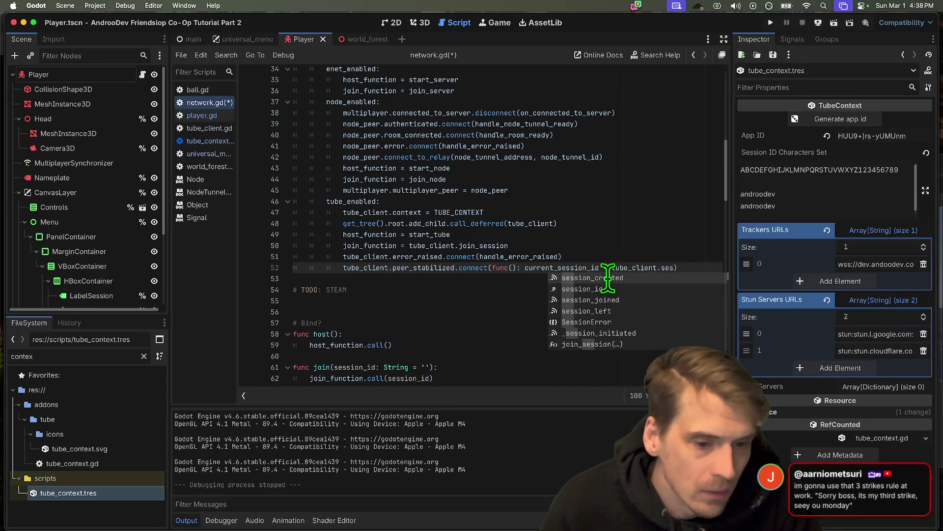
pyautogui.press('Return')
pyautogui.click(349, 279)
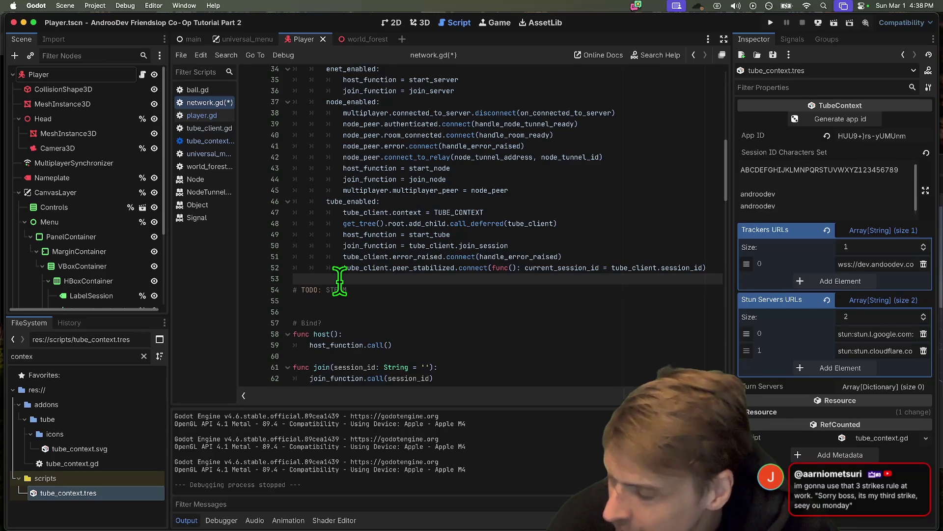
# Step: Move the peer_stabilized connect line to sit below join_function as line 51
pyautogui.doubleClick(400, 267)
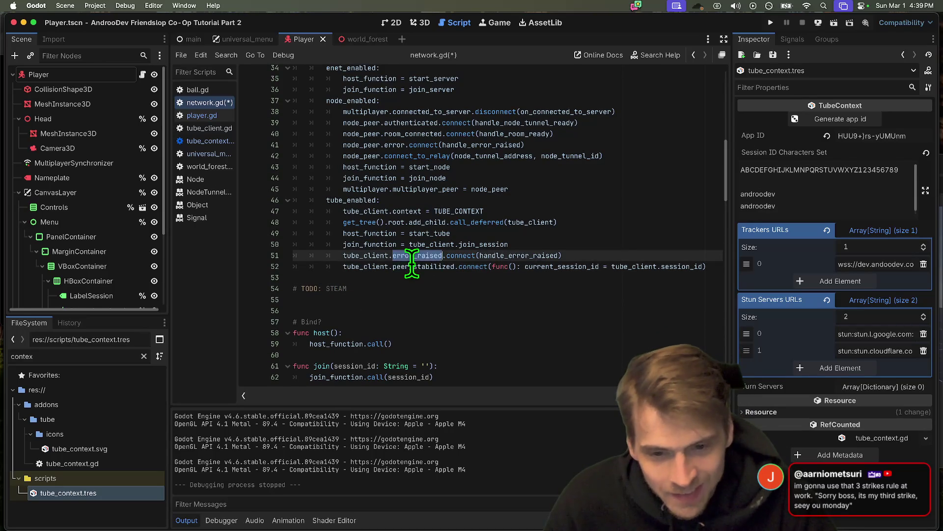
pyautogui.click(457, 267)
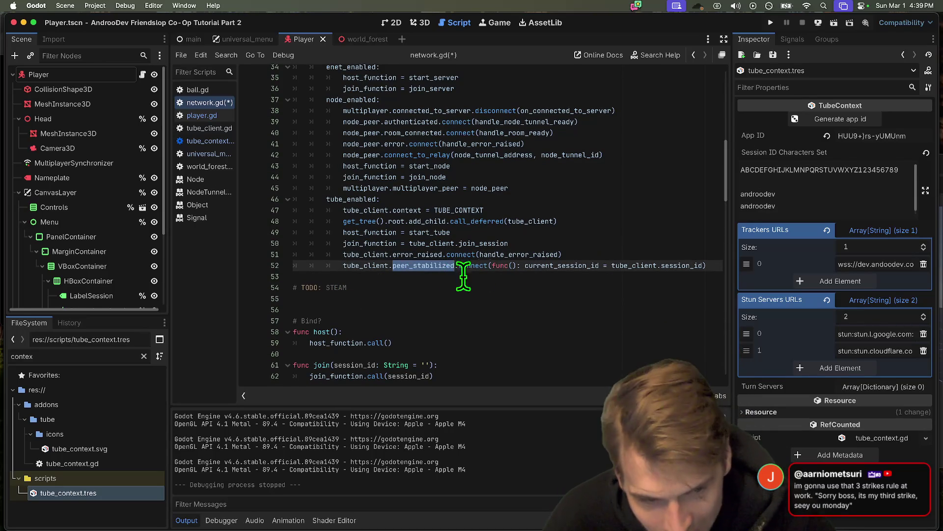
pyautogui.doubleClick(437, 268)
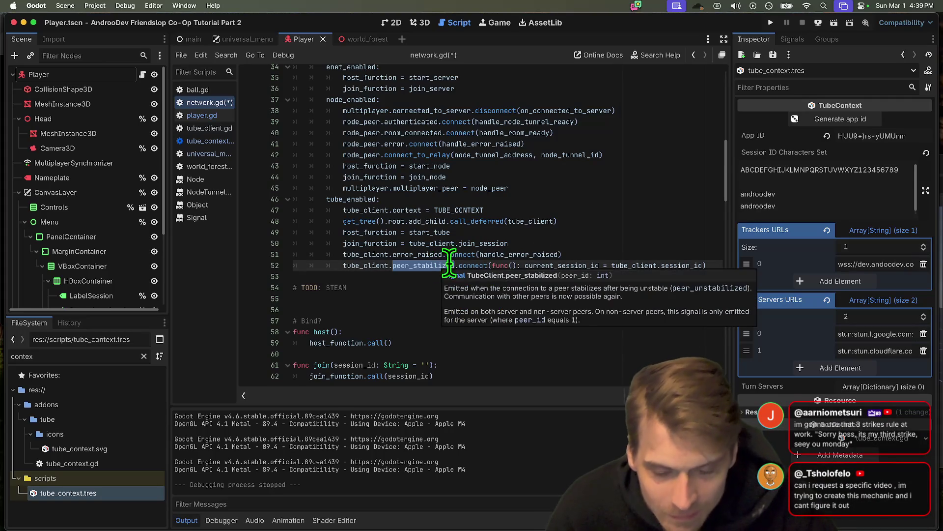
pyautogui.tripleClick(661, 265)
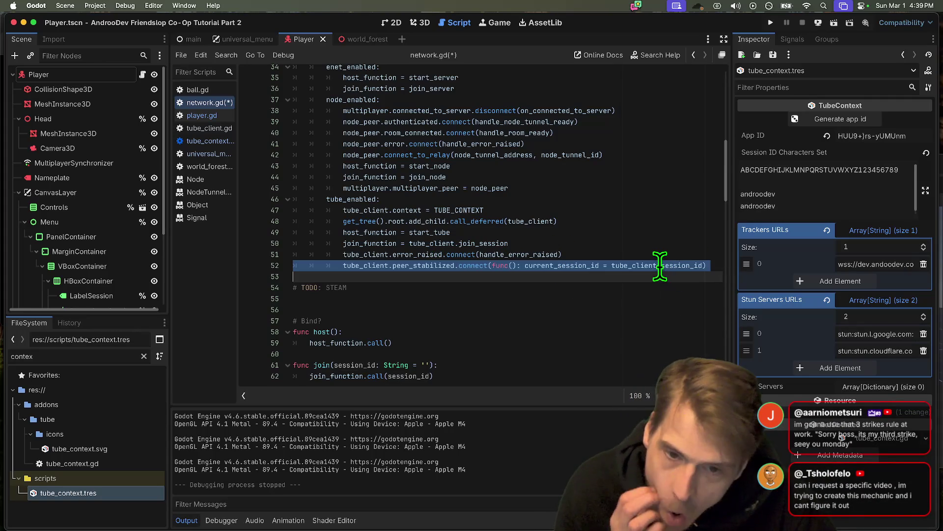
pyautogui.hotkey('ctrl', 'x')
pyautogui.hotkey('alt', 'Up')
pyautogui.hotkey('alt', 'Up')
pyautogui.hotkey('alt', 'Up')
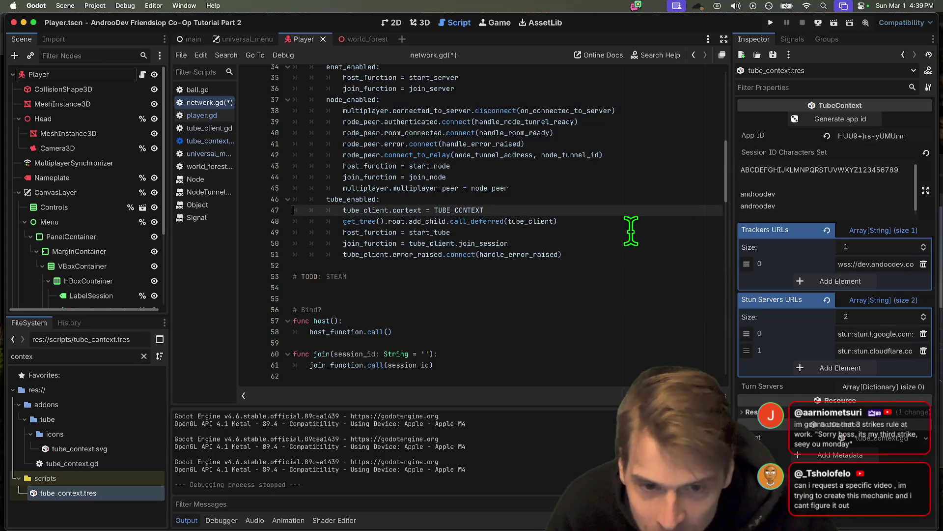
pyautogui.hotkey('ctrl', 'v')
pyautogui.press('Delete')
pyautogui.click(639, 284)
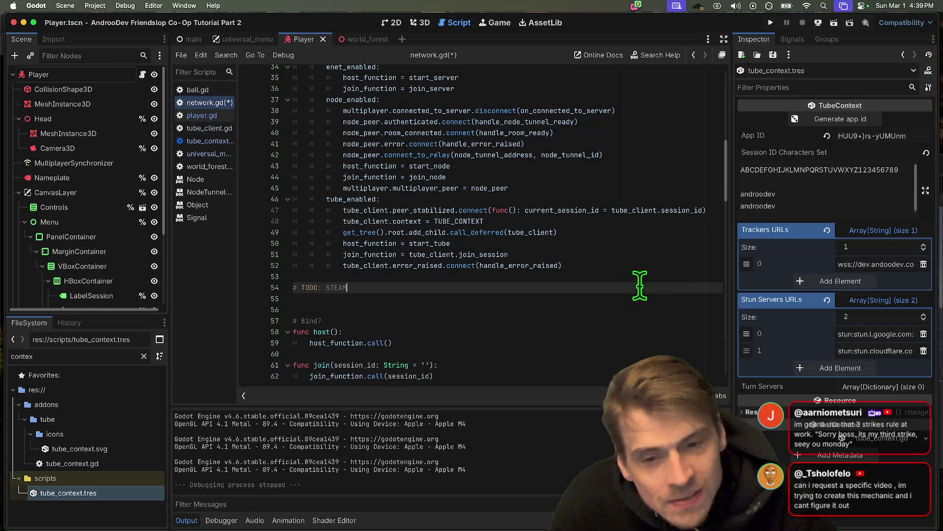
pyautogui.press('Up')
pyautogui.tripleClick(574, 211)
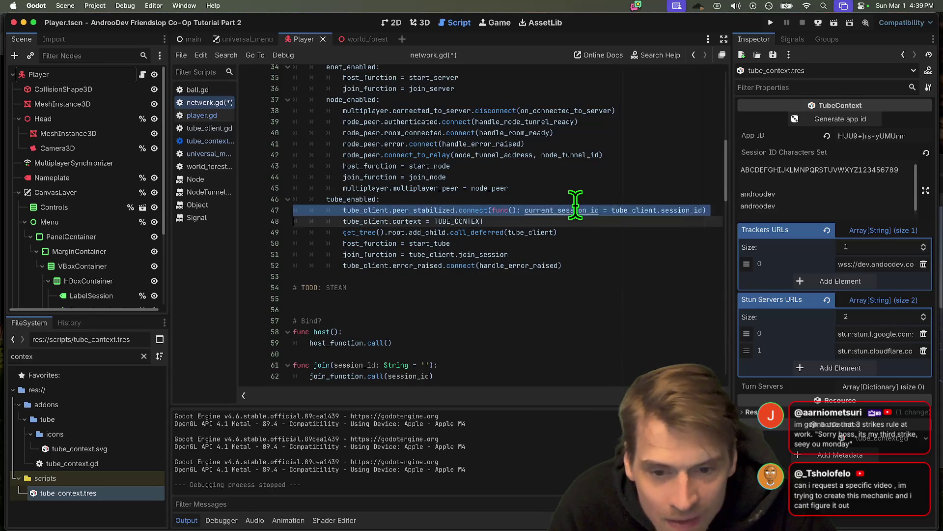
pyautogui.hotkey('ctrl', 'x')
pyautogui.press('Down')
pyautogui.press('Down')
pyautogui.press('Down')
pyautogui.press('End')
pyautogui.press('Return')
pyautogui.hotkey('ctrl', 'v')
pyautogui.press('BackSpace')
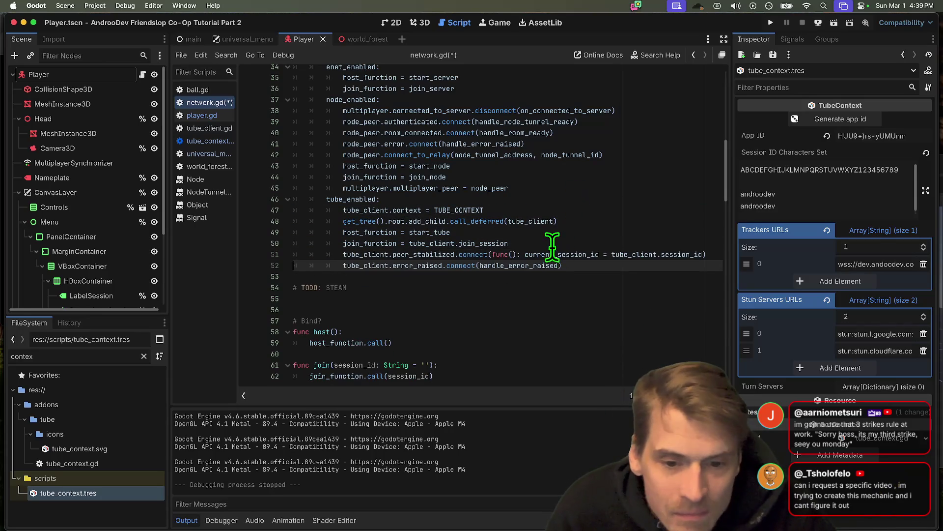
# Step: Save network.gd and run the project with three debug instances
pyautogui.moveTo(551, 245); pyautogui.dragTo(295, 221)
pyautogui.doubleClick(562, 254)
pyautogui.click(613, 274)
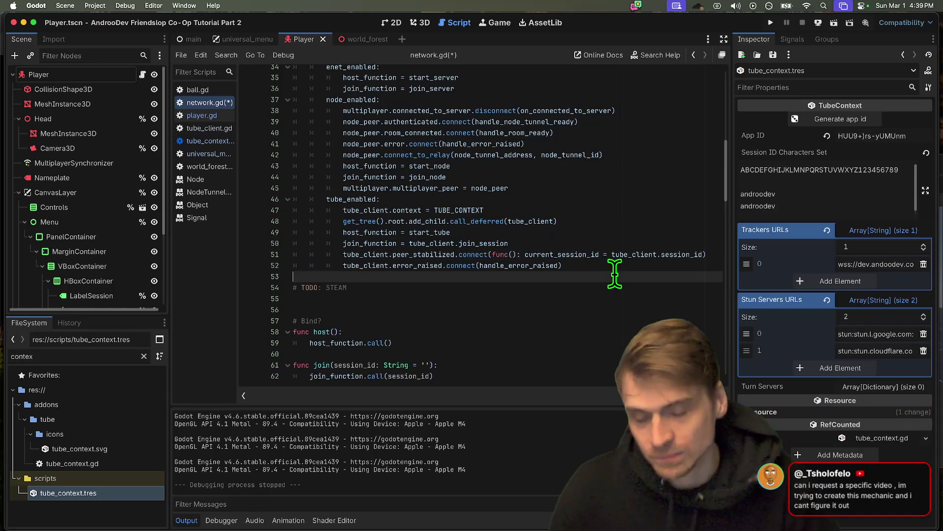
pyautogui.press('Down')
pyautogui.press('Down')
pyautogui.scroll(-10, 612, 275)
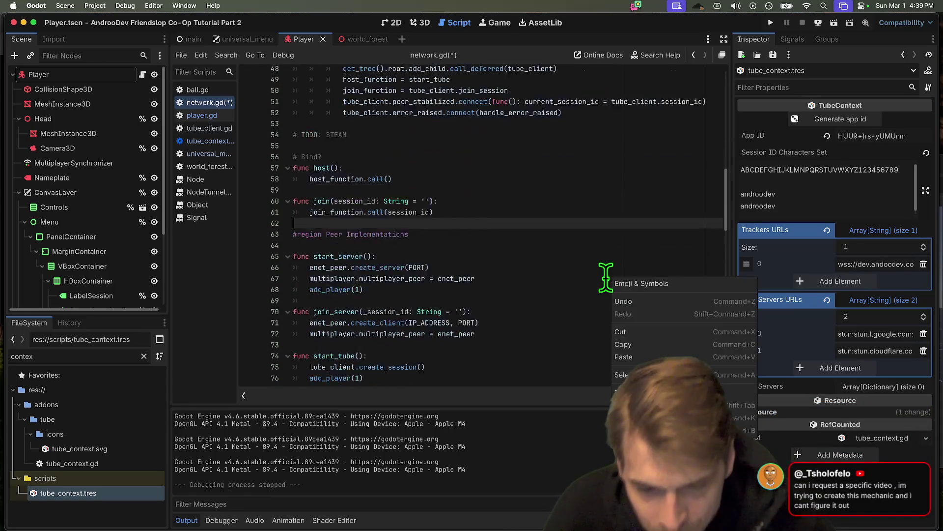
pyautogui.click(497, 175)
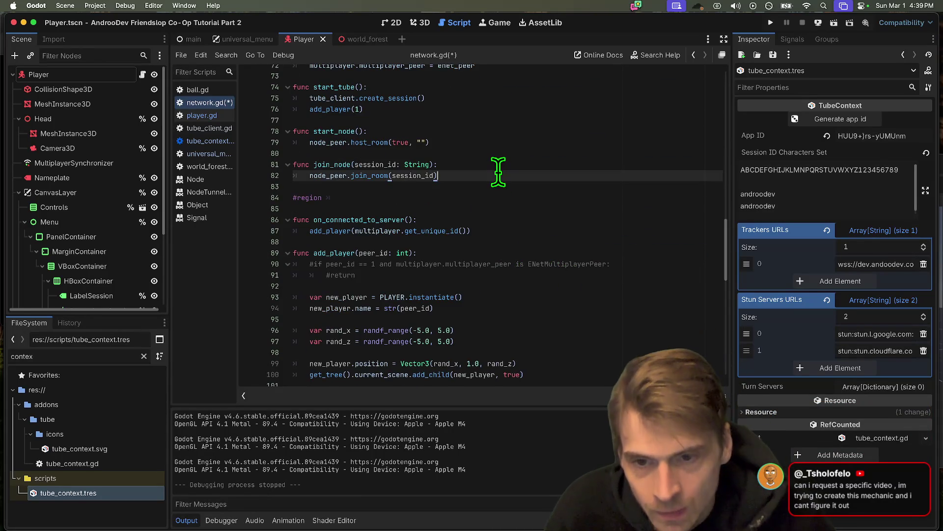
pyautogui.scroll(2, 497, 175)
pyautogui.click(455, 176)
pyautogui.hotkey('ctrl', 's')
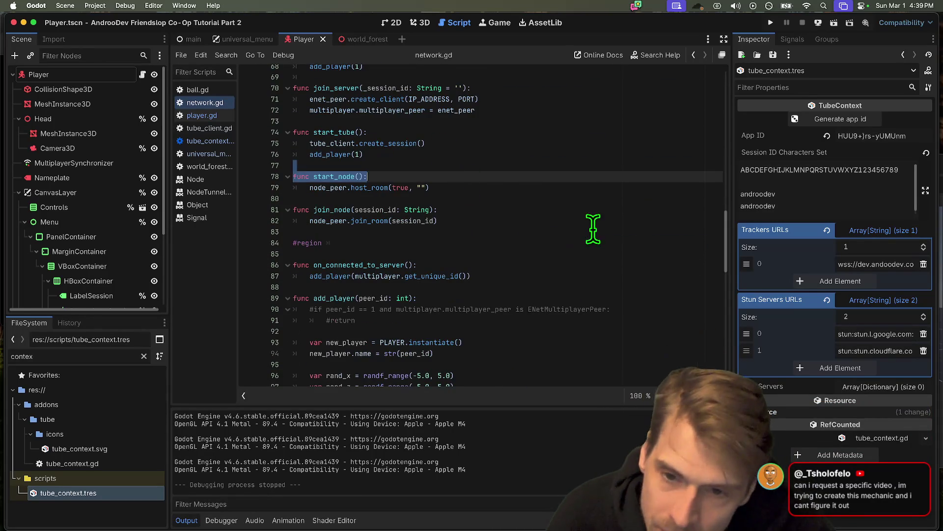
pyautogui.click(583, 254)
pyautogui.press('super+b')
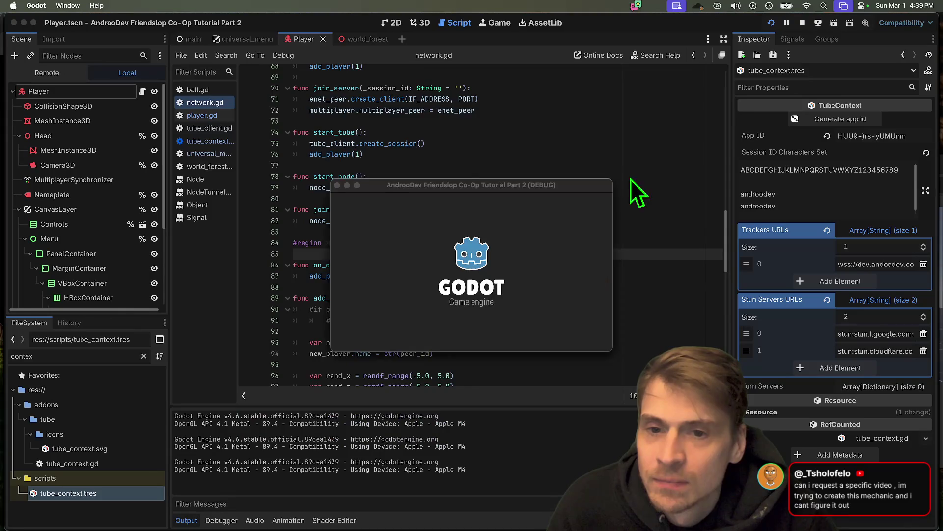
# Step: Stop the running instances, relaunch the project, and create a session in the first instance
pyautogui.click(802, 24)
pyautogui.scroll(15, 569, 204)
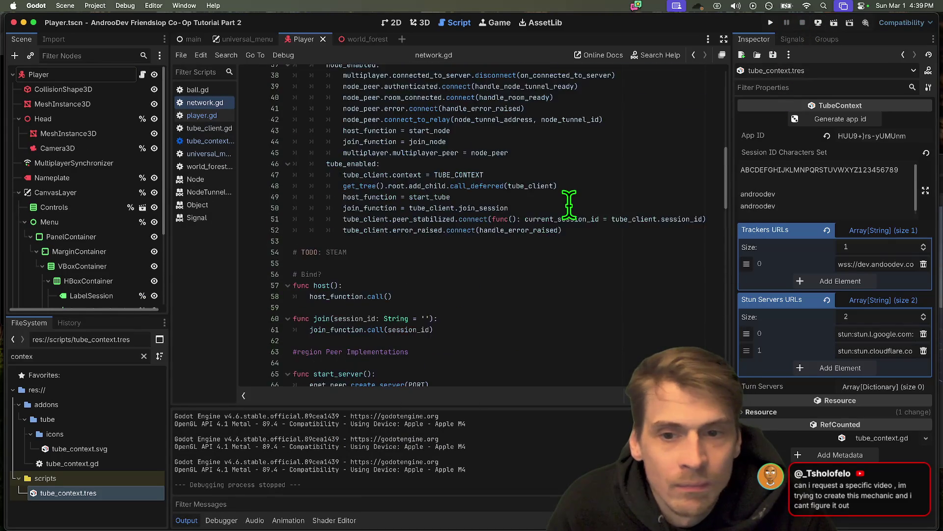
pyautogui.press('super+b')
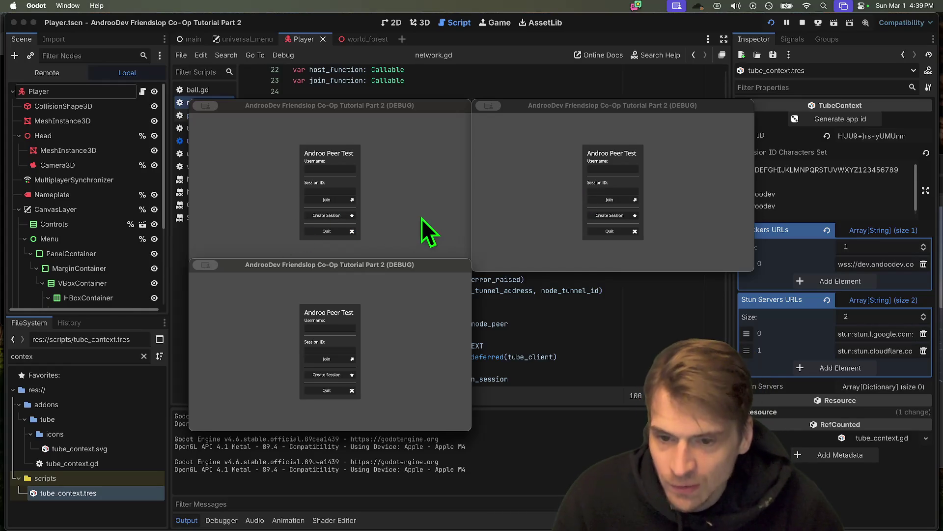
pyautogui.click(346, 218)
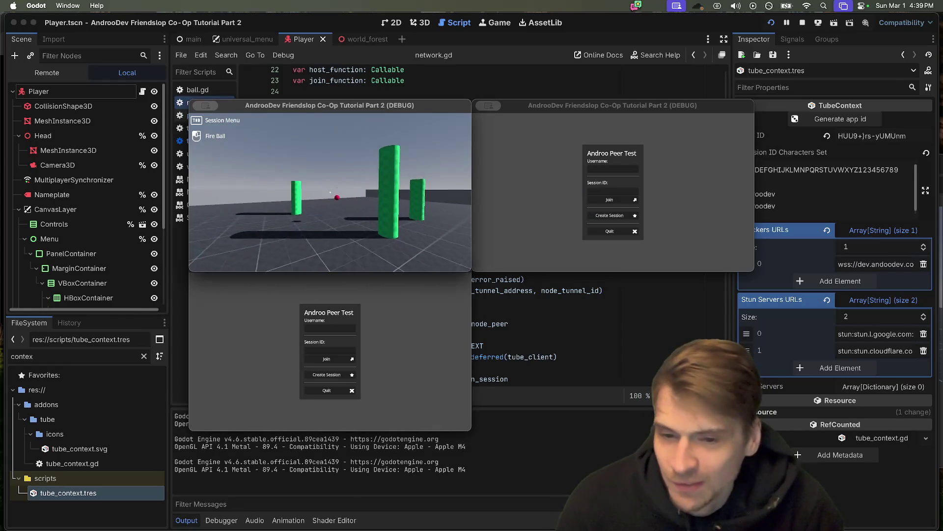
# Step: Try joining from the second instance, then close the game windows and stop debugging
pyautogui.click(528, 183)
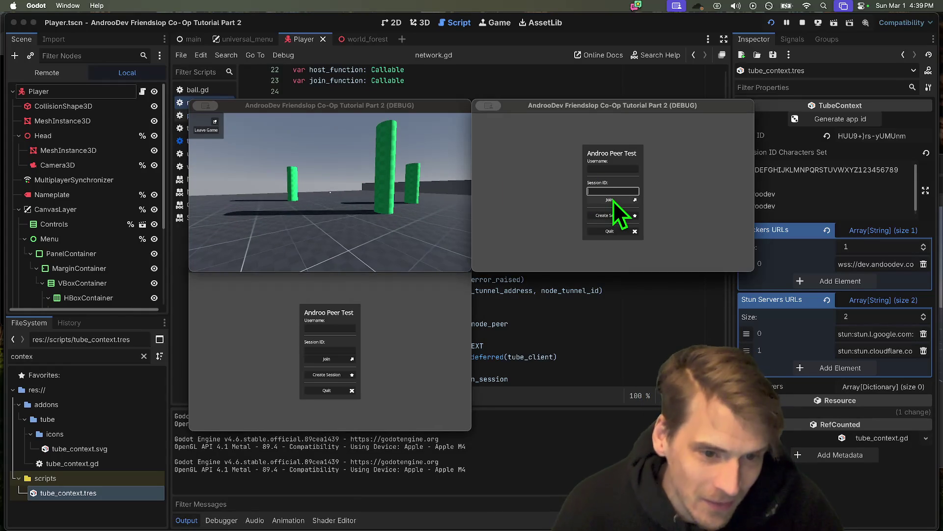
pyautogui.click(249, 211)
pyautogui.press('super+q')
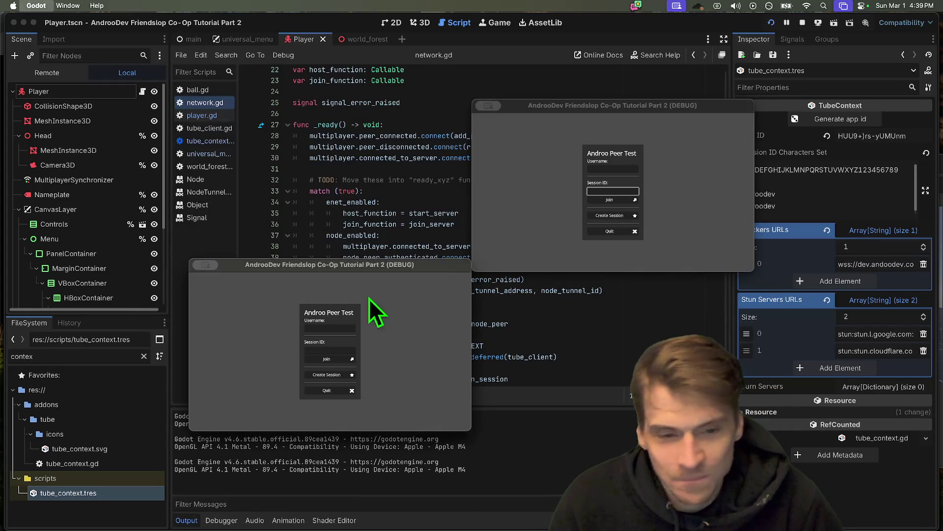
pyautogui.press('super+q')
pyautogui.press('super+q')
pyautogui.scroll(-5, 590, 226)
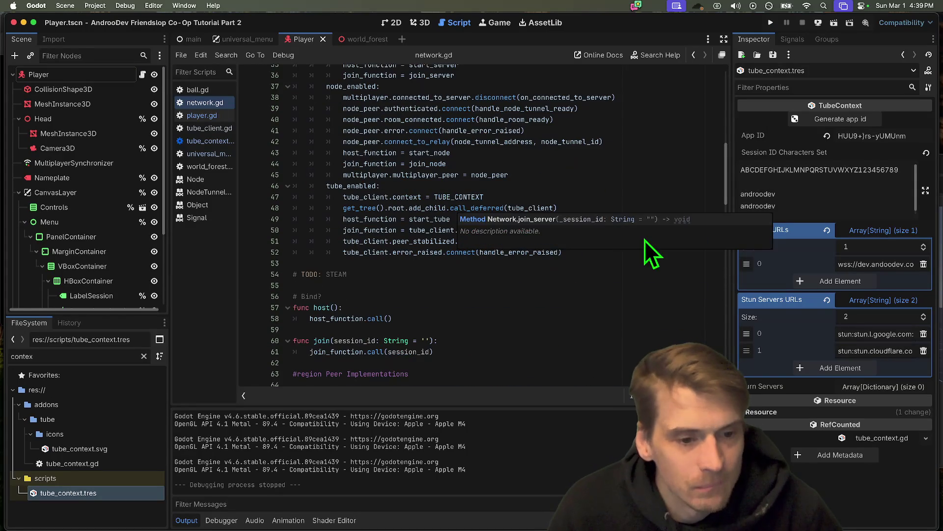
pyautogui.click(640, 269)
pyautogui.doubleClick(413, 241)
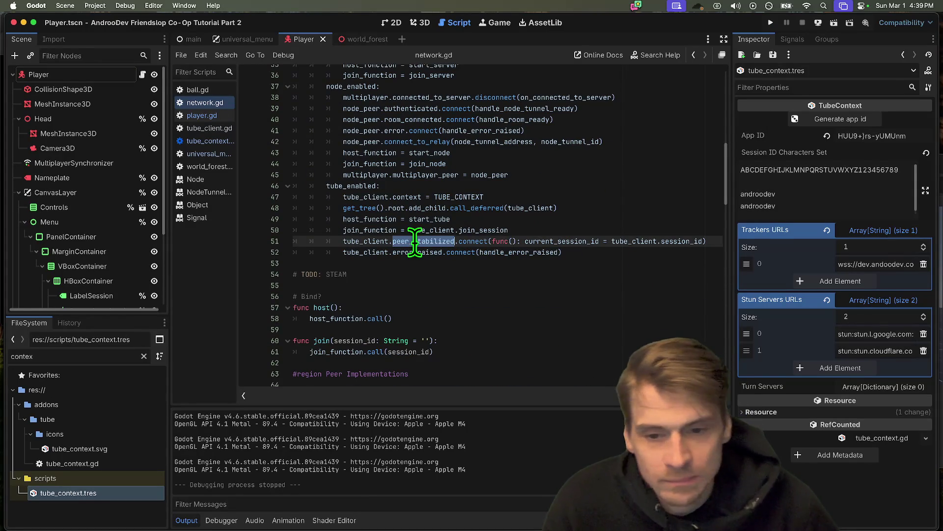
# Step: Replace peer_stabilized with tube_client._session_initiated on line 51, then save and run the game
pyautogui.press('BackSpace')
pyautogui.write('initial')
pyautogui.press('BackSpace')
pyautogui.press('BackSpace')
pyautogui.press('BackSpace')
pyautogui.write('ses')
pyautogui.press('Down')
pyautogui.press('Down')
pyautogui.press('Up')
pyautogui.press('Down')
pyautogui.press('Down')
pyautogui.press('Down')
pyautogui.press('Down')
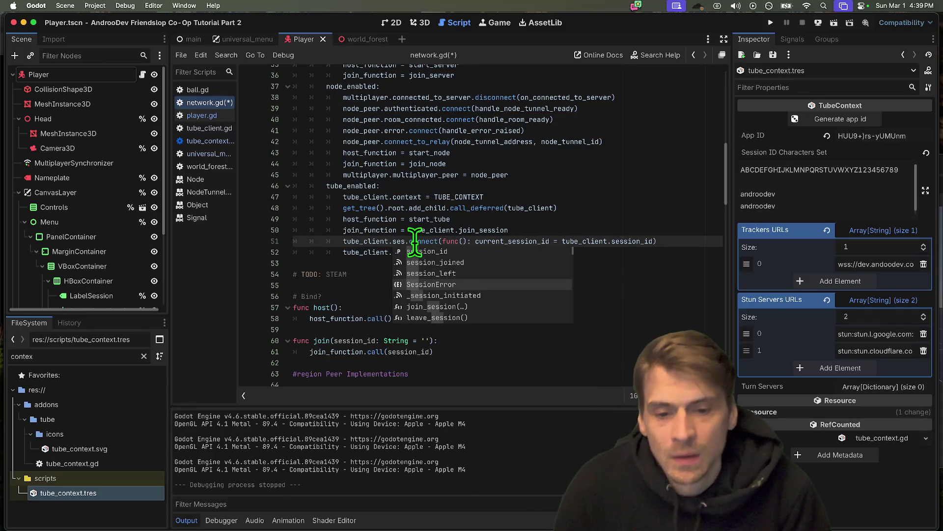
pyautogui.press('BackSpace')
pyautogui.press('BackSpace')
pyautogui.press('BackSpace')
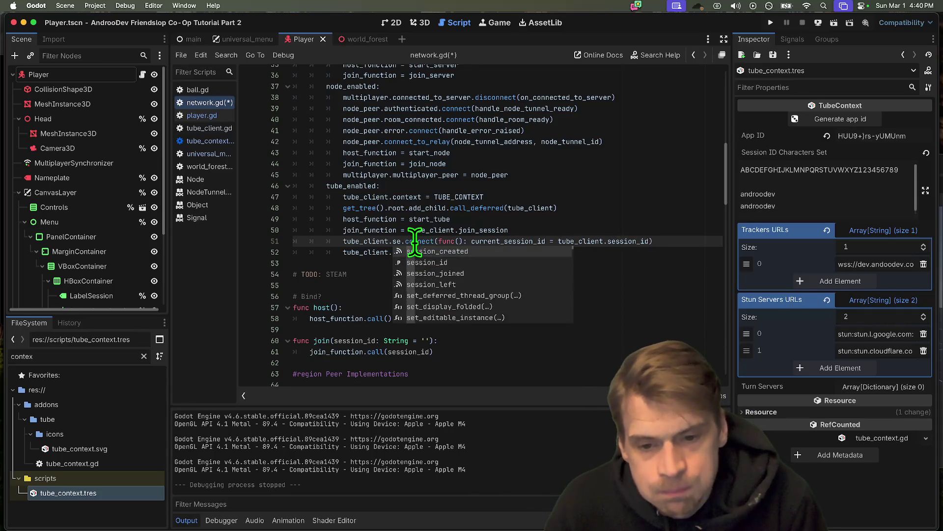
pyautogui.write('_session')
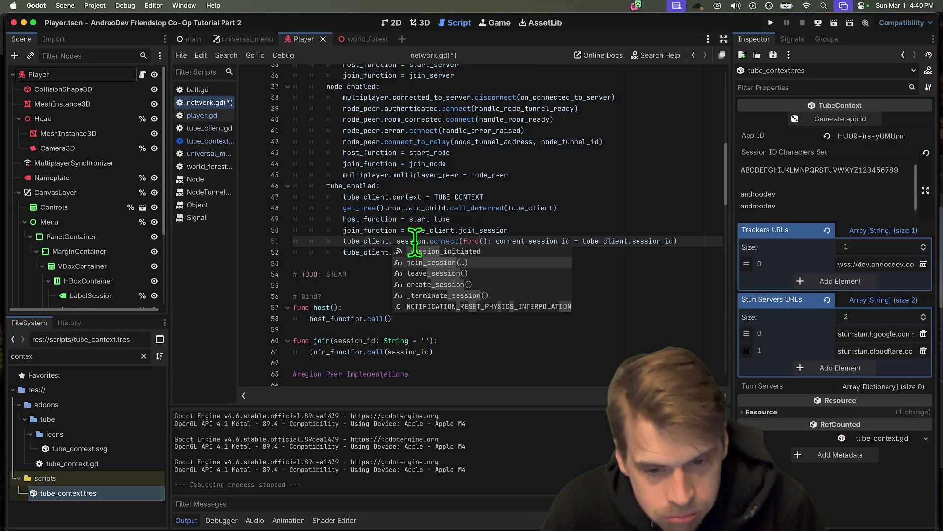
pyautogui.press('Up')
pyautogui.press('Return')
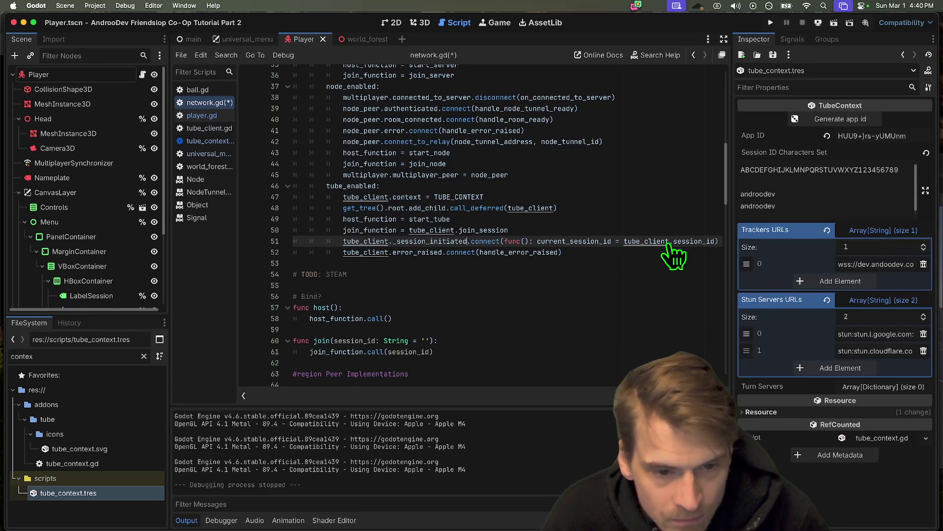
pyautogui.click(645, 251)
pyautogui.press('super+b')
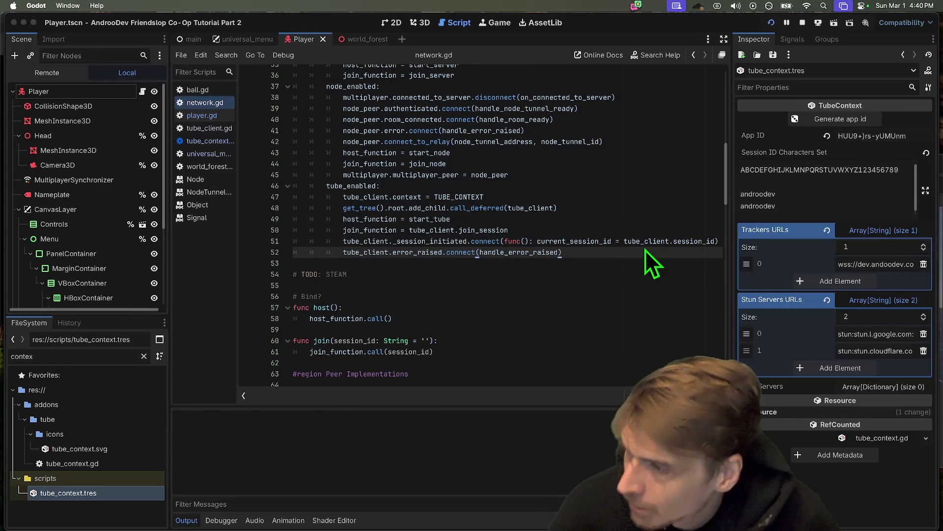
# Step: Host a session and join it from the second instance by pasting the session ID
pyautogui.click(326, 216)
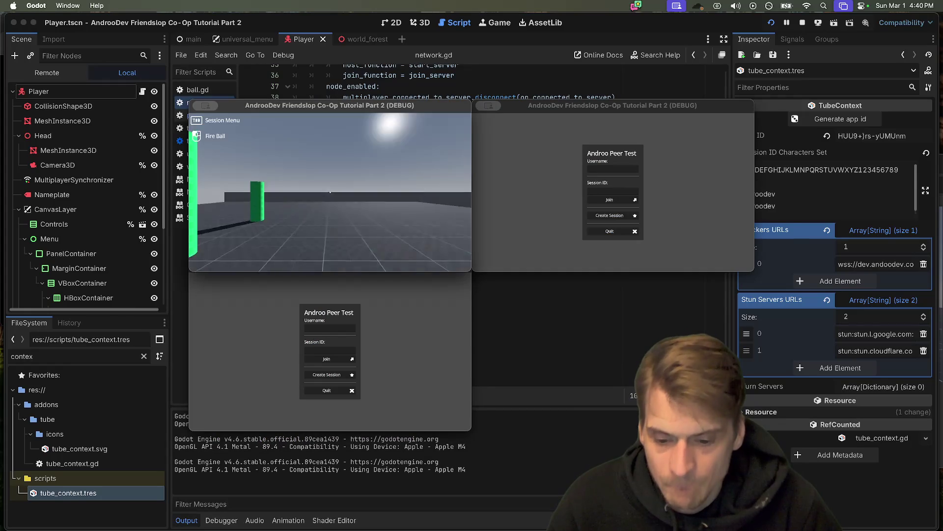
pyautogui.click(344, 352)
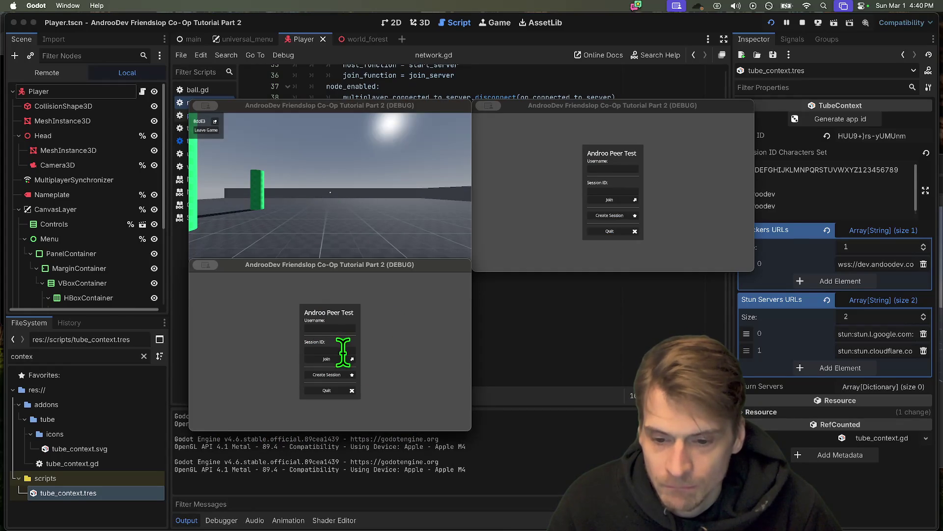
pyautogui.press('super+v')
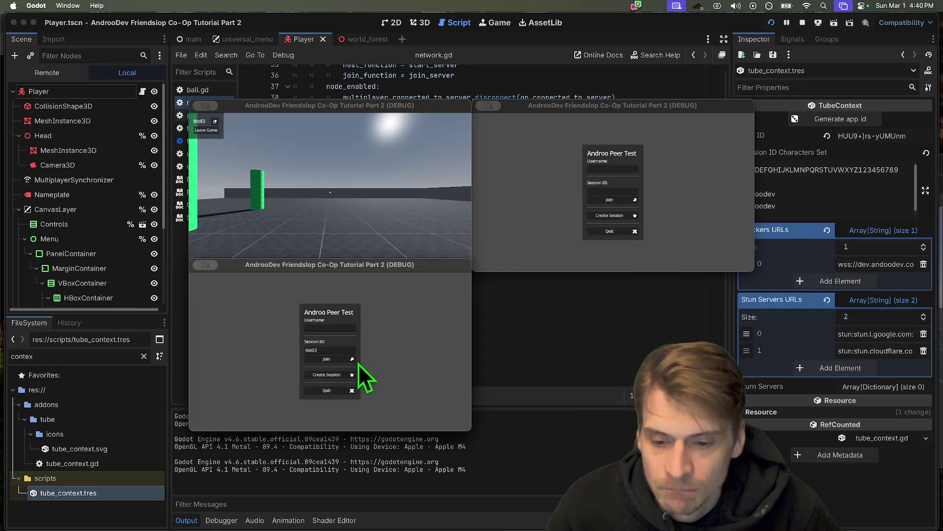
pyautogui.click(229, 520)
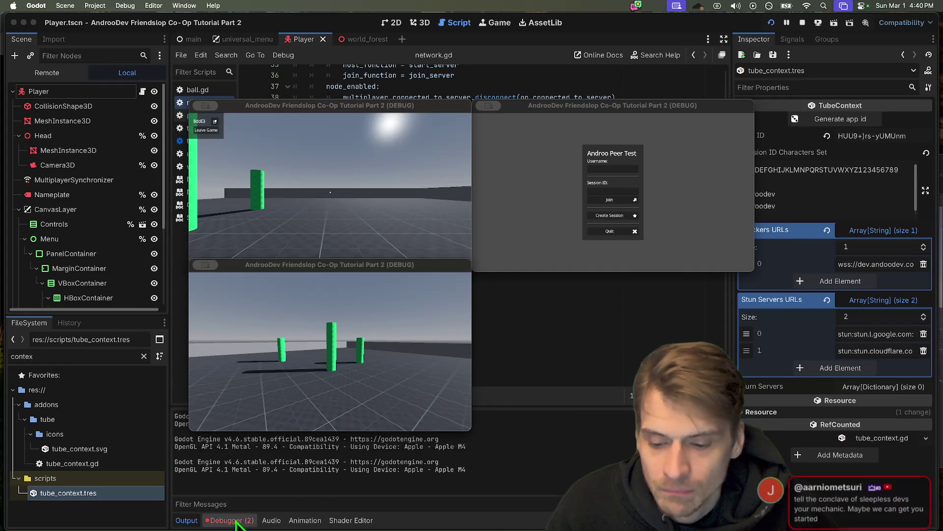
pyautogui.click(303, 273)
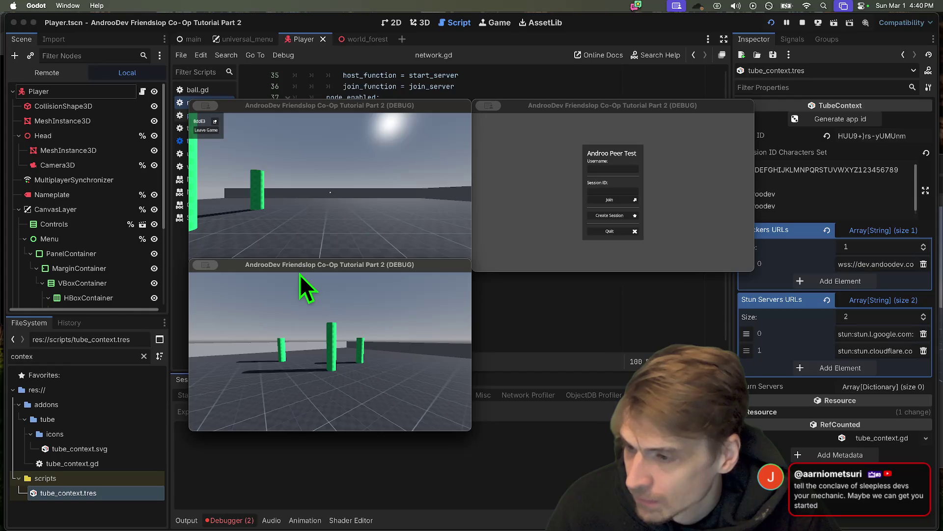
pyautogui.moveTo(300, 274)
pyautogui.mouseDown()
pyautogui.moveTo(425, 273)
pyautogui.moveTo(503, 210)
pyautogui.moveTo(485, 164)
pyautogui.moveTo(417, 179)
pyautogui.mouseUp()
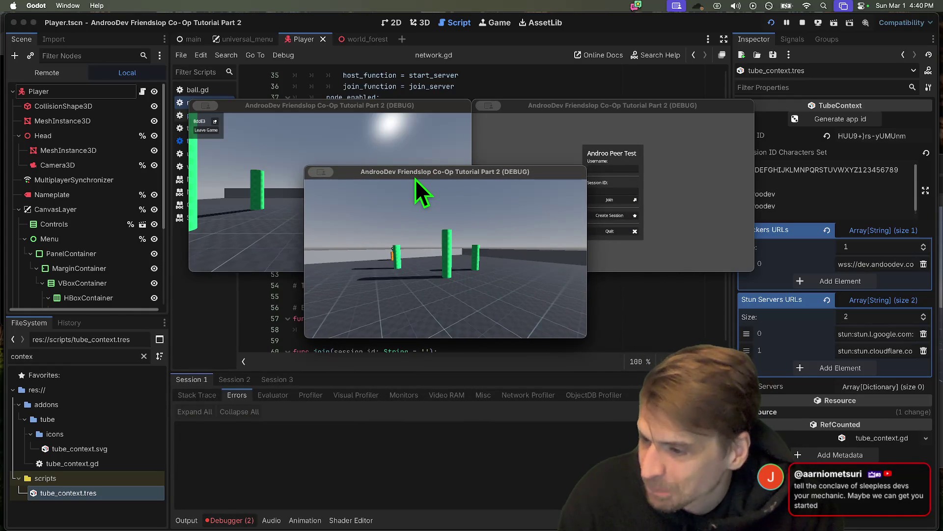
# Step: Review the third session's debugger errors, then join the hosted session from the third instance
pyautogui.click(238, 386)
pyautogui.click(293, 444)
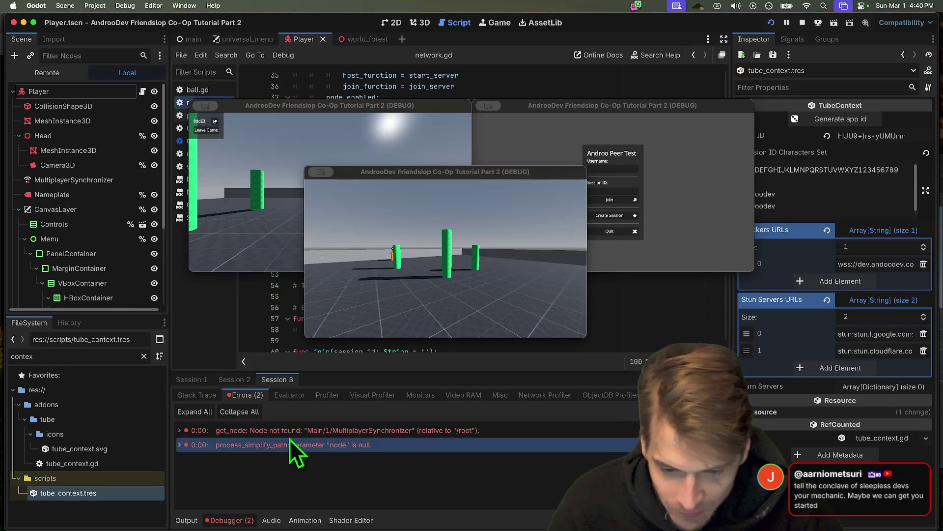
pyautogui.click(297, 426)
pyautogui.click(287, 426)
pyautogui.click(210, 381)
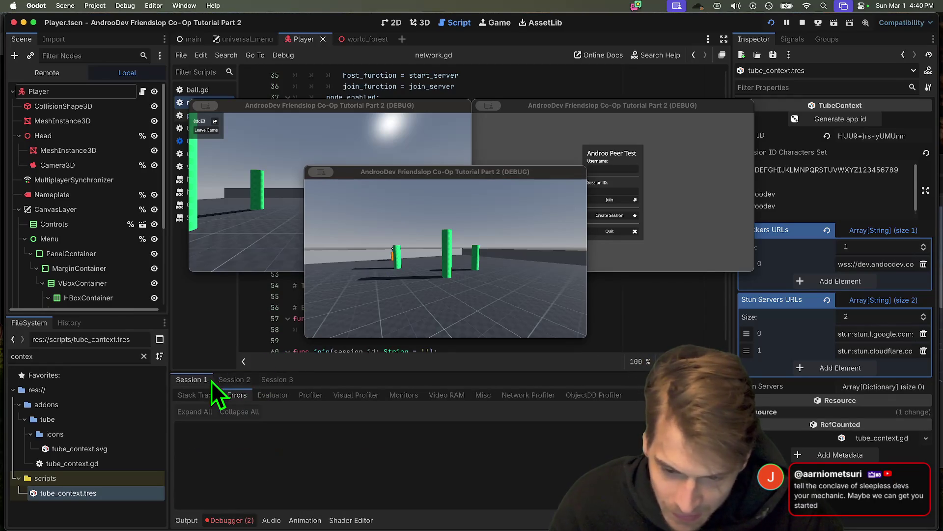
pyautogui.click(648, 150)
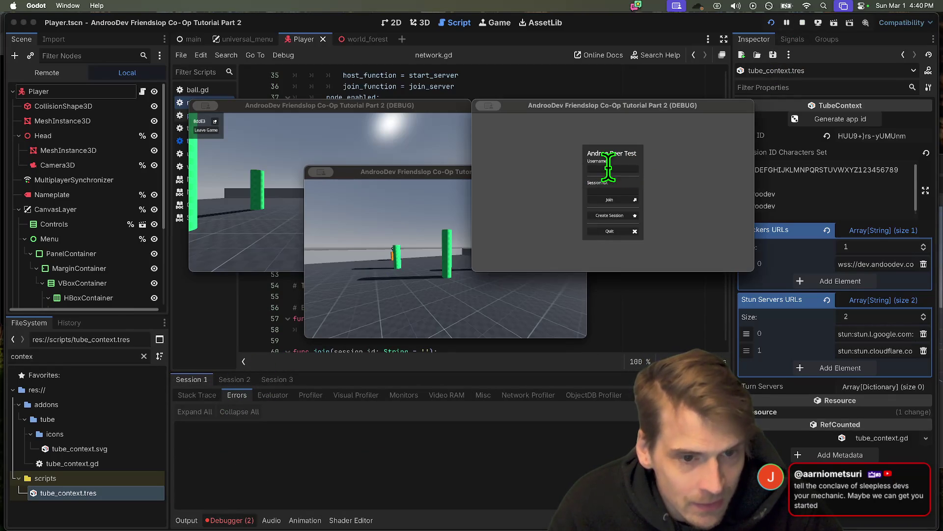
pyautogui.click(619, 201)
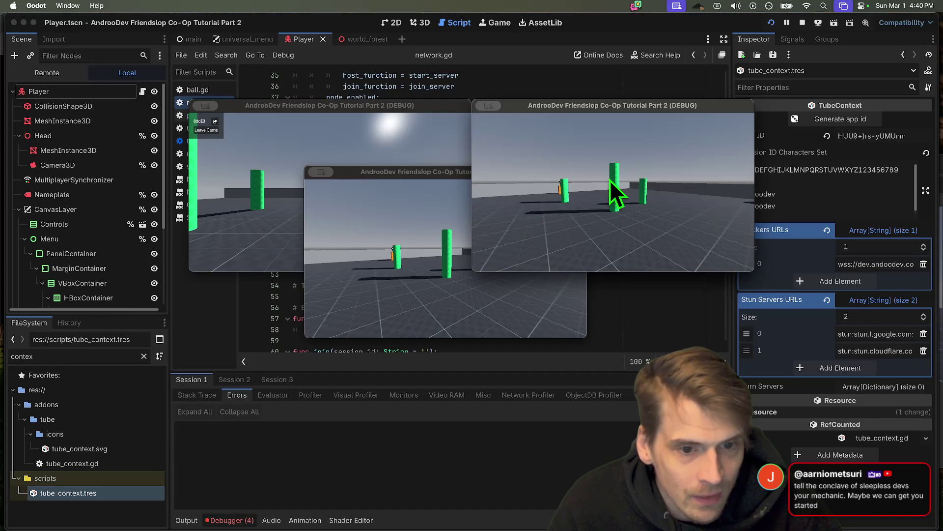
# Step: Shoot fireballs toward the green pillars as the host, then close all game windows
pyautogui.click(328, 125)
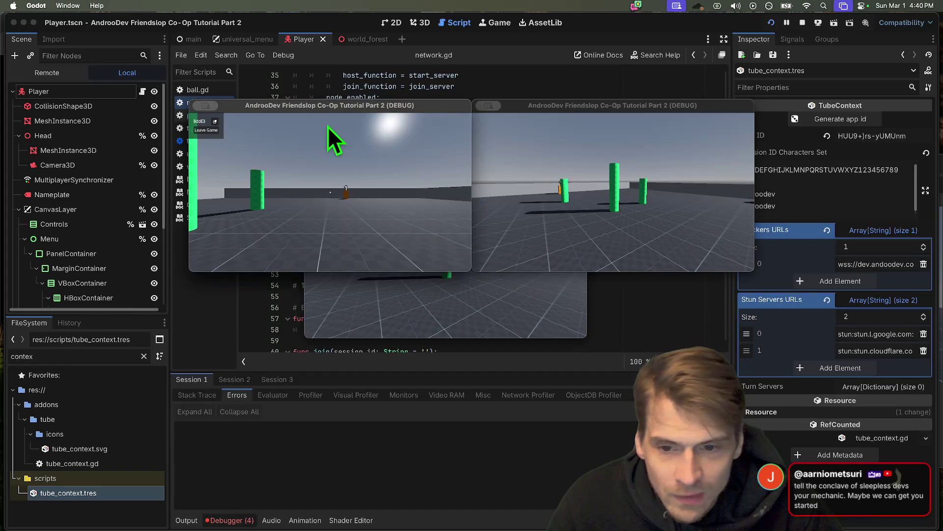
pyautogui.click(330, 191)
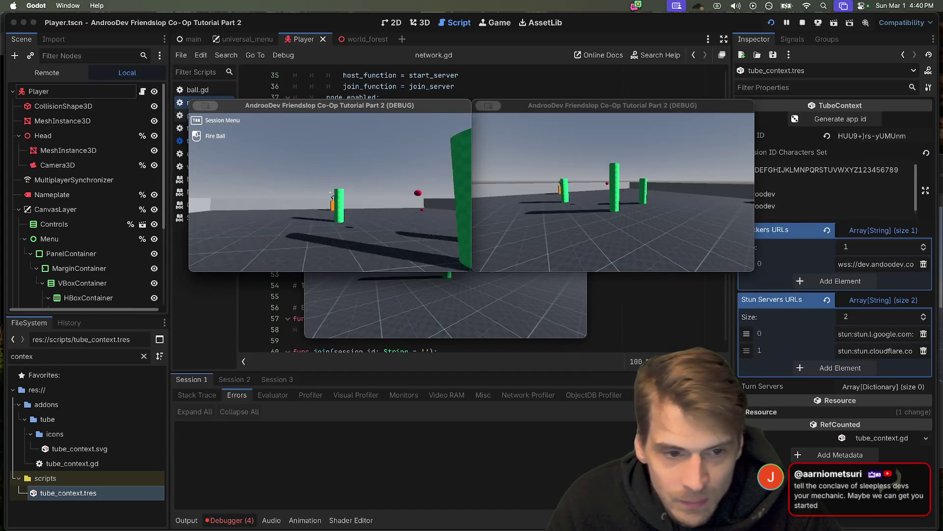
pyautogui.press('w')
pyautogui.click(331, 192)
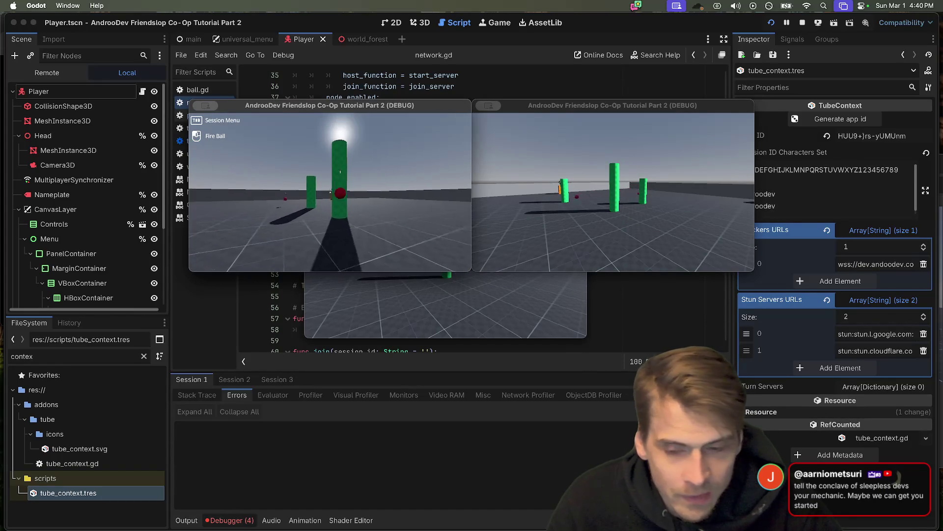
pyautogui.press('super+q')
pyautogui.press('super+q')
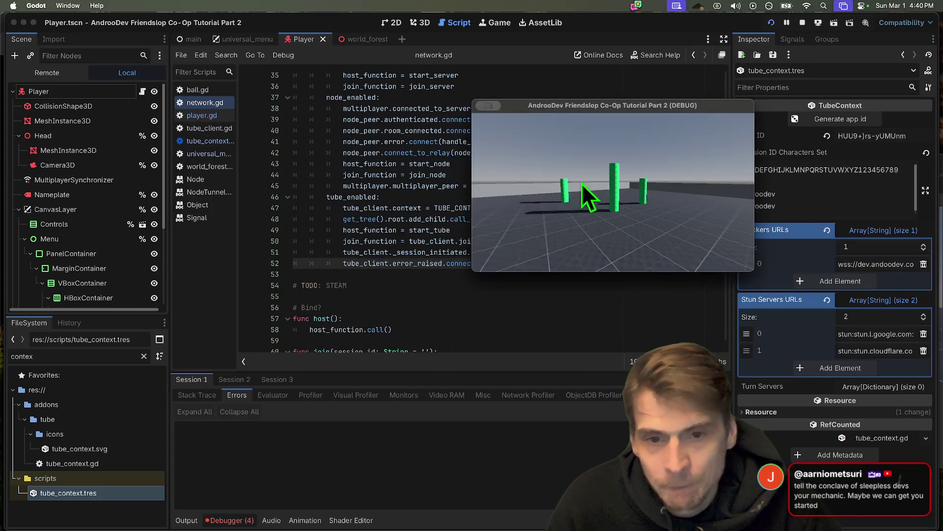
pyautogui.press('super+q')
pyautogui.click(520, 295)
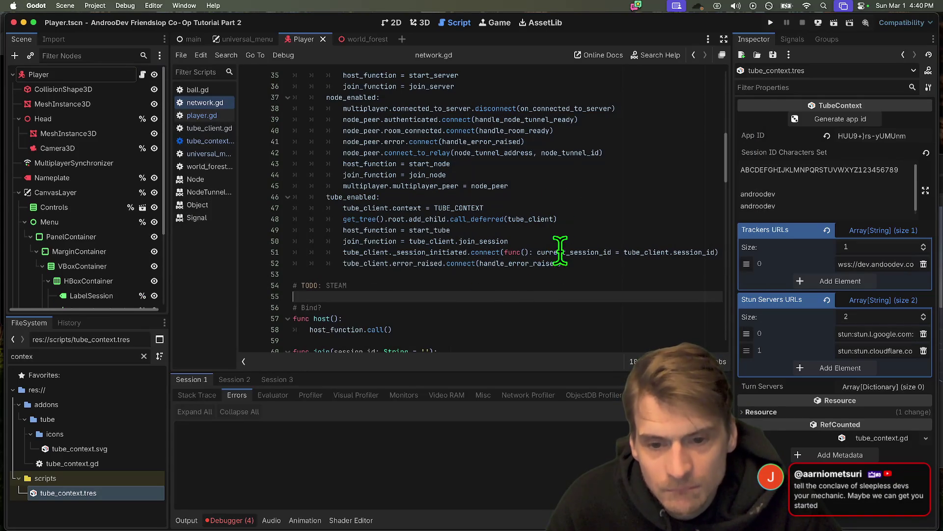
# Step: Look through player.gd and the second and third sessions' debugger errors
pyautogui.scroll(5, 547, 282)
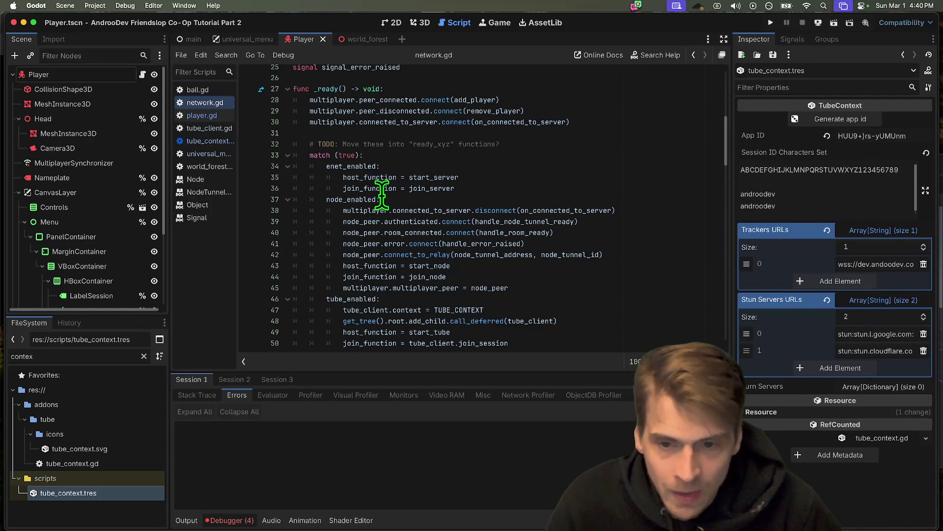
pyautogui.scroll(-2, 379, 187)
pyautogui.scroll(6, 360, 225)
pyautogui.scroll(2, 360, 224)
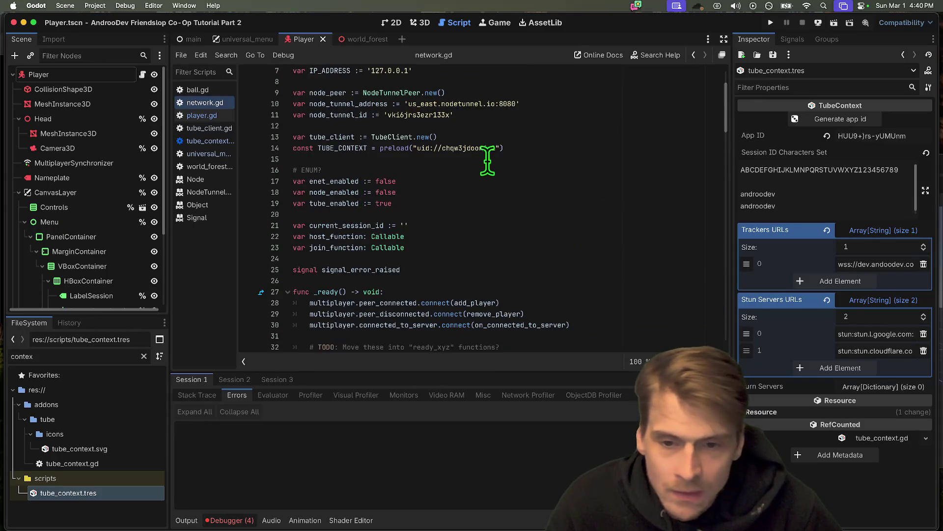
pyautogui.scroll(-10, 497, 158)
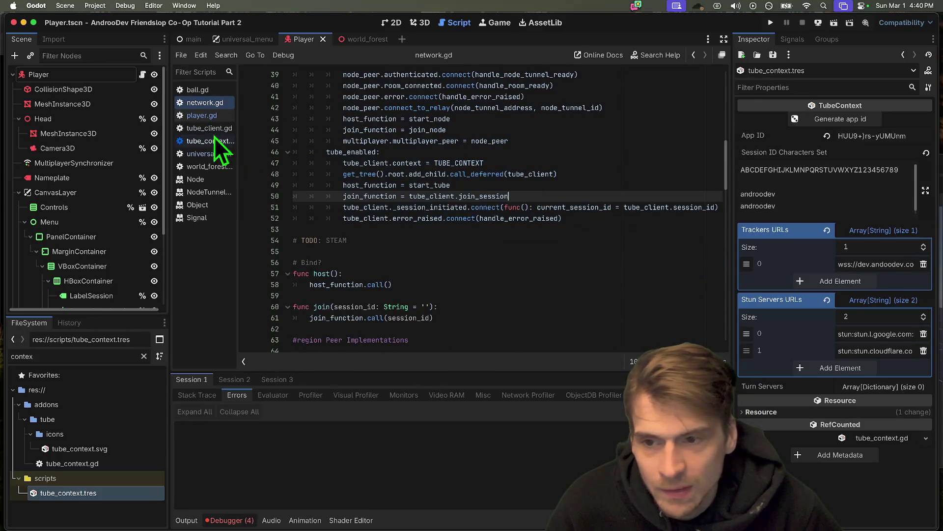
pyautogui.click(206, 116)
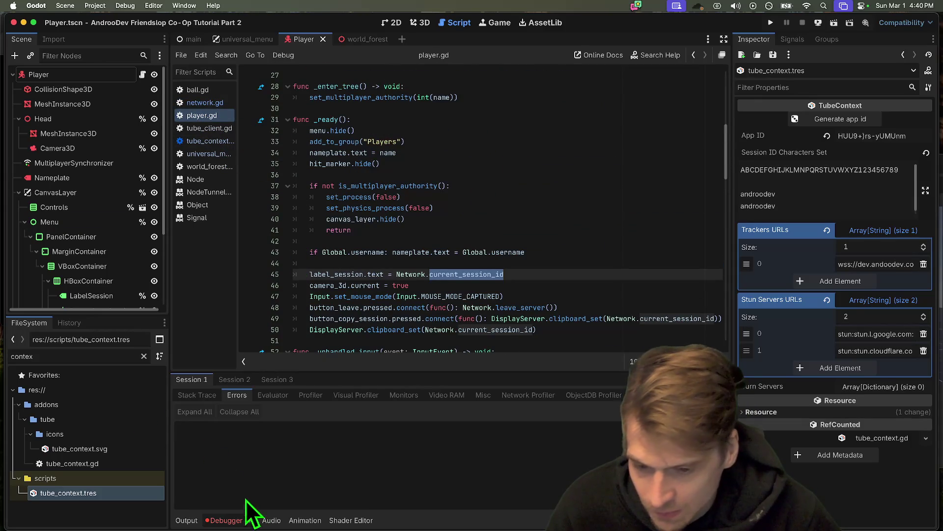
pyautogui.click(239, 379)
pyautogui.click(278, 379)
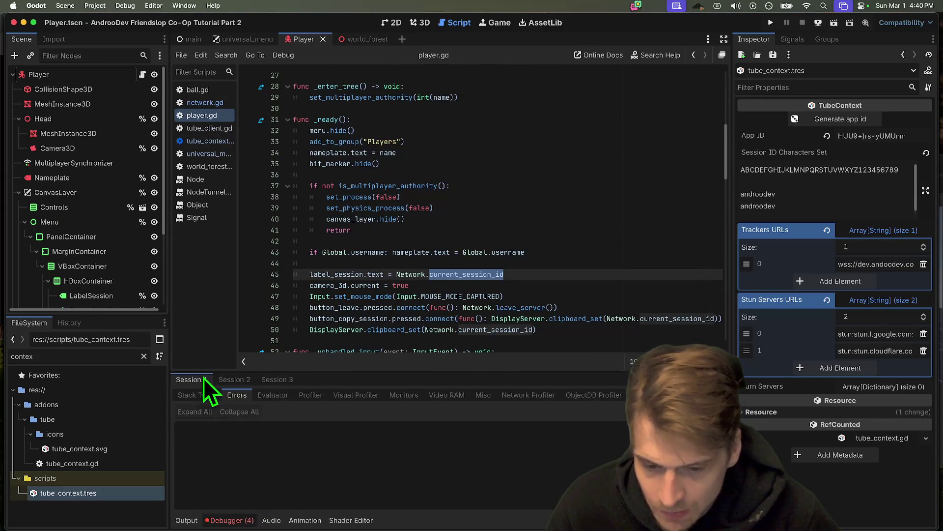
pyautogui.click(204, 378)
pyautogui.moveTo(481, 244); pyautogui.dragTo(484, 251)
pyautogui.scroll(7, 514, 244)
pyautogui.scroll(-10, 529, 238)
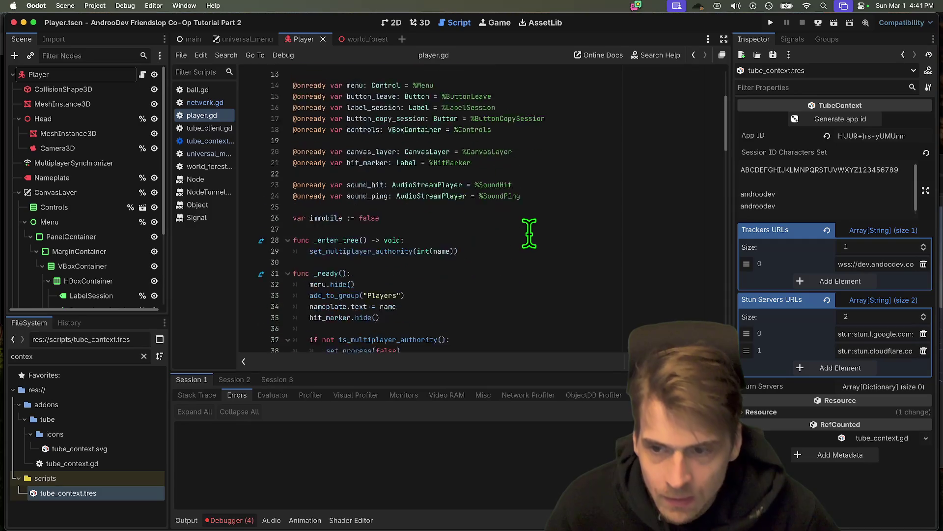
# Step: In universal_menu.gd, move the connected_to_server.connect(add_world) line above Network.join in on_join
pyautogui.click(207, 154)
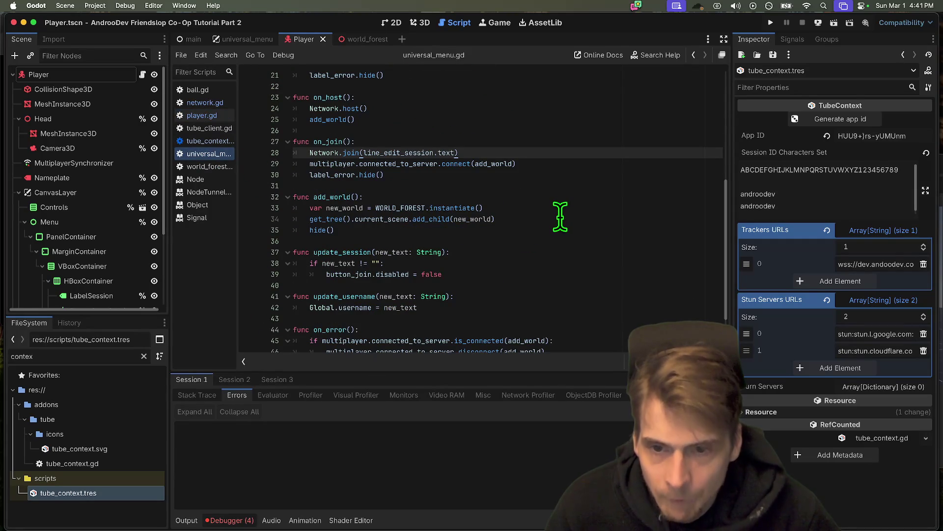
pyautogui.tripleClick(585, 164)
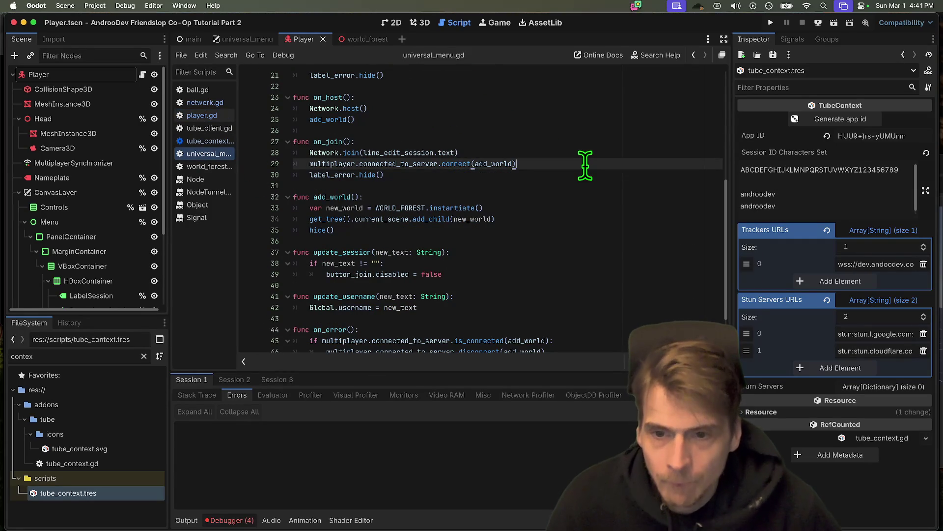
pyautogui.hotkey('ctrl', 'x')
pyautogui.press('Up')
pyautogui.press('Return')
pyautogui.press('Up')
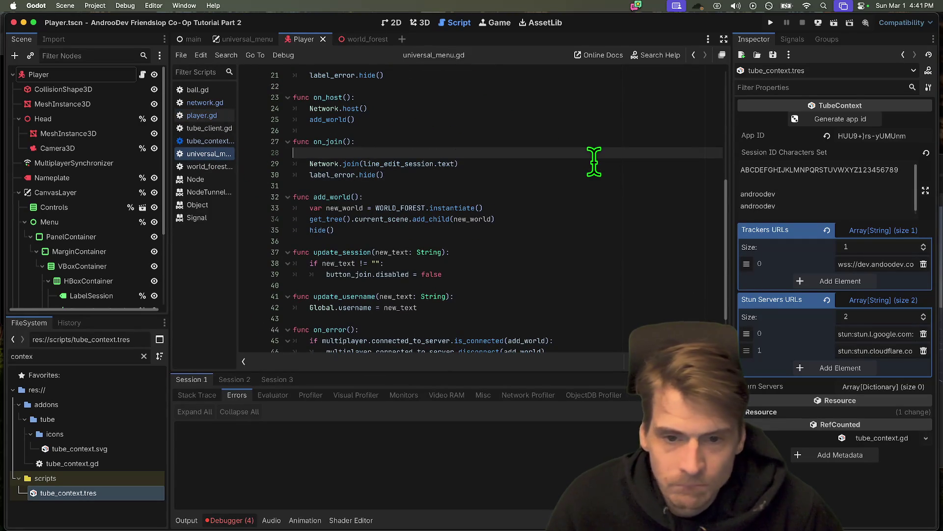
pyautogui.hotkey('ctrl', 'v')
pyautogui.press('Delete')
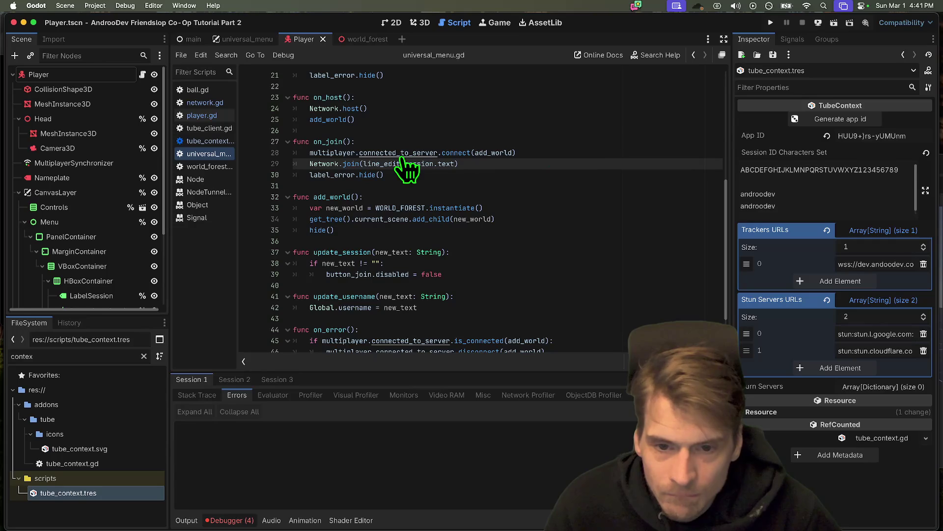
# Step: Save universal_menu.gd and run the project again
pyautogui.scroll(-3, 552, 156)
pyautogui.hotkey('ctrl', 's')
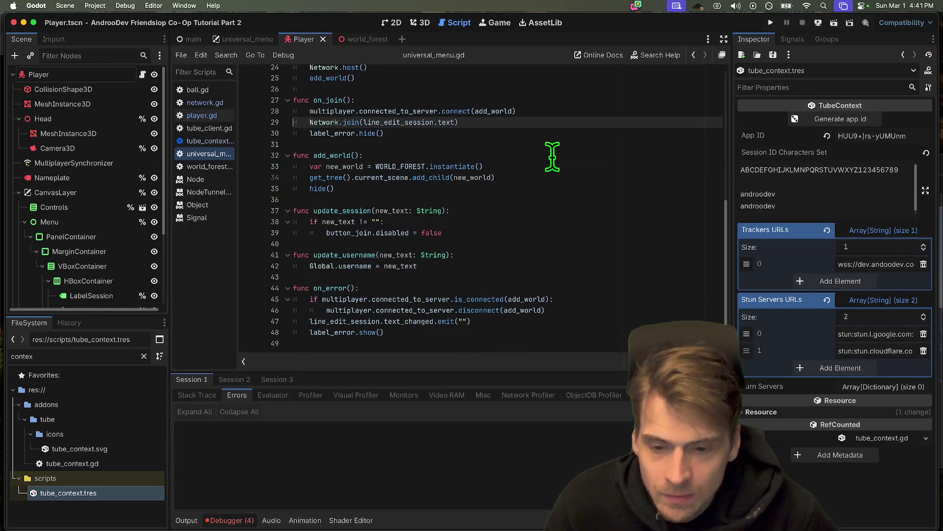
pyautogui.scroll(2, 553, 157)
pyautogui.press('super+b')
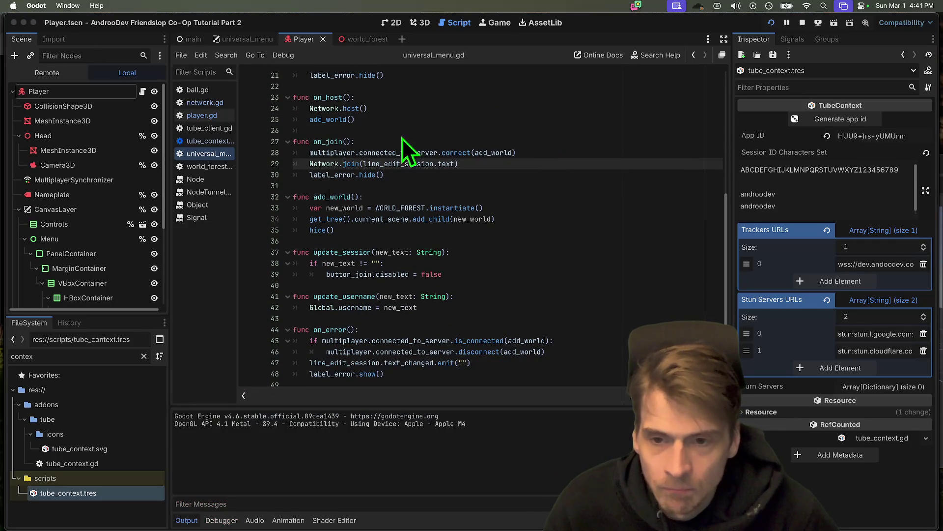
# Step: Host a session, join it from the third instance with the pasted session ID, then close that window
pyautogui.click(335, 214)
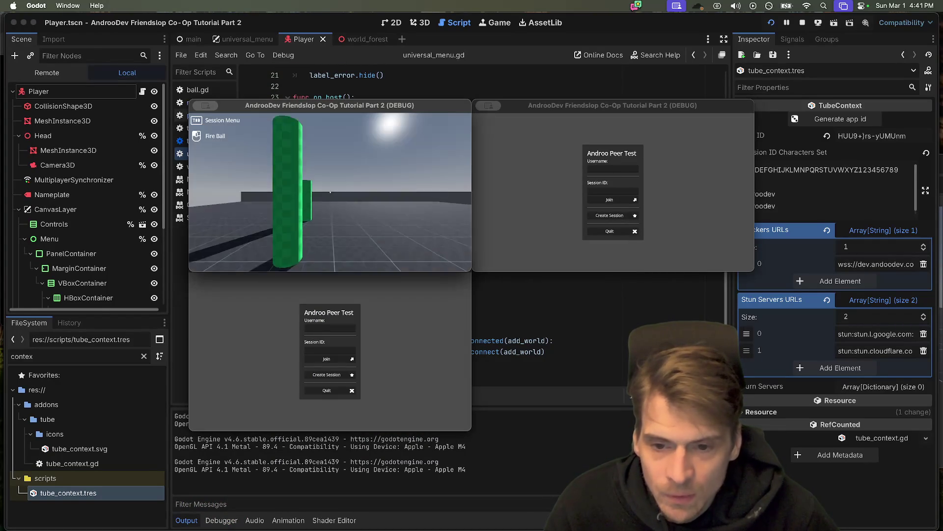
pyautogui.click(334, 350)
pyautogui.press('super+v')
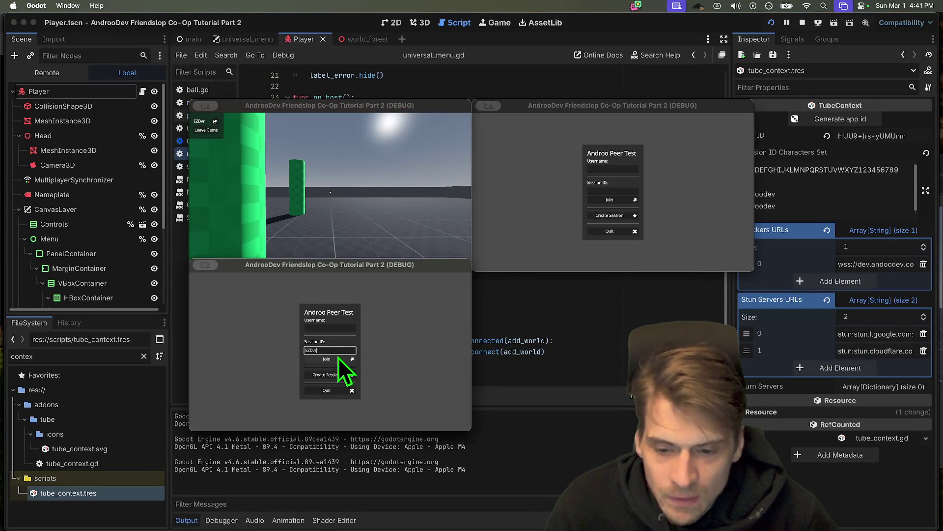
pyautogui.click(338, 358)
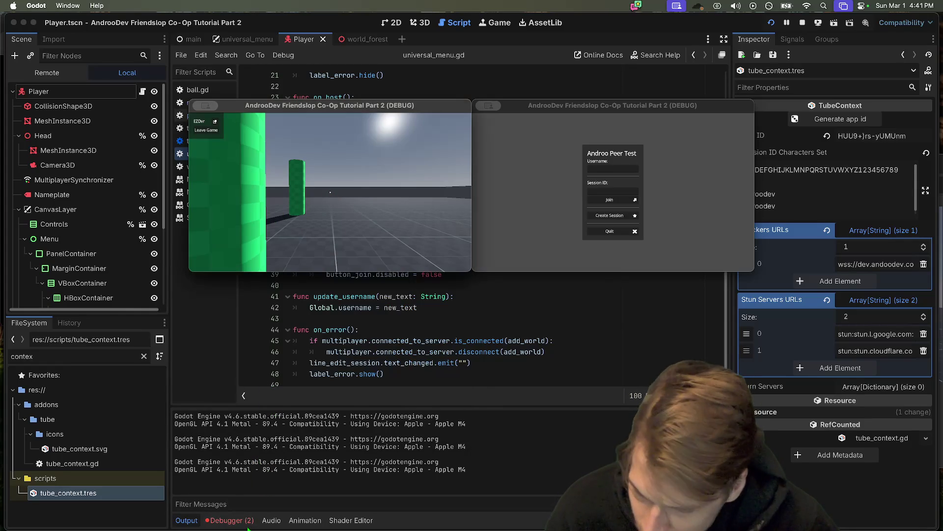
pyautogui.click(245, 523)
# Step: Inspect Session 3's missing Main/1/MultiplayerSynchronizer get_node error, then stop the game
pyautogui.click(268, 381)
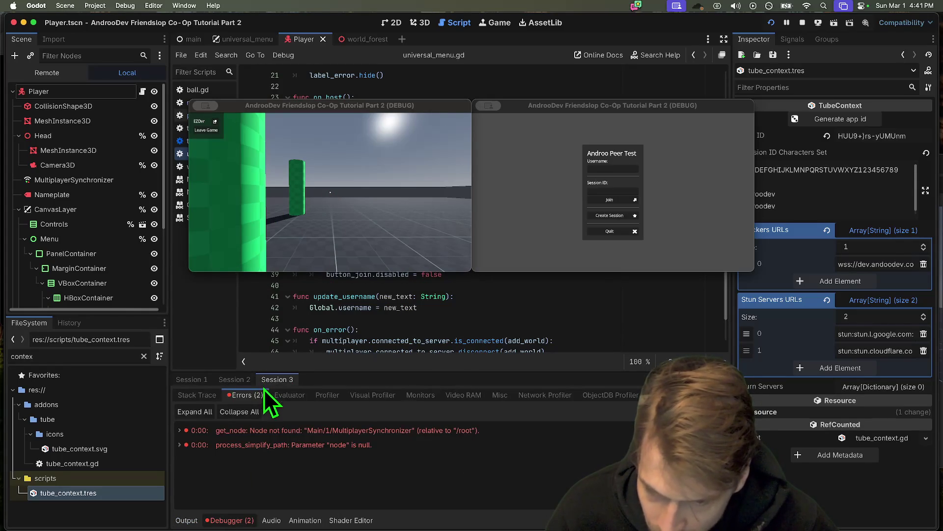
pyautogui.doubleClick(305, 432)
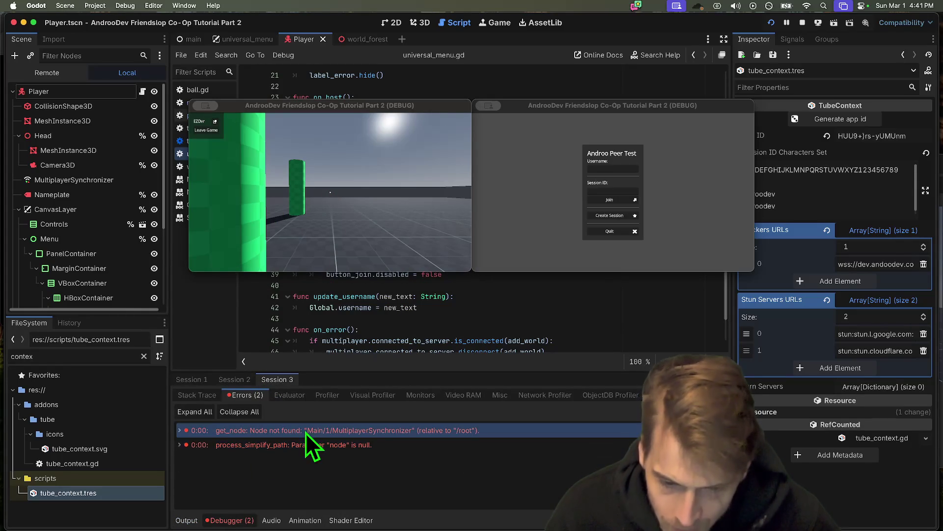
pyautogui.click(801, 23)
# Step: Jump to the on_connected_to_server definition in network.gd and start a print(' line at its top
pyautogui.click(215, 117)
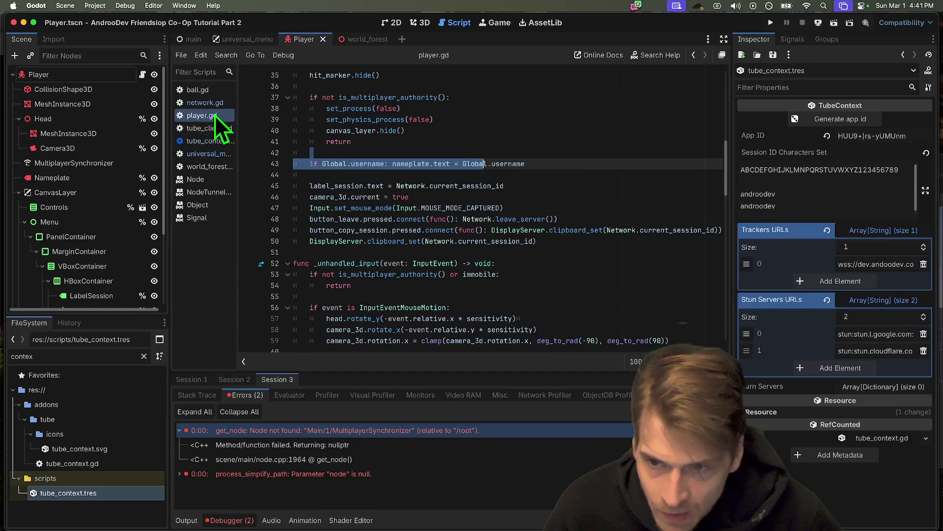
pyautogui.scroll(-15, 368, 217)
pyautogui.scroll(20, 369, 216)
pyautogui.click(205, 102)
pyautogui.scroll(6, 318, 167)
pyautogui.click(537, 287)
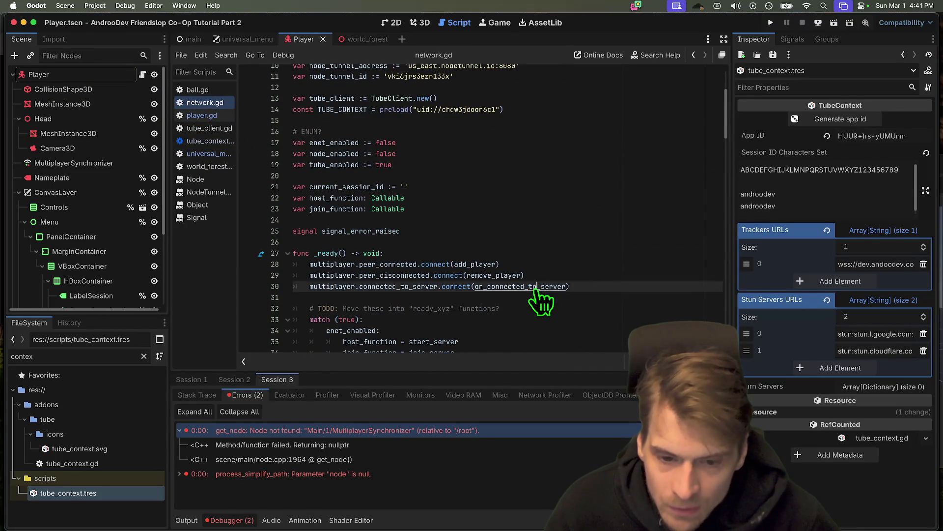
pyautogui.keyDown('super'); pyautogui.click(537, 287); pyautogui.keyUp('super')
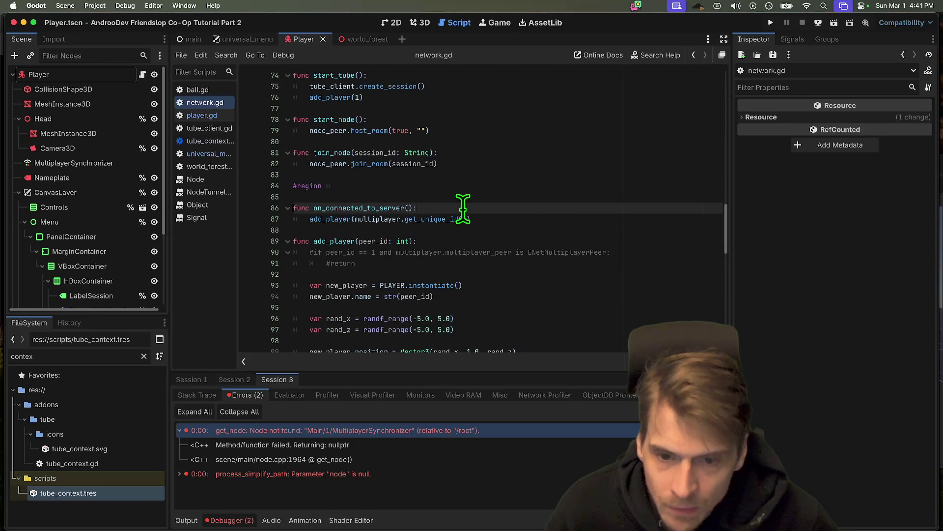
pyautogui.press('Return')
pyautogui.write("print('HI")
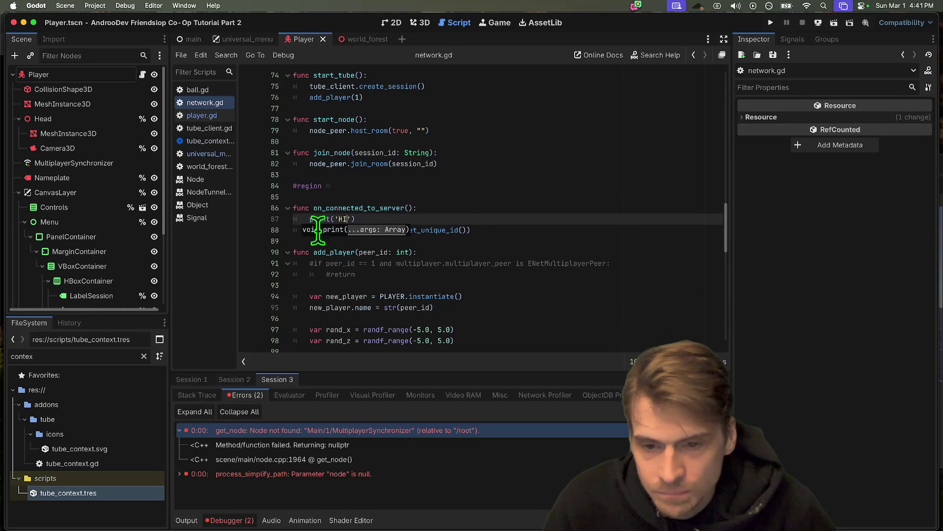
# Step: Copy multiplayer.get_unique_id() from the add_player line into the 'HI' print, then save
pyautogui.hotkey('alt', 'Left')
pyautogui.scroll(-2, 573, 227)
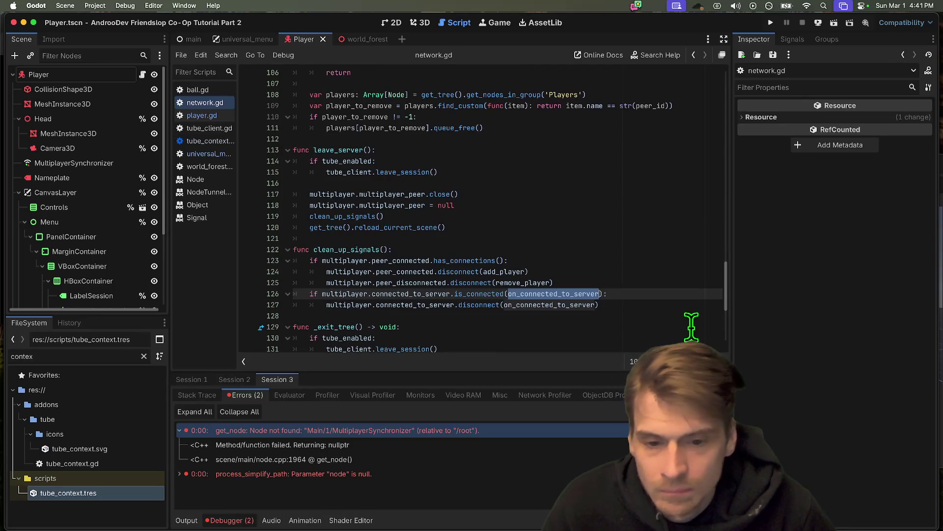
pyautogui.doubleClick(344, 249)
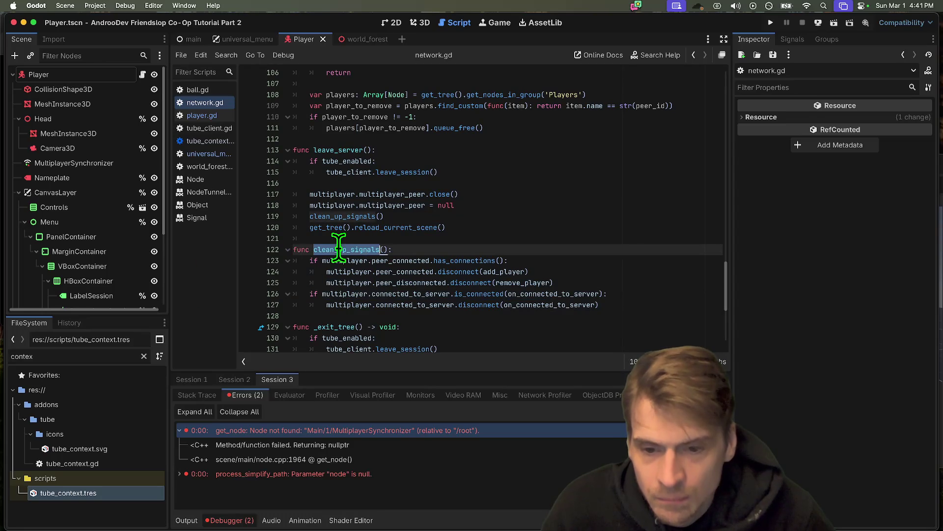
pyautogui.scroll(2, 502, 229)
pyautogui.scroll(10, 502, 229)
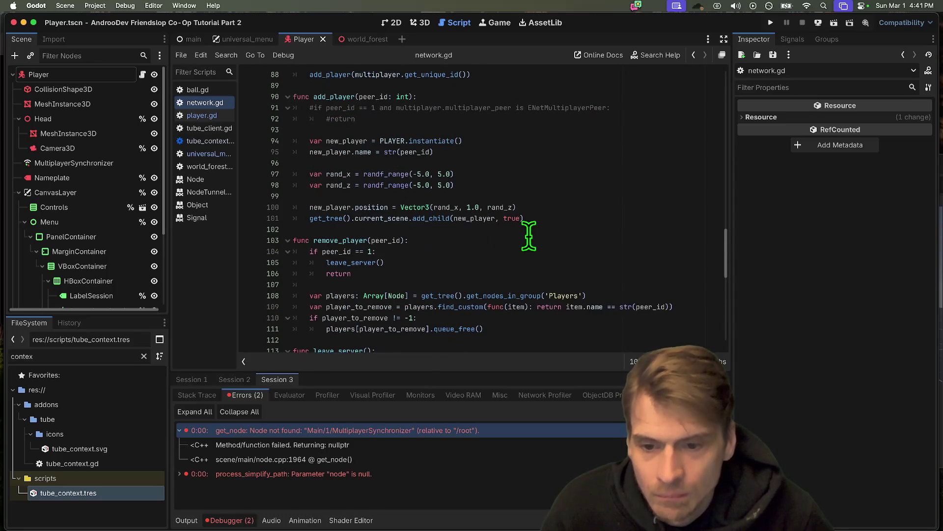
pyautogui.scroll(2, 525, 248)
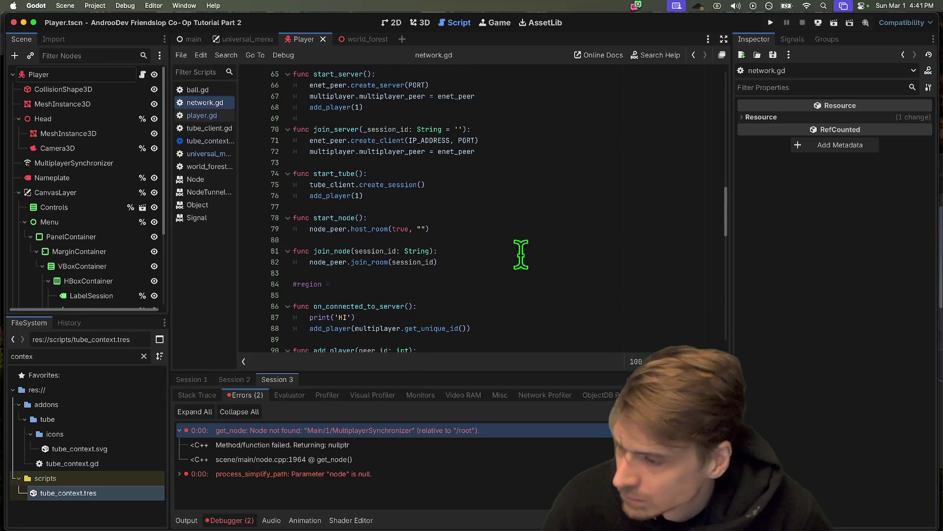
pyautogui.doubleClick(370, 328)
pyautogui.moveTo(370, 328); pyautogui.dragTo(466, 330)
pyautogui.click(437, 315)
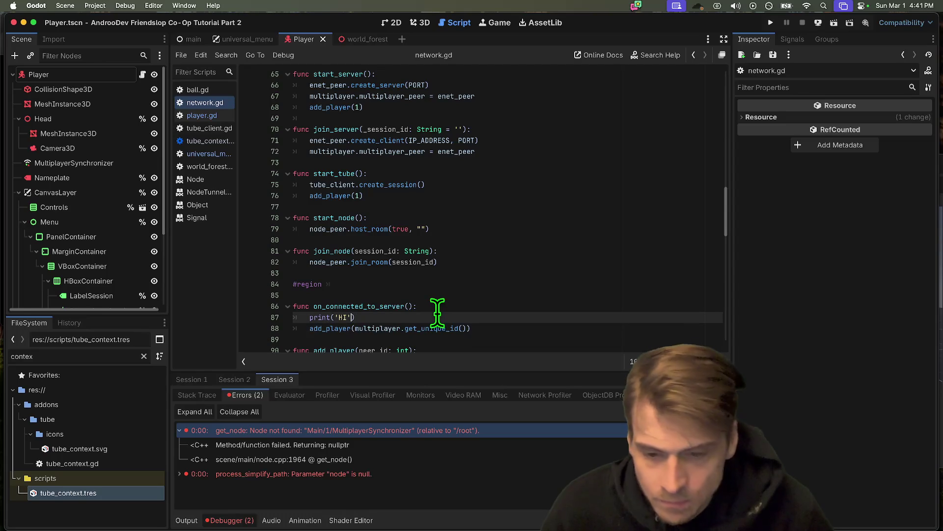
pyautogui.write(',')
pyautogui.hotkey('ctrl', 'v')
pyautogui.hotkey('ctrl', 's')
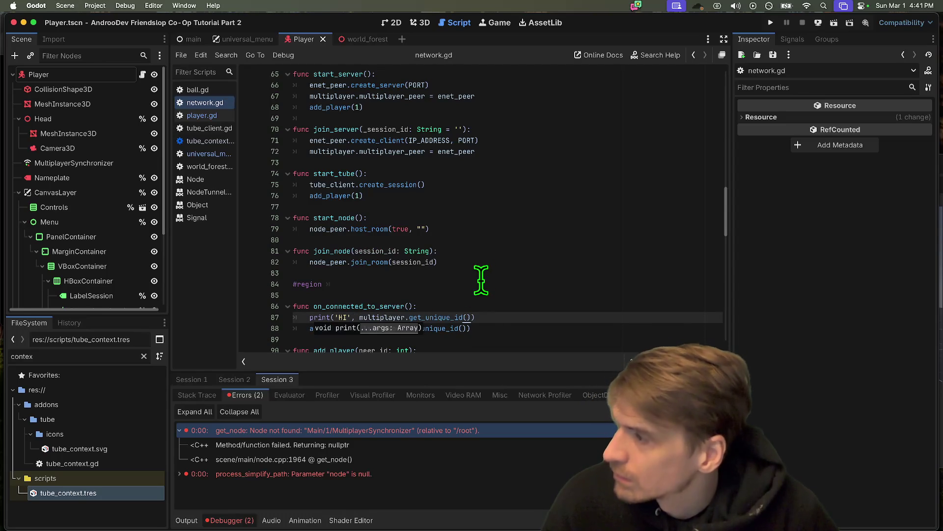
# Step: Run the project, create a session in one instance, join from the bottom instance, then stop debugging
pyautogui.hotkey('ctrl', 'b')
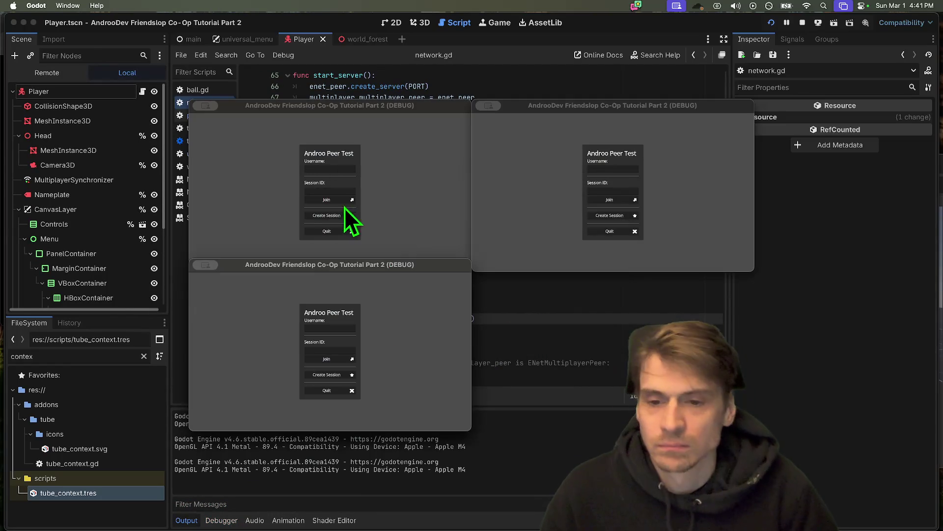
pyautogui.click(329, 215)
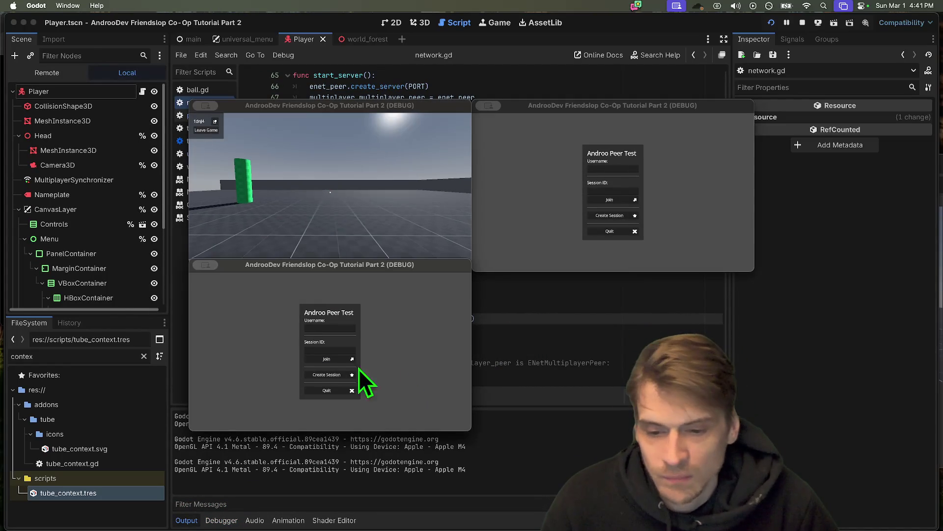
pyautogui.click(337, 361)
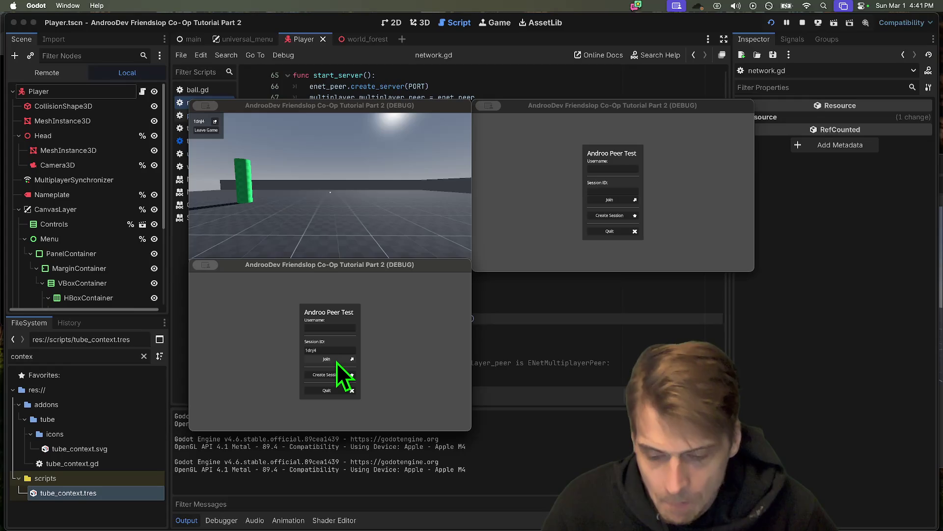
pyautogui.click(762, 255)
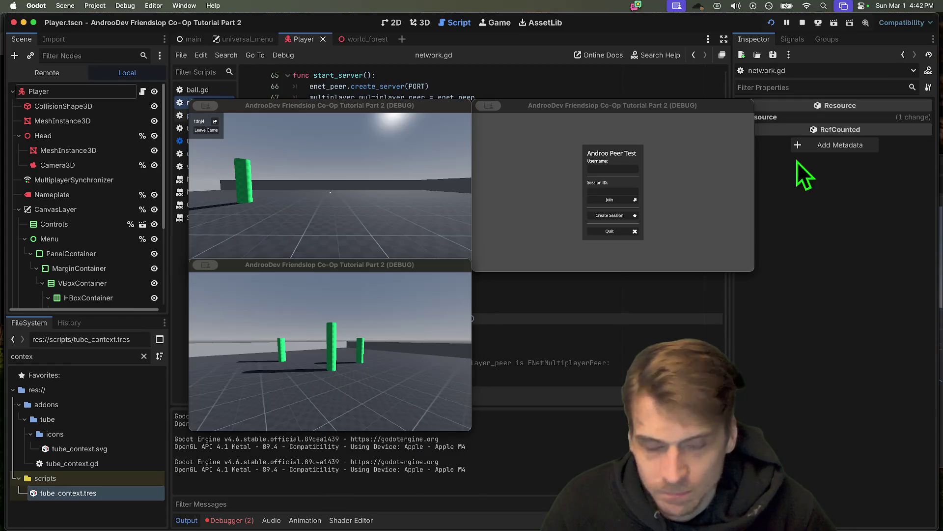
pyautogui.click(804, 24)
pyautogui.click(613, 253)
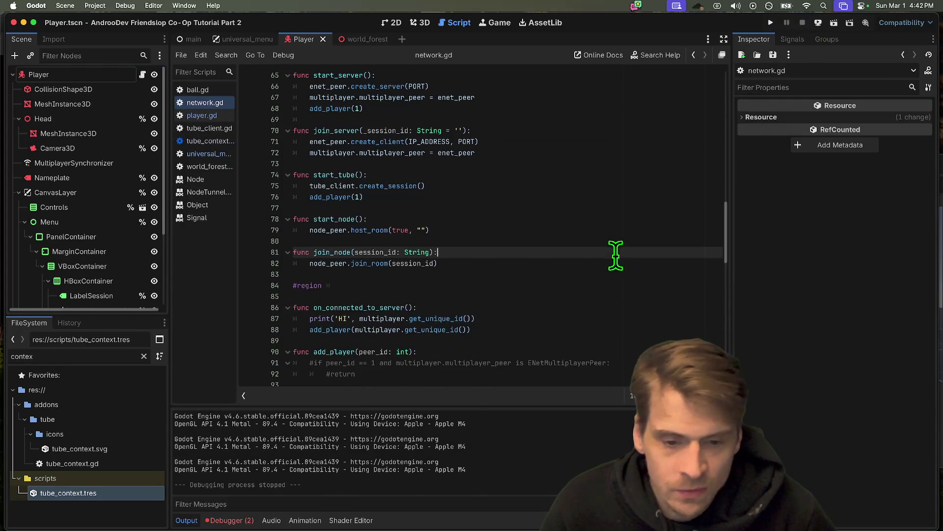
# Step: Inspect each debug session's errors, expanding the null node parameter error to its C++ source line
pyautogui.click(229, 520)
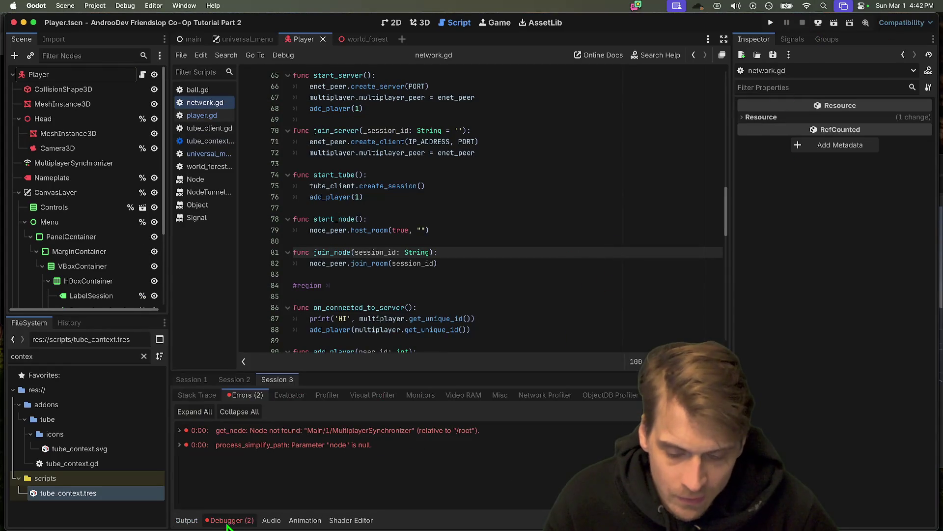
pyautogui.click(229, 384)
pyautogui.click(186, 383)
pyautogui.click(276, 378)
pyautogui.doubleClick(307, 450)
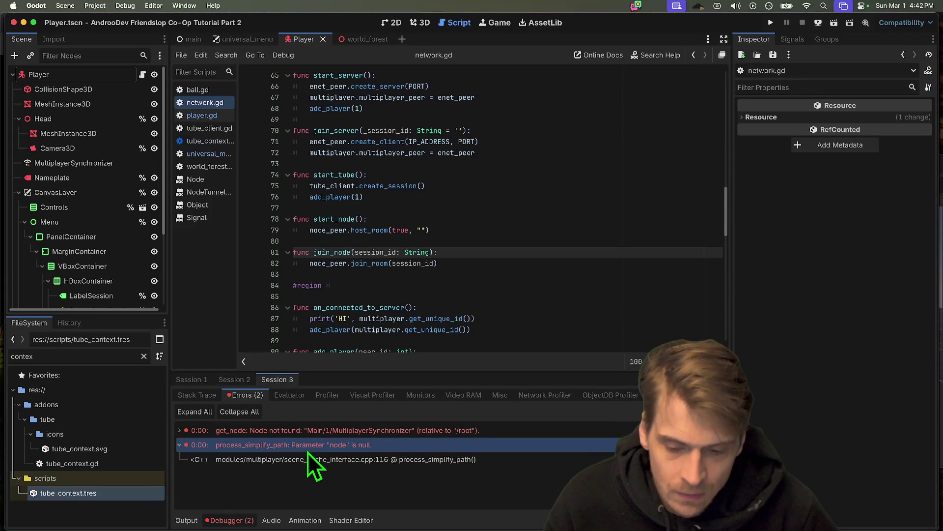
pyautogui.click(309, 457)
# Step: Undo the recent network.gd edits four times, removing the 'HI' print line
pyautogui.click(478, 273)
pyautogui.press('super+z')
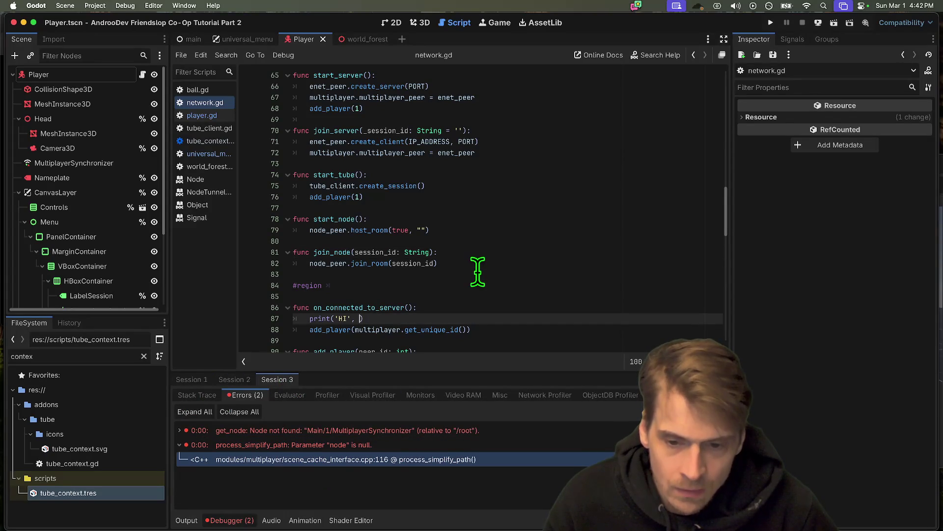
pyautogui.press('super+z')
pyautogui.press('super+z')
pyautogui.press('super+z')
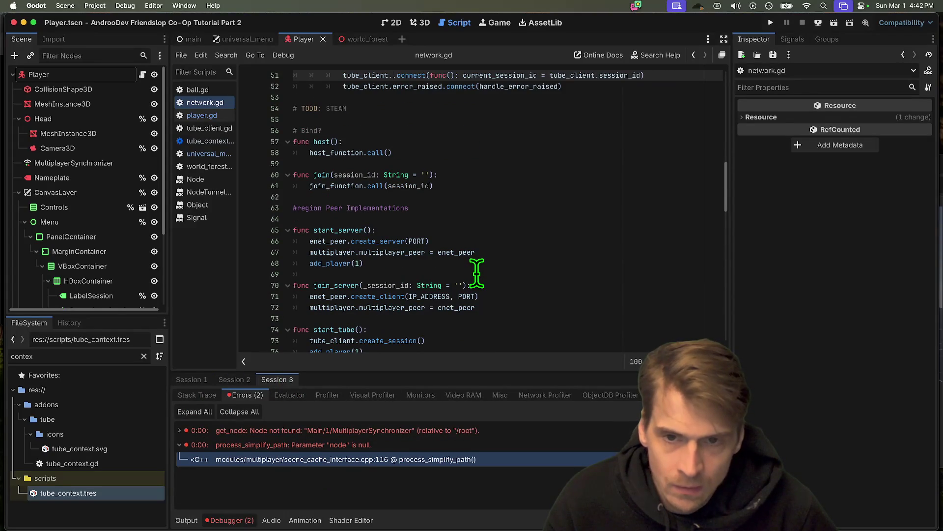
pyautogui.press('super+z')
pyautogui.press('super+z')
pyautogui.press('super+z')
pyautogui.press('super+z')
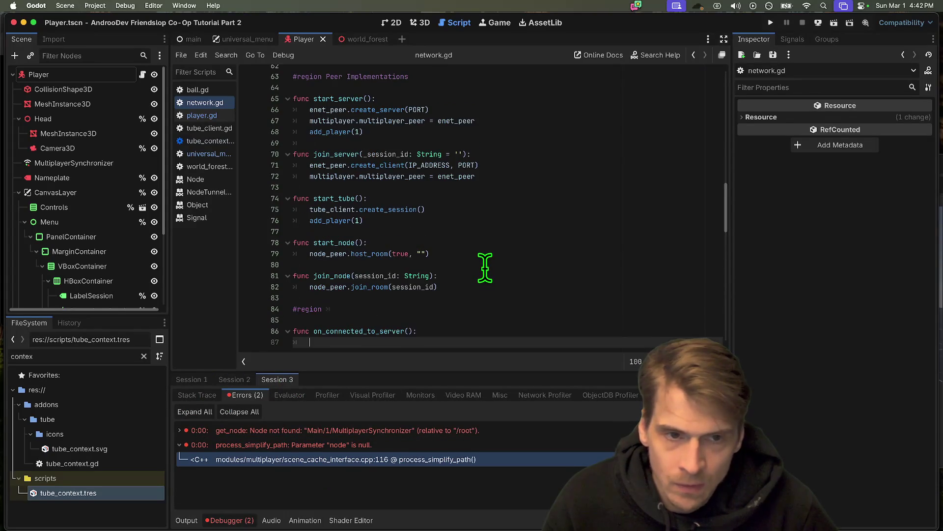
pyautogui.press('super+z')
pyautogui.press('super+z')
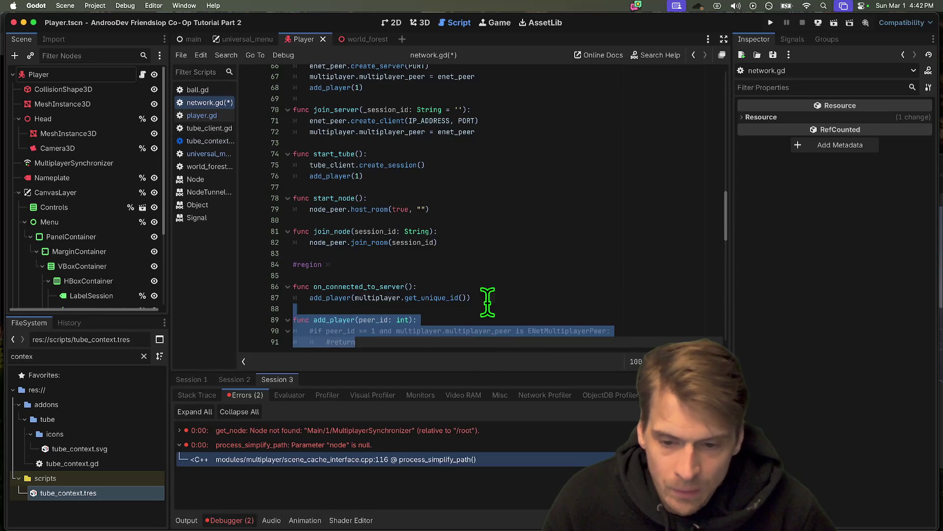
# Step: Replace tube_context.tres's tracker URL with wss://dev.andoodev.com from the browser, widen the Inspector, and run
pyautogui.click(76, 494)
pyautogui.press('super+a')
pyautogui.press('BackSpace')
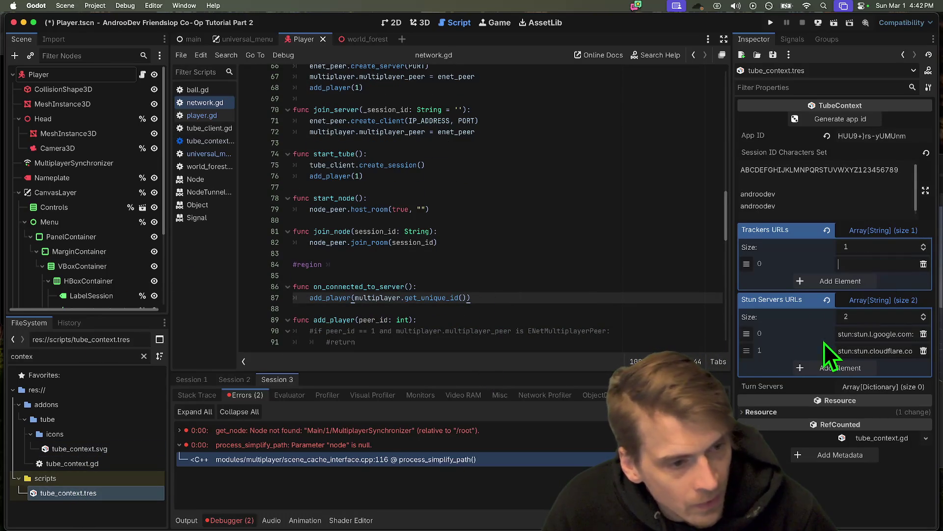
pyautogui.press('super+Tab')
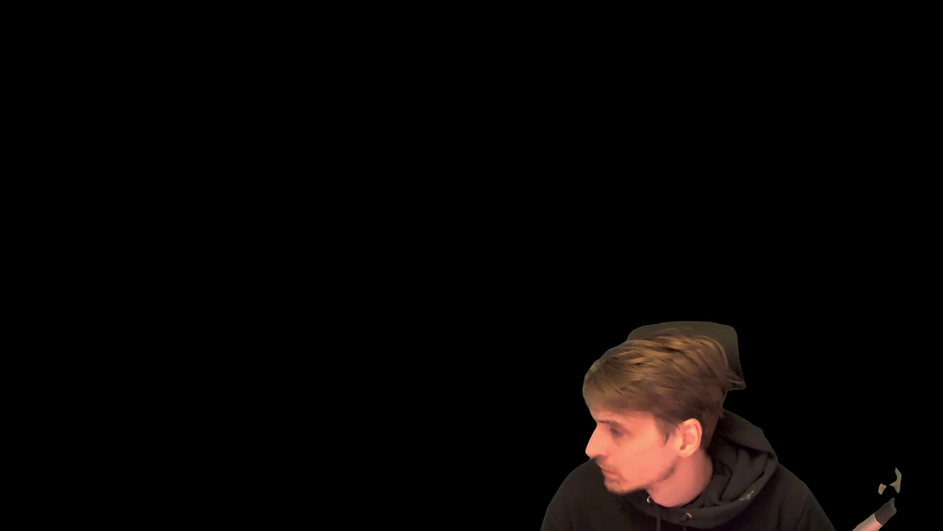
pyautogui.press('super+Tab')
pyautogui.press('super+Tab')
pyautogui.press('super+Tab')
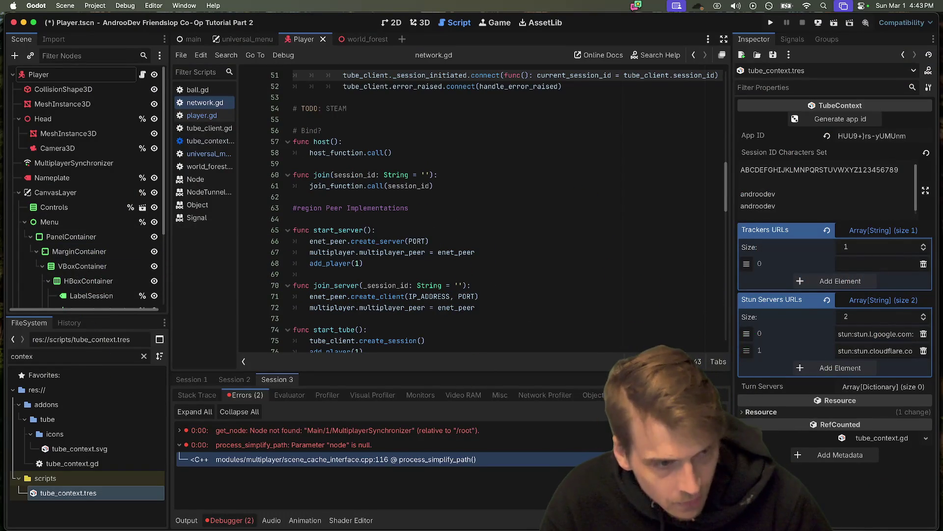
pyautogui.press('super+v')
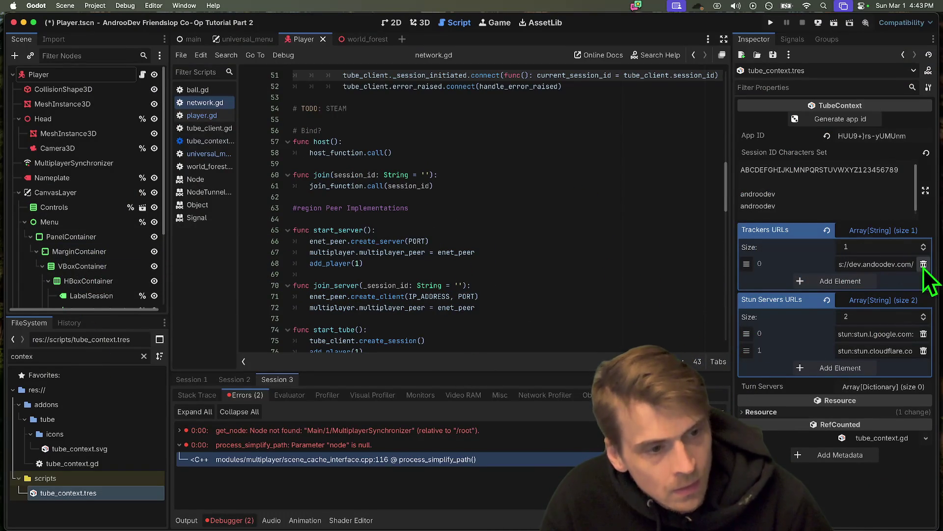
pyautogui.moveTo(732, 259); pyautogui.dragTo(456, 260)
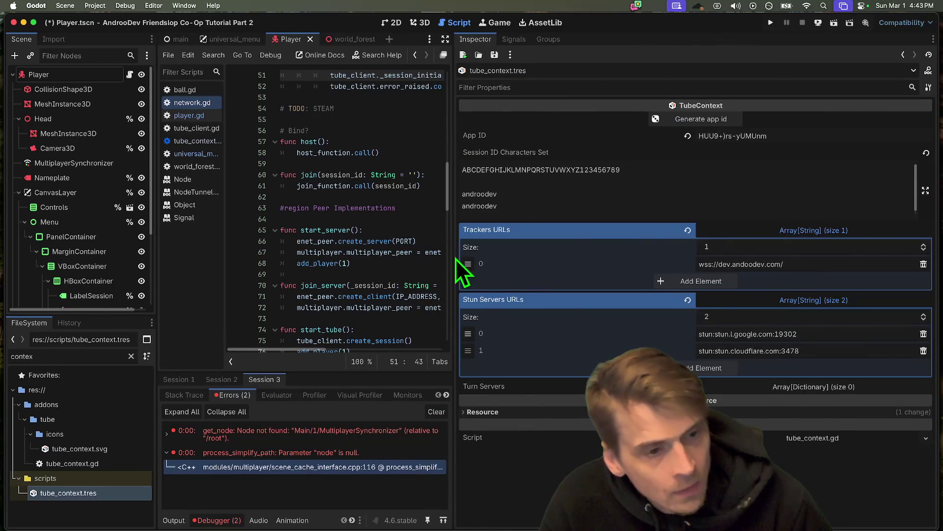
pyautogui.press('super+b')
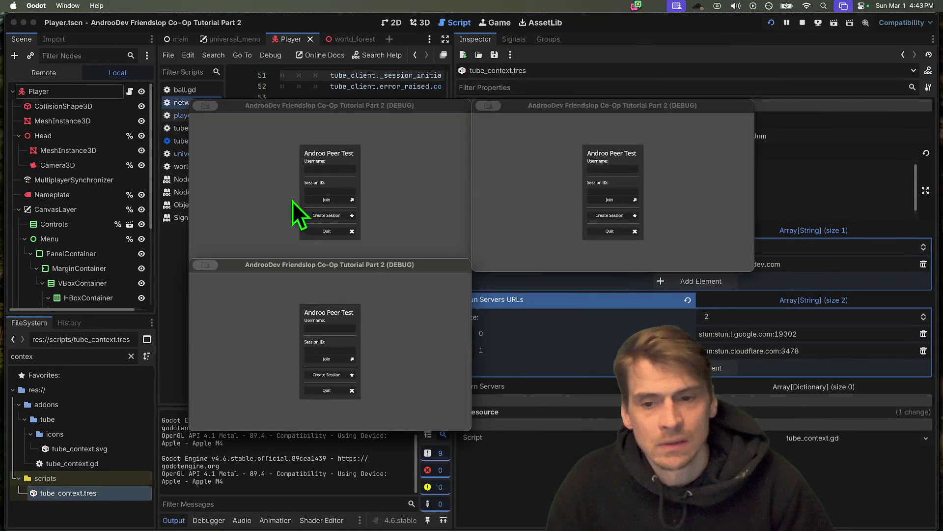
# Step: Create a session, paste its code into another instance to join, then stop the game
pyautogui.click(311, 219)
pyautogui.click(347, 349)
pyautogui.write('YYQFU')
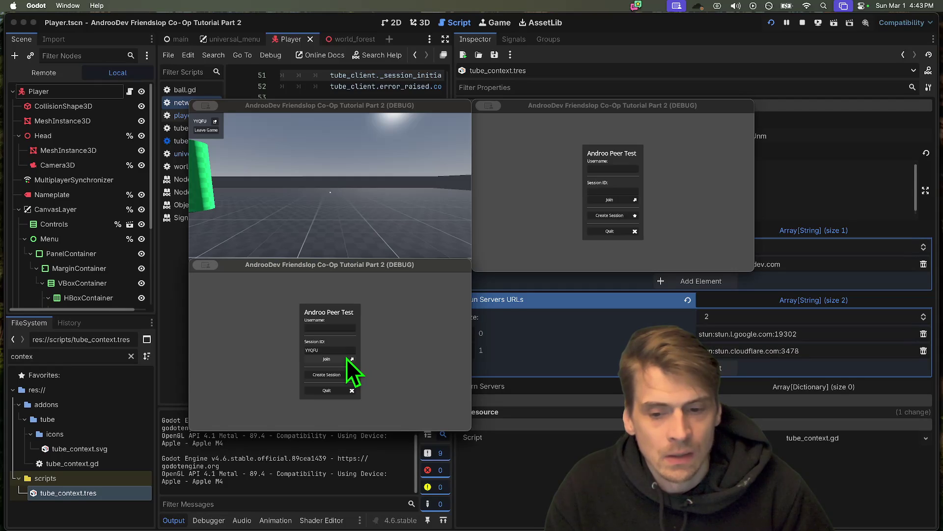
pyautogui.click(346, 359)
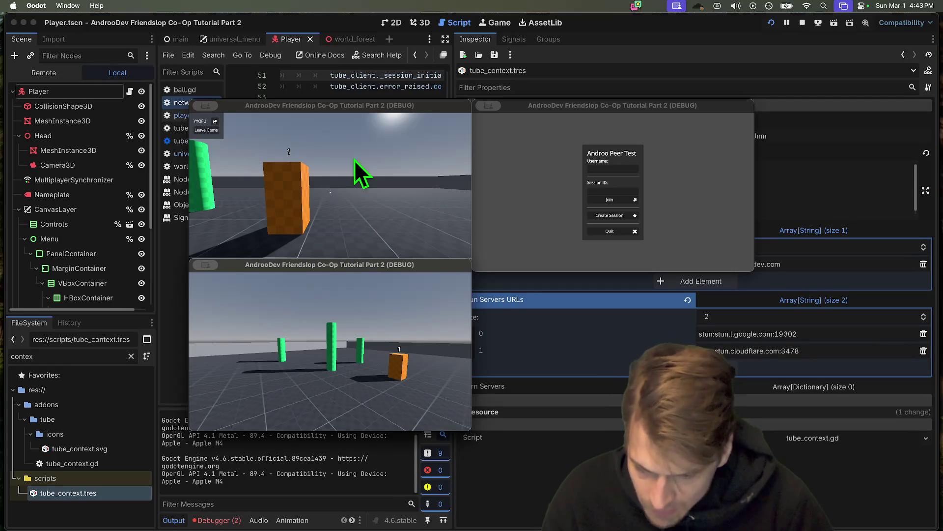
pyautogui.click(802, 22)
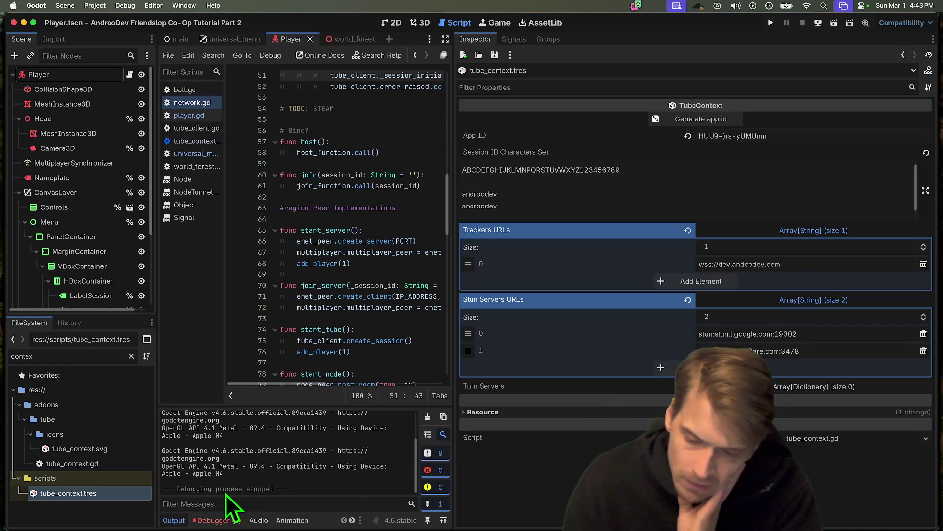
# Step: Rerun, host and join again, fire two balls in the shared world, and close both game windows
pyautogui.press('super+b')
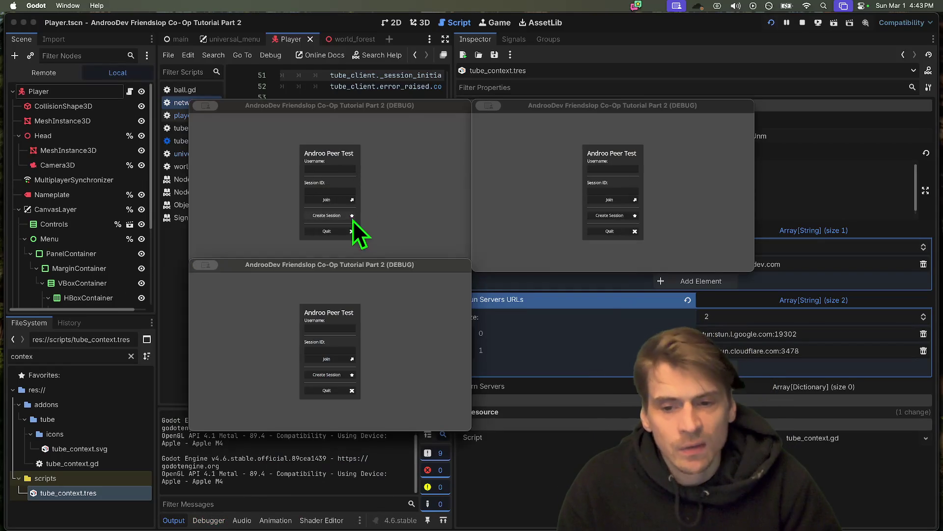
pyautogui.click(353, 217)
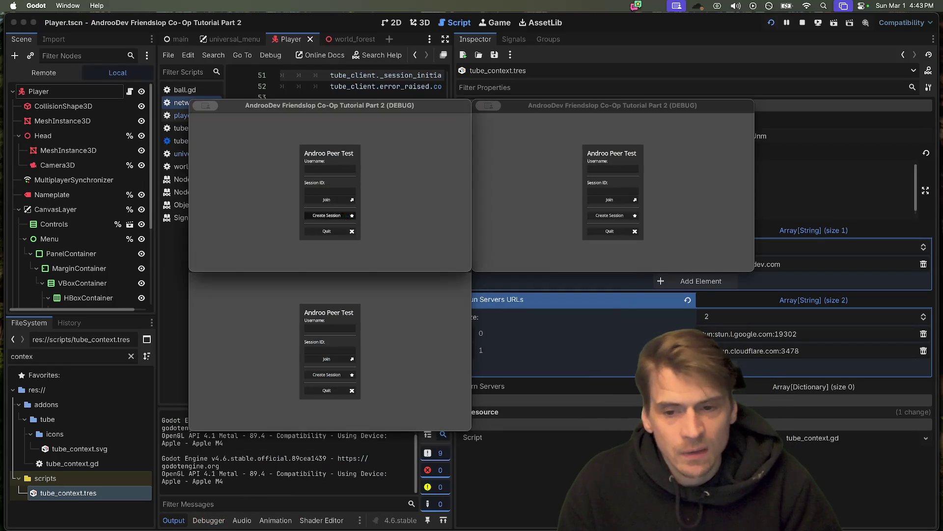
pyautogui.click(333, 359)
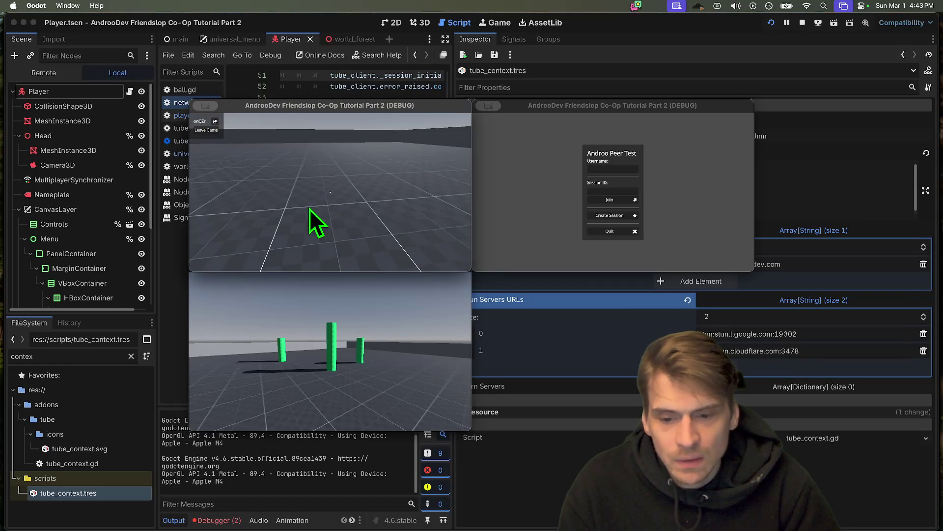
pyautogui.click(333, 159)
pyautogui.click(331, 192)
pyautogui.click(330, 192)
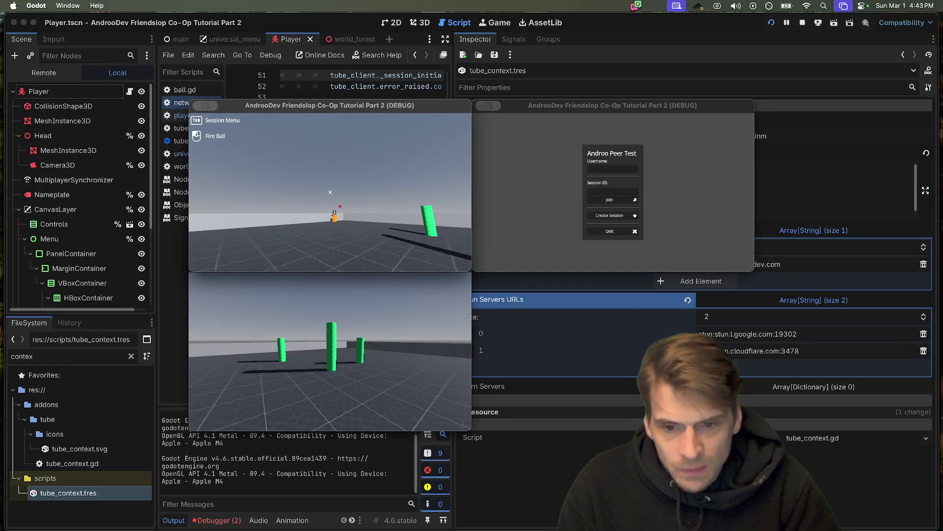
pyautogui.press('super+q')
pyautogui.press('super+q')
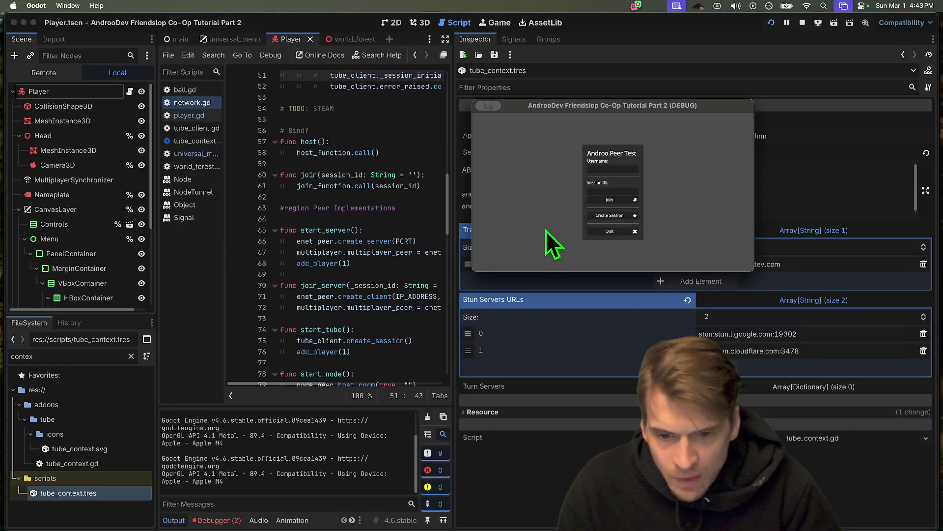
pyautogui.press('super+q')
pyautogui.moveTo(452, 237); pyautogui.dragTo(659, 241)
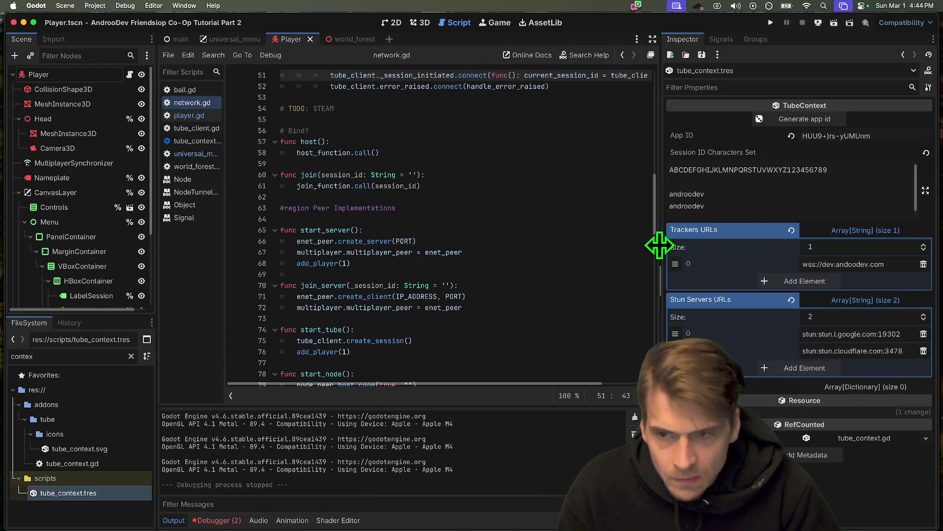
# Step: In network.gd, cut the connected_to_server connect line from line 30
pyautogui.click(199, 114)
pyautogui.scroll(3, 415, 183)
pyautogui.scroll(-7, 414, 183)
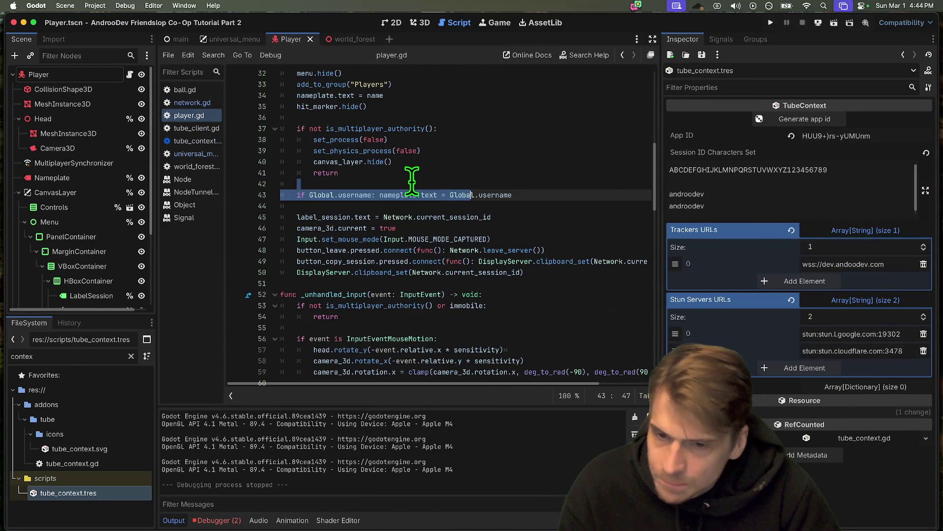
pyautogui.click(203, 104)
pyautogui.scroll(10, 401, 189)
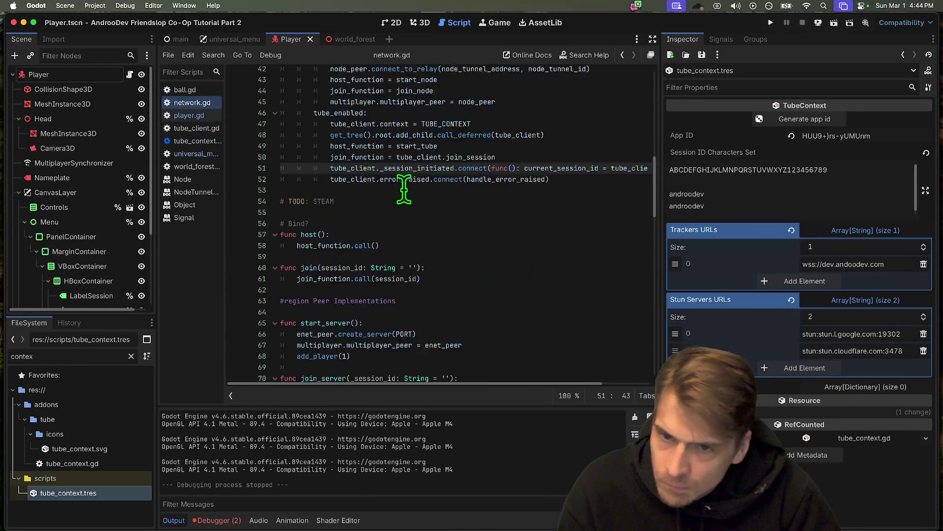
pyautogui.click(357, 166)
pyautogui.doubleClick(357, 166)
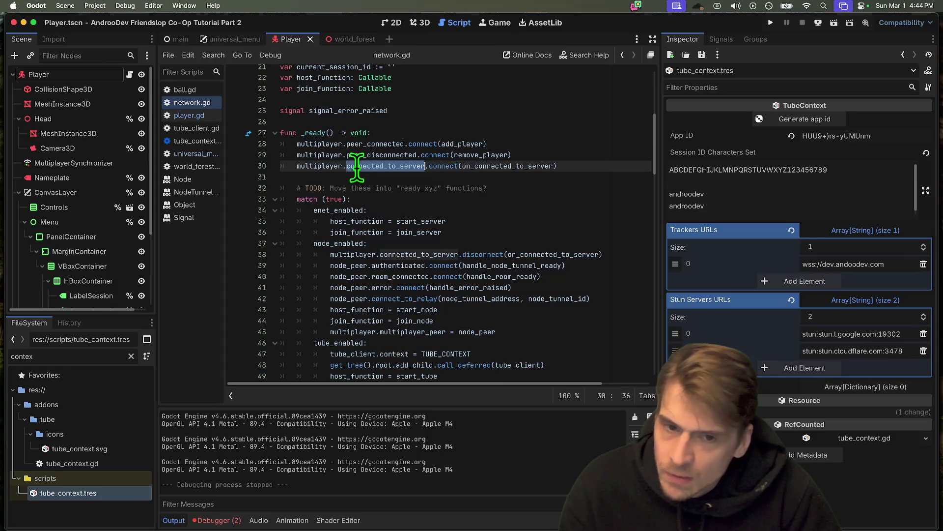
pyautogui.press('super+shift+k')
# Step: Paste the connect line over the node branch's disconnect line, then undo back to the saved version
pyautogui.scroll(-3, 365, 171)
pyautogui.tripleClick(564, 209)
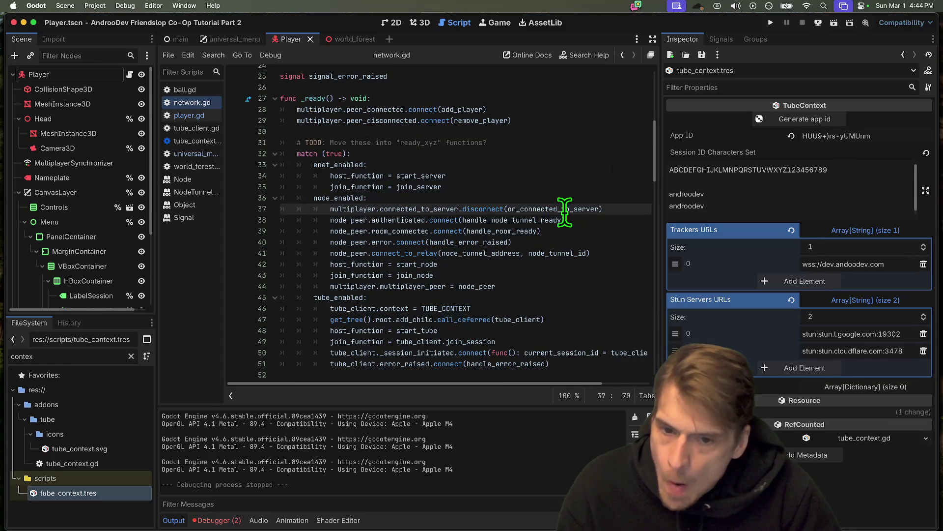
pyautogui.press('BackSpace')
pyautogui.press('super+v')
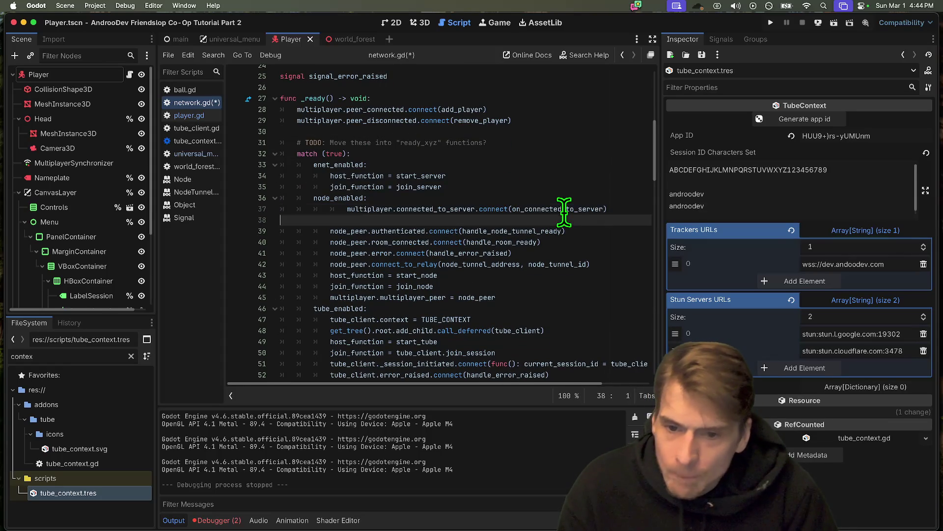
pyautogui.click(601, 202)
pyautogui.tripleClick(602, 206)
pyautogui.press('BackSpace')
pyautogui.press('super+z')
pyautogui.press('super+z')
pyautogui.press('super+z')
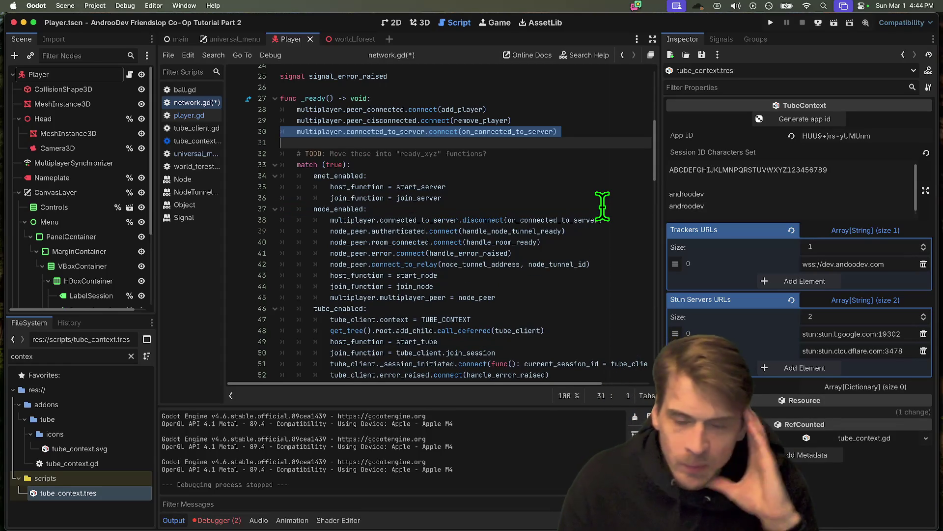
pyautogui.press('super+z')
pyautogui.press('super+z')
pyautogui.press('super+z')
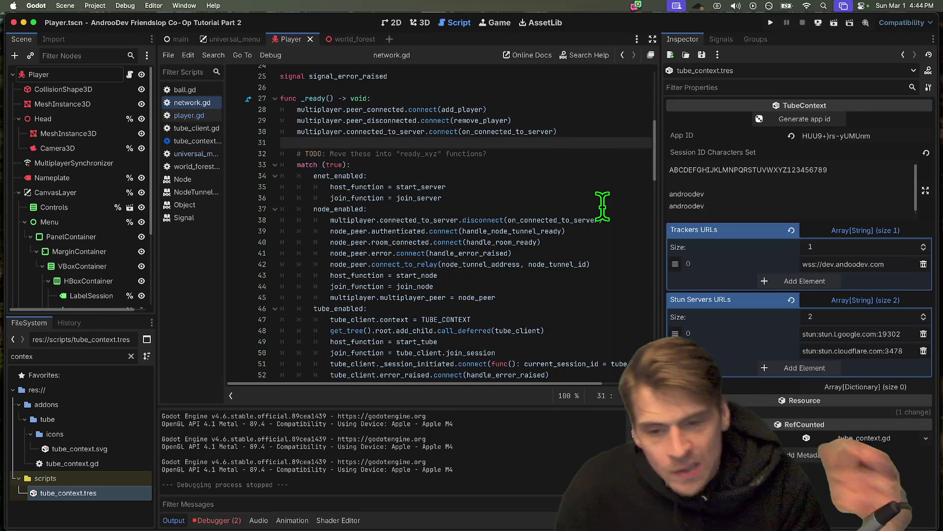
# Step: Review the tube setup lines around tube_client, _session_initiated and call_deferred
pyautogui.scroll(-1, 561, 329)
pyautogui.scroll(-3, 564, 323)
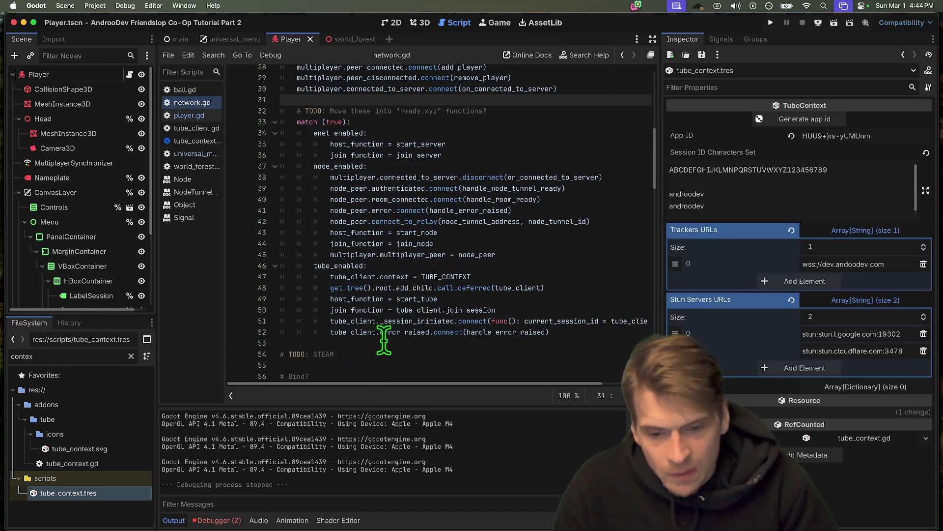
pyautogui.click(381, 338)
pyautogui.doubleClick(415, 320)
pyautogui.doubleClick(417, 310)
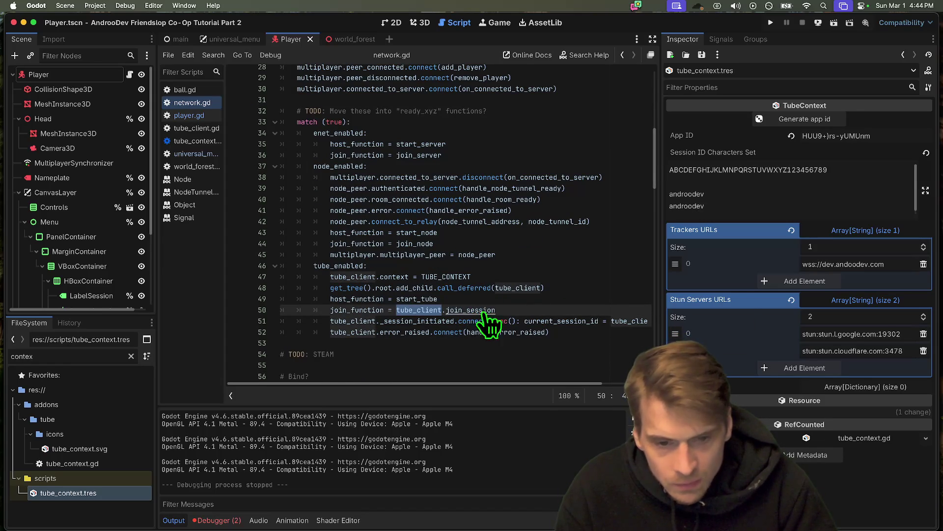
pyautogui.scroll(-5, 468, 311)
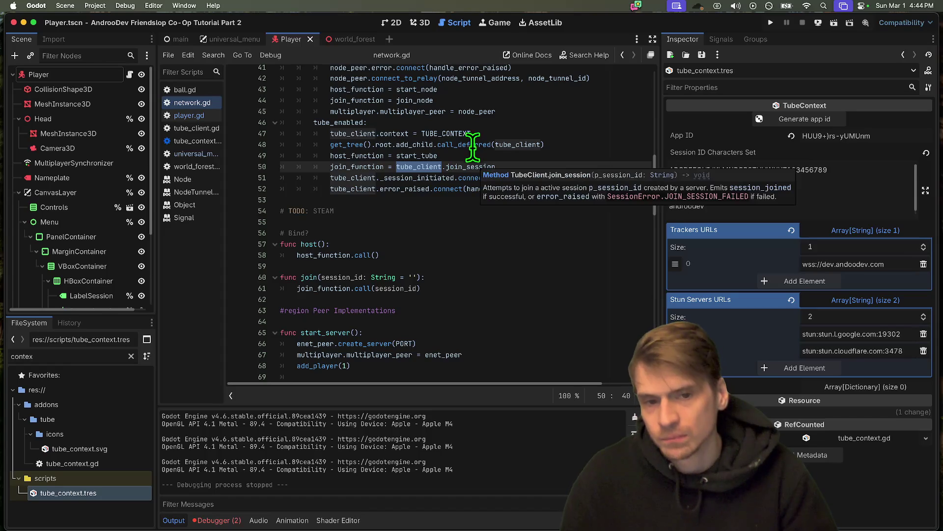
pyautogui.doubleClick(473, 145)
pyautogui.moveTo(560, 144); pyautogui.dragTo(215, 133)
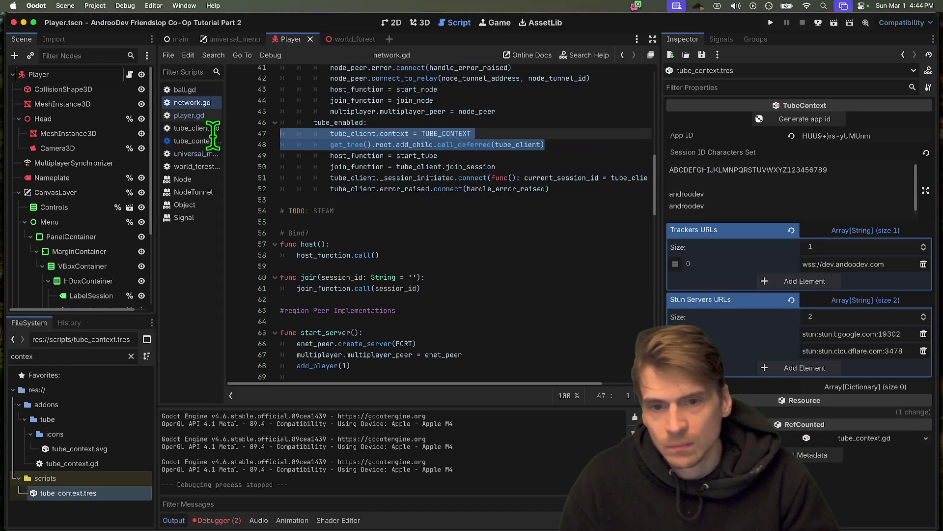
# Step: Insert a get_tree().create_timer(0.5).timeout line at line 49 and run the project
pyautogui.press('Down')
pyautogui.press('Down')
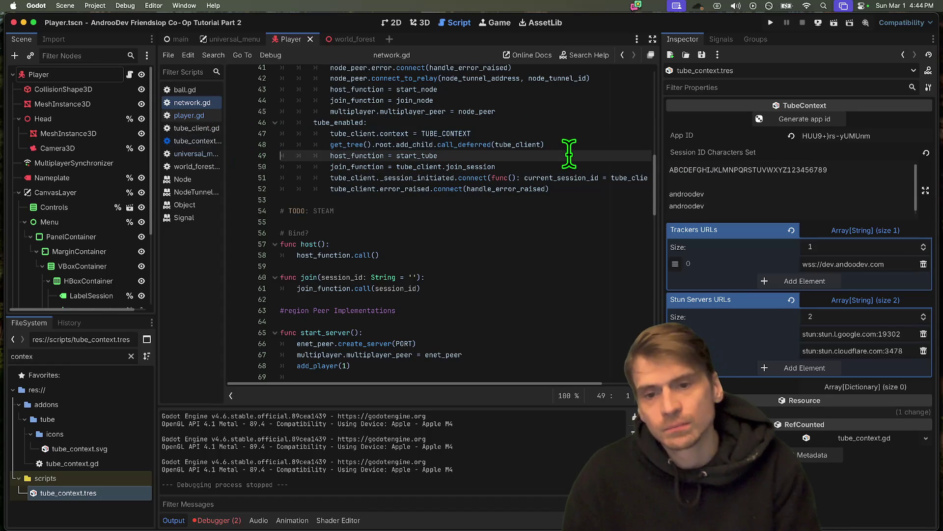
pyautogui.press('super+shift+Return')
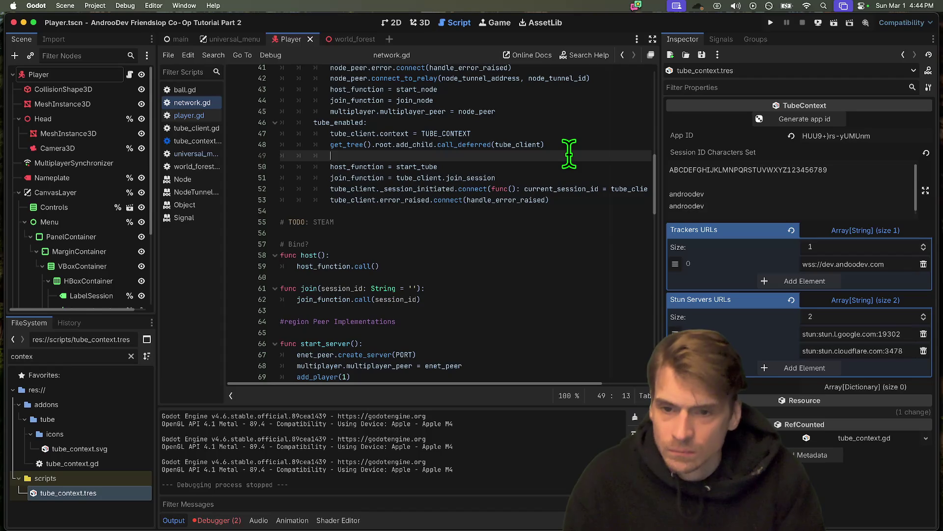
pyautogui.write('get_tree().c')
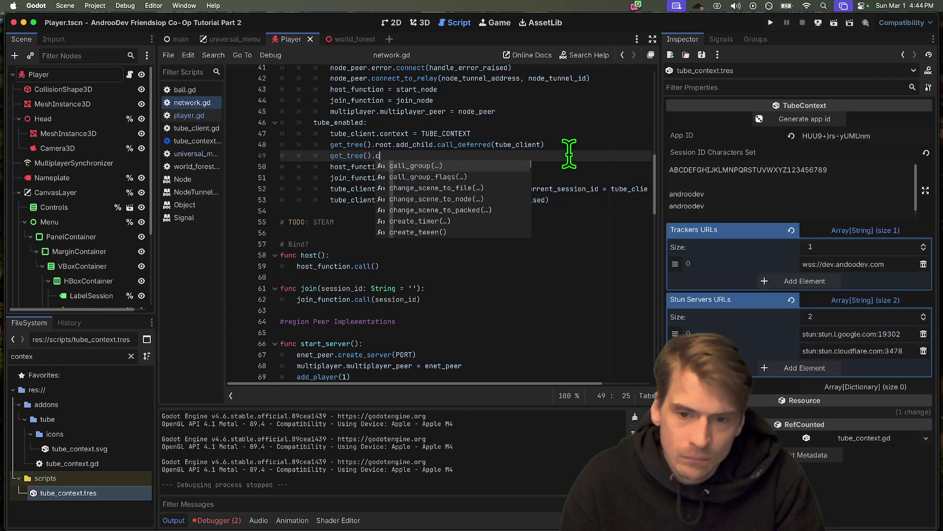
pyautogui.write('rea')
pyautogui.press('Return')
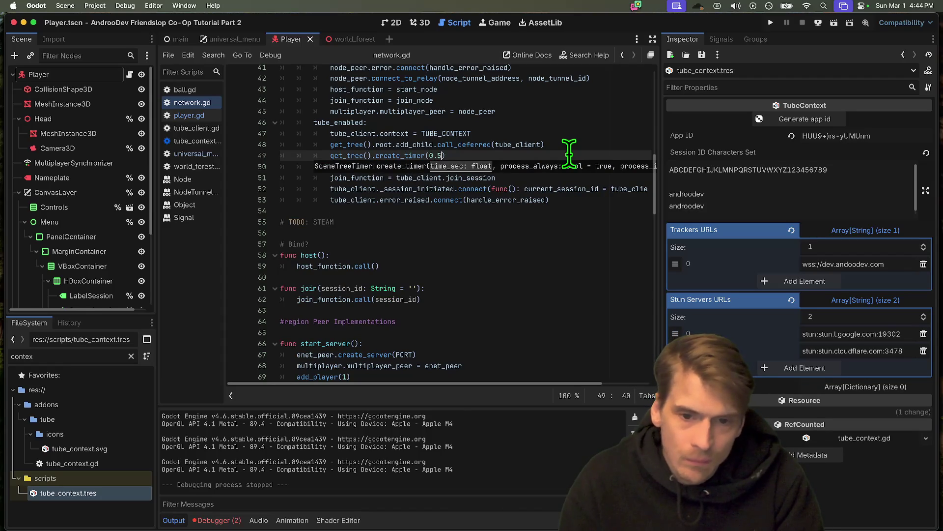
pyautogui.write('m')
pyautogui.press('Return')
pyautogui.press('super+b')
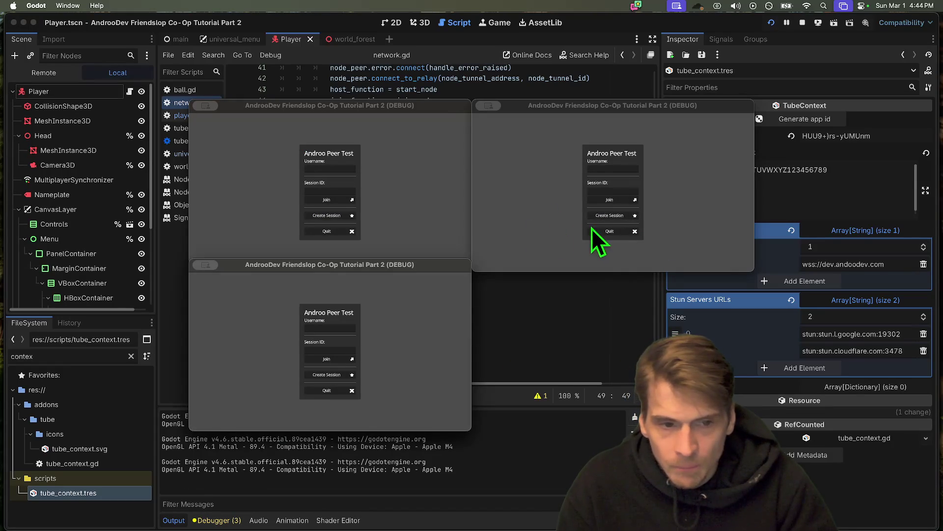
# Step: Host from the top-right instance, join from the top-left, close the joiner, and view Session 1's errors
pyautogui.click(610, 215)
pyautogui.click(354, 205)
pyautogui.click(328, 192)
pyautogui.click(334, 203)
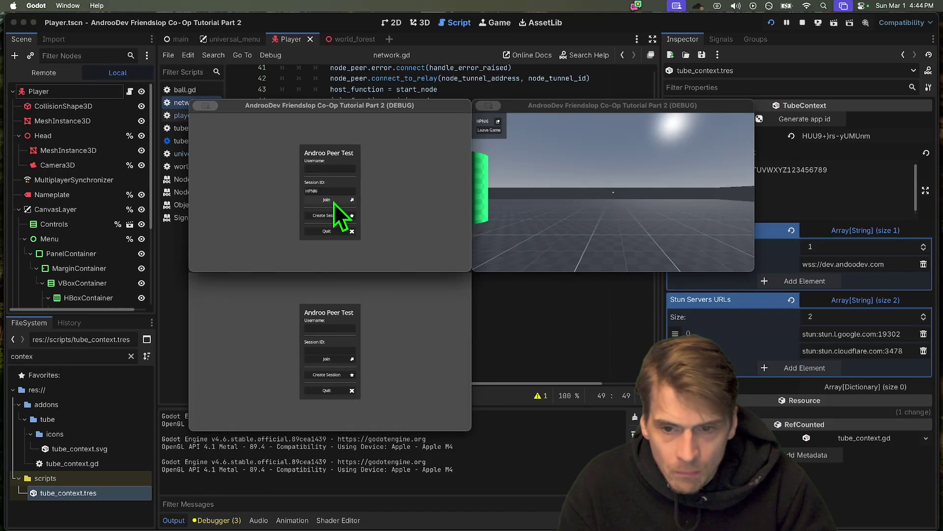
pyautogui.press('super+q')
pyautogui.press('super+q')
pyautogui.click(217, 520)
pyautogui.click(177, 381)
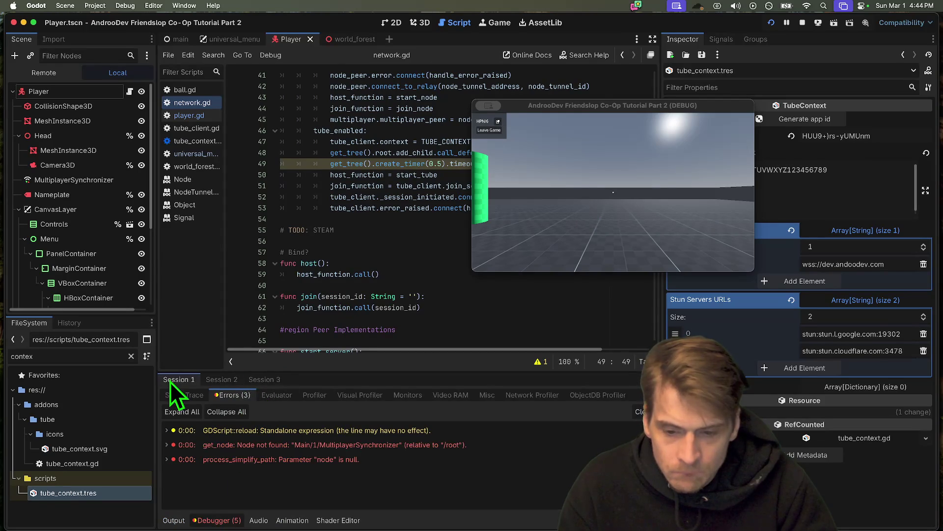